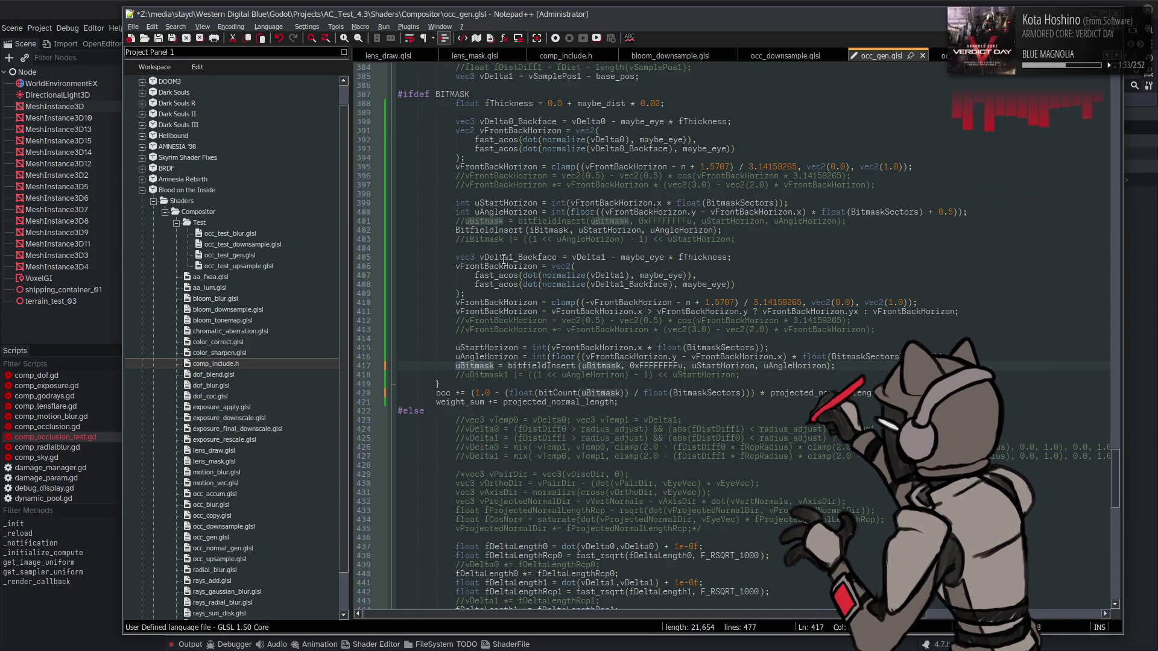
- Uncomment the uBitmask bitfieldInsert line 401 and delete the old iBitmask line
click(464, 221)
key(BackSpace)
key(BackSpace)
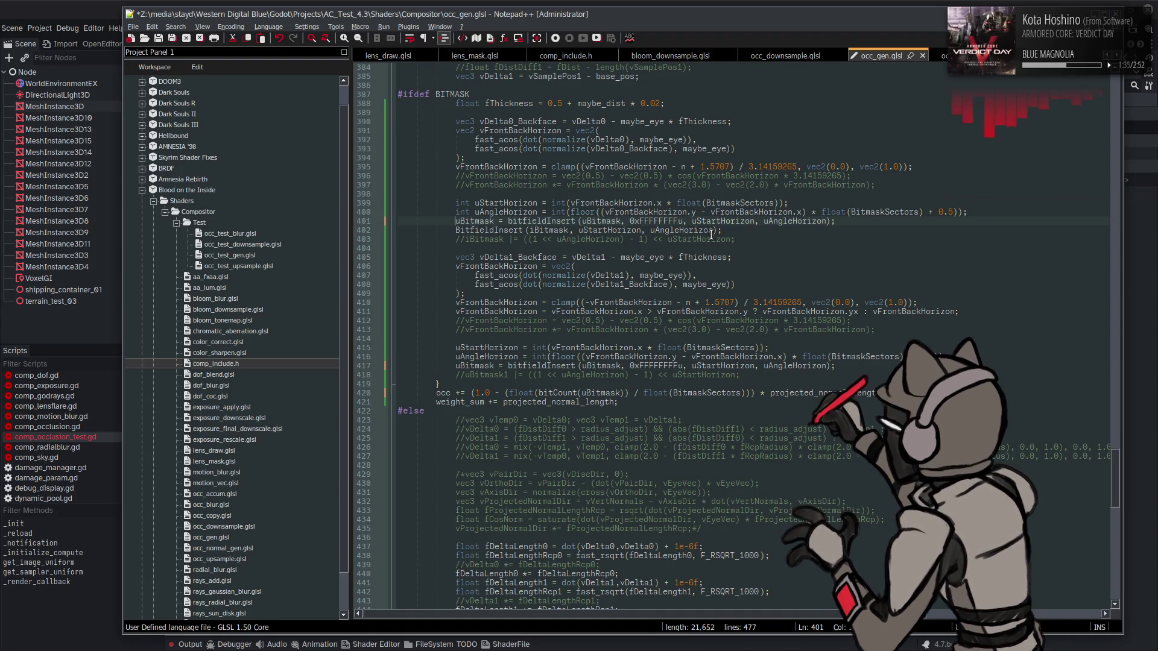
drag(724, 230, 310, 222)
key(shift+End)
key(BackSpace)
- Change iBitmask to uBitmask in the line 402 comment
double_click(479, 220)
key(ctrl+c)
double_click(482, 229)
key(ctrl+v)
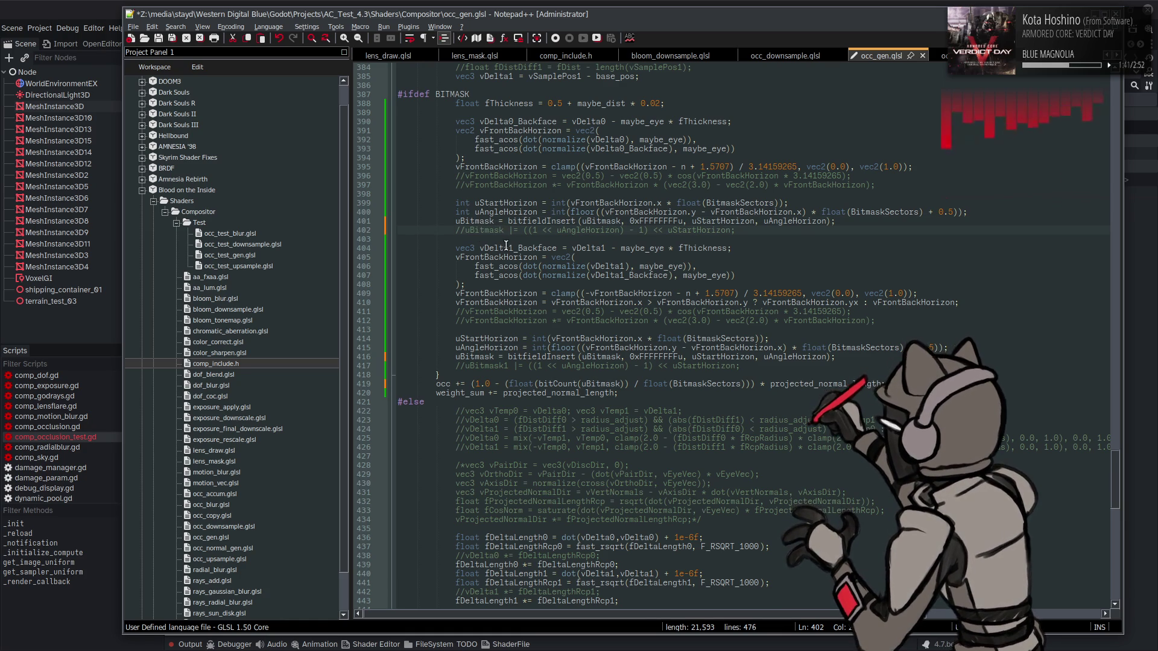
text(0)
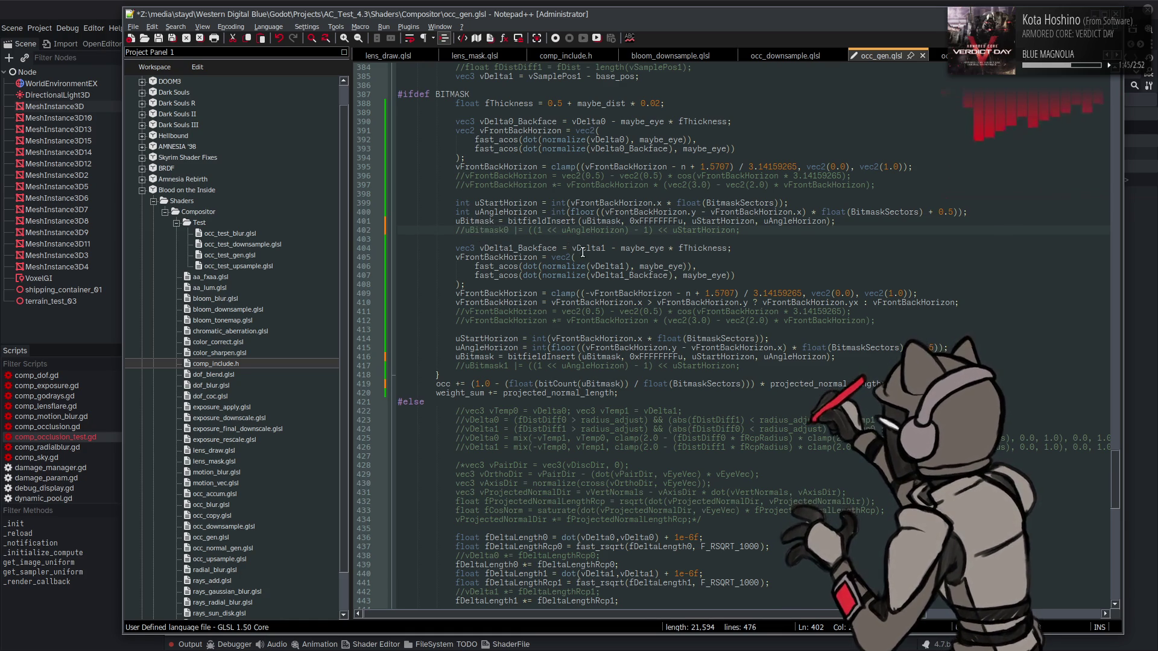
- Save occ_gen.glsl and start a search for maybe_eye
scroll(665, 290, up, 3)
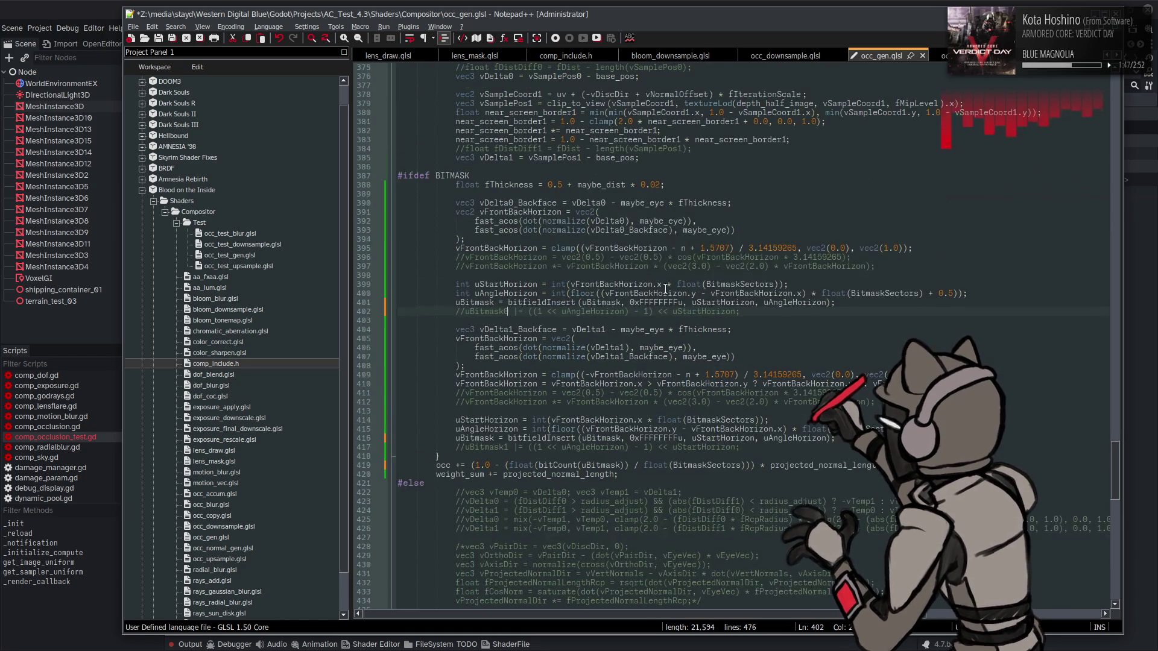
double_click(660, 221)
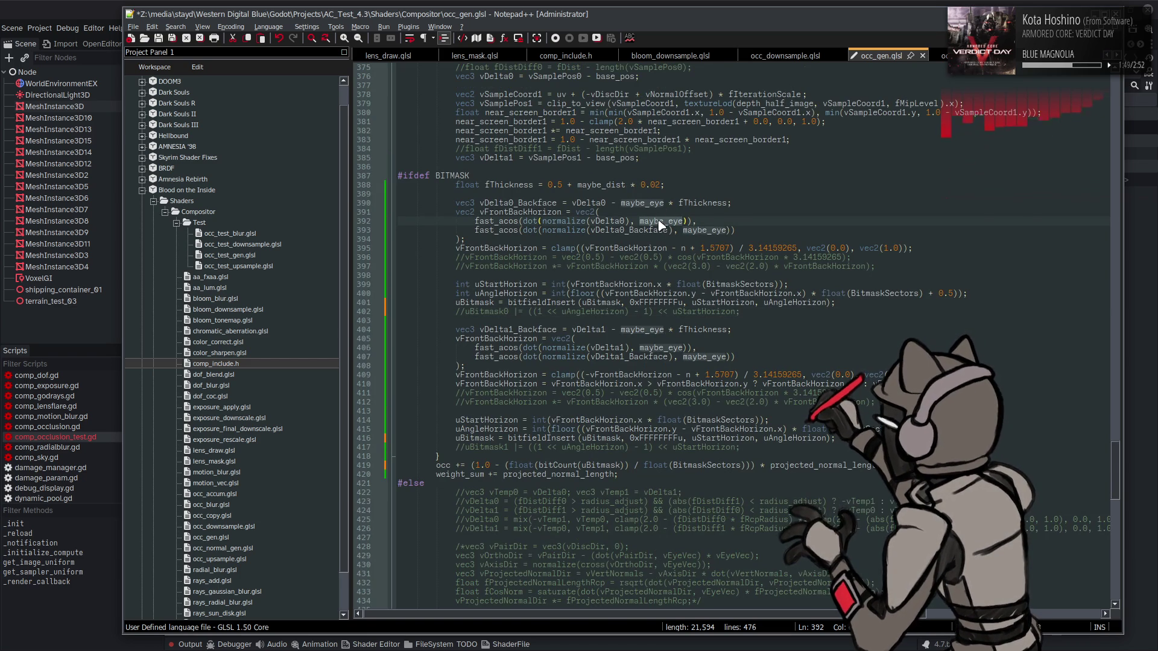
key(ctrl+s)
key(ctrl+f)
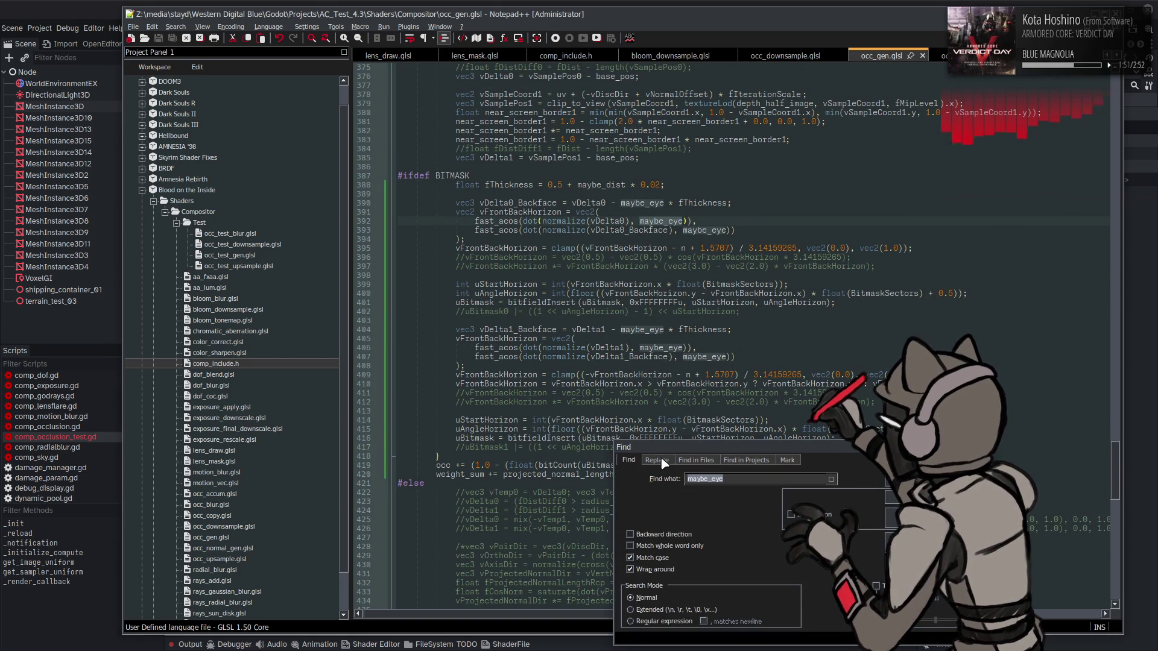
- Replace all occurrences of maybe_eye with base_eye
click(658, 460)
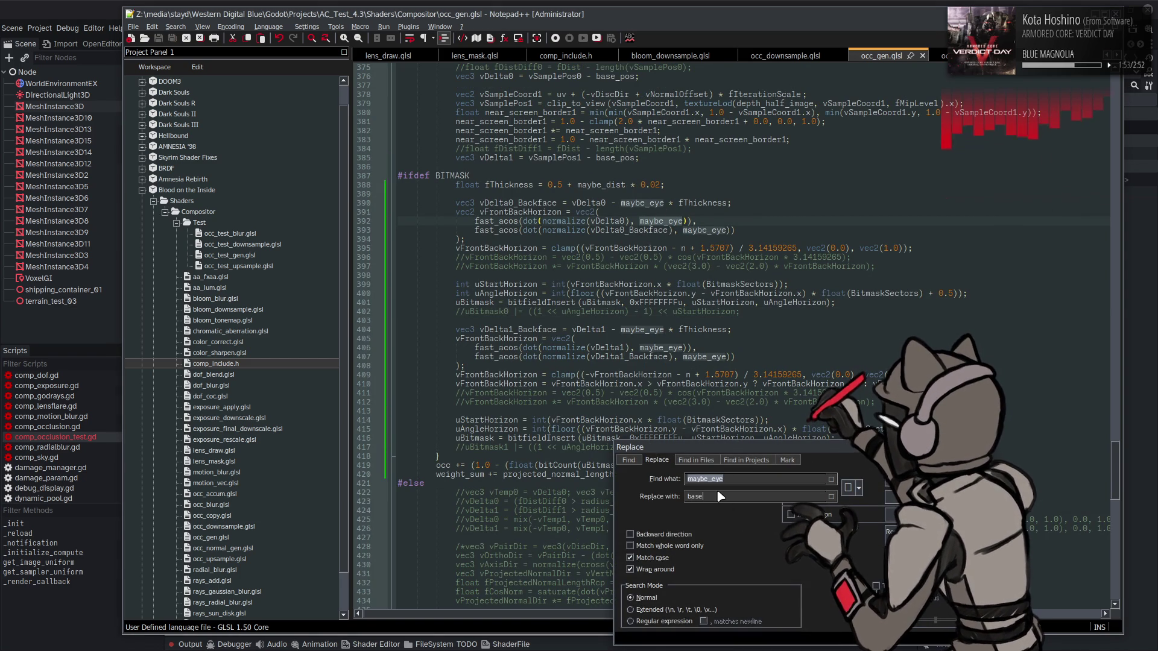
text(_eye)
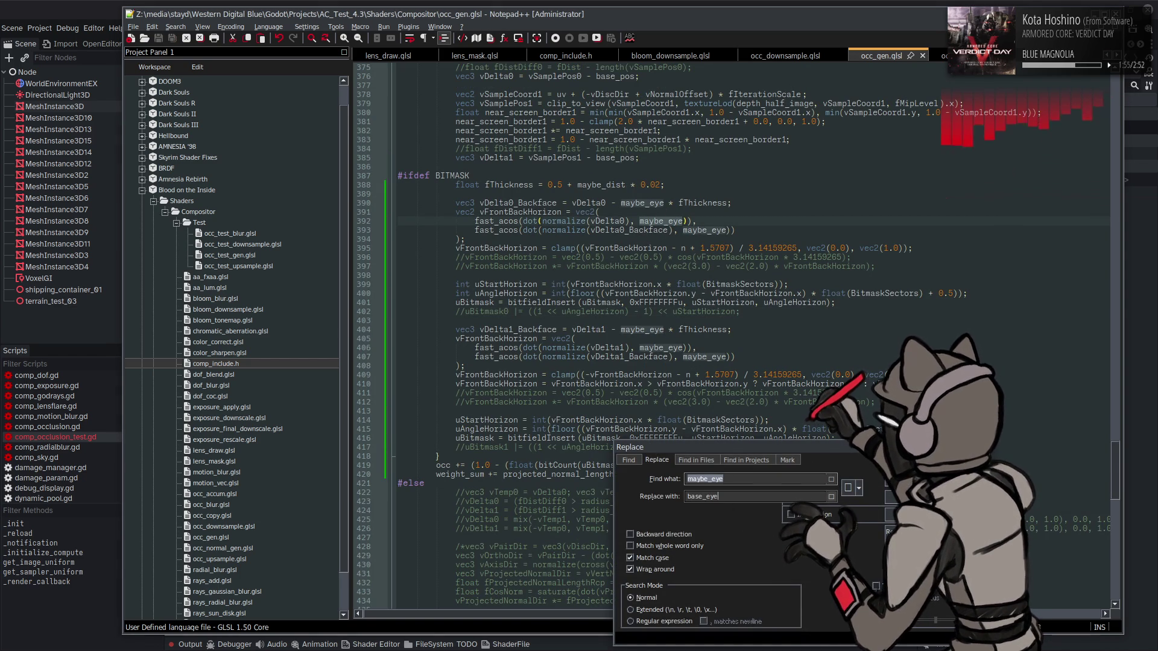
key(alt+a)
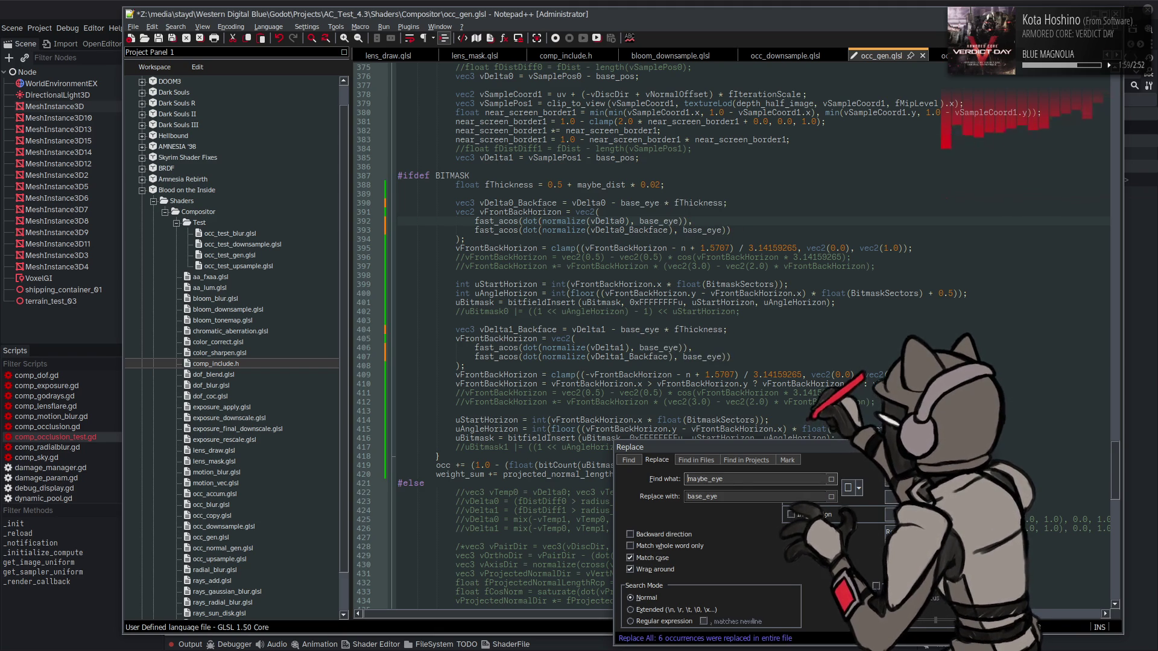
key(Escape)
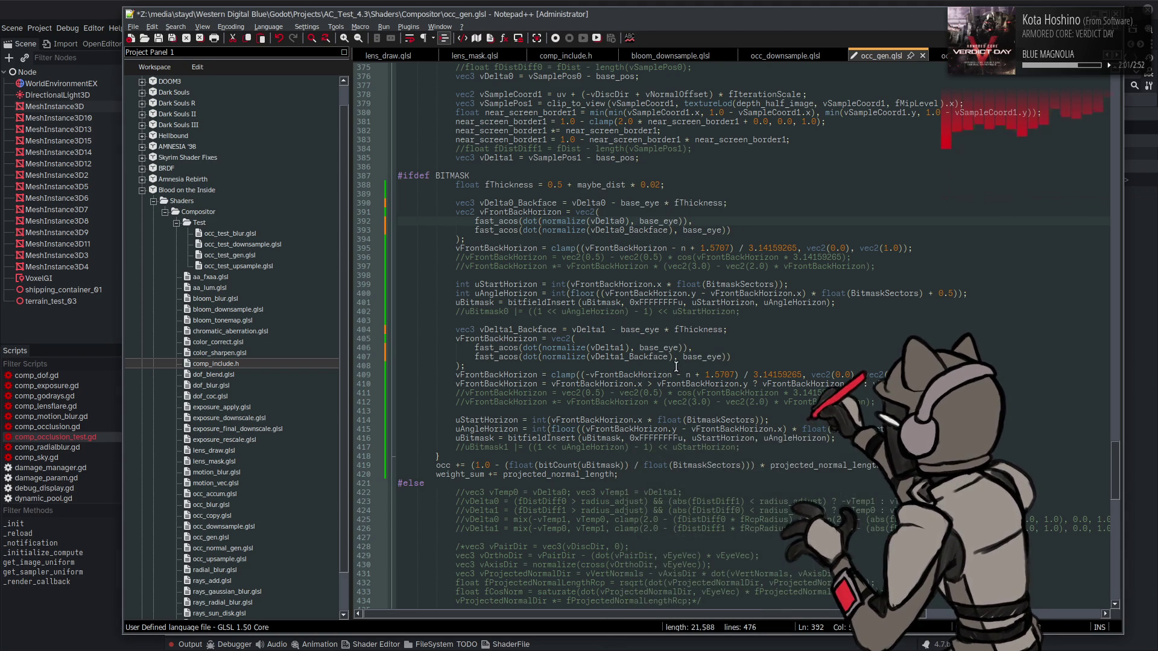
- Search occ_gen.glsl forwards and backwards for any remaining 'maybe' references
double_click(630, 404)
key(ctrl+f)
text(maybe)
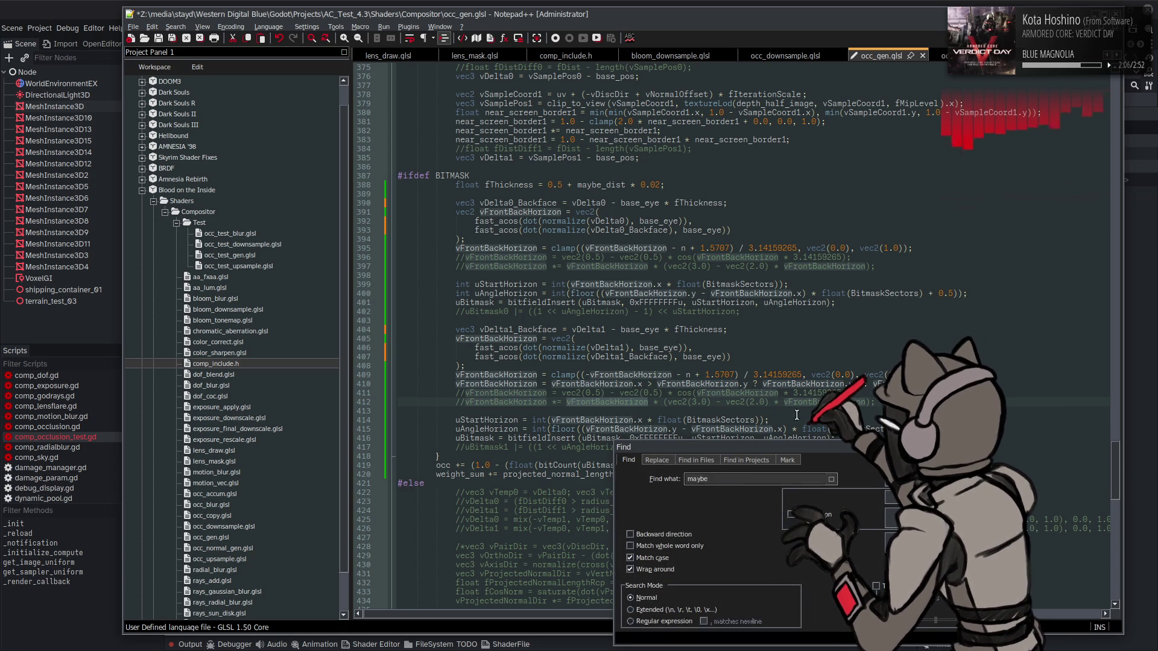
key(Return)
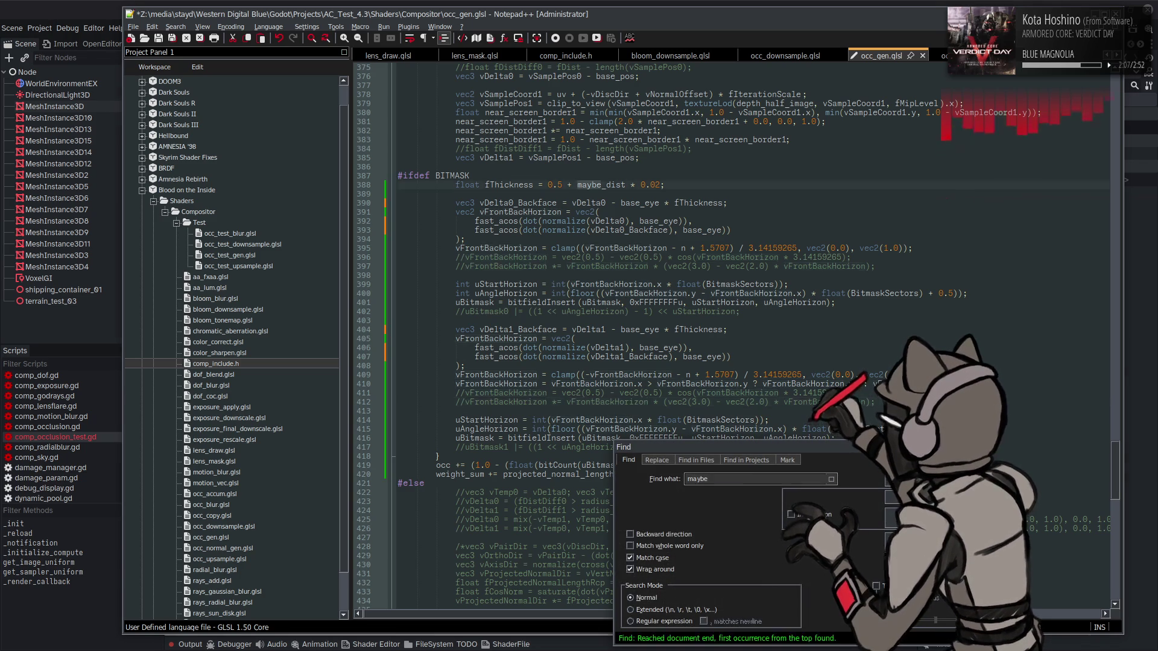
key(shift+Return)
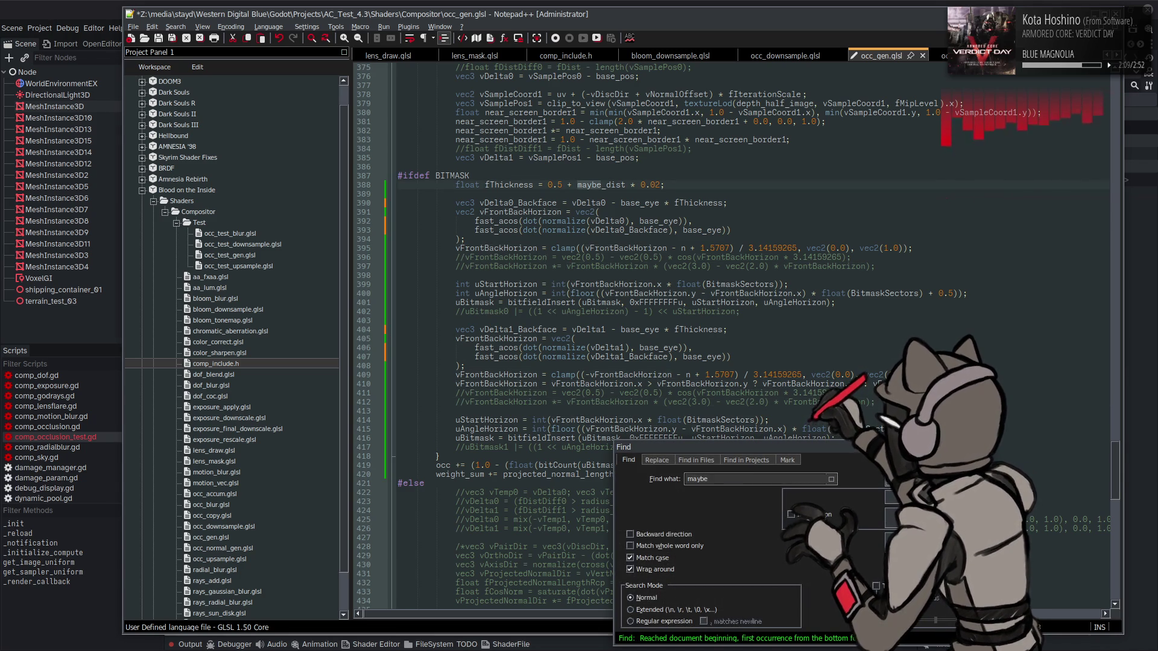
key(Escape)
scroll(601, 326, up, 17)
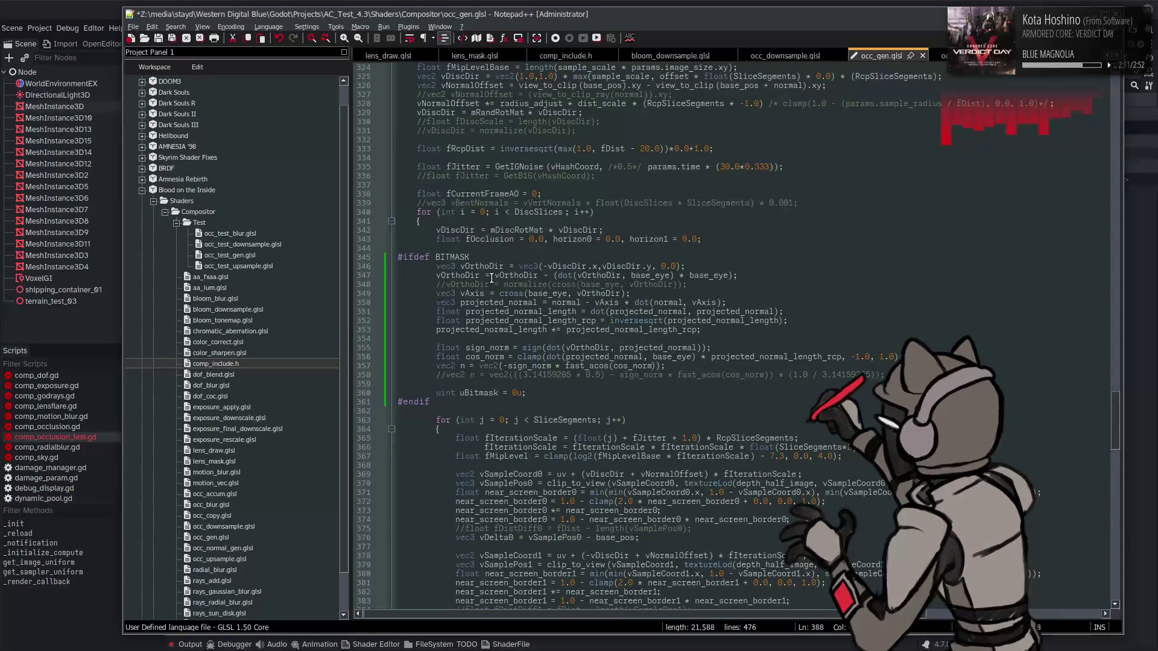
scroll(557, 242, up, 7)
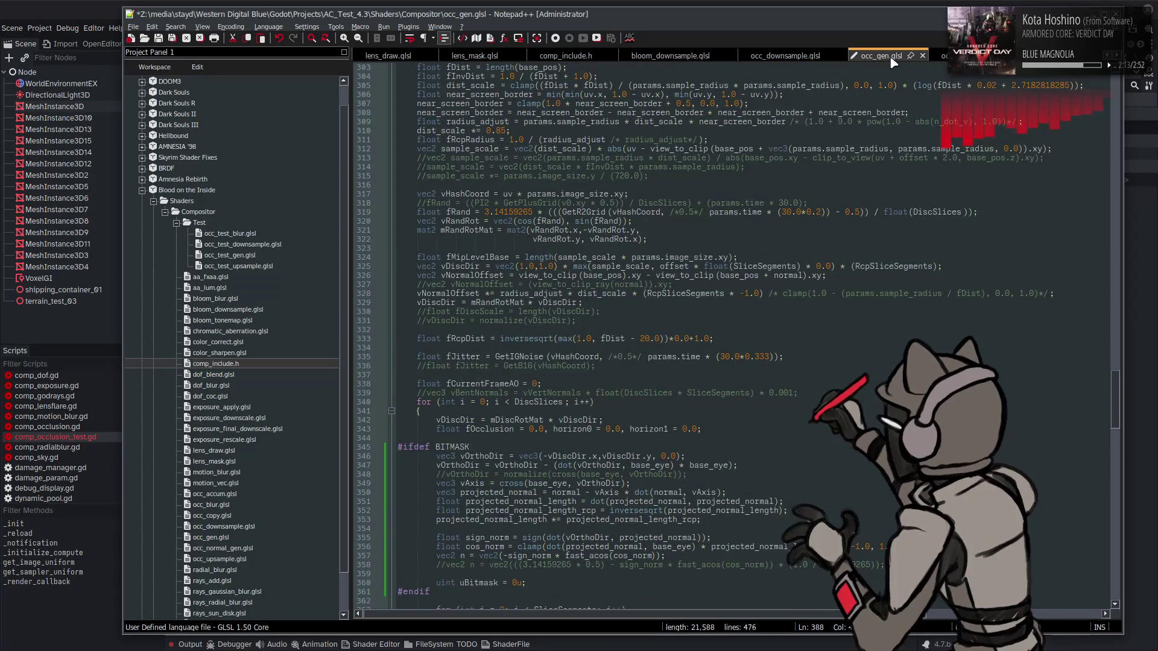
click(941, 55)
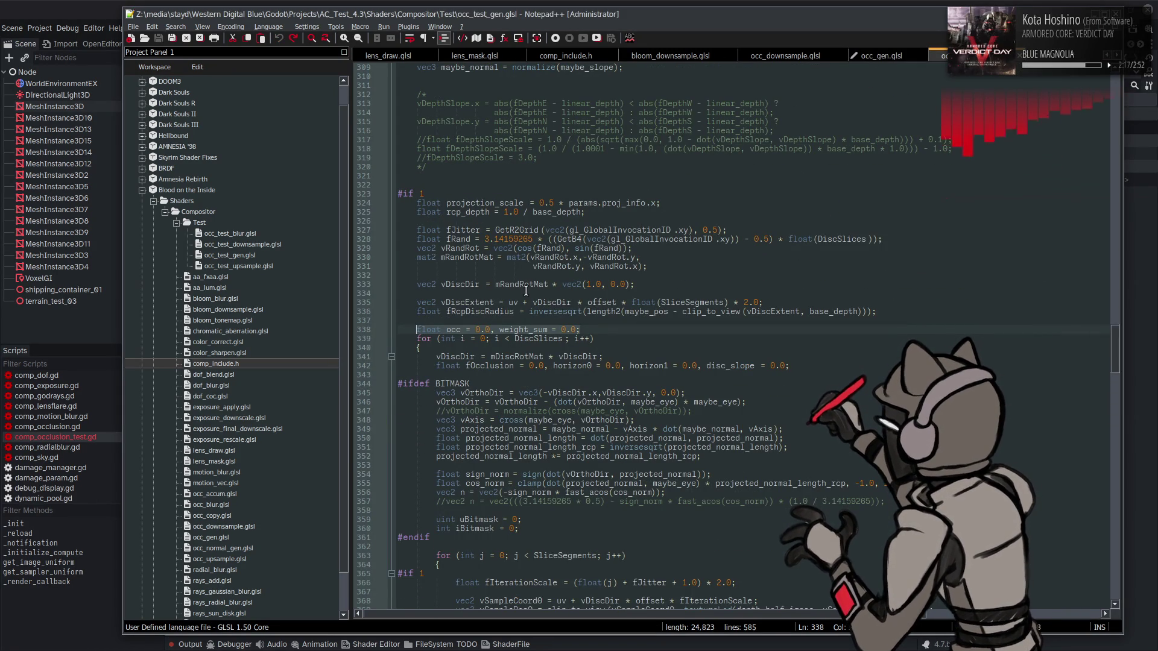
scroll(526, 291, down, 8)
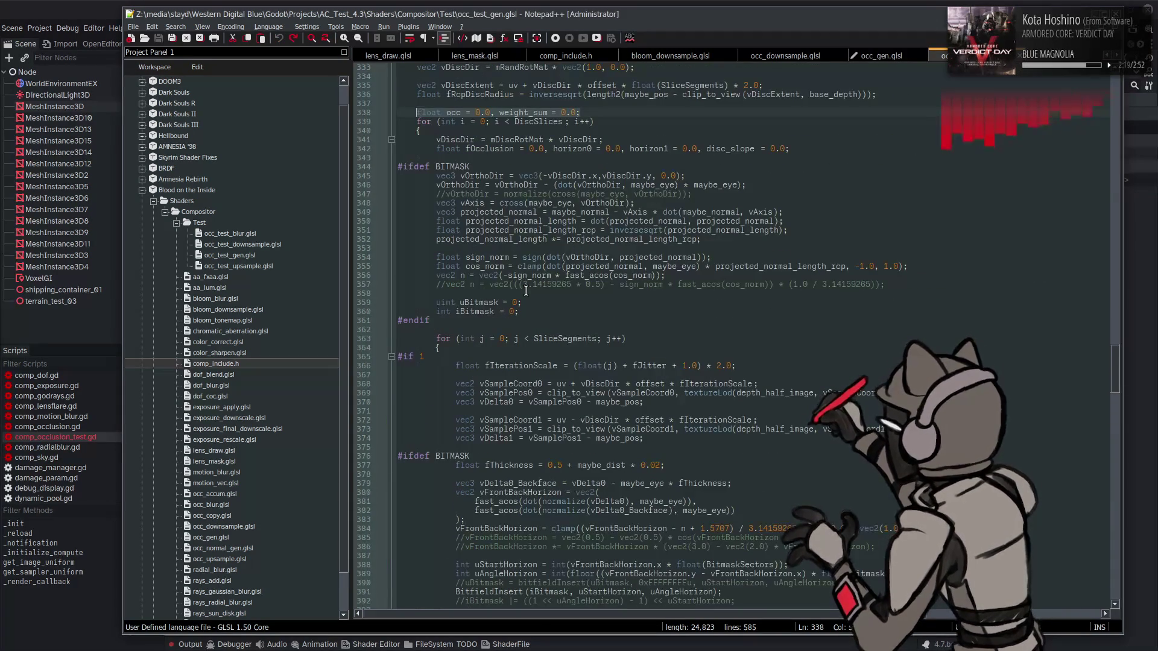
double_click(699, 484)
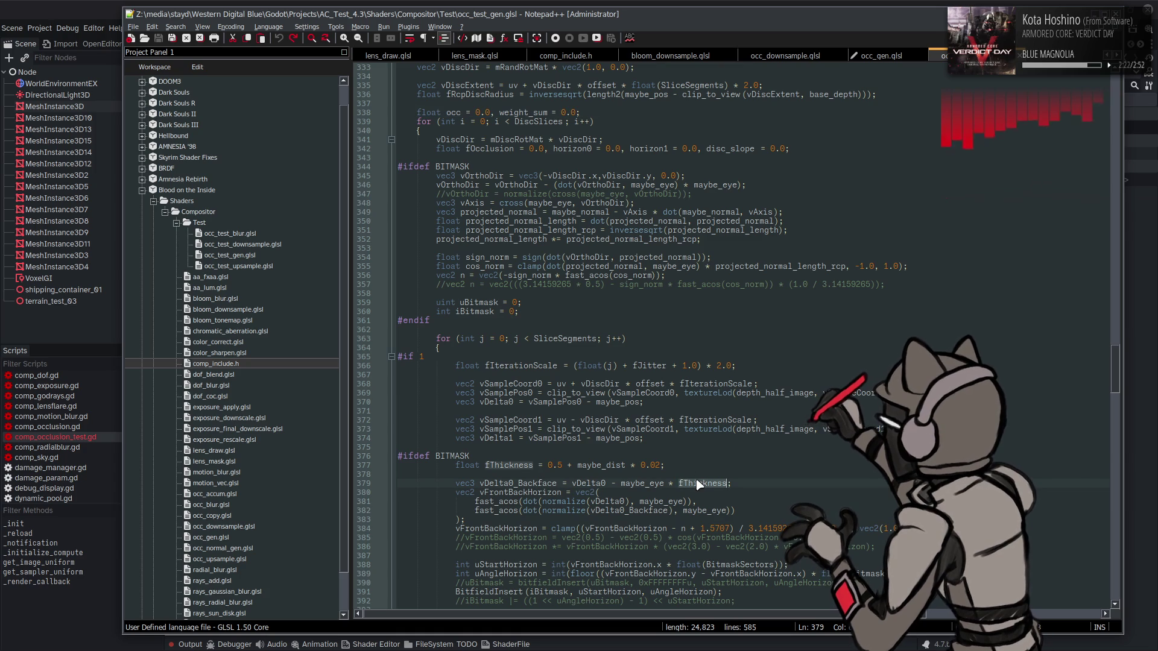
double_click(604, 465)
key(ctrl+f)
key(Return)
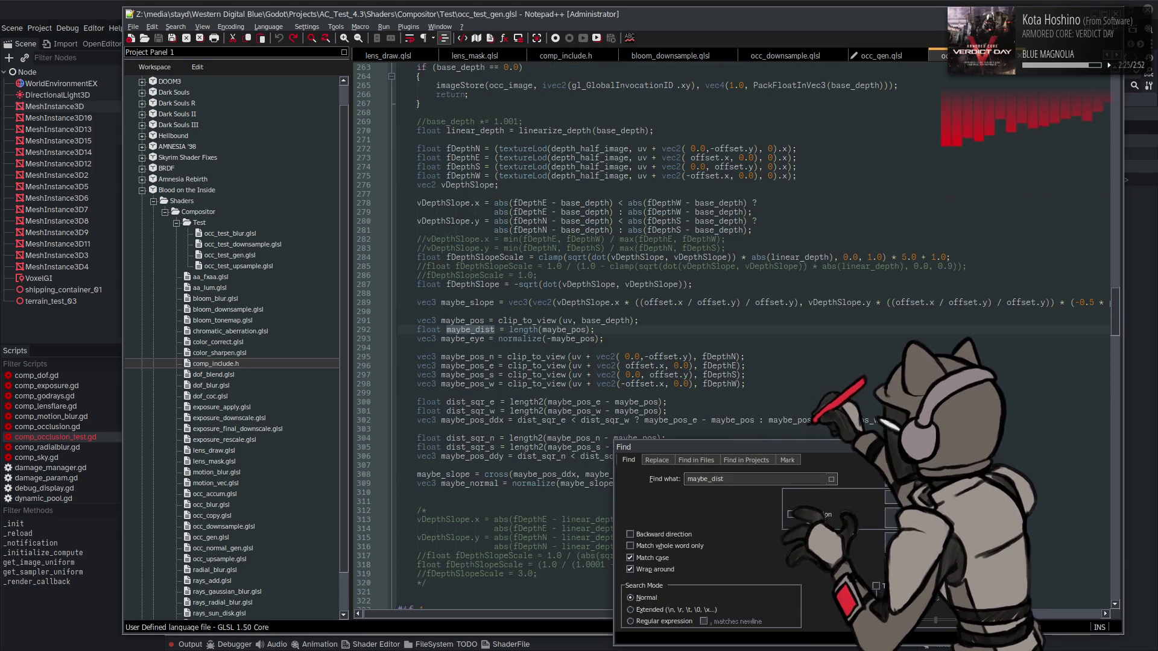
key(Escape)
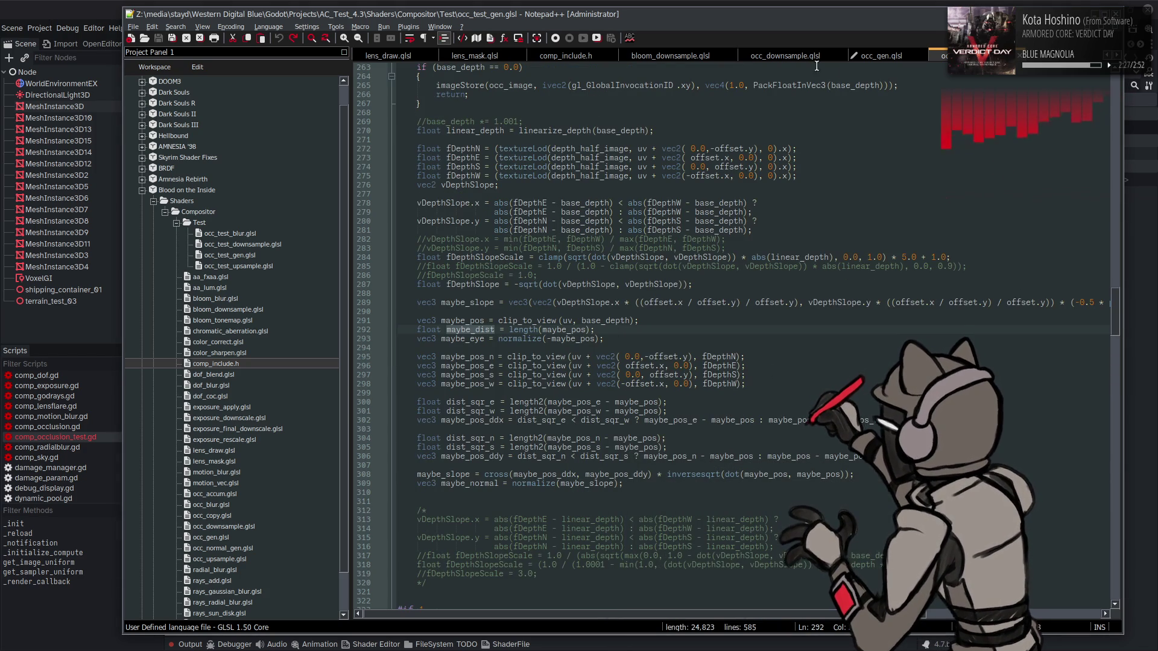
click(871, 58)
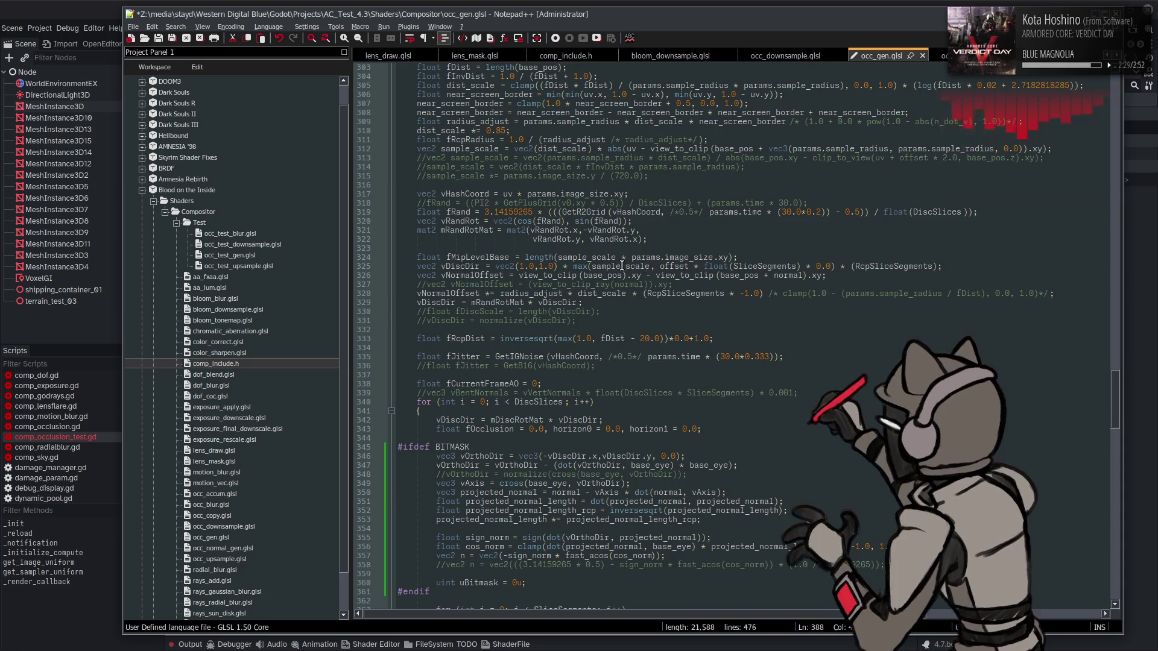
scroll(622, 266, up, 3)
double_click(614, 420)
key(ctrl+c)
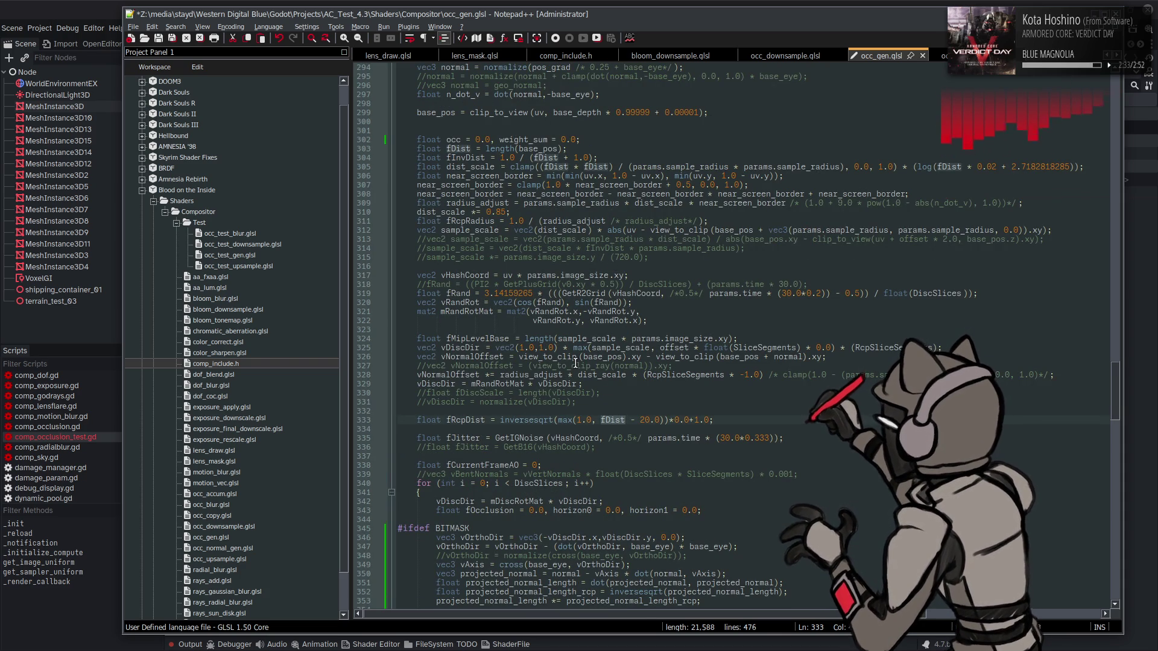
- Replace maybe_dist with fDist in the fThickness line 388
key(Down)
key(Down)
key(Down)
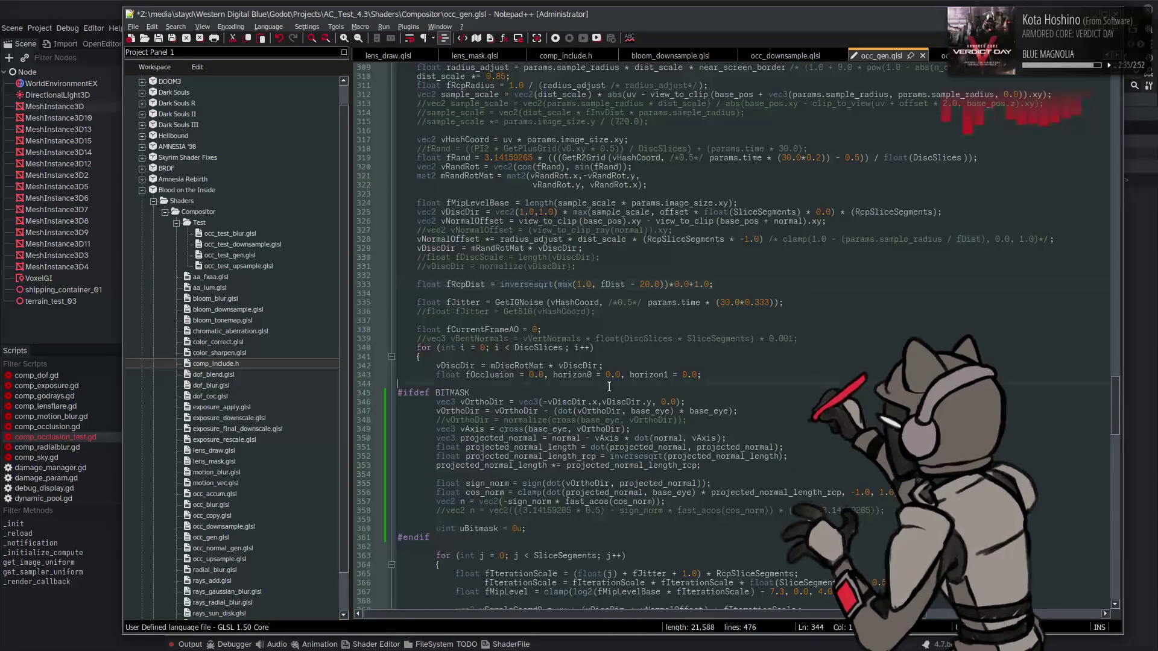
scroll(629, 402, down, 5)
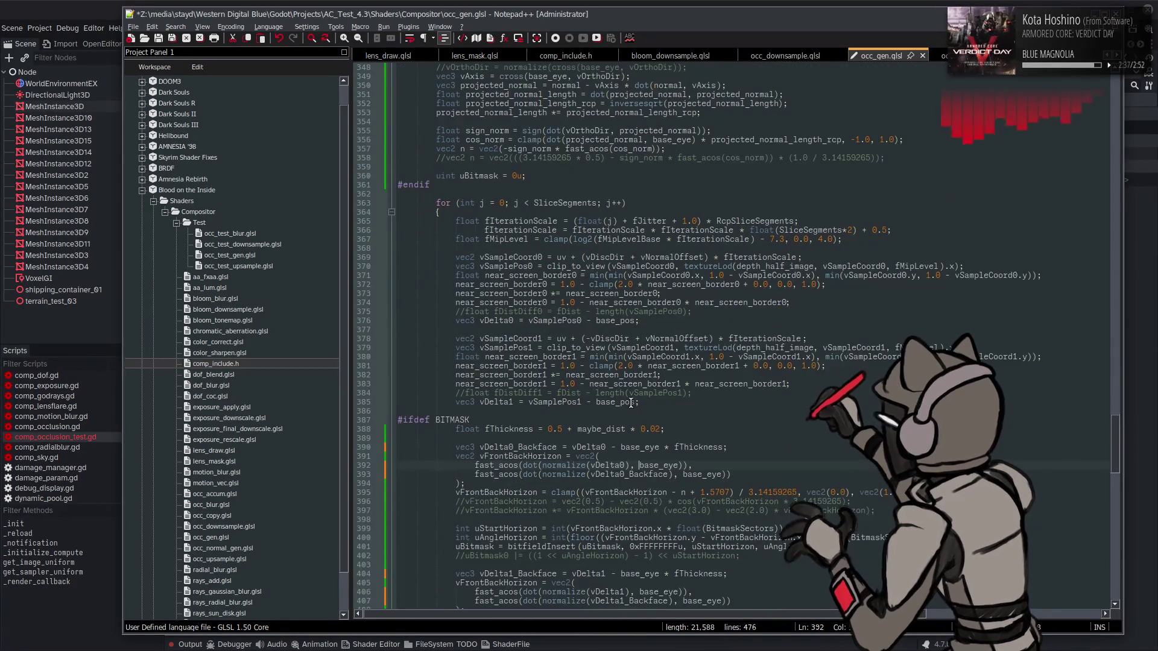
double_click(706, 448)
double_click(610, 430)
scroll(610, 430, down, 5)
key(ctrl+v)
- Confirm no 'maybe' references remain and save occ_gen.glsl
key(ctrl+f)
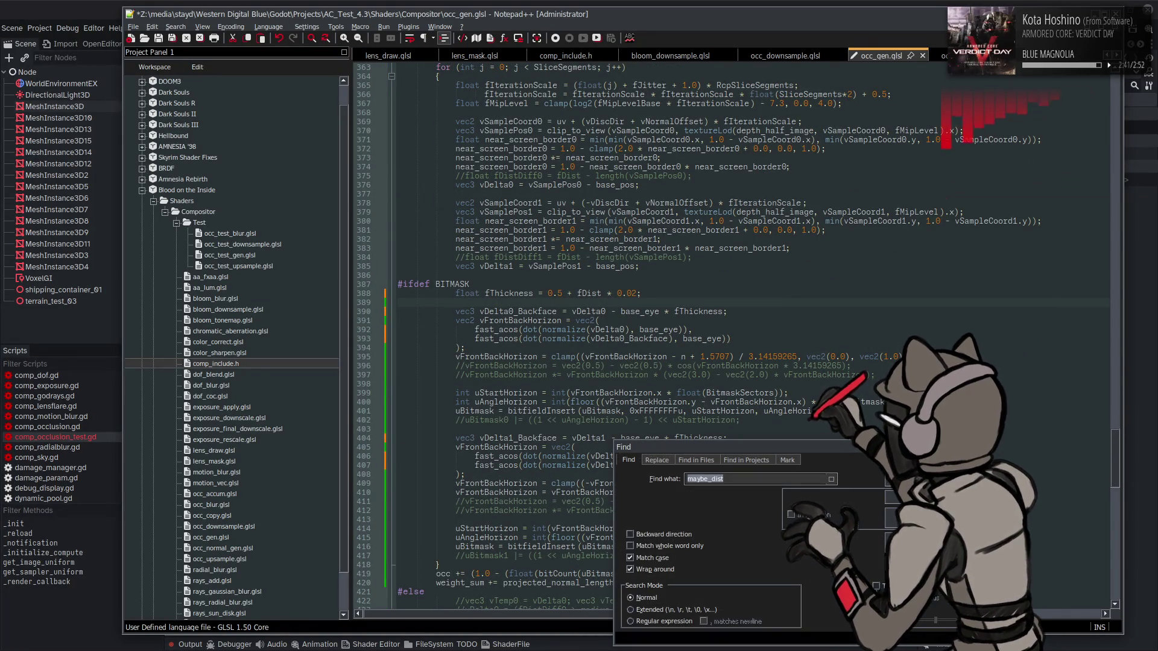
click(762, 479)
key(Return)
key(Escape)
scroll(703, 345, down, 3)
click(703, 345)
key(ctrl+s)
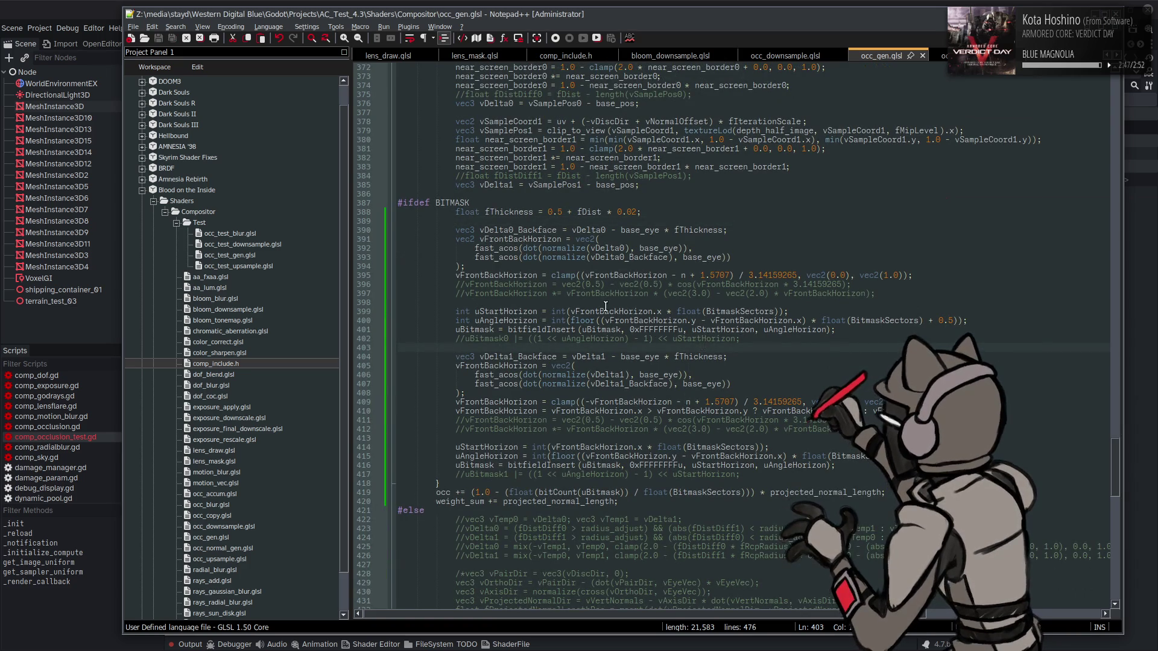
click(67, 11)
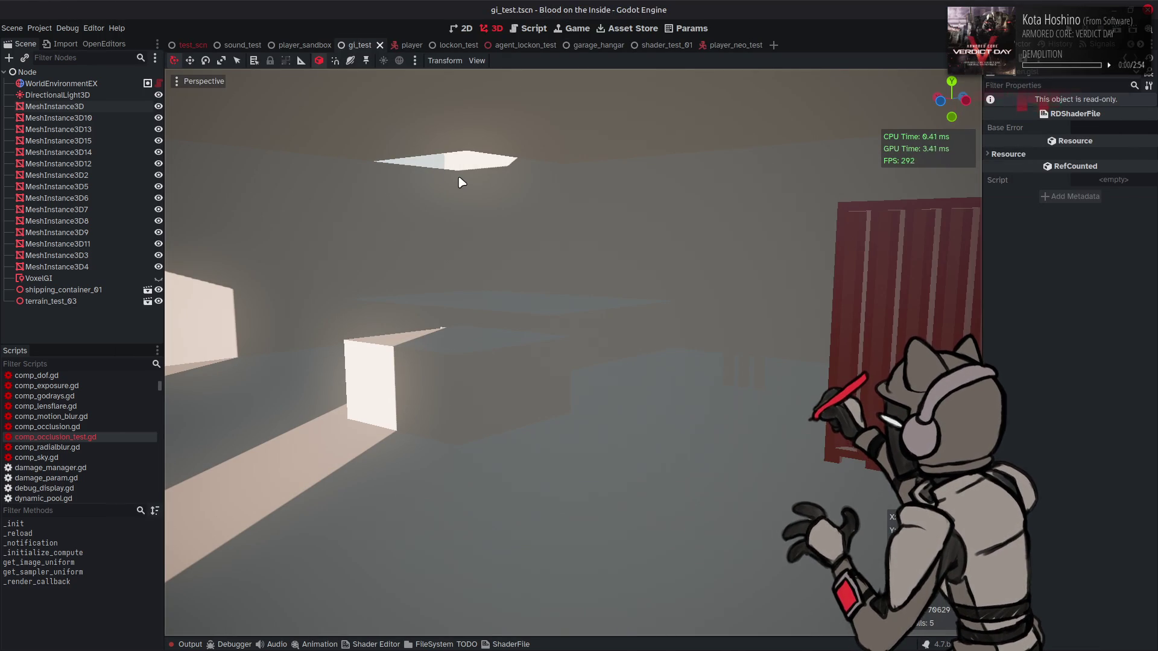
- Clear the null shader and compute pipeline errors from Godot's Output log, then return to Notepad++
key(alt+Tab)
key(alt+Tab)
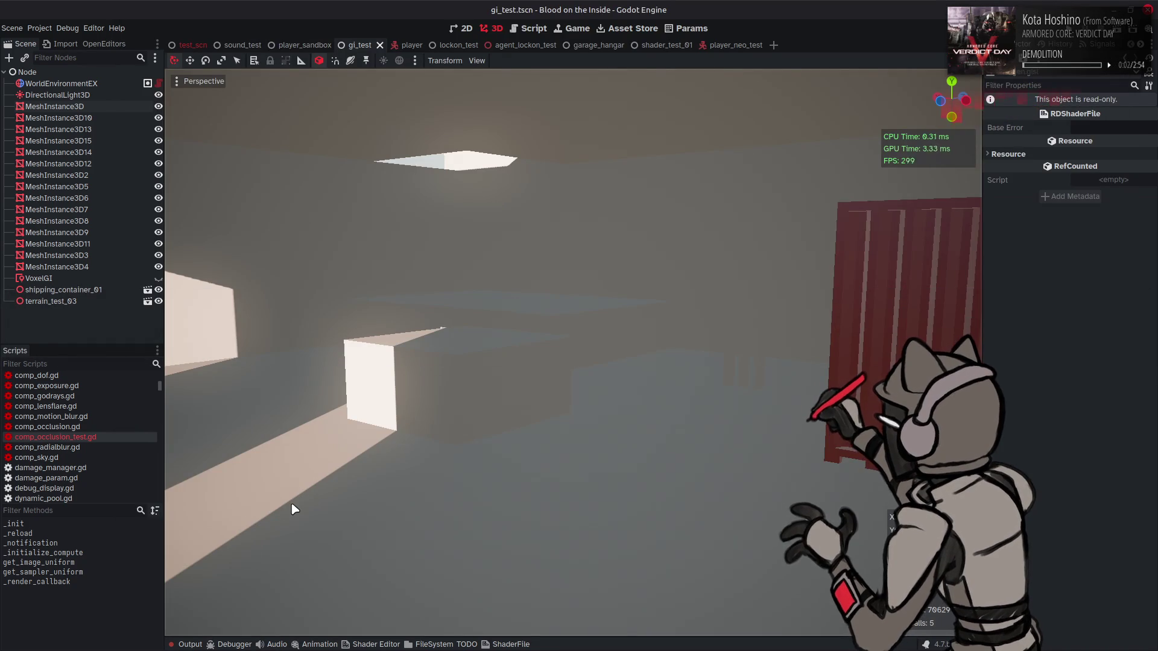
click(192, 645)
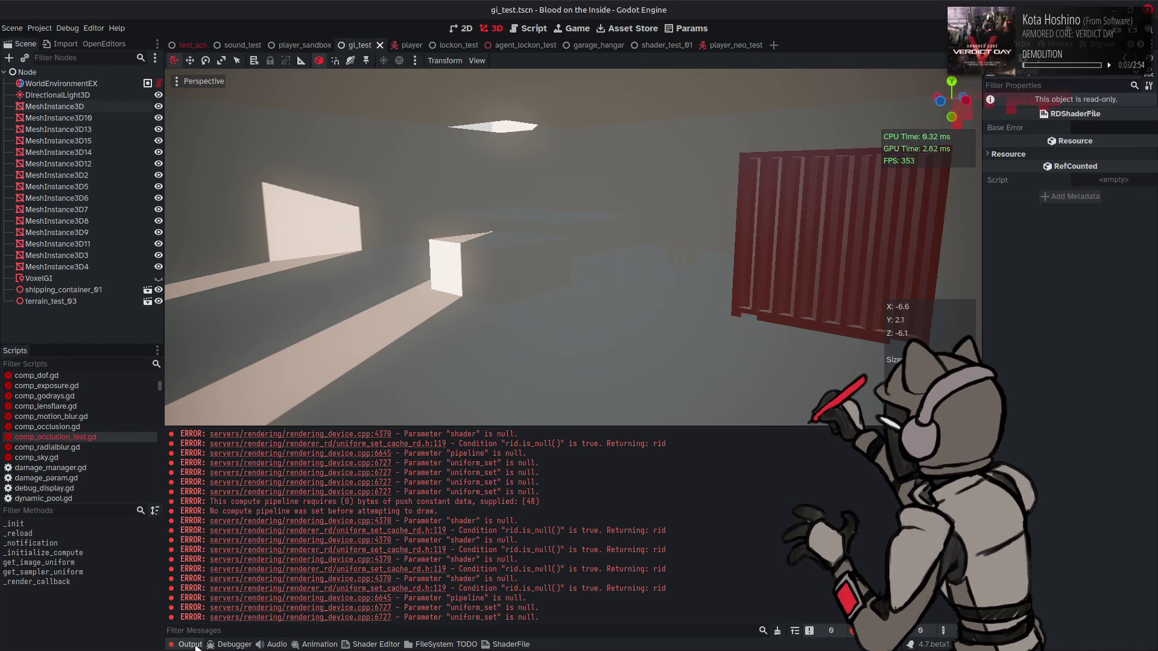
click(777, 631)
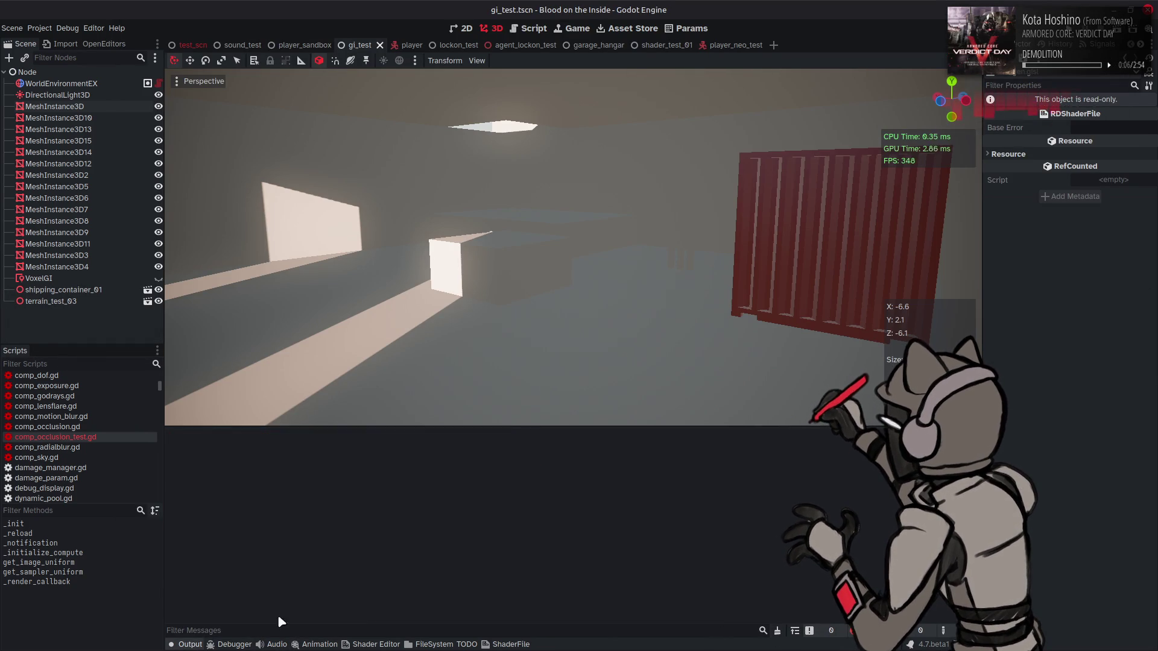
click(197, 643)
key(alt+Tab)
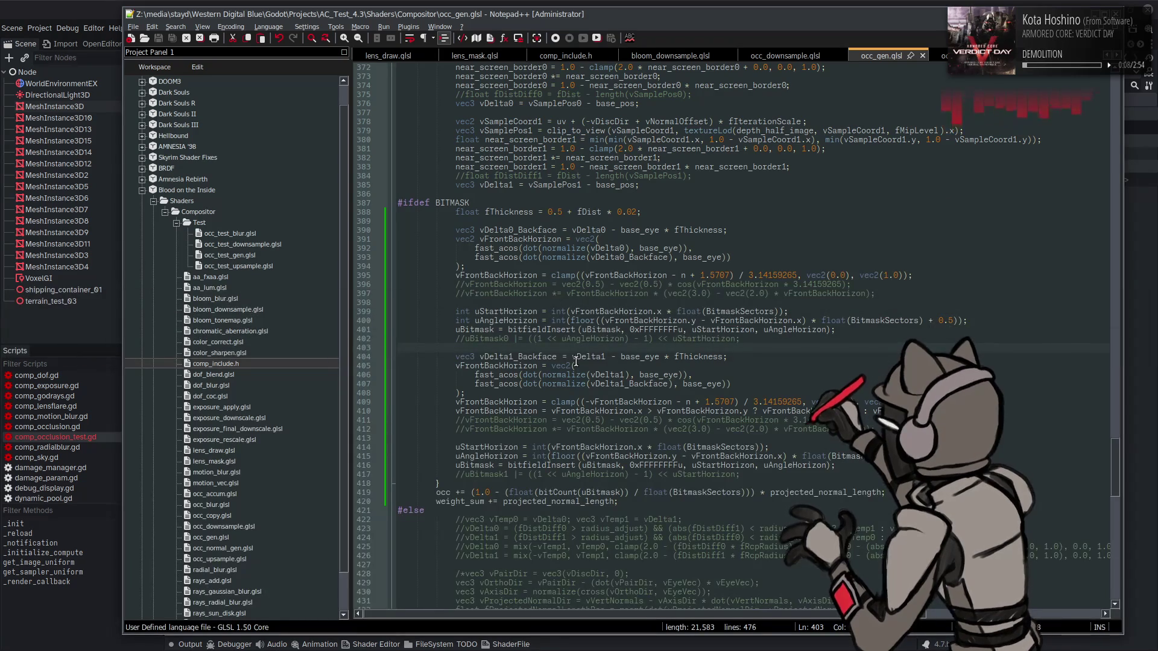
- Copy the #ifdef BITMASK occ clamp block, lines 487–491, from occ_test_gen.glsl
key(ctrl+Tab)
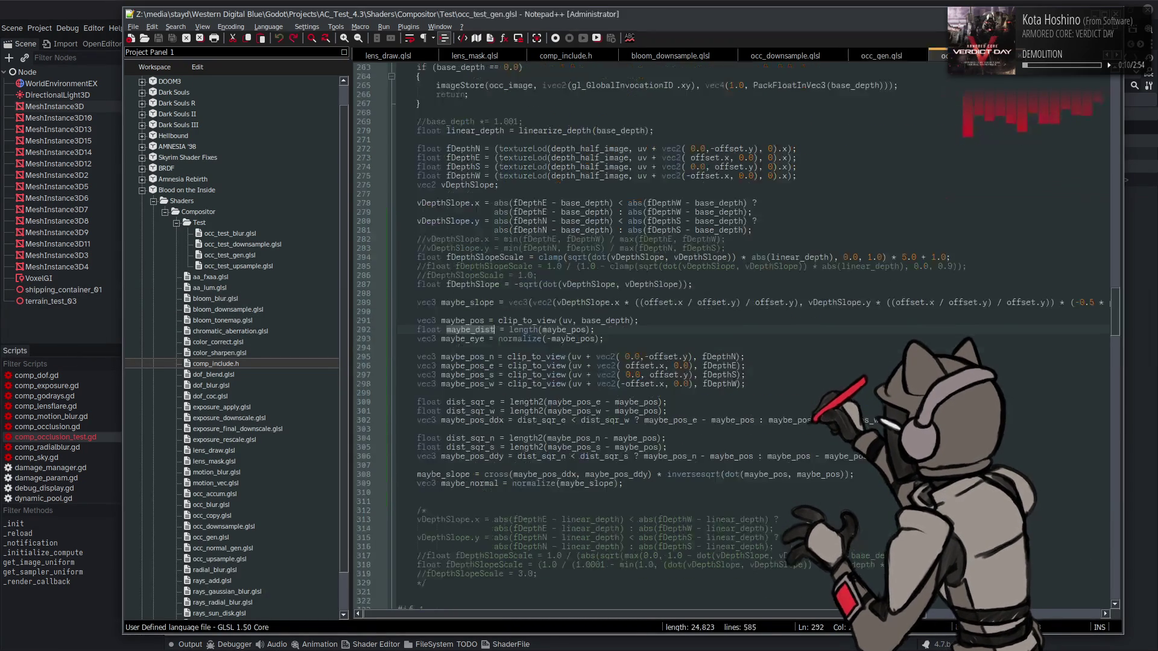
scroll(683, 275, down, 5)
scroll(613, 297, down, 15)
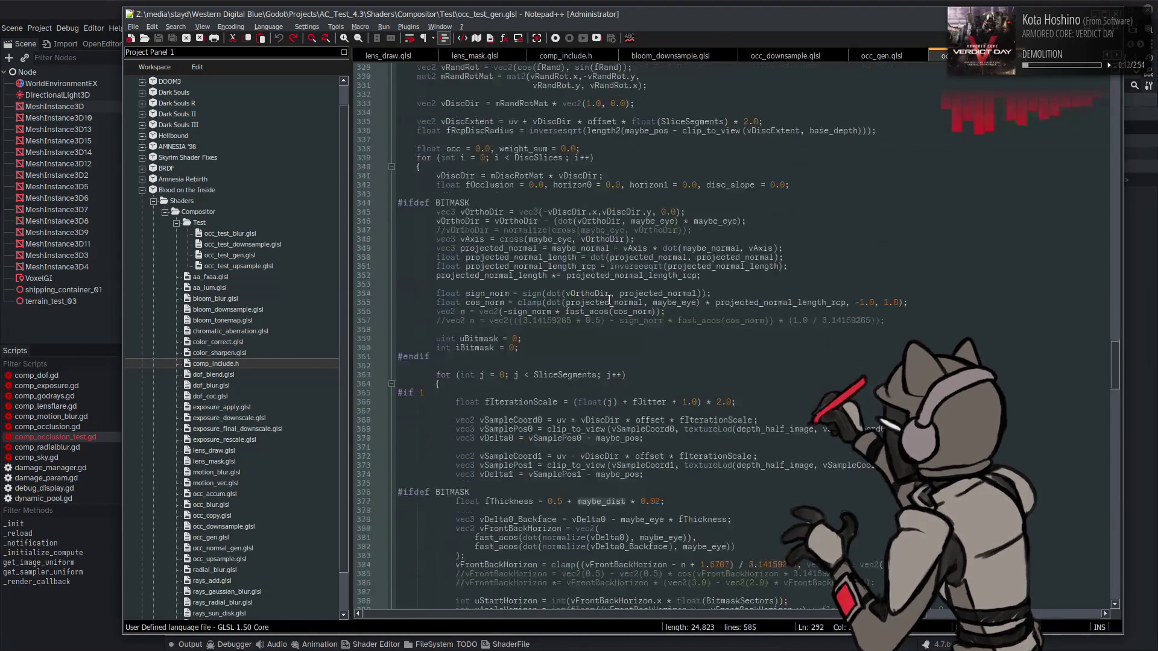
click(457, 202)
double_click(457, 202)
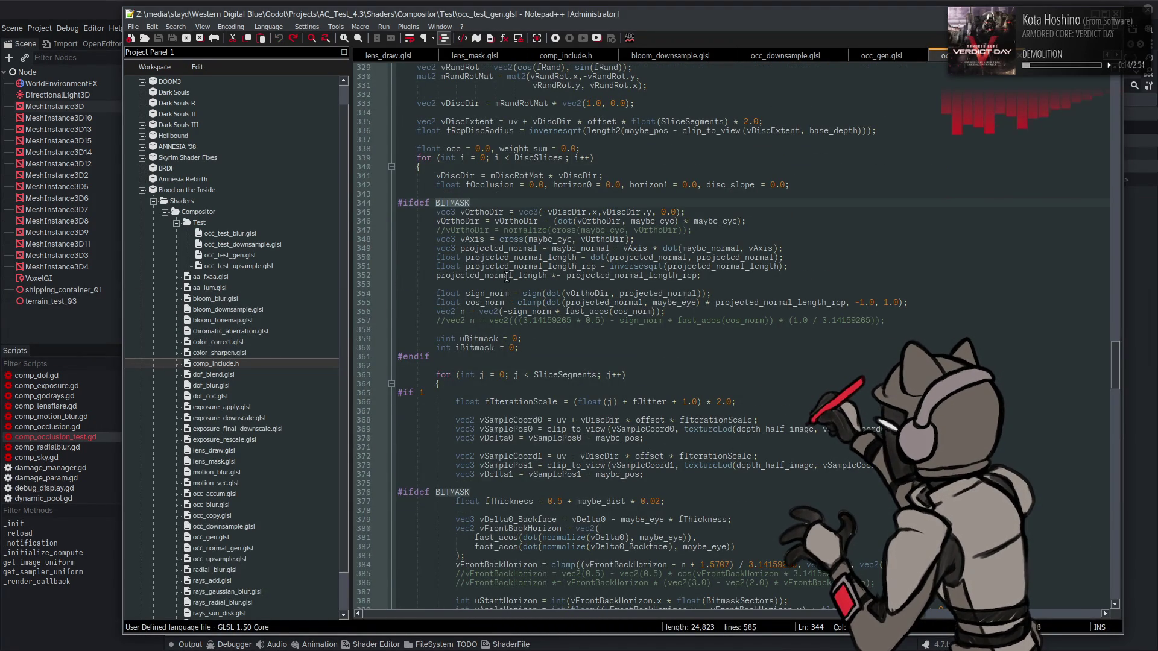
scroll(507, 275, down, 20)
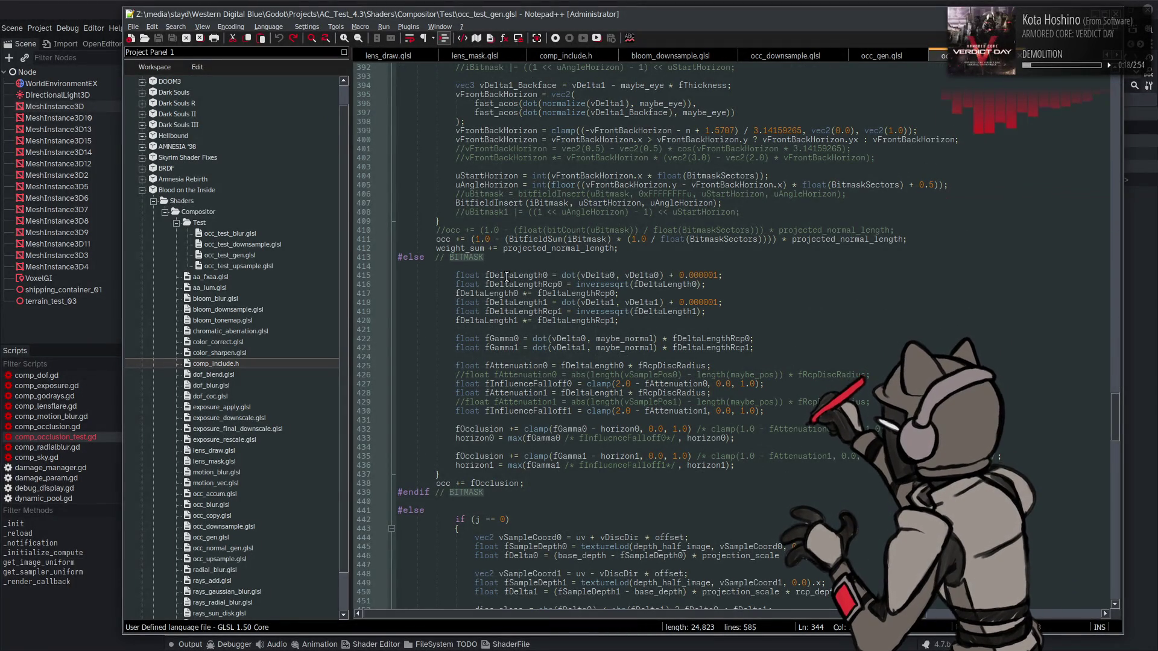
scroll(507, 276, down, 20)
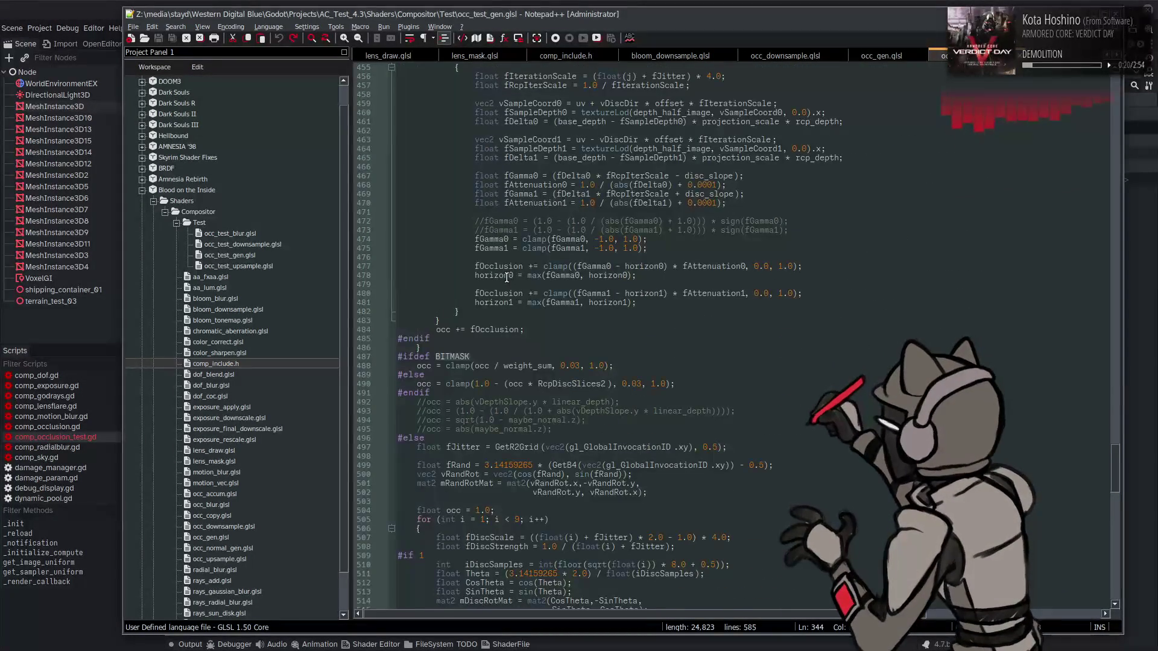
scroll(509, 281, up, 1)
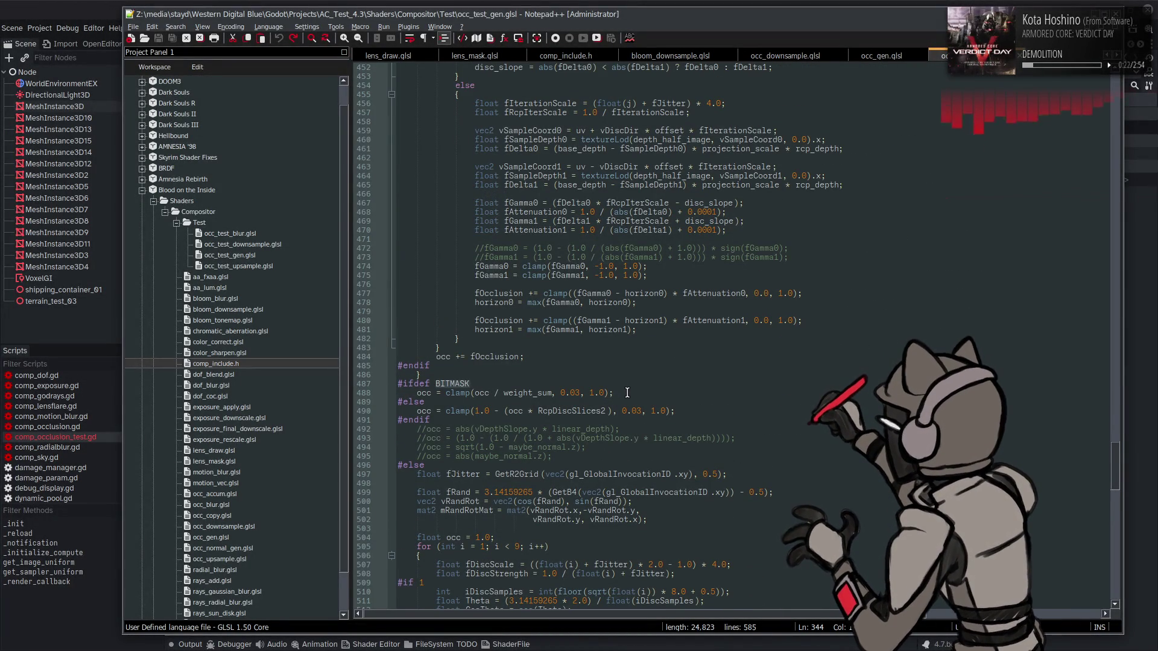
mouse_move(443, 421)
mouse_down()
mouse_move(386, 398)
mouse_move(381, 384)
mouse_up()
key(ctrl+c)
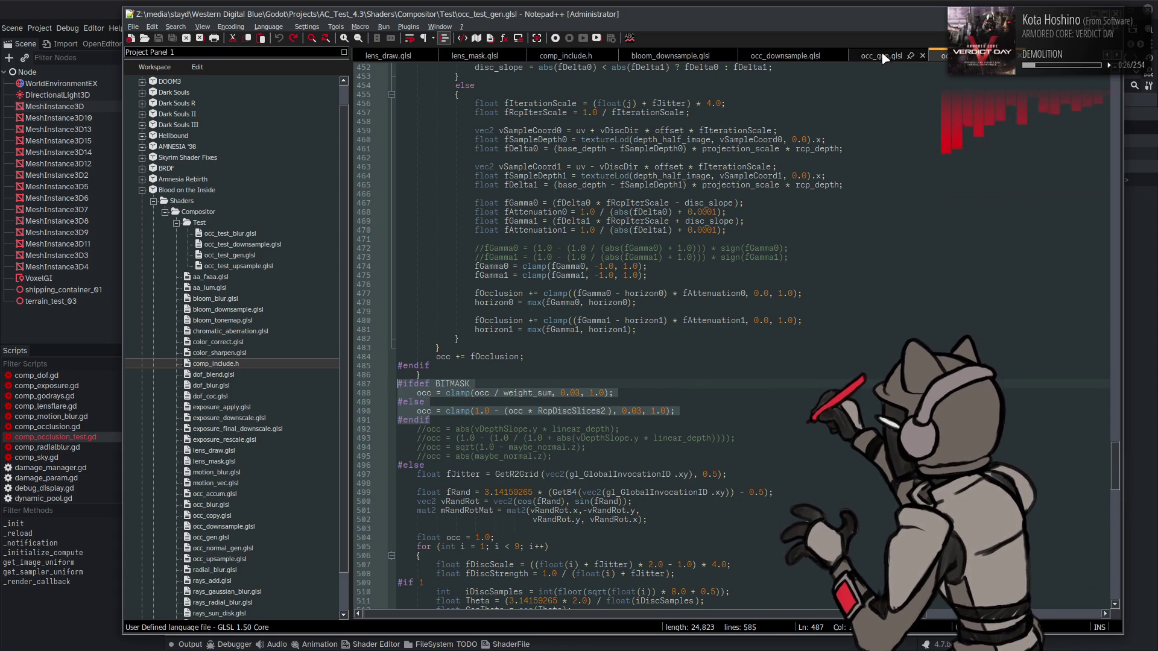
click(881, 54)
- Paste the occ clamp block over occ_gen.glsl's final BITMASK lines 466–470
double_click(465, 204)
scroll(543, 271, down, 18)
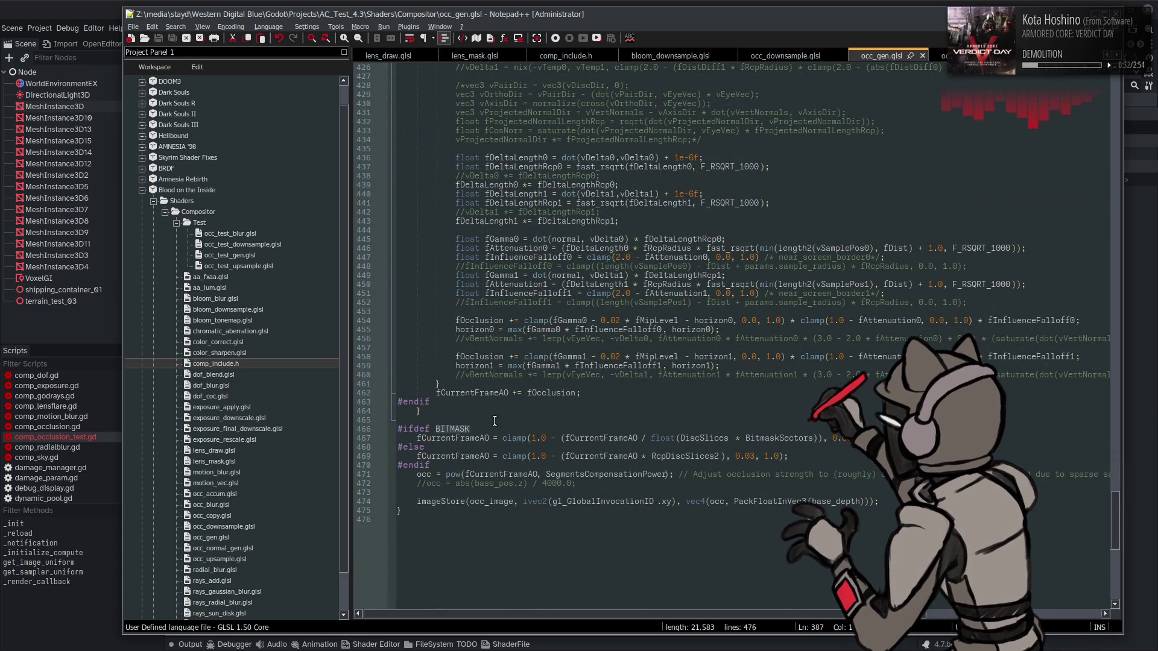
click(470, 439)
double_click(469, 439)
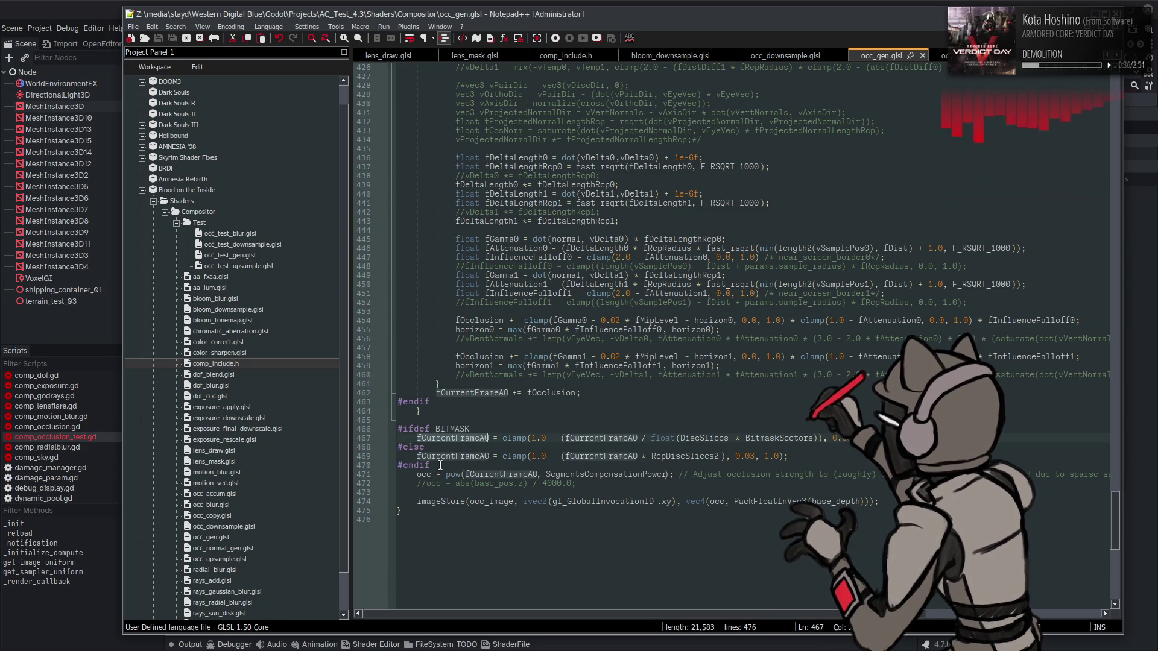
mouse_move(440, 465)
mouse_down()
mouse_move(375, 439)
mouse_move(398, 429)
mouse_up()
key(ctrl+q)
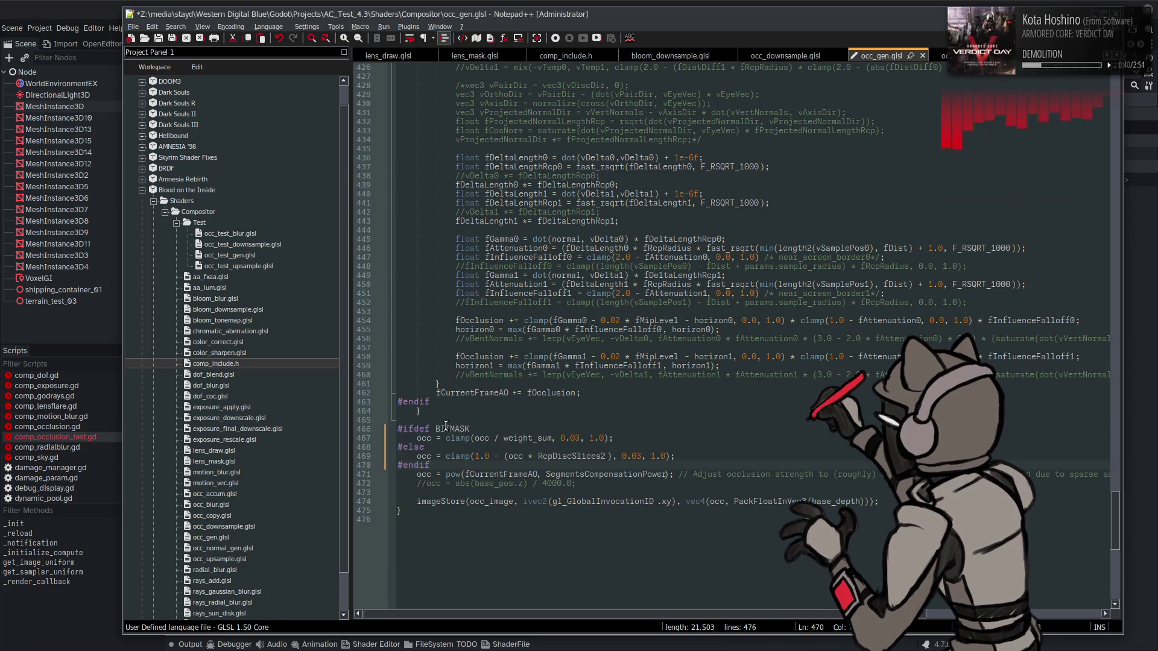
key(ctrl+z)
key(ctrl+q)
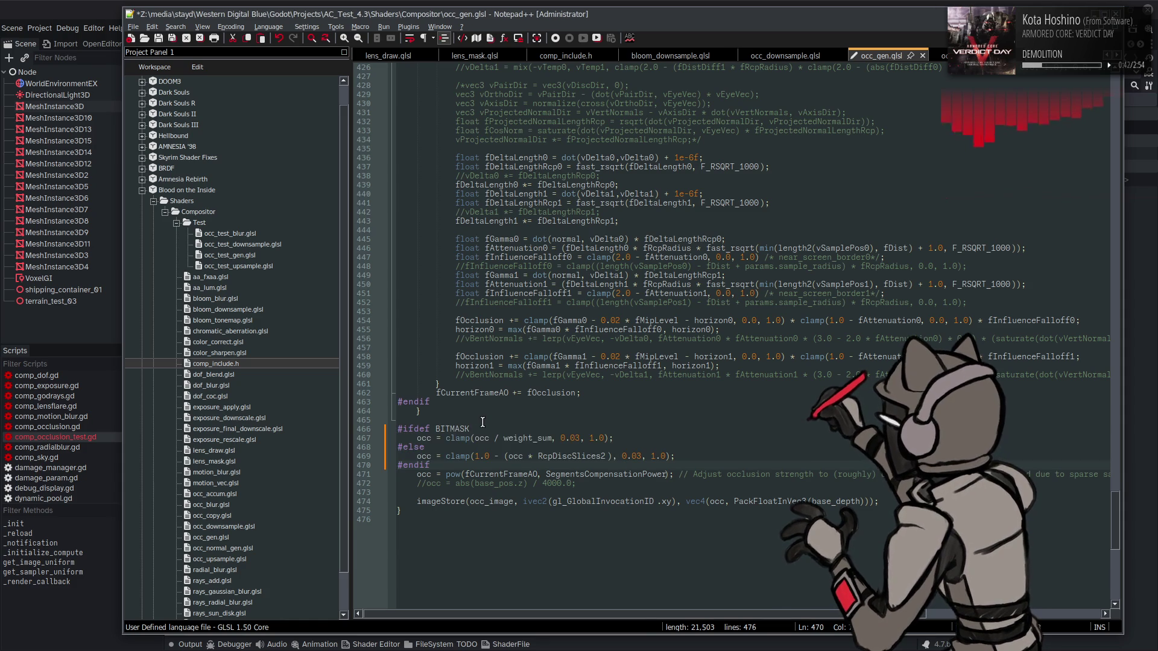
key(ctrl+z)
key(ctrl+q)
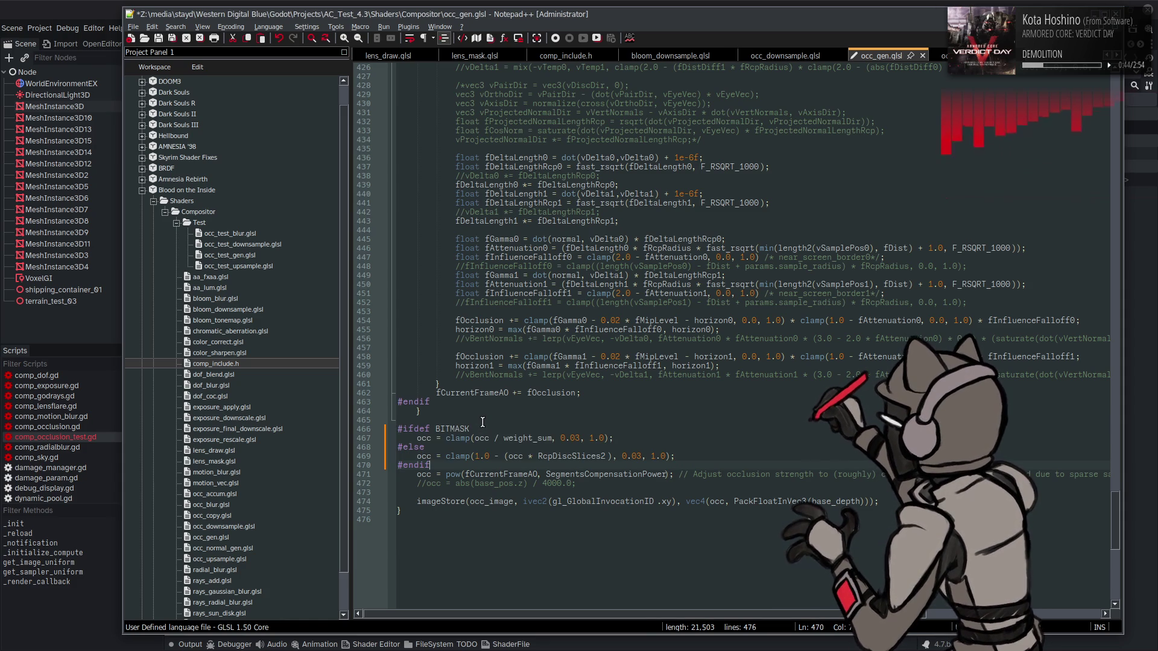
key(ctrl+z)
key(ctrl+v)
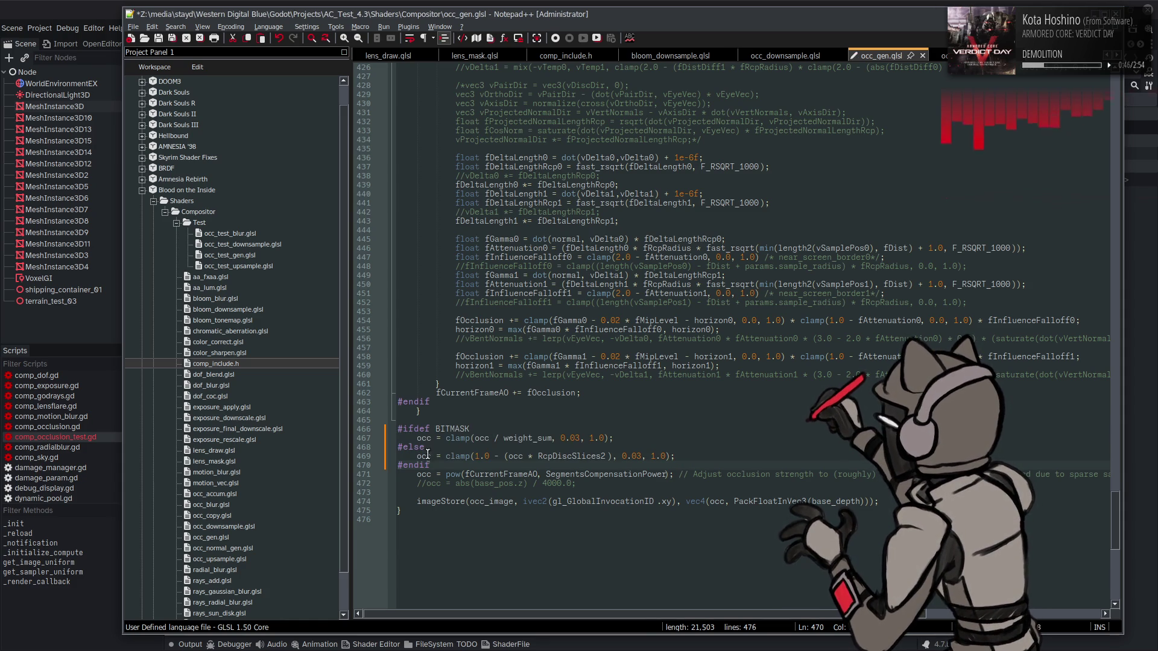
- Replace every fCurrentFrameAO with occ
double_click(499, 476)
key(ctrl+h)
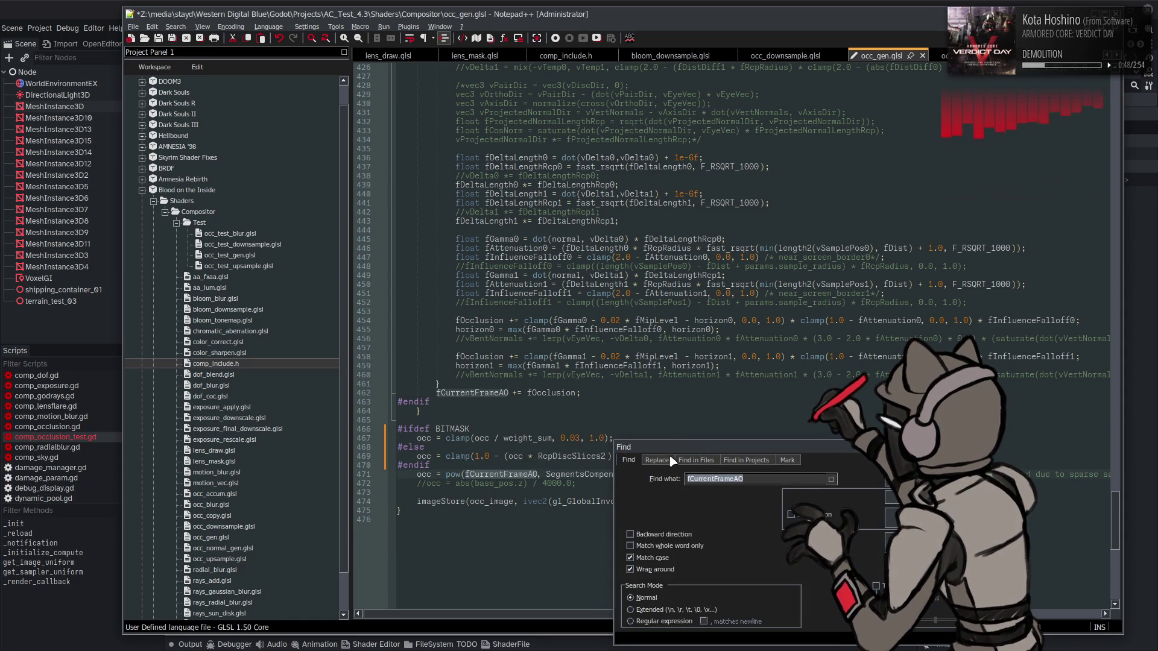
double_click(745, 498)
text(occ)
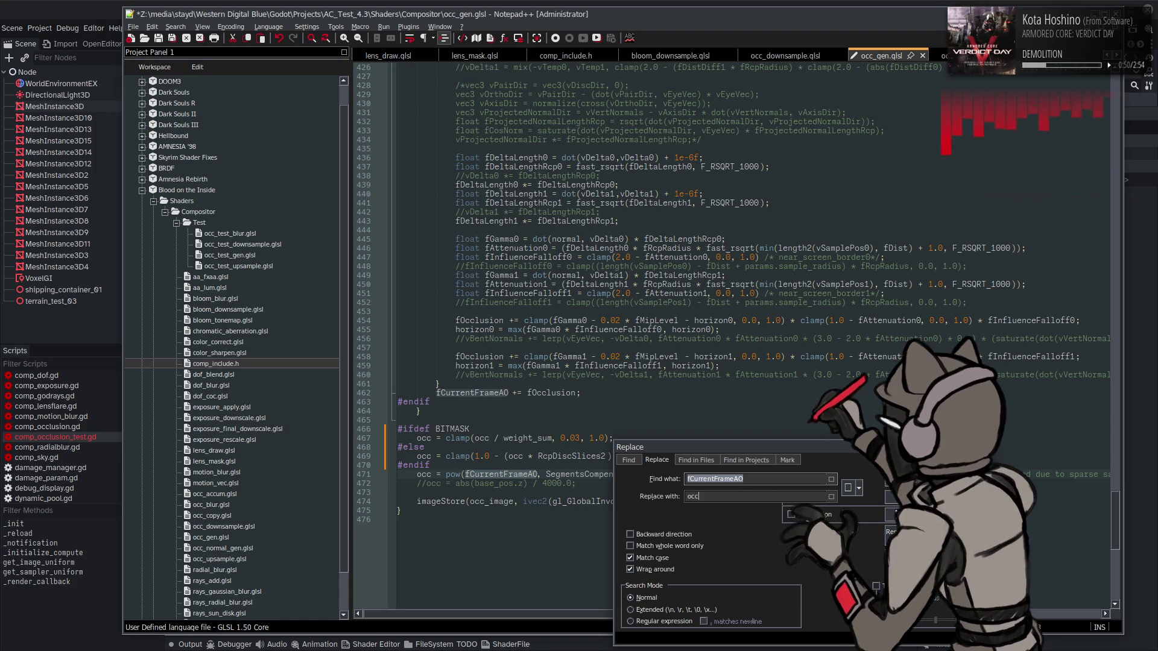
click(905, 514)
key(Escape)
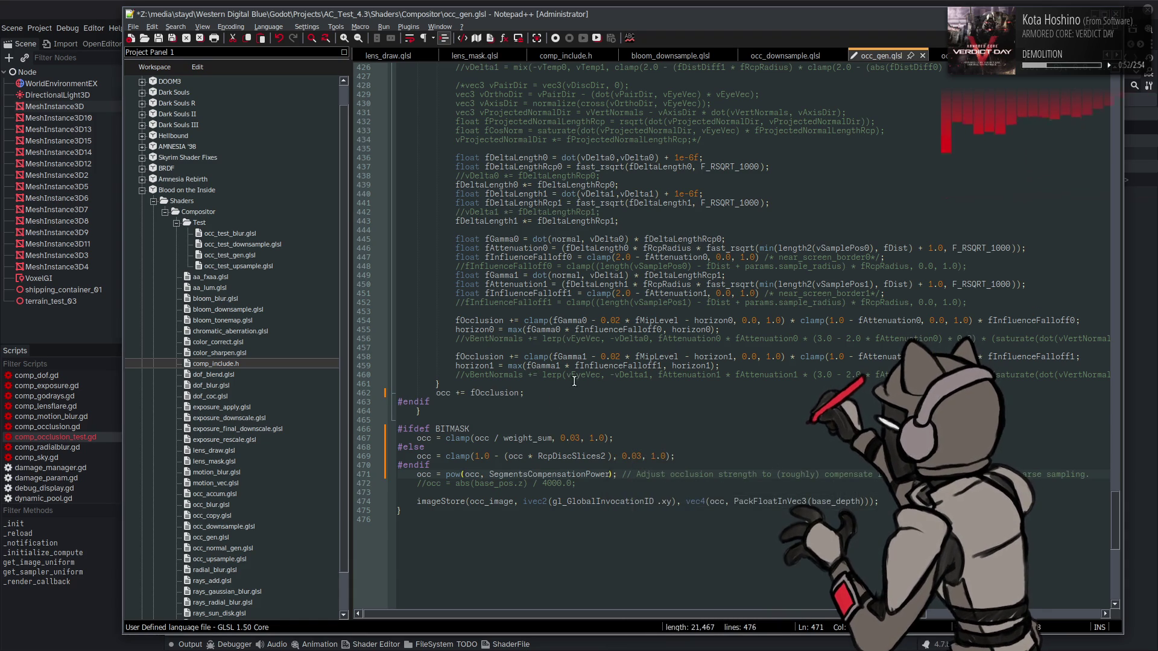
scroll(583, 381, up, 10)
scroll(583, 382, up, 15)
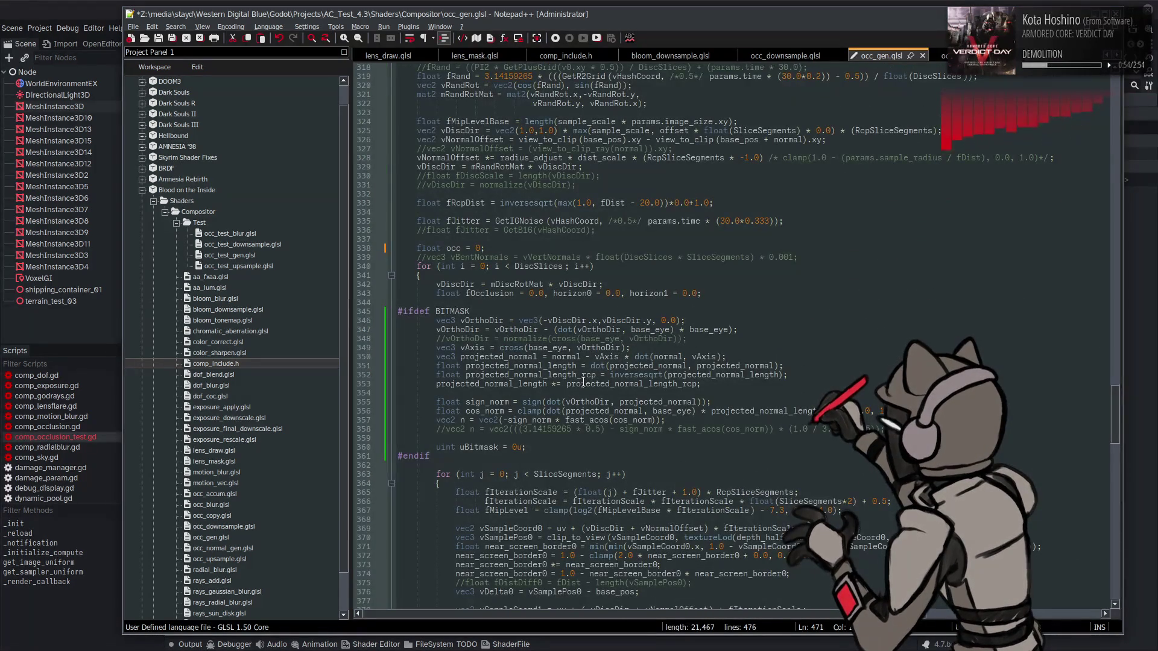
- Delete the float occ = 0; line
scroll(584, 381, up, 2)
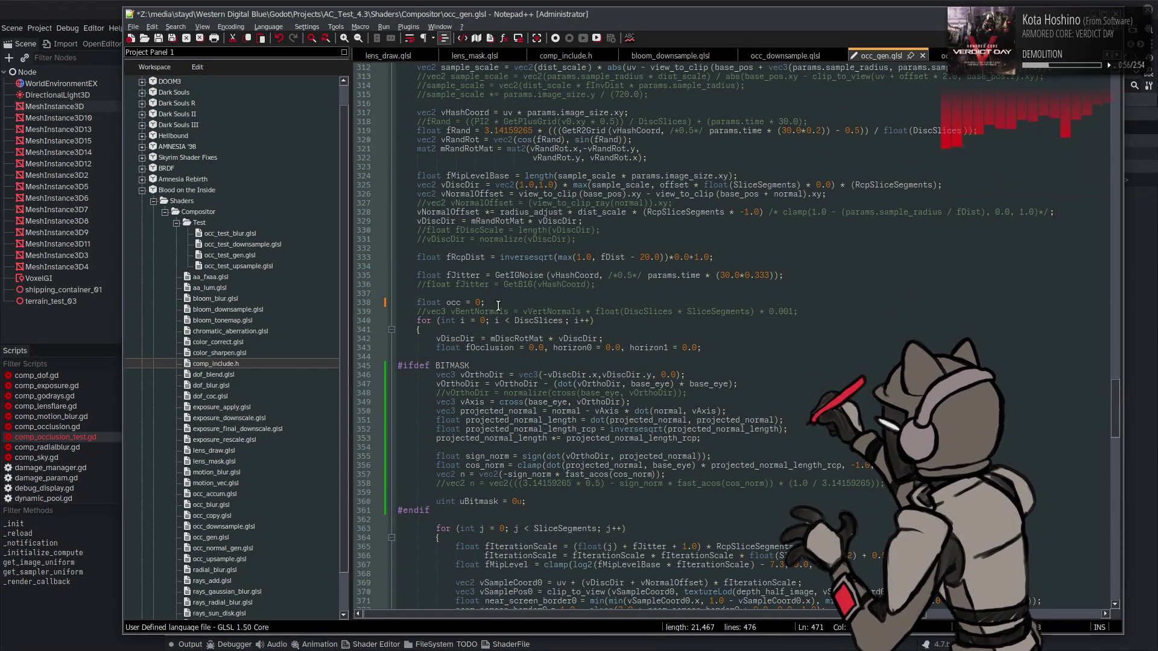
drag(494, 303, 398, 303)
key(BackSpace)
key(BackSpace)
- Move the occ and weight_sum declaration from line 302 to just above the slice loop and save
scroll(513, 313, up, 10)
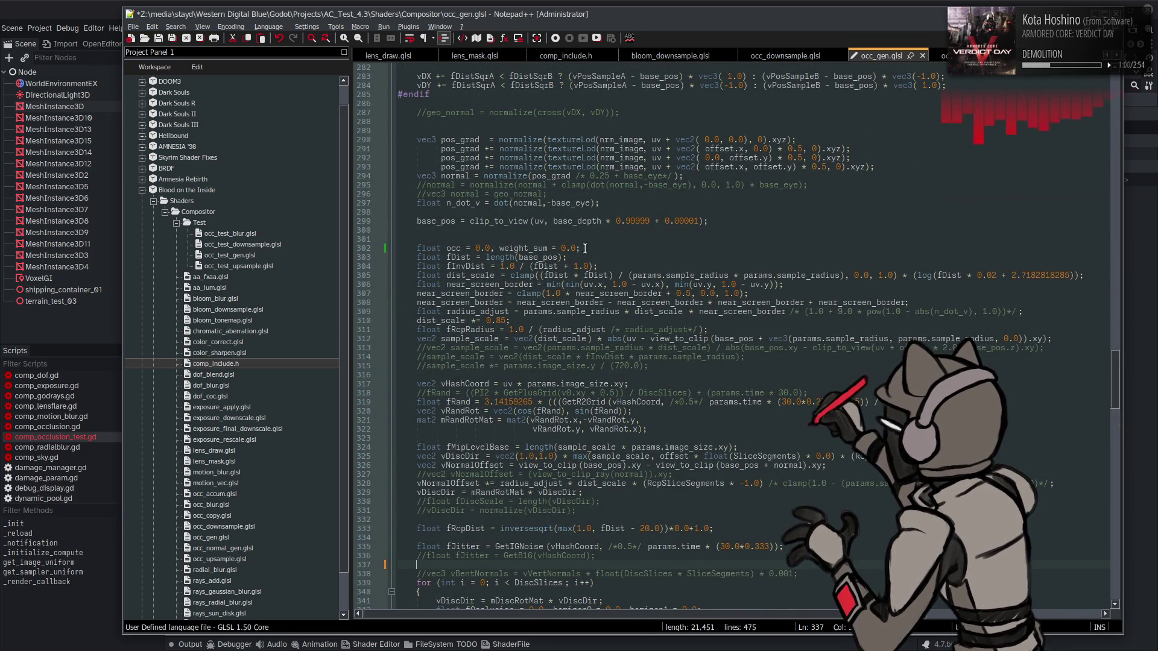
drag(579, 248, 415, 248)
key(ctrl+c)
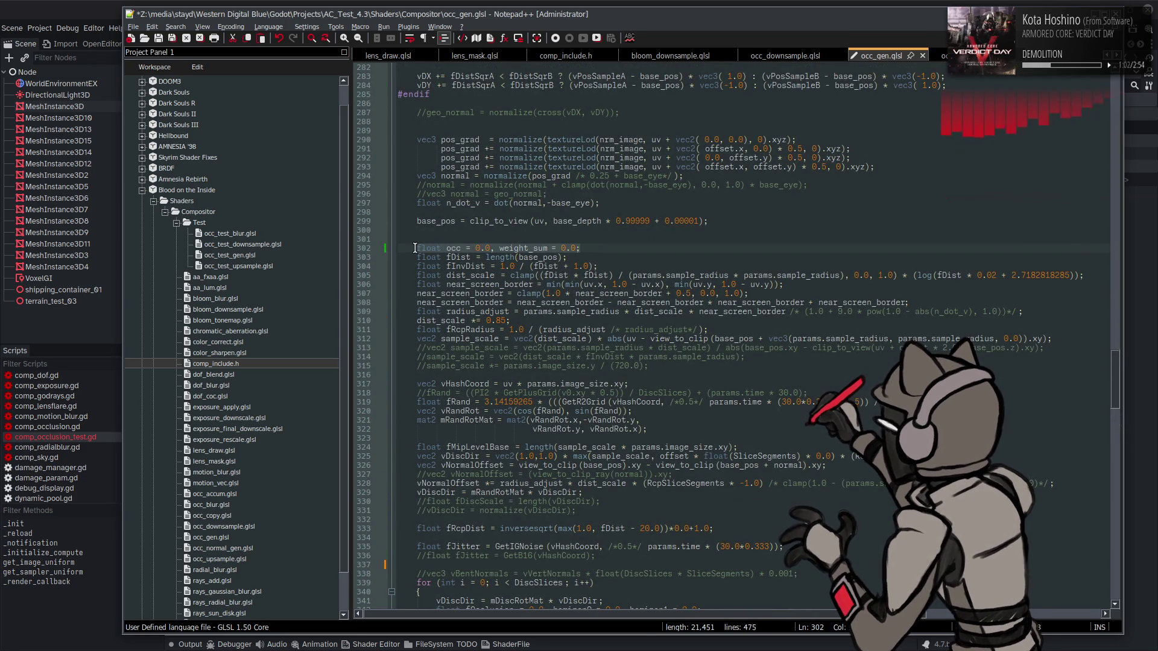
key(BackSpace)
scroll(493, 410, down, 1)
scroll(494, 411, down, 4)
click(688, 428)
key(Return)
key(ctrl+v)
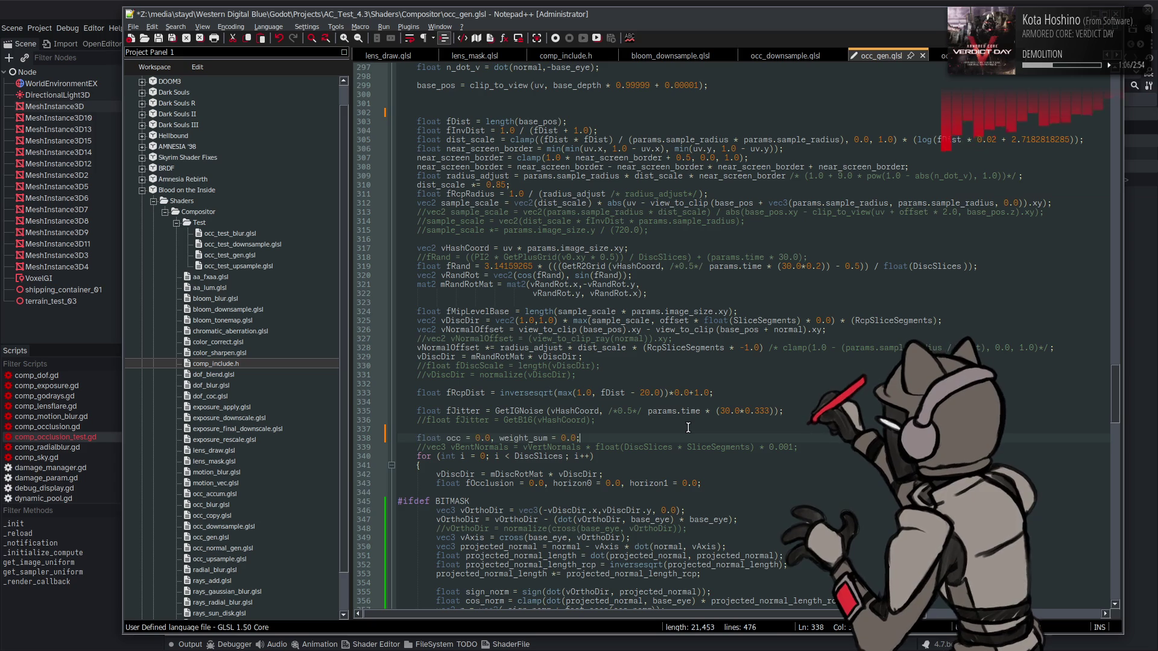
key(ctrl+s)
- Remove the leftover blank line and save occ_gen.glsl again
click(436, 109)
key(BackSpace)
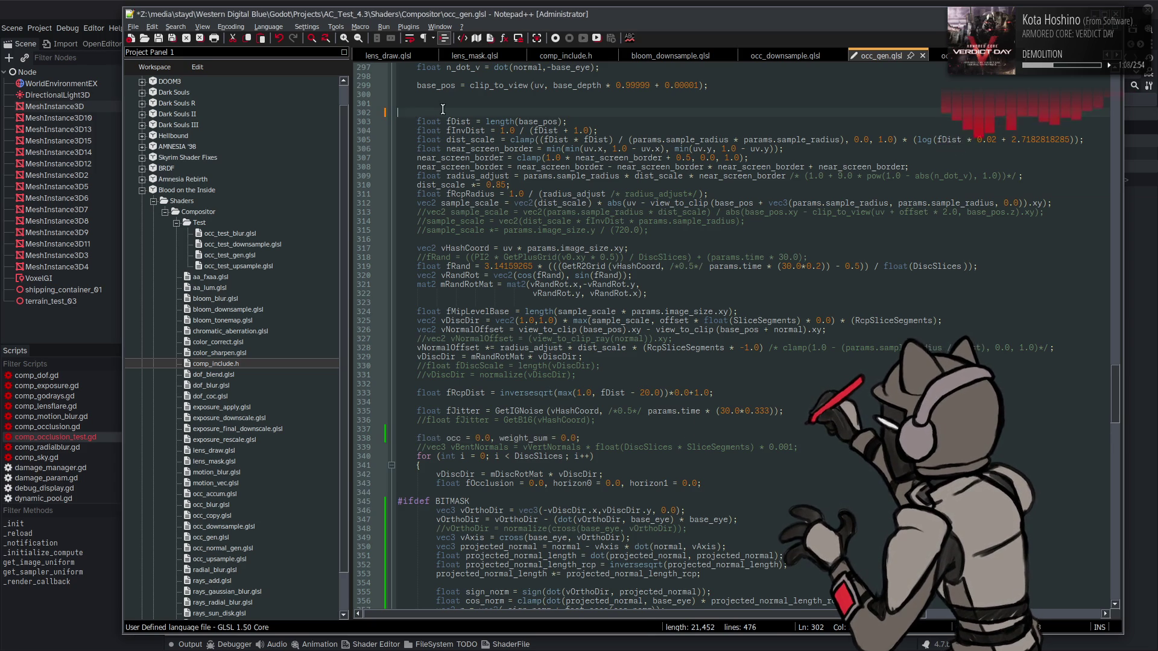
scroll(512, 192, down, 7)
key(ctrl+s)
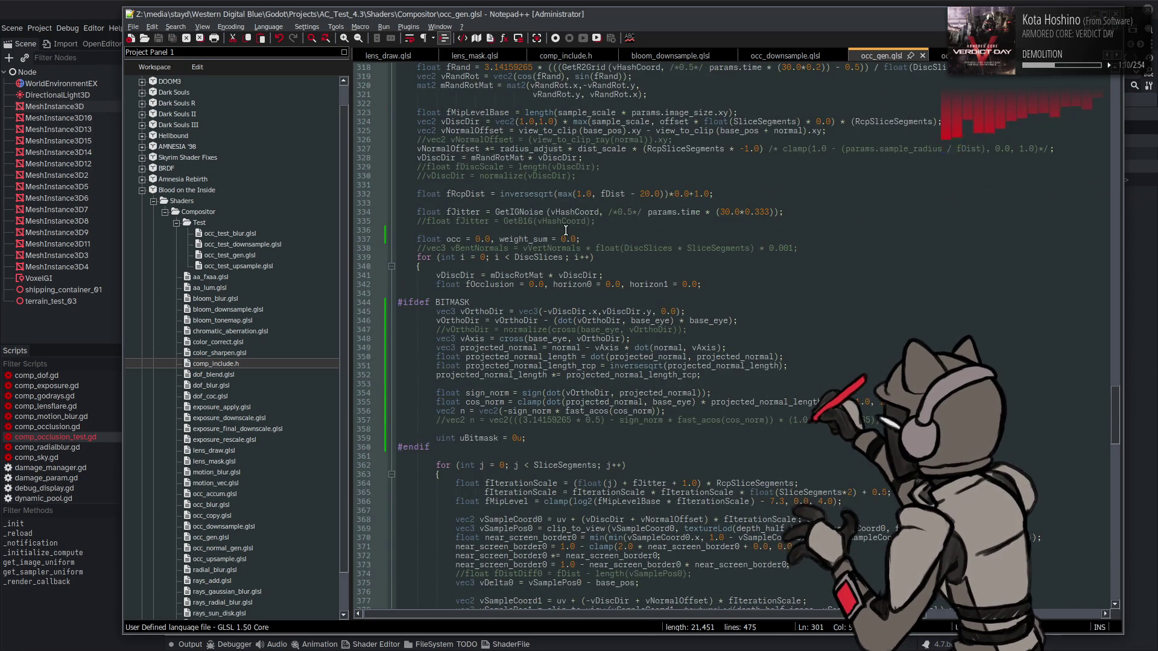
scroll(567, 230, down, 20)
scroll(591, 252, down, 15)
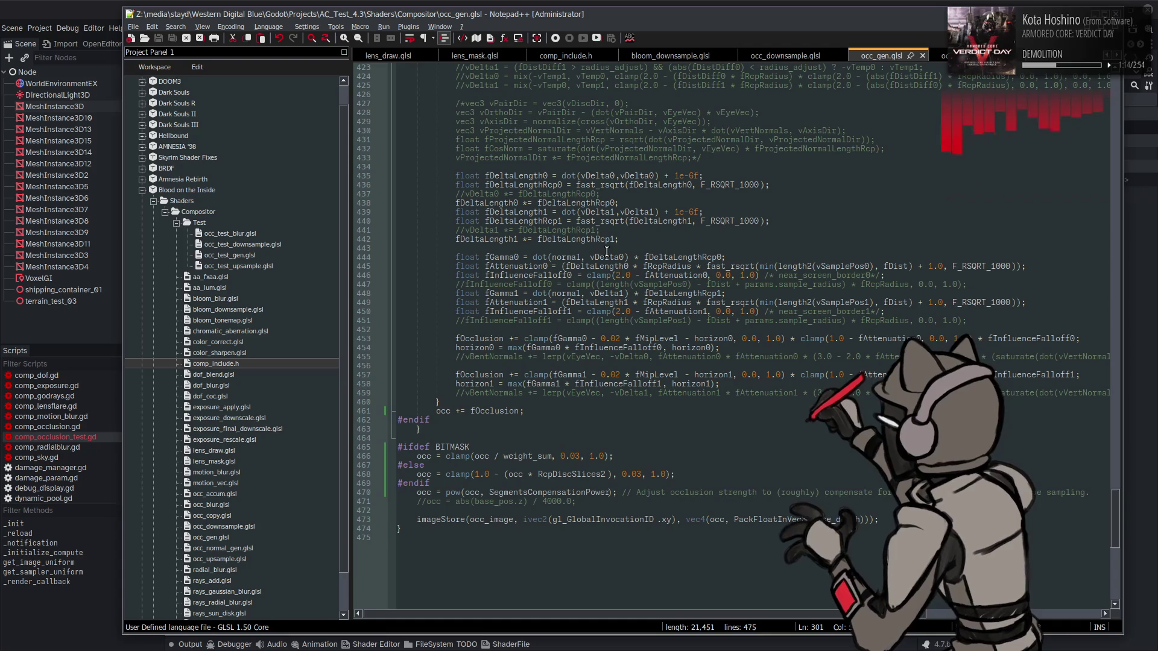
key(ctrl+Tab)
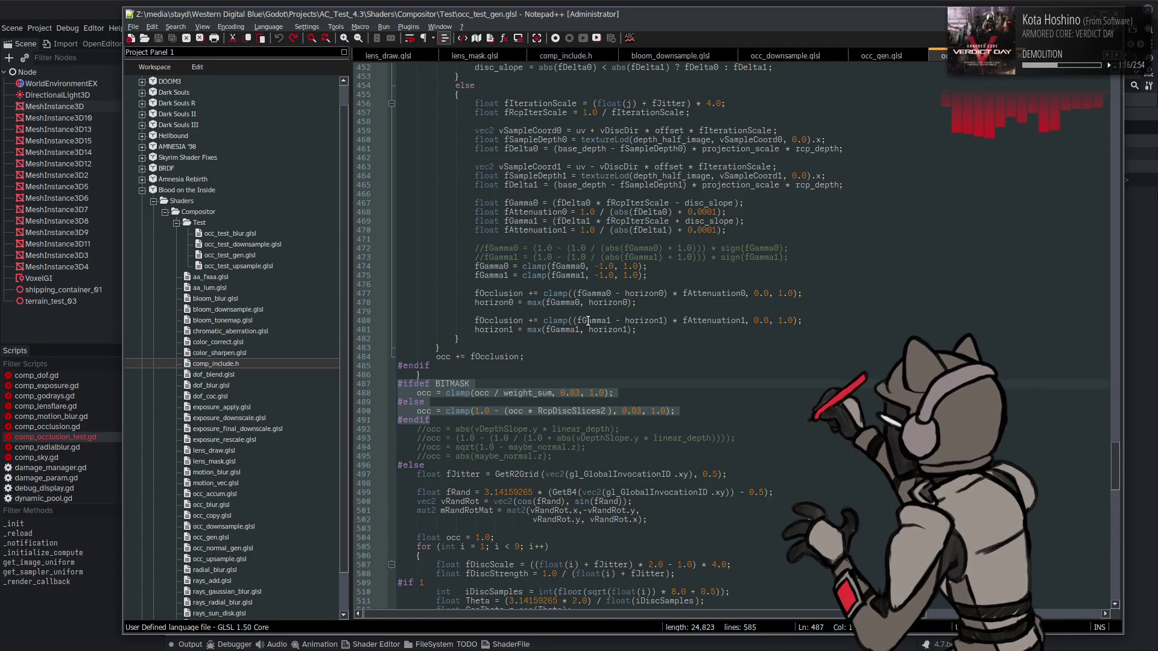
- Scroll to the end of occ_test_gen.glsl, return to occ_gen.glsl, and bring Godot forward
scroll(588, 321, down, 5)
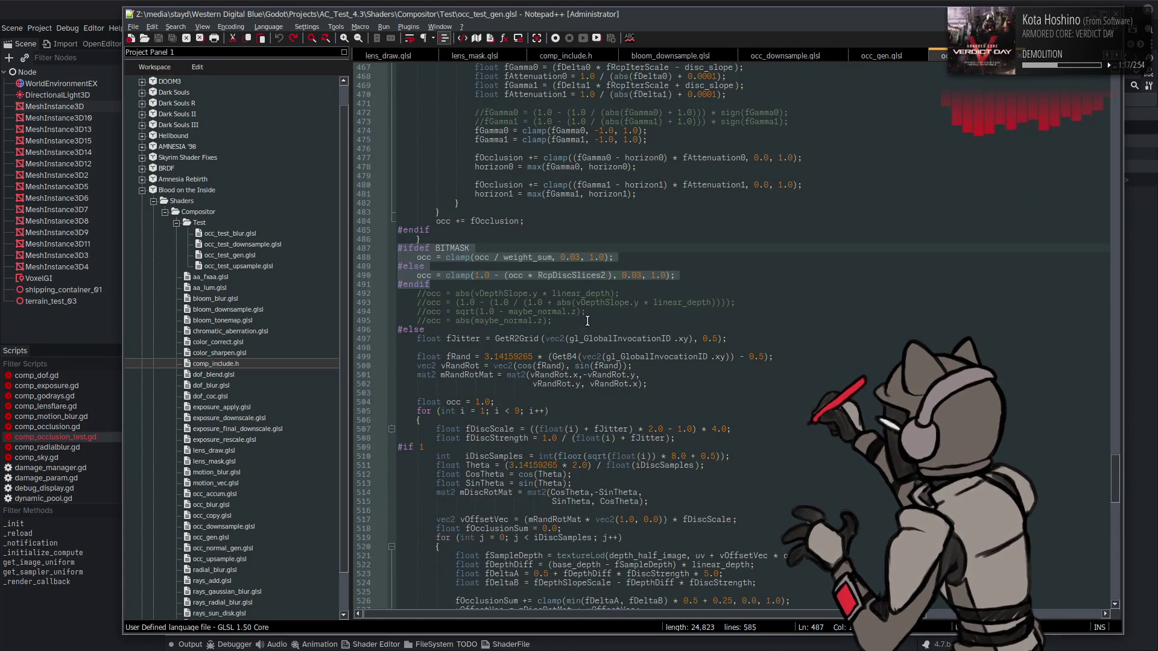
click(452, 329)
scroll(452, 327, down, 20)
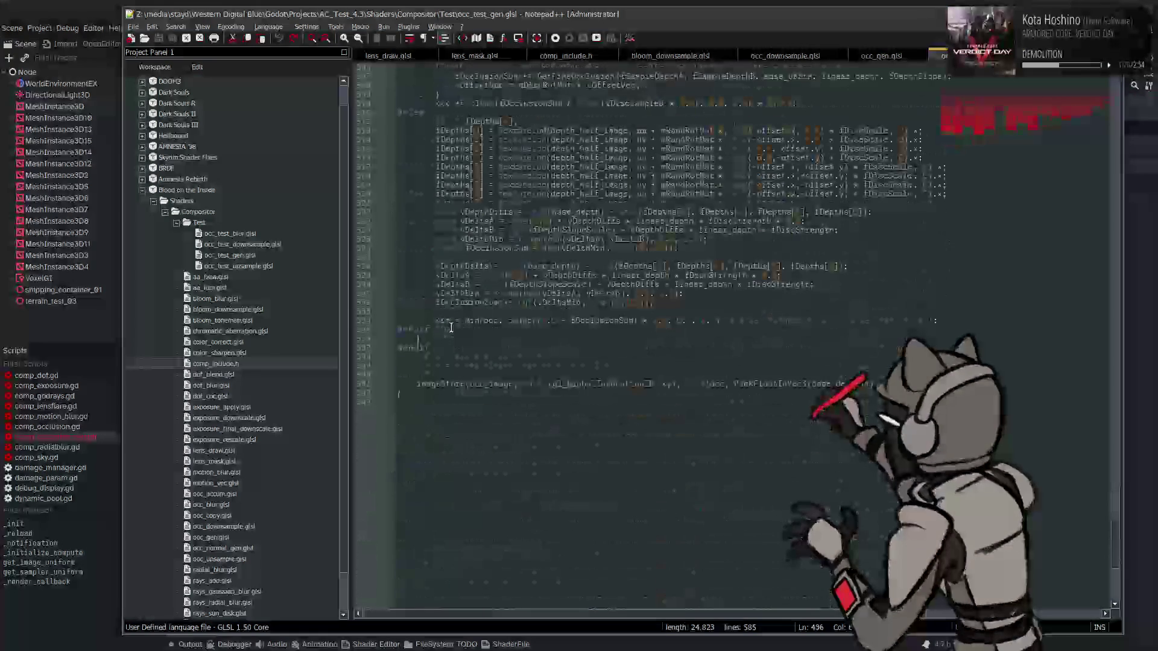
key(ctrl+Tab)
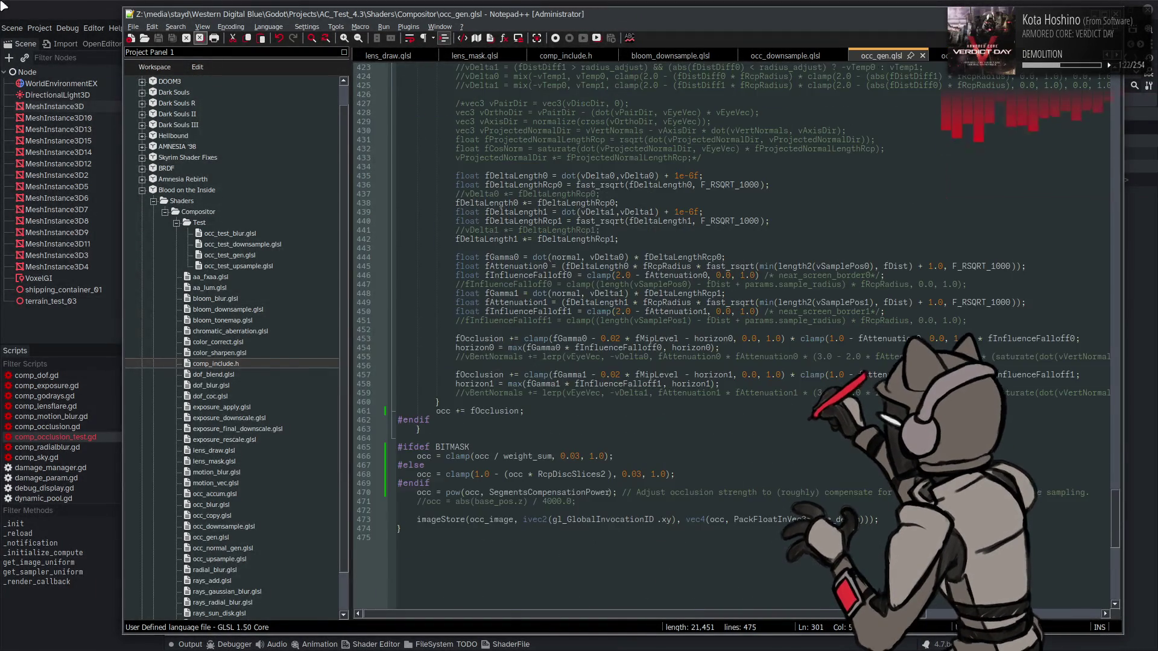
key(alt+Tab)
click(40, 6)
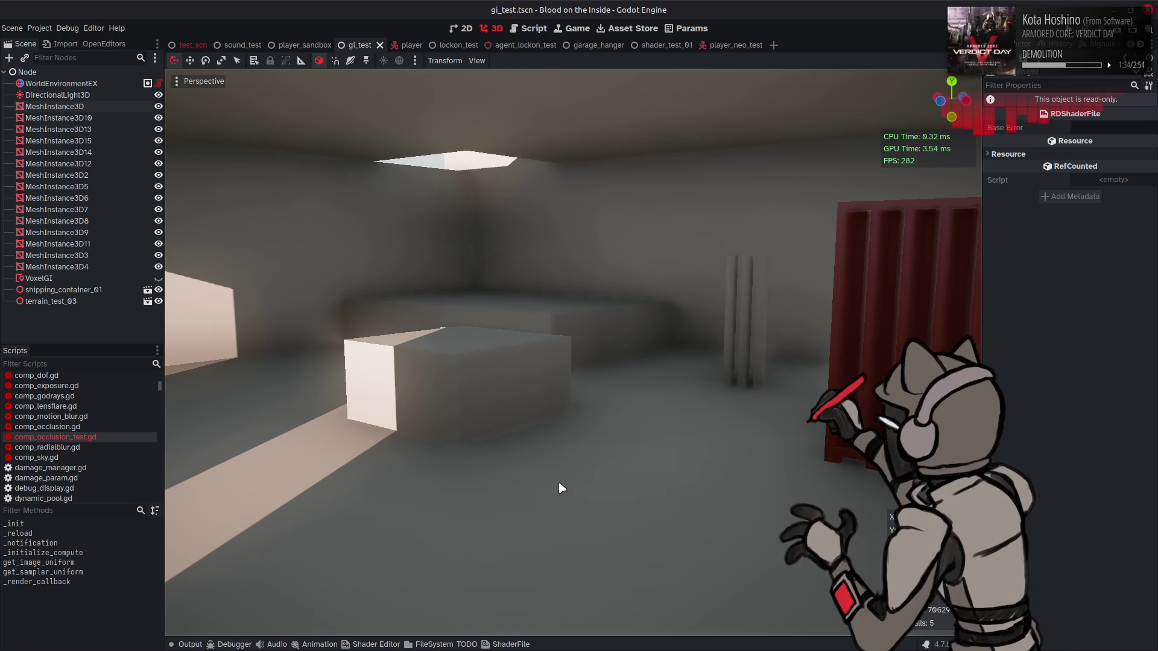
- Inspect the gi_test viewport's soft ambient occlusion at about 280 FPS, then return to occ_gen.glsl
mouse_move(327, 632)
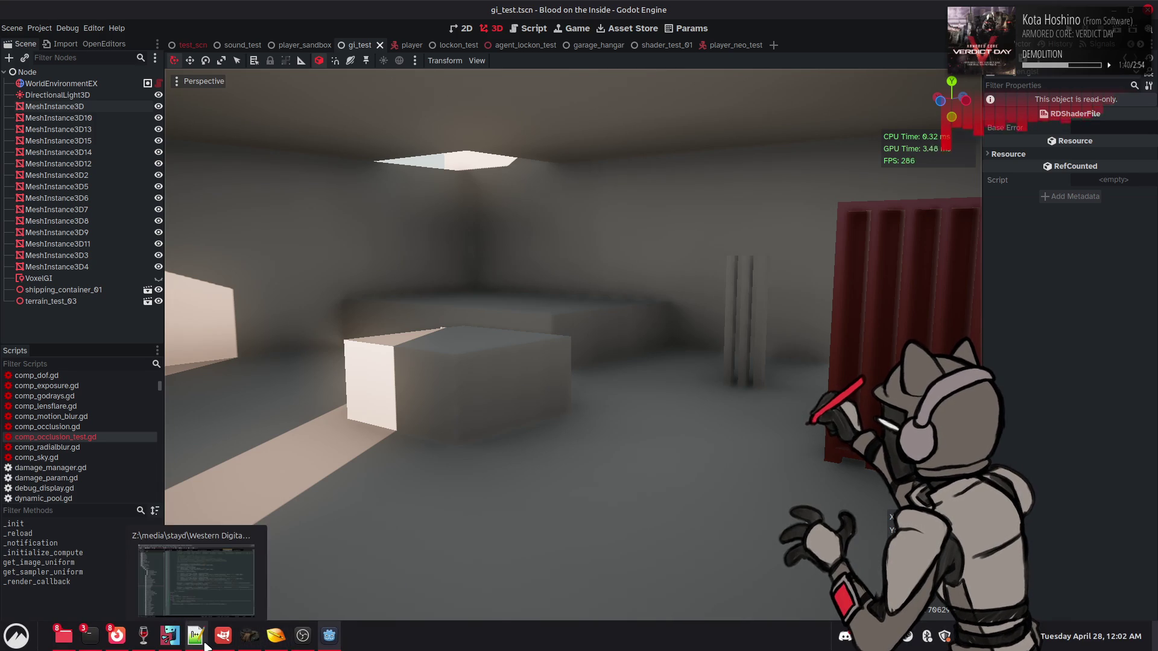
click(196, 635)
scroll(630, 348, up, 13)
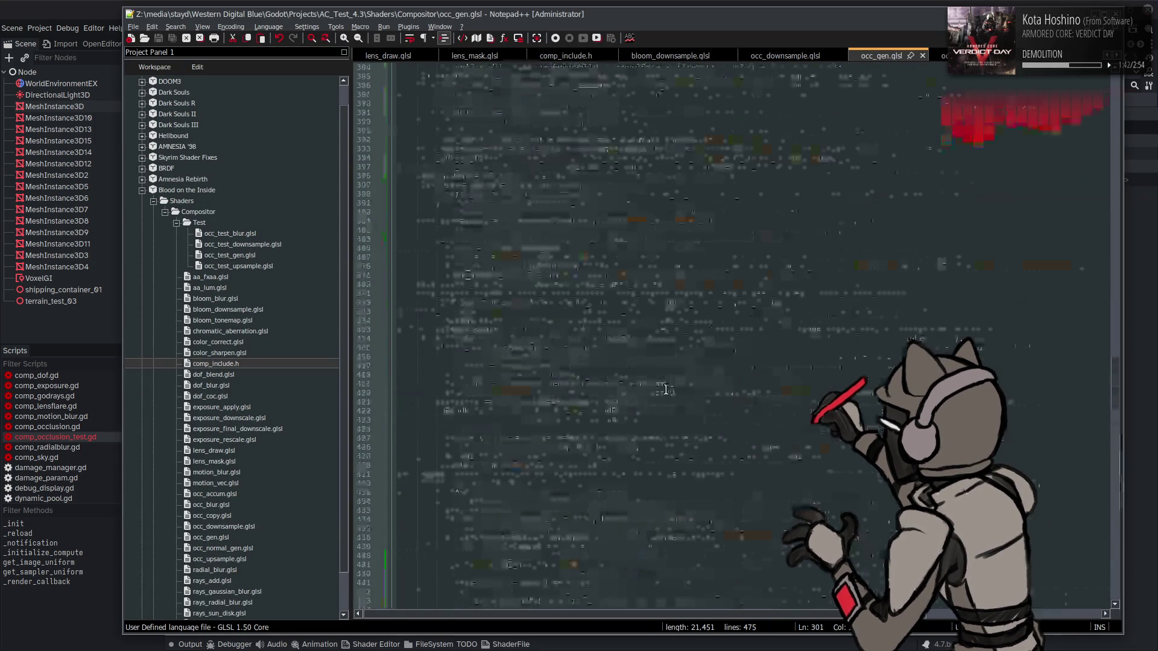
scroll(665, 390, up, 20)
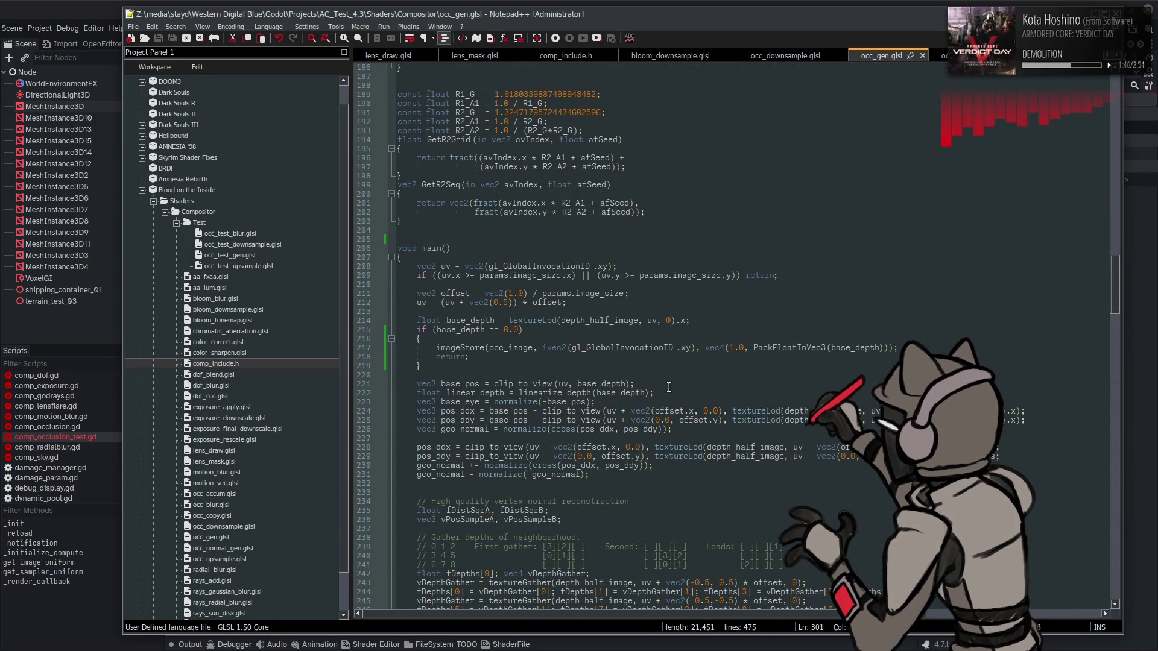
scroll(669, 387, down, 20)
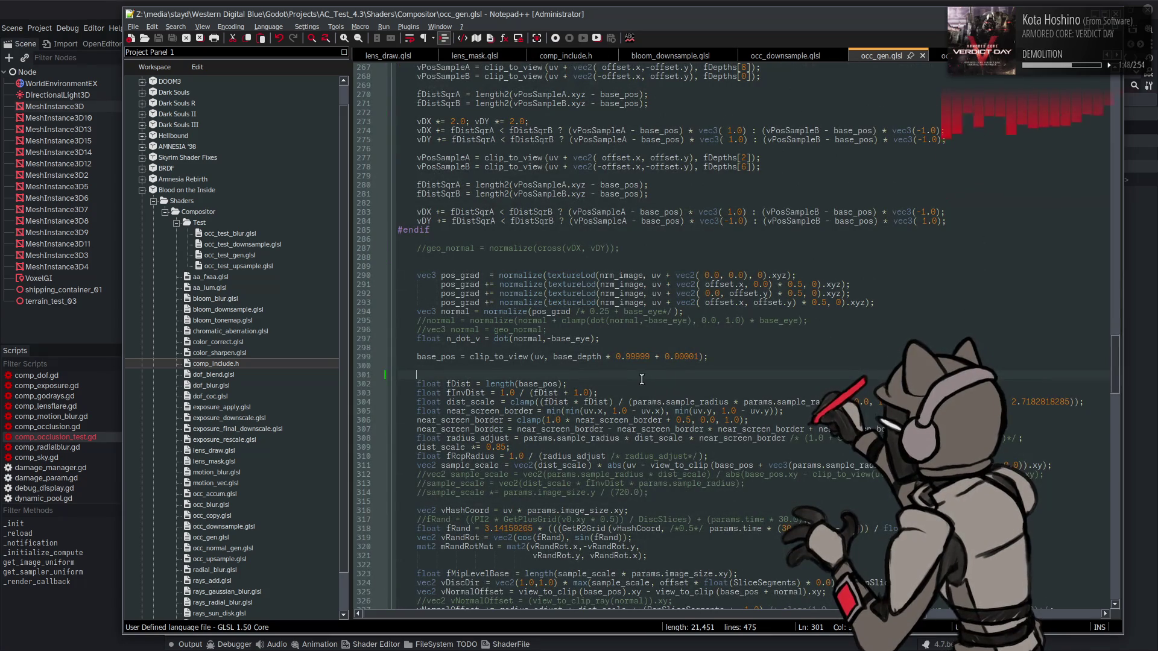
double_click(528, 339)
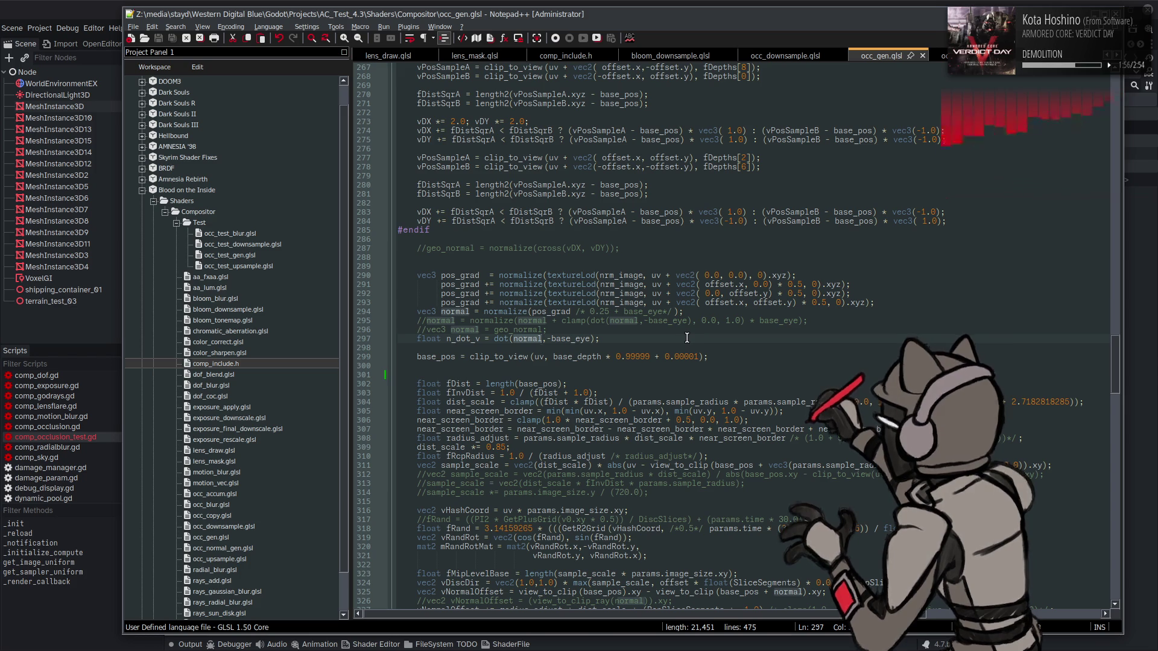
scroll(544, 294, up, 20)
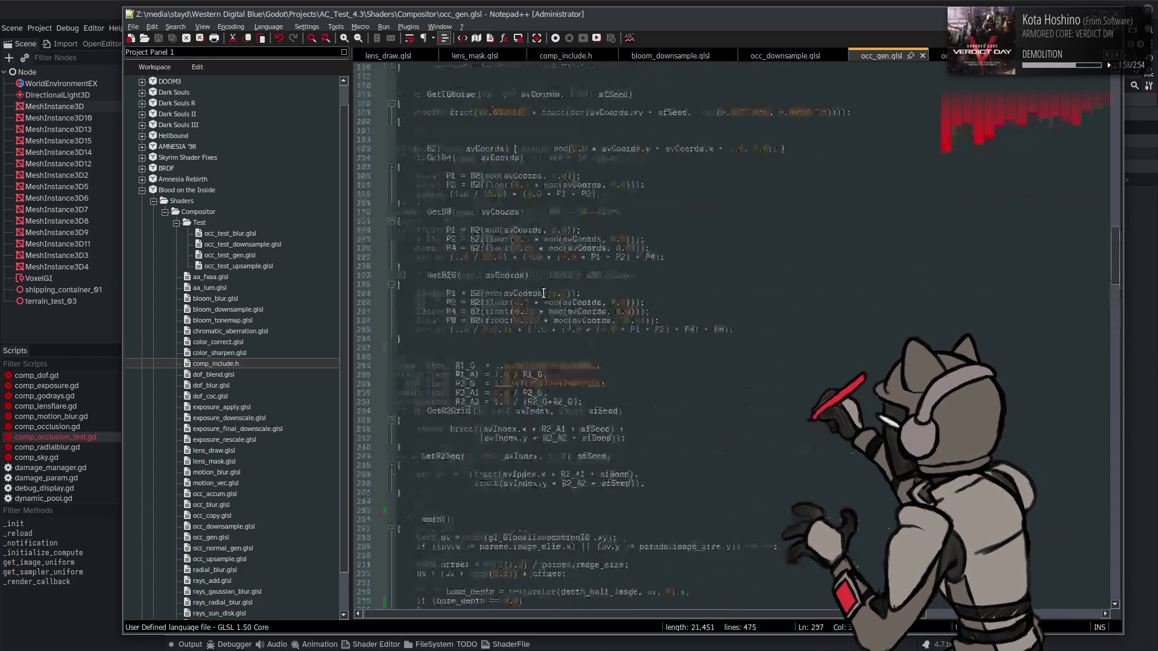
click(400, 149)
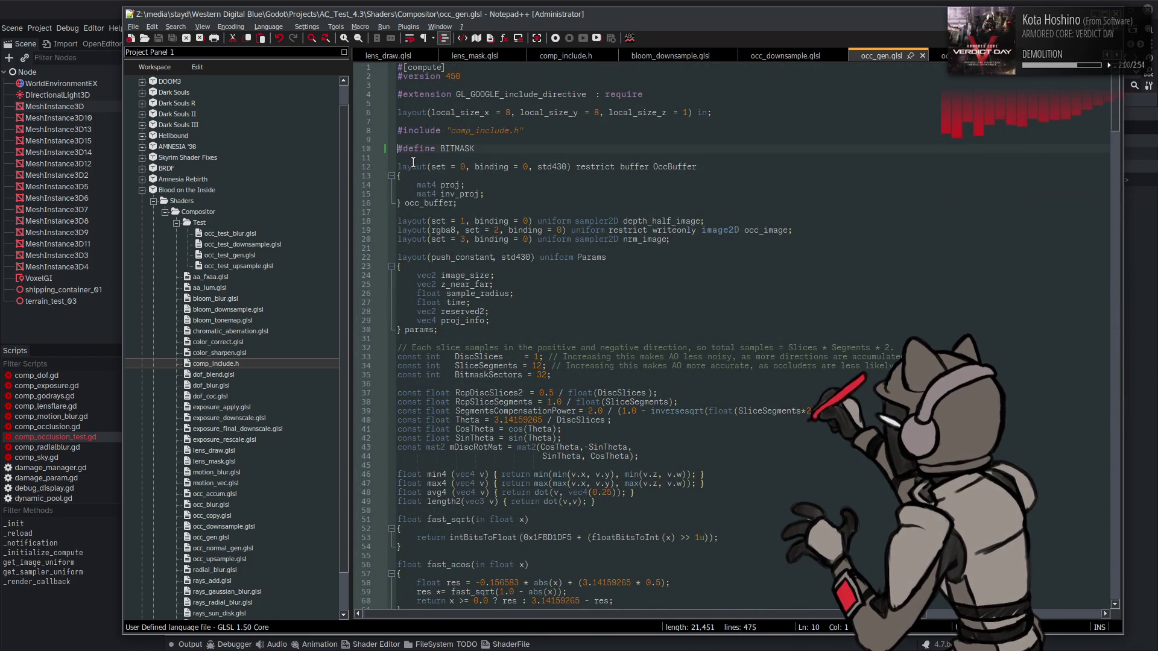
- Comment out #define BITMASK on line 10, save, and view the occlusion in Godot
text(//)
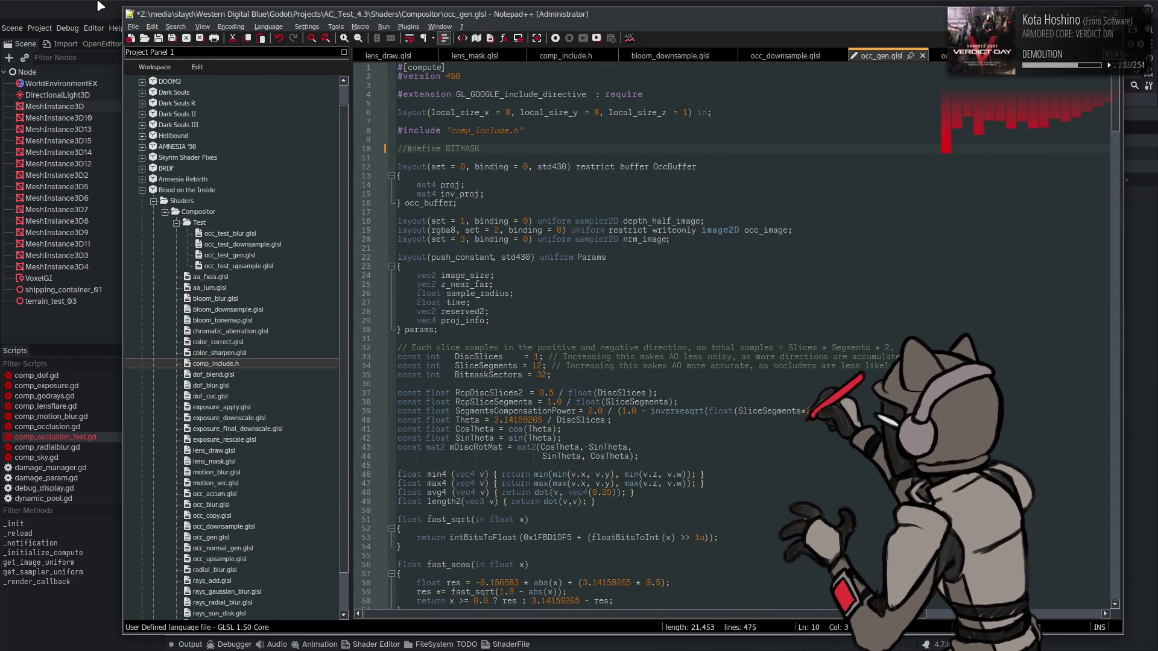
key(ctrl+s)
key(alt+Tab)
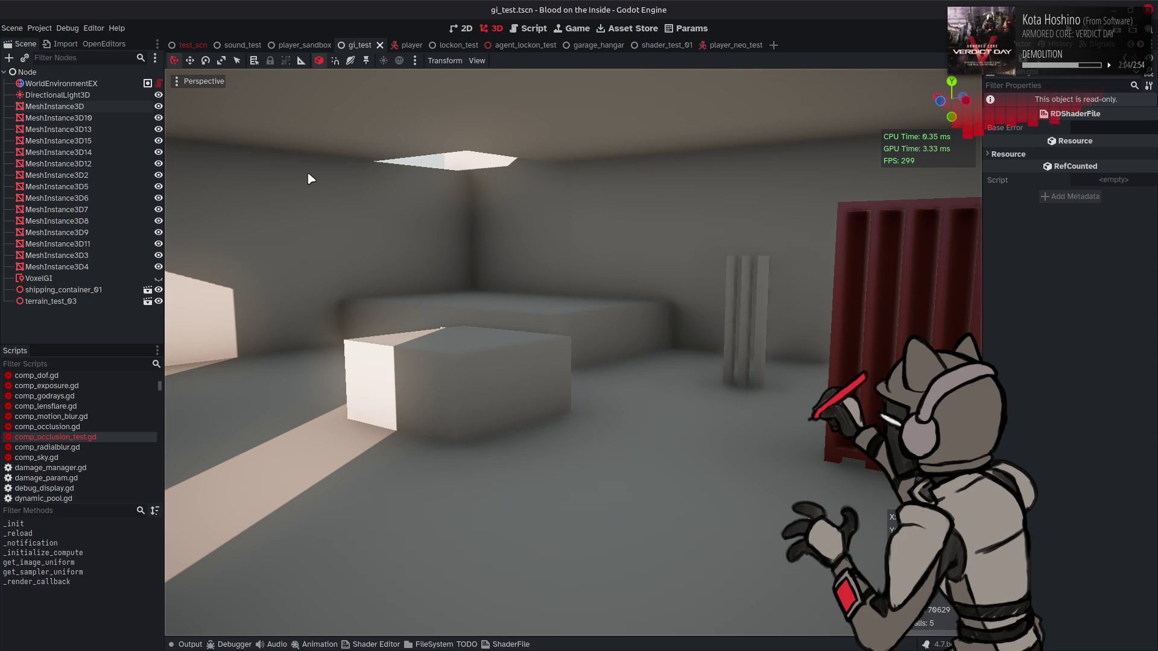
- Restore #define BITMASK, save, and recheck the shader in Godot
key(alt+Tab)
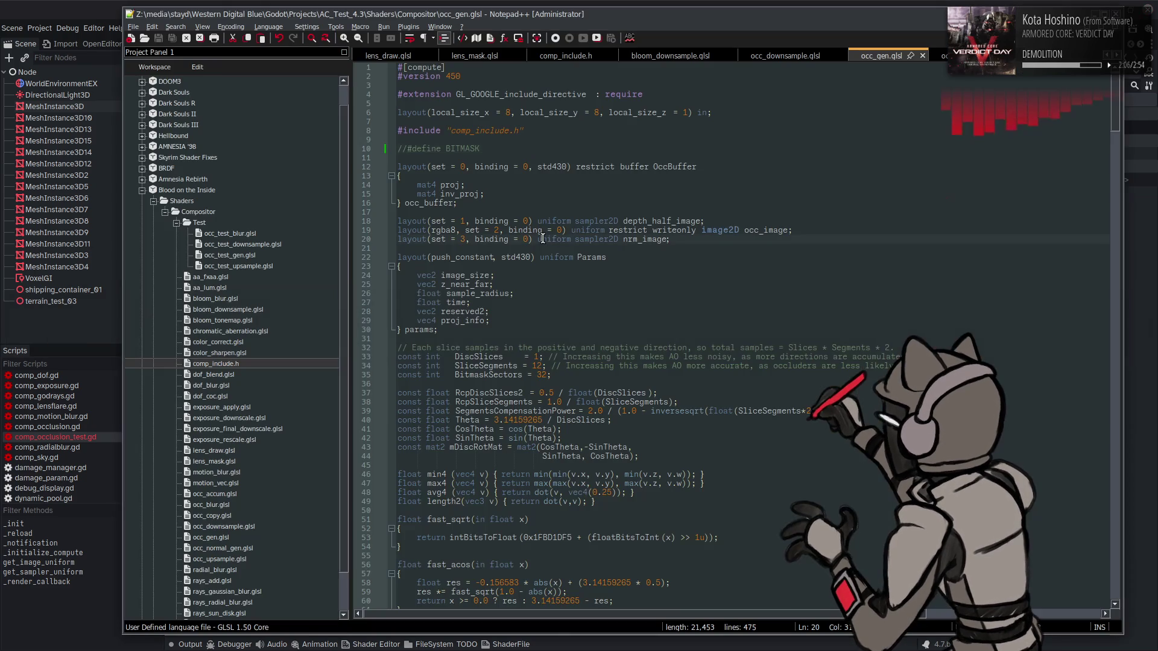
key(alt+Tab)
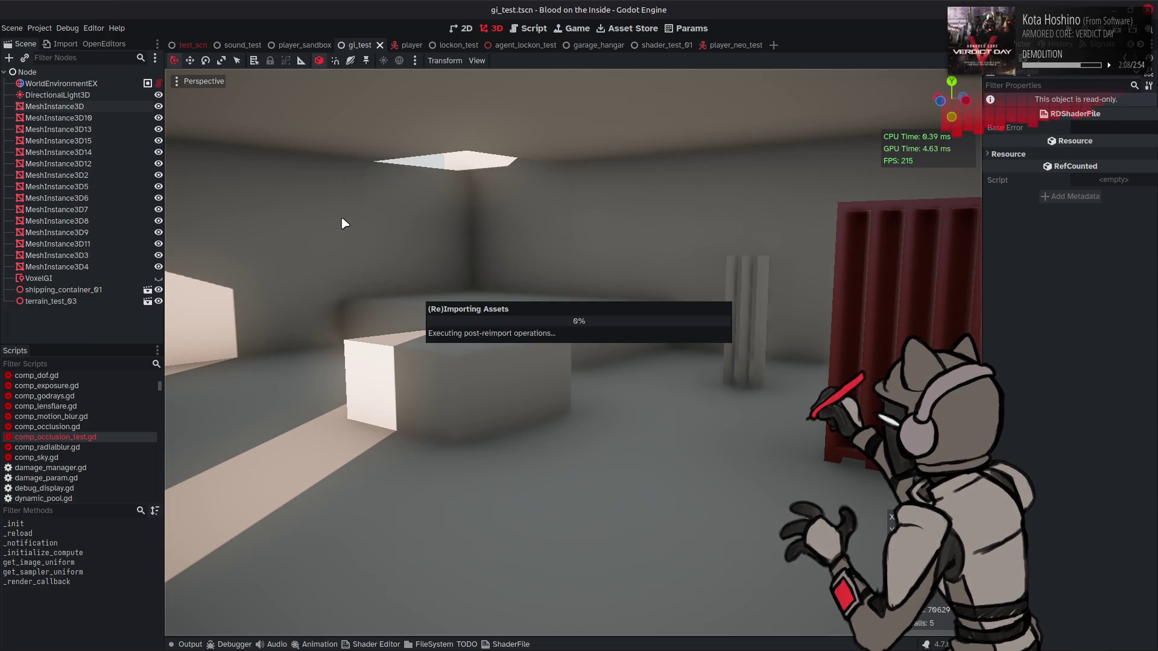
key(alt+Tab)
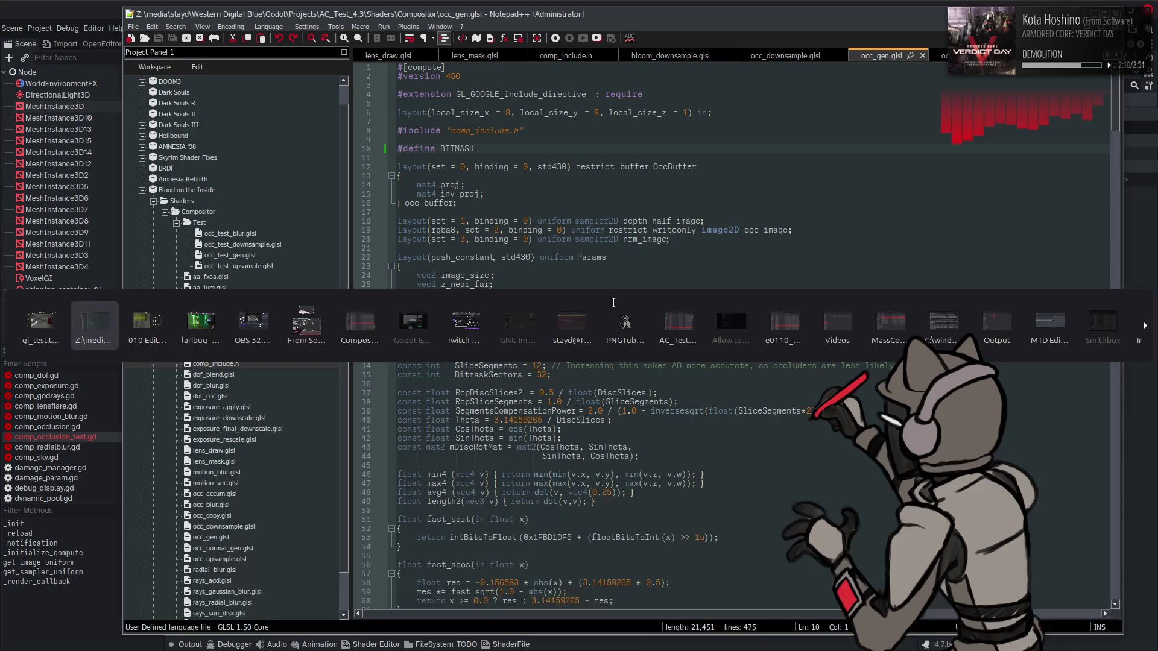
- Comment out the -sign_norm horizon formula on line 356
click(615, 303)
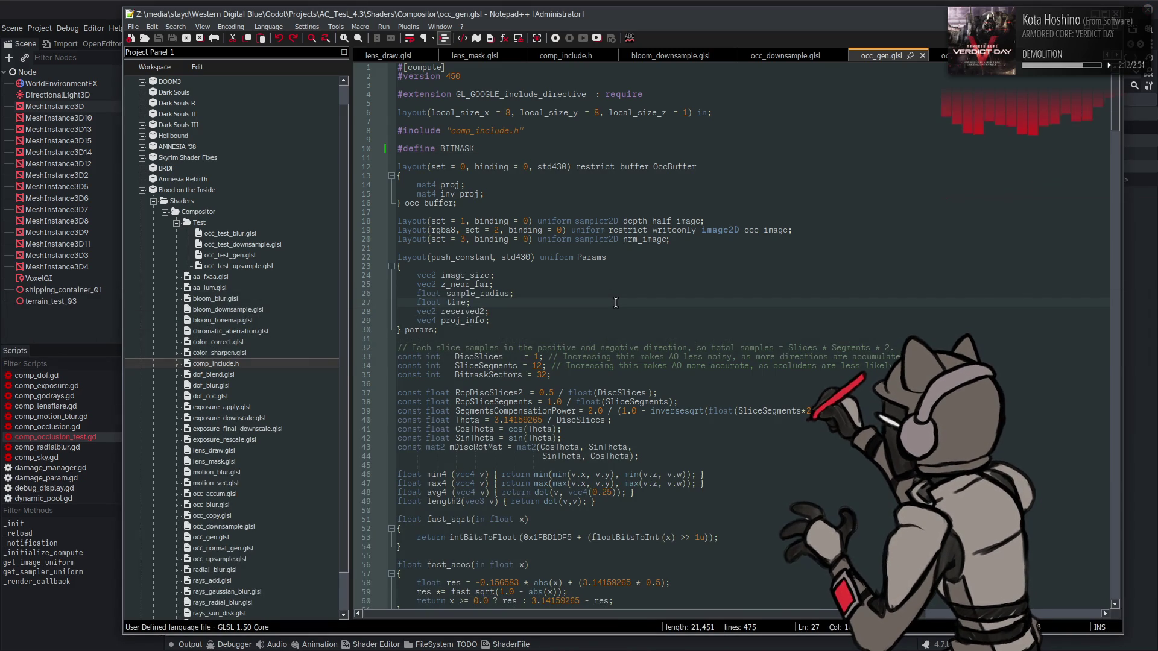
scroll(615, 303, down, 20)
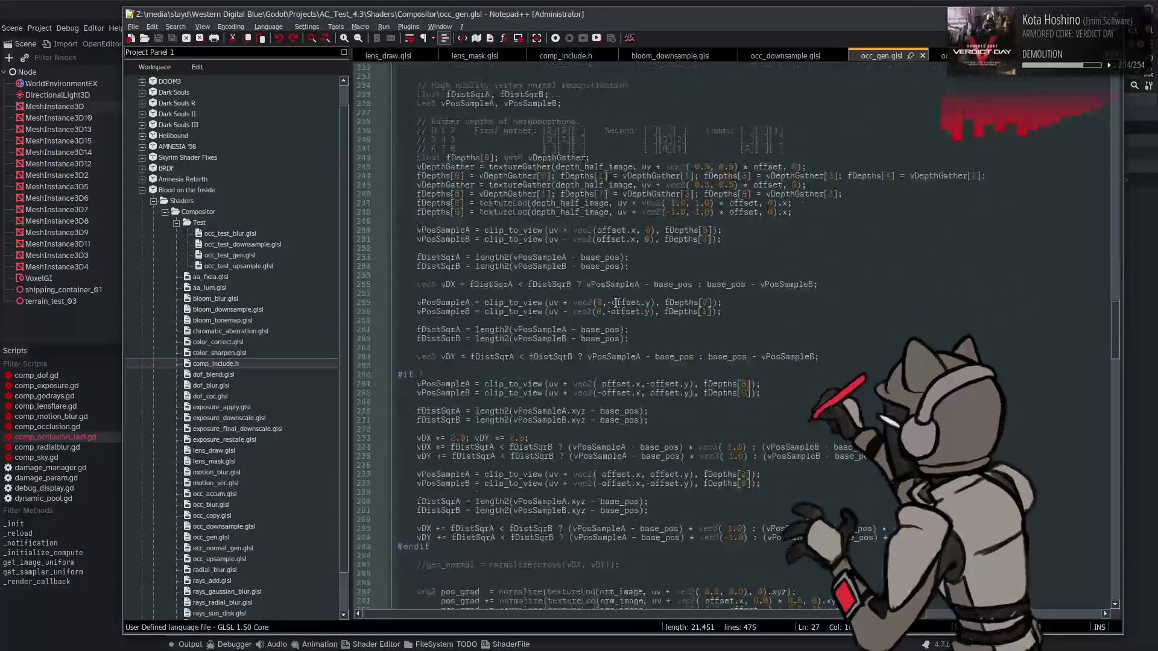
scroll(615, 303, down, 13)
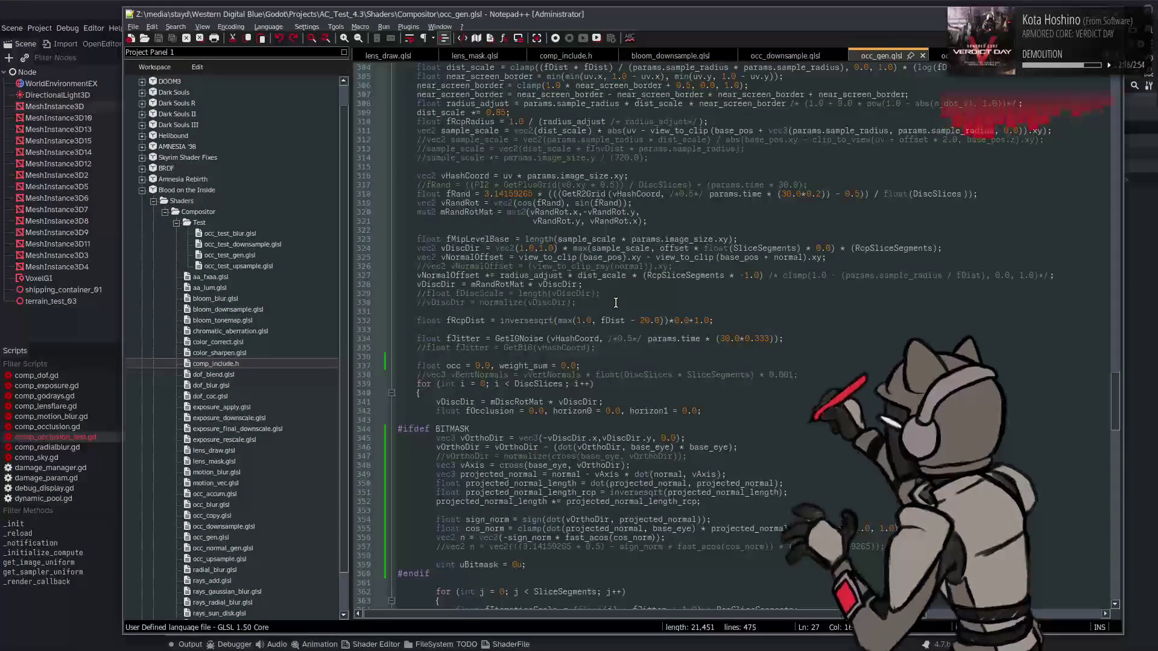
scroll(593, 222, down, 7)
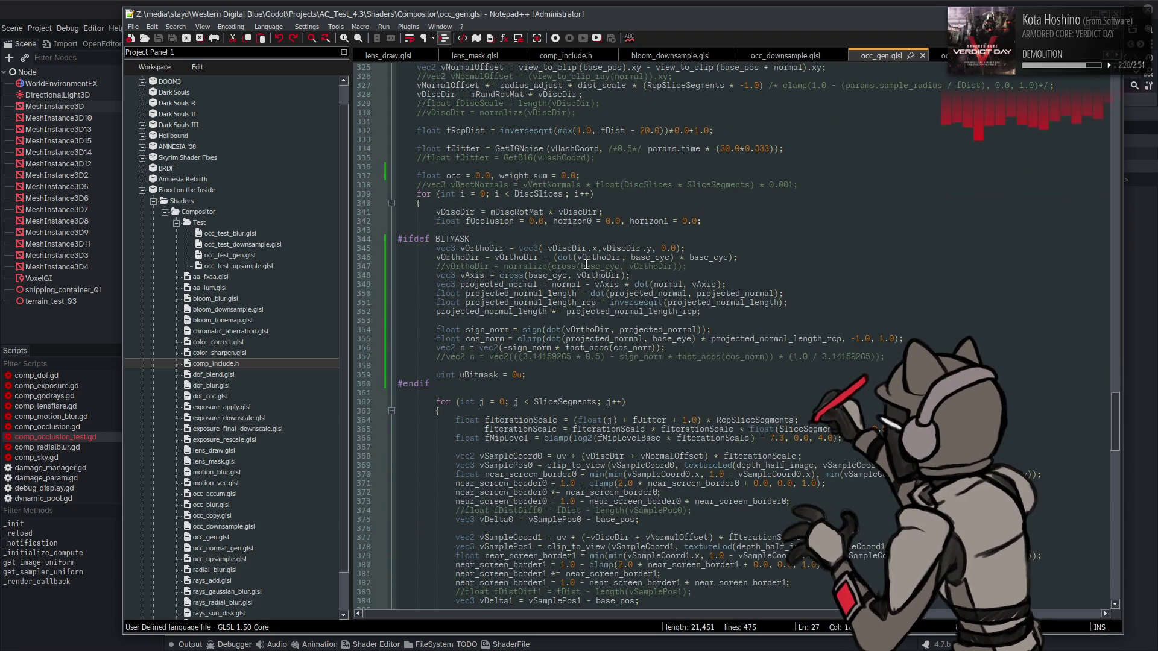
click(446, 362)
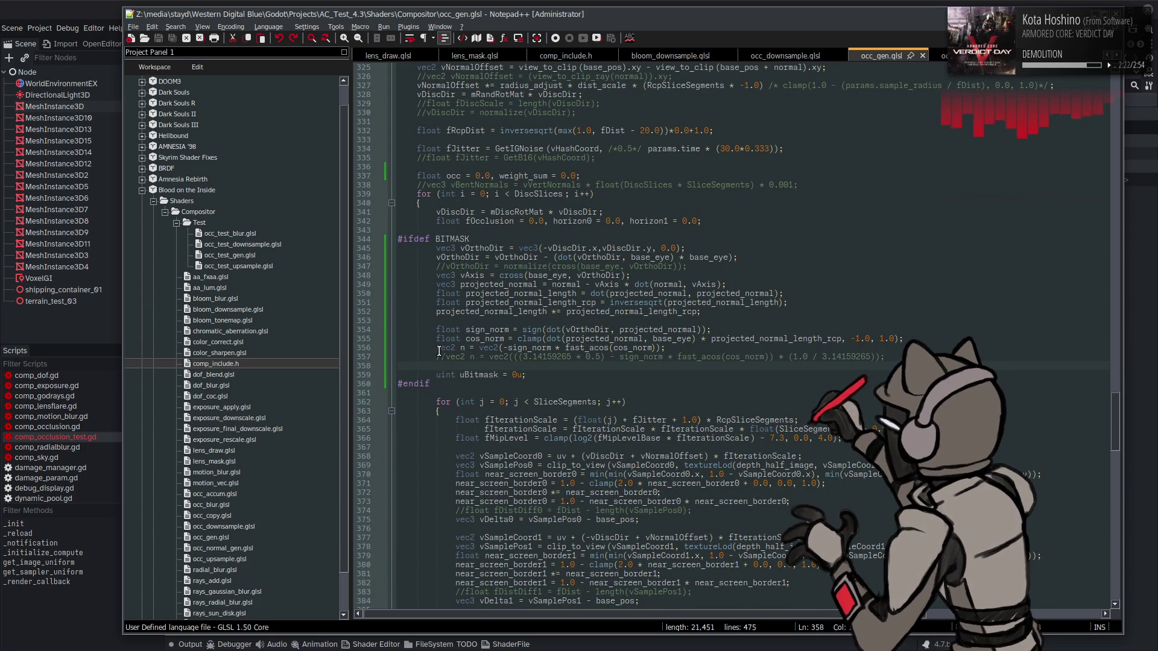
click(436, 348)
text(//)
- Uncomment the normalized vec2 n formula on line 357, save, and view it in Godot
key(Down)
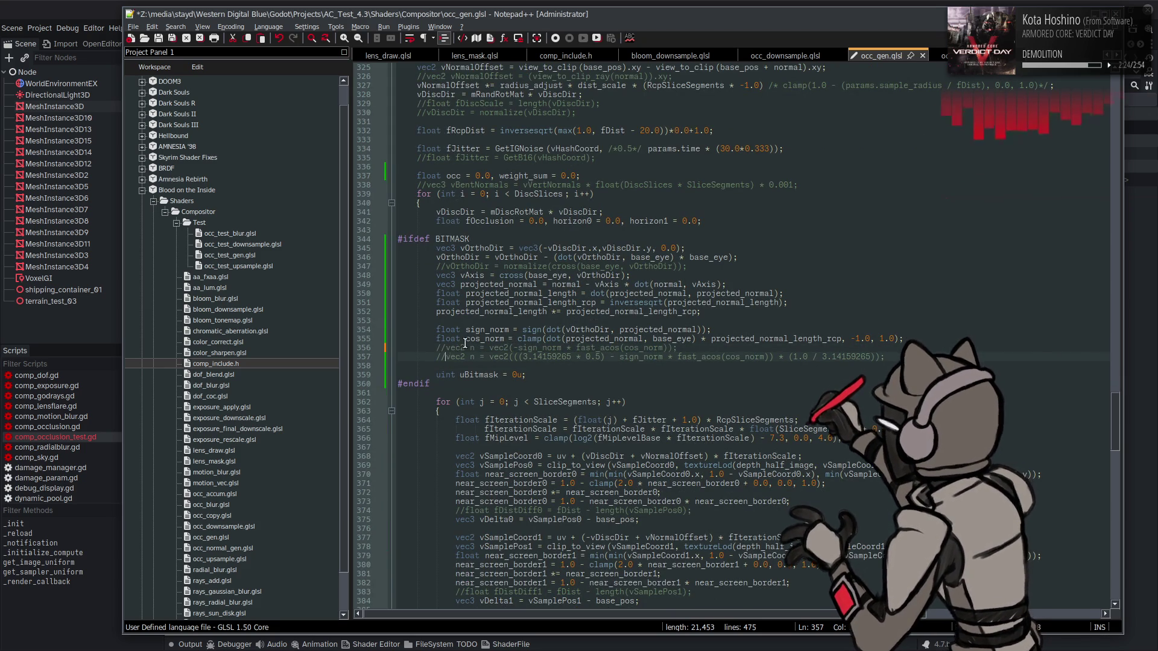
key(BackSpace)
key(BackSpace)
key(ctrl+s)
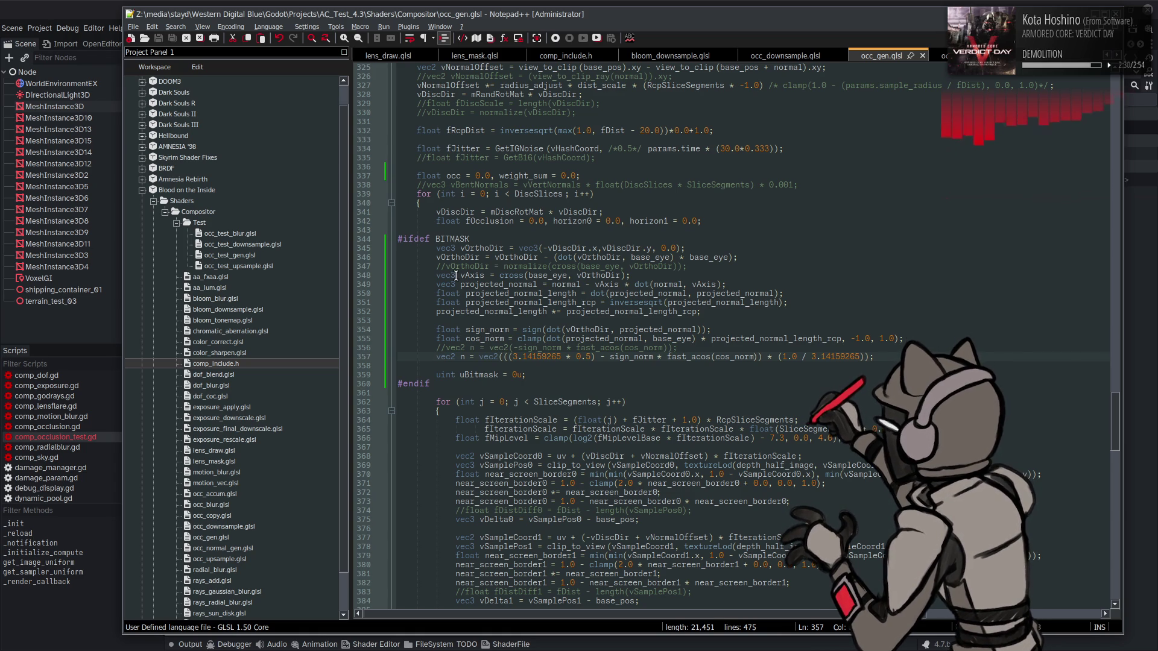
click(75, 6)
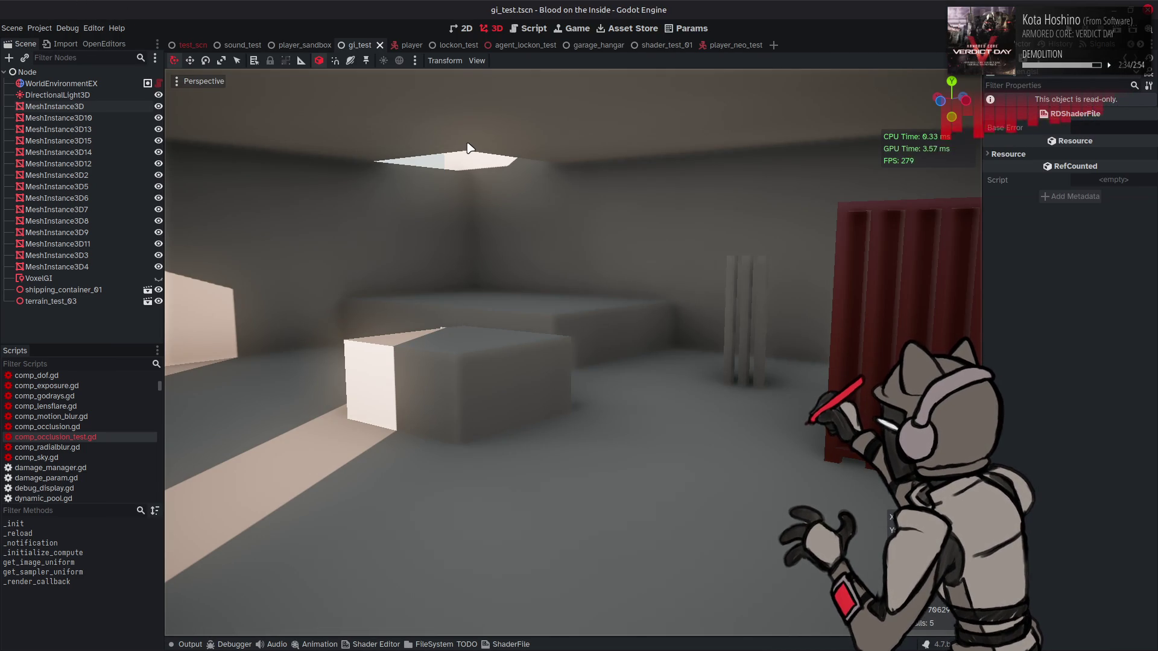
- Remove the fast_acos( call and its closing parenthesis on line 357, save, and compare in Godot
key(alt+Tab)
double_click(736, 357)
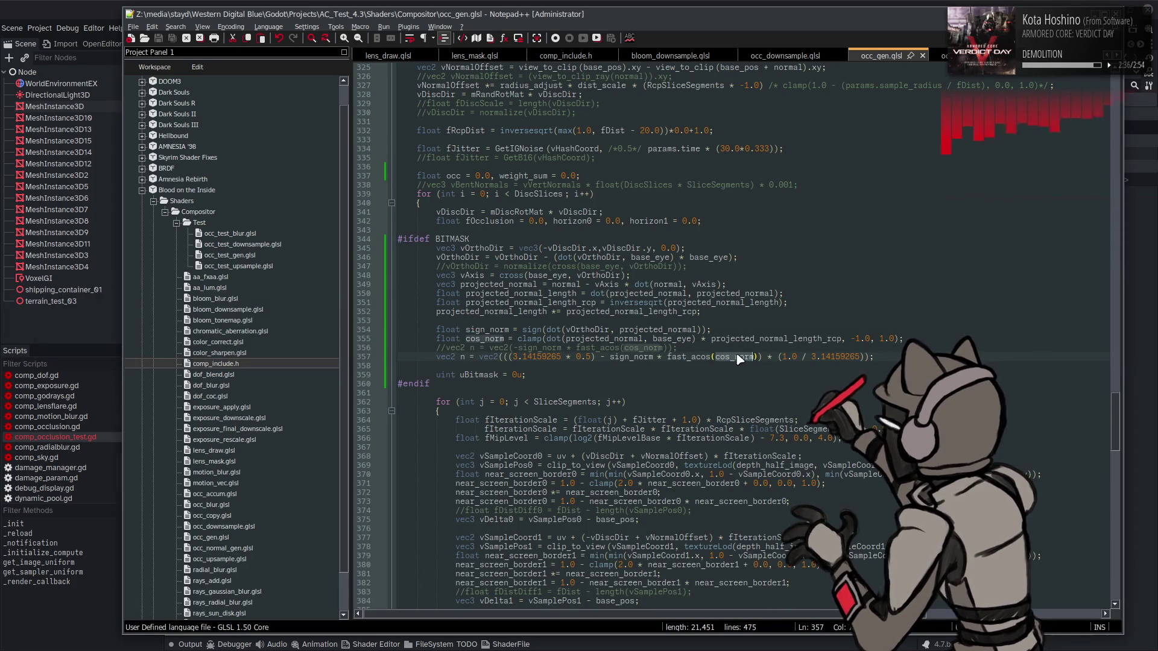
double_click(692, 358)
key(Delete)
key(Delete)
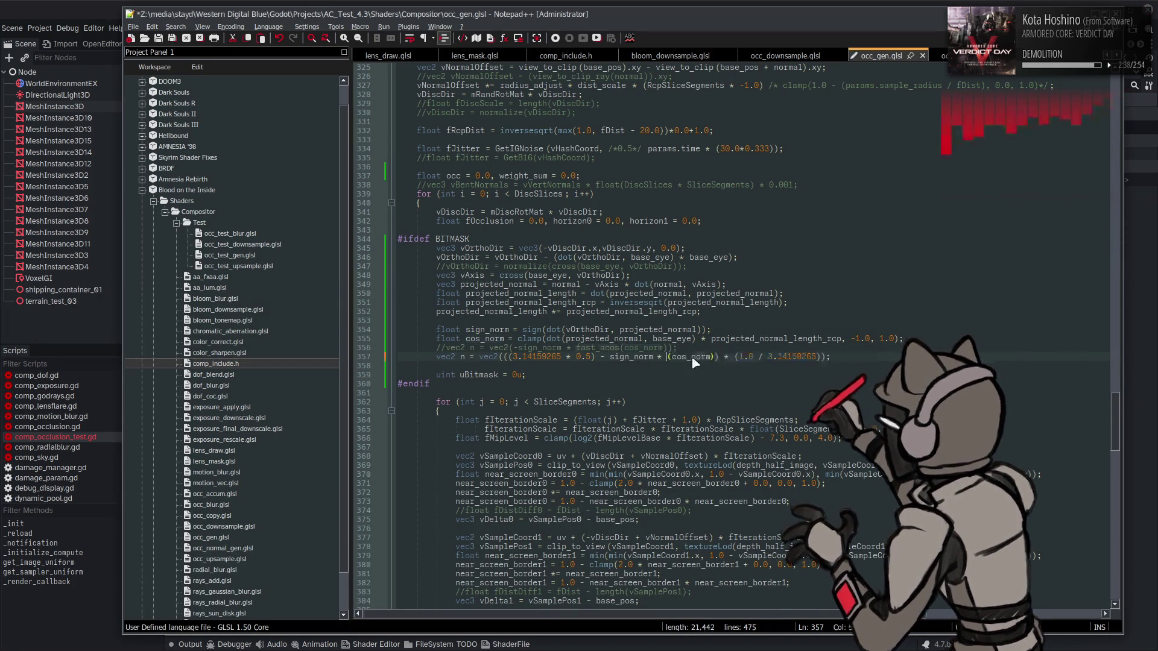
click(716, 357)
key(BackSpace)
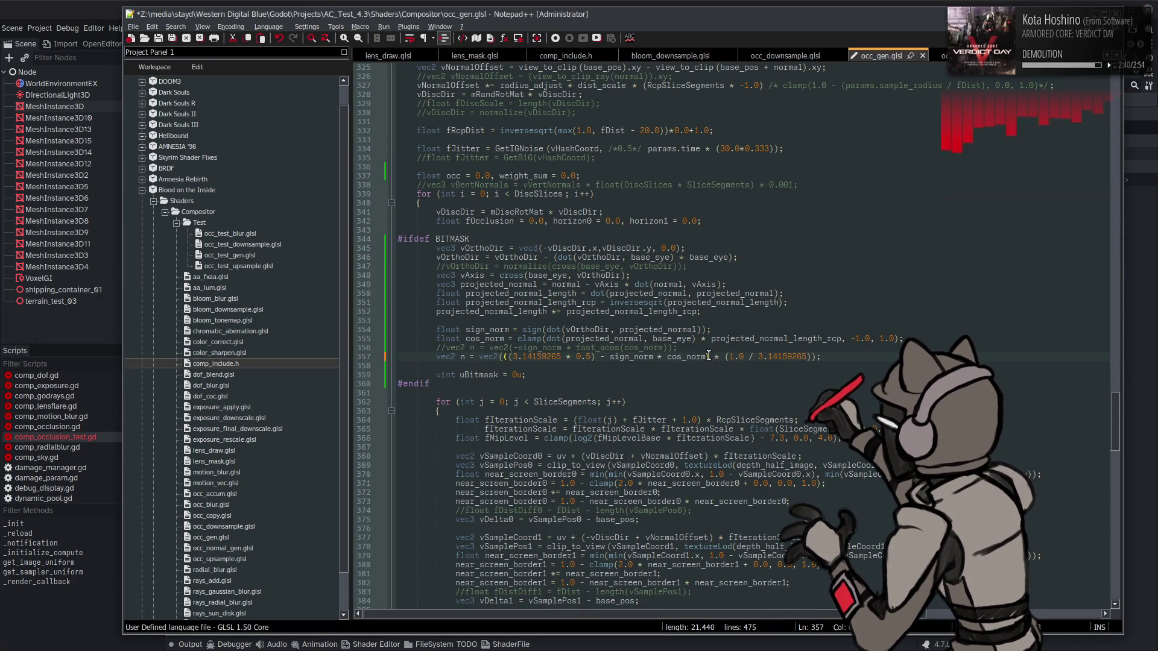
key(ctrl+s)
click(53, 6)
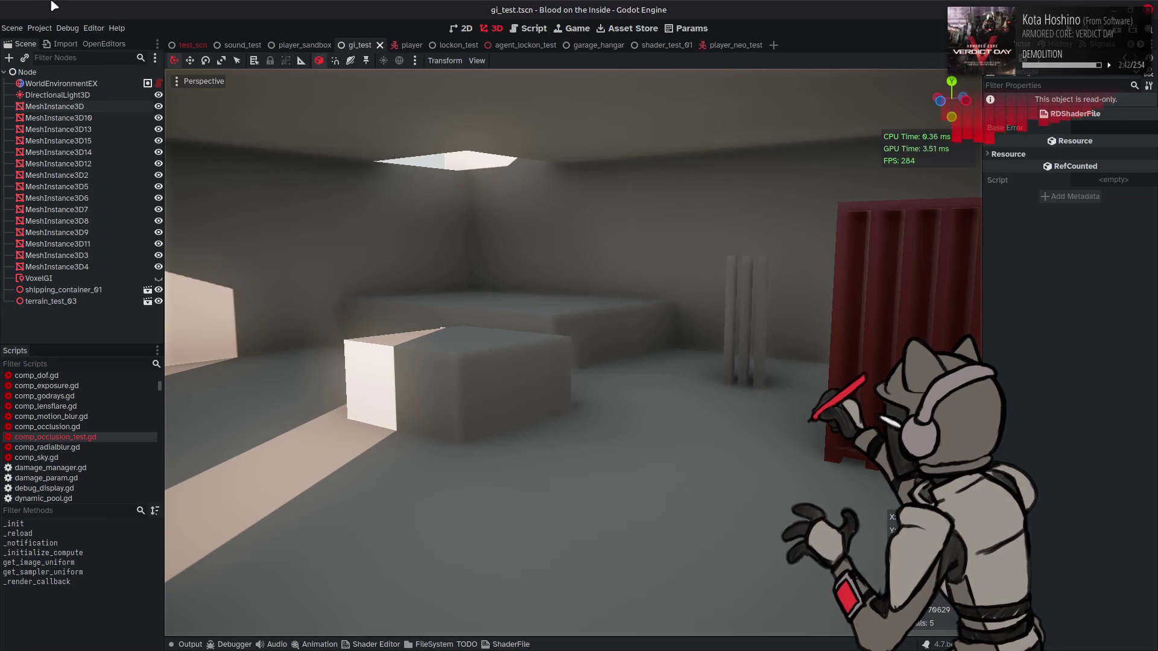
- Undo back to the line-356 -sign_norm * fast_acos(cos_norm) formula, save, and reimport in Godot
key(alt+Tab)
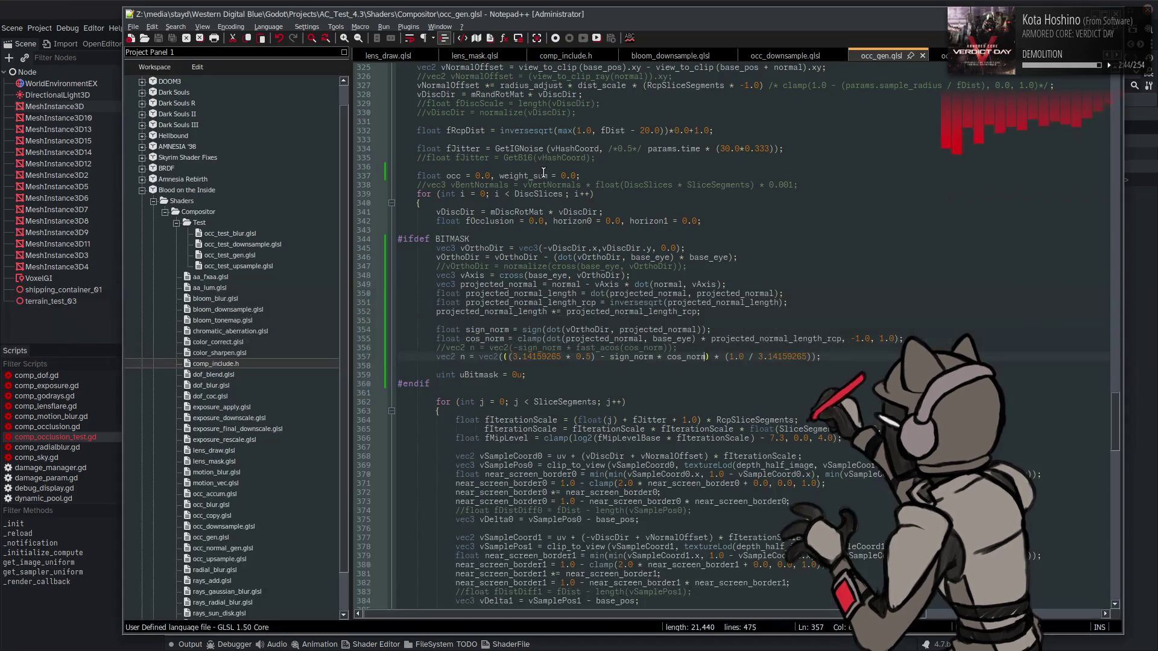
key(ctrl+z)
key(ctrl+z)
key(ctrl+z)
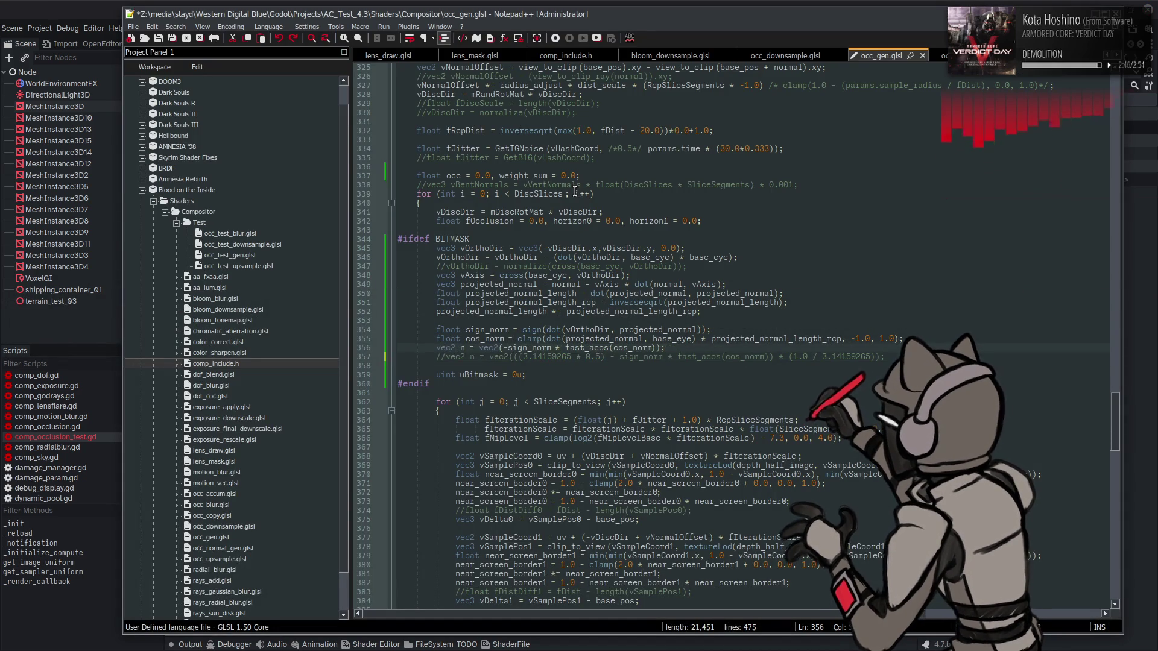
key(ctrl+s)
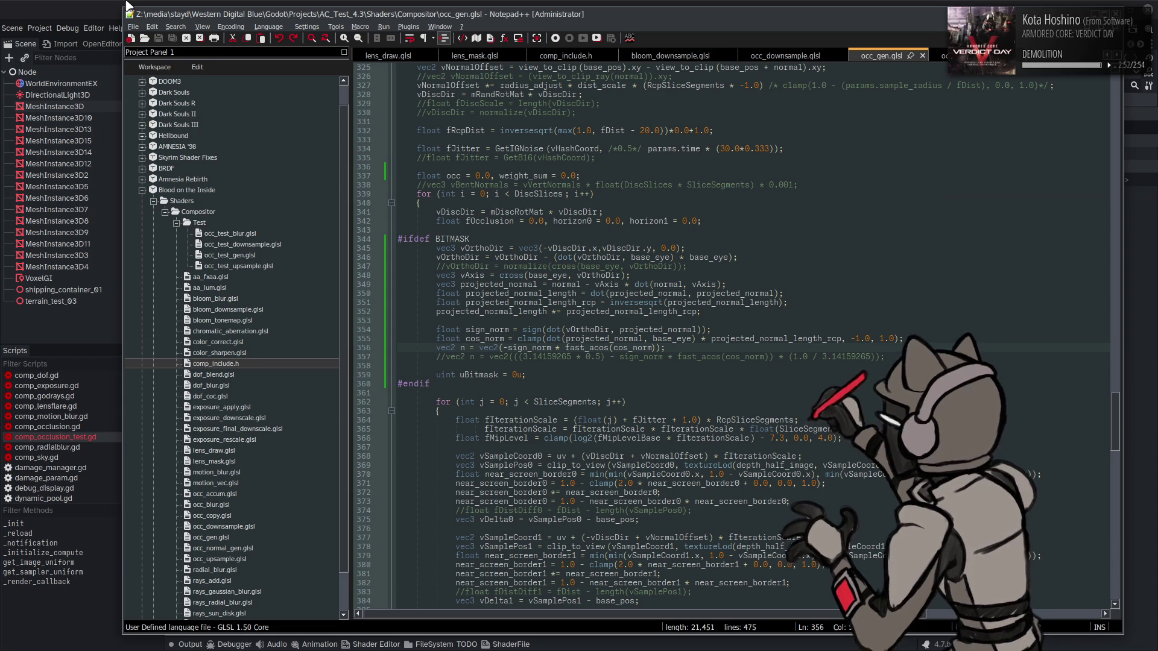
click(67, 3)
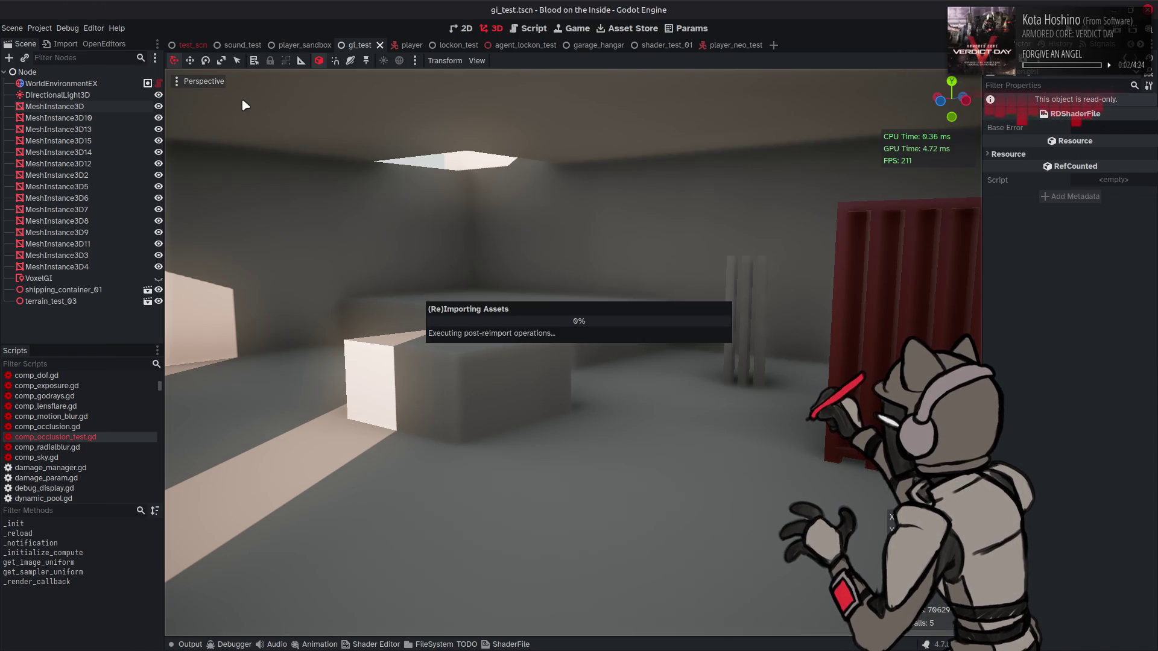
- Uncomment the cosine horizon smoothing on line 395 in the BITMASK block
key(alt+Tab)
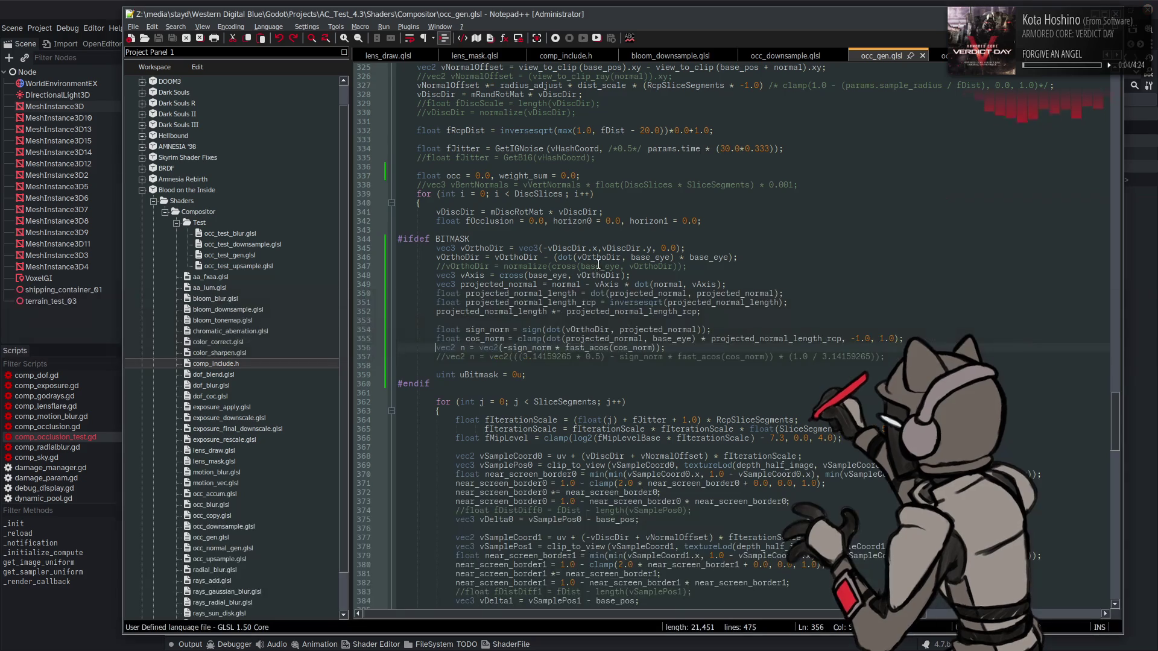
scroll(621, 307, down, 1)
scroll(620, 308, down, 2)
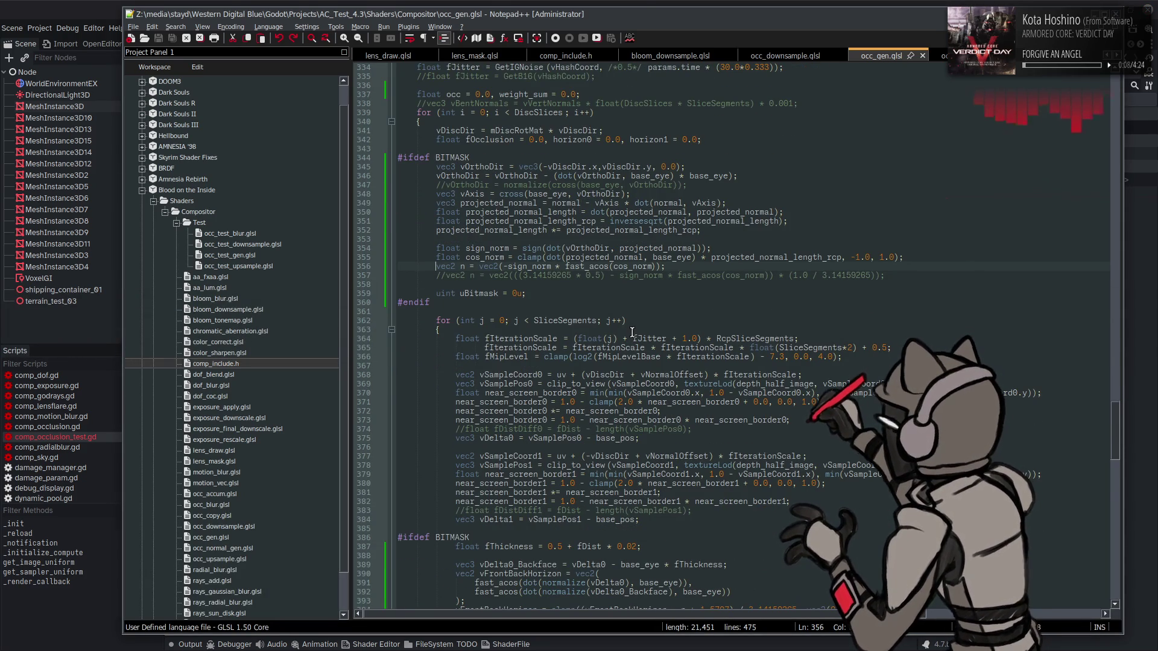
scroll(632, 333, down, 13)
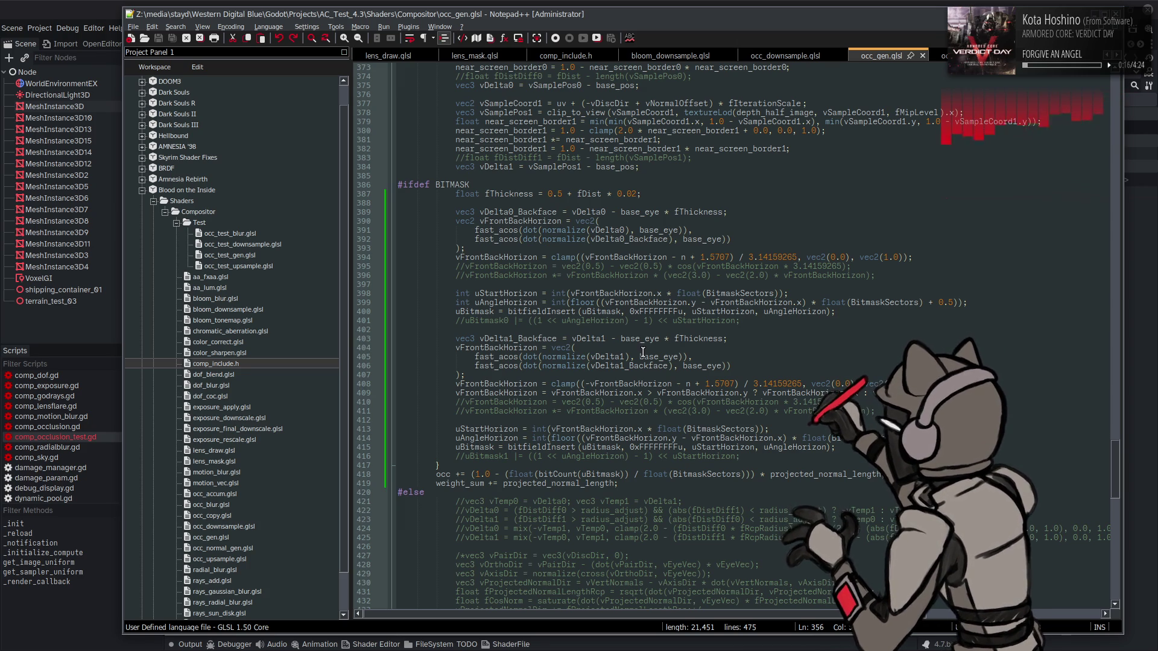
click(465, 266)
key(BackSpace)
- Uncomment the matching smoothing on line 410, save, and check the result in Godot
key(BackSpace)
click(465, 402)
key(BackSpace)
key(BackSpace)
key(ctrl+s)
key(alt+Tab)
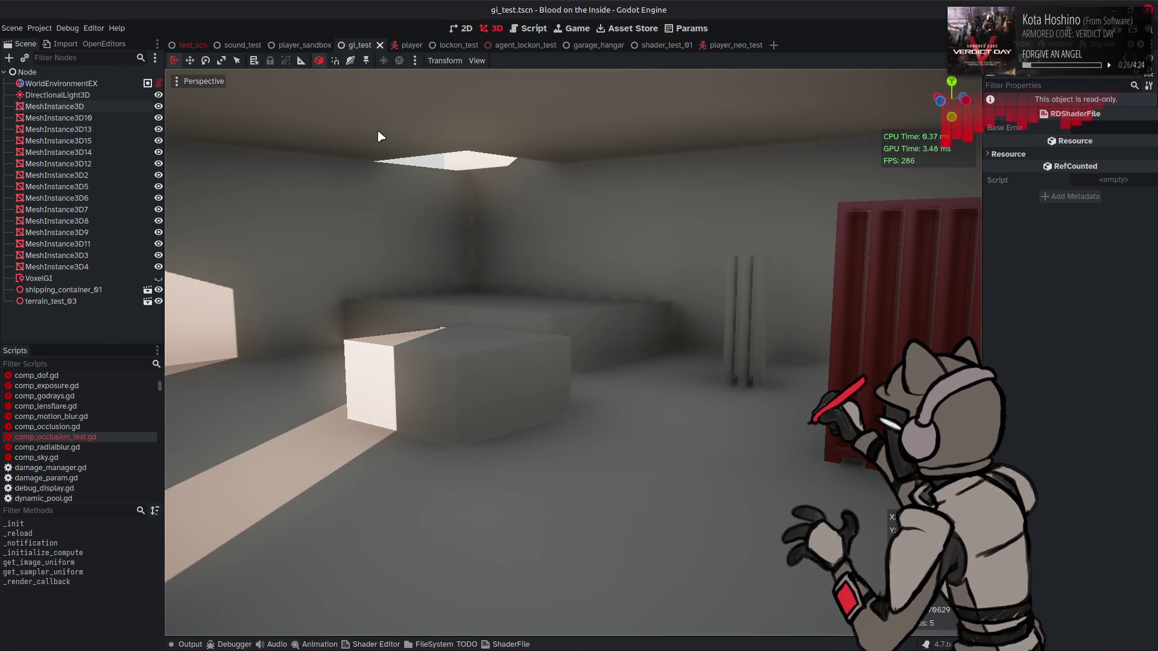
key(alt+Tab)
scroll(523, 175, up, 20)
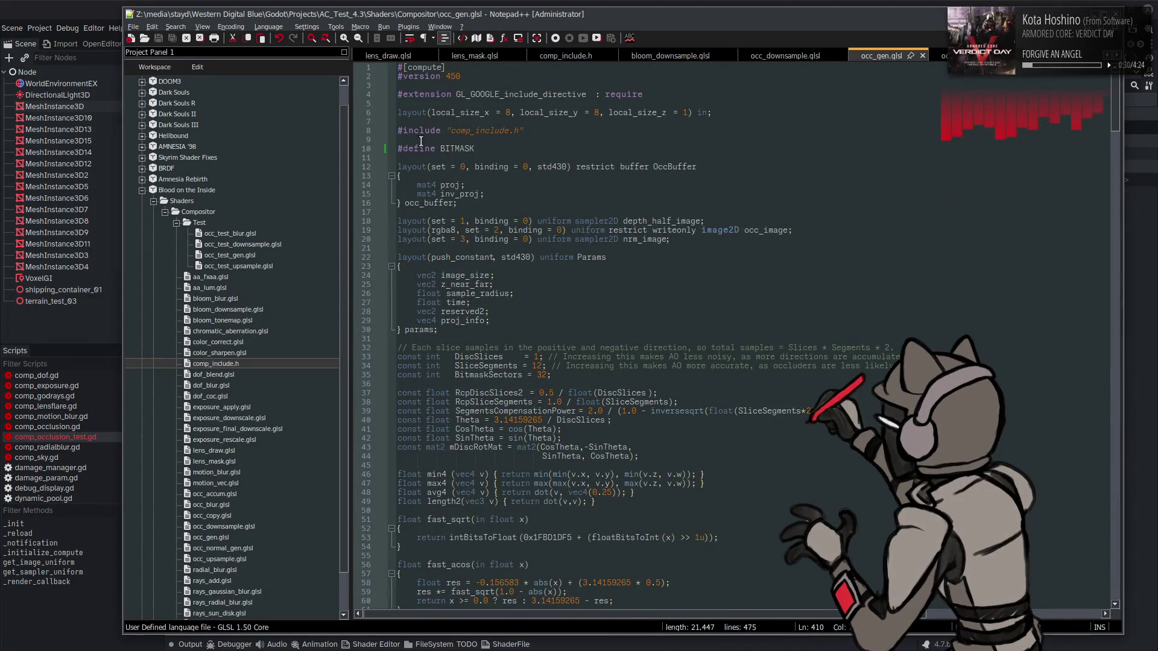
click(402, 148)
key(Home)
text(//)
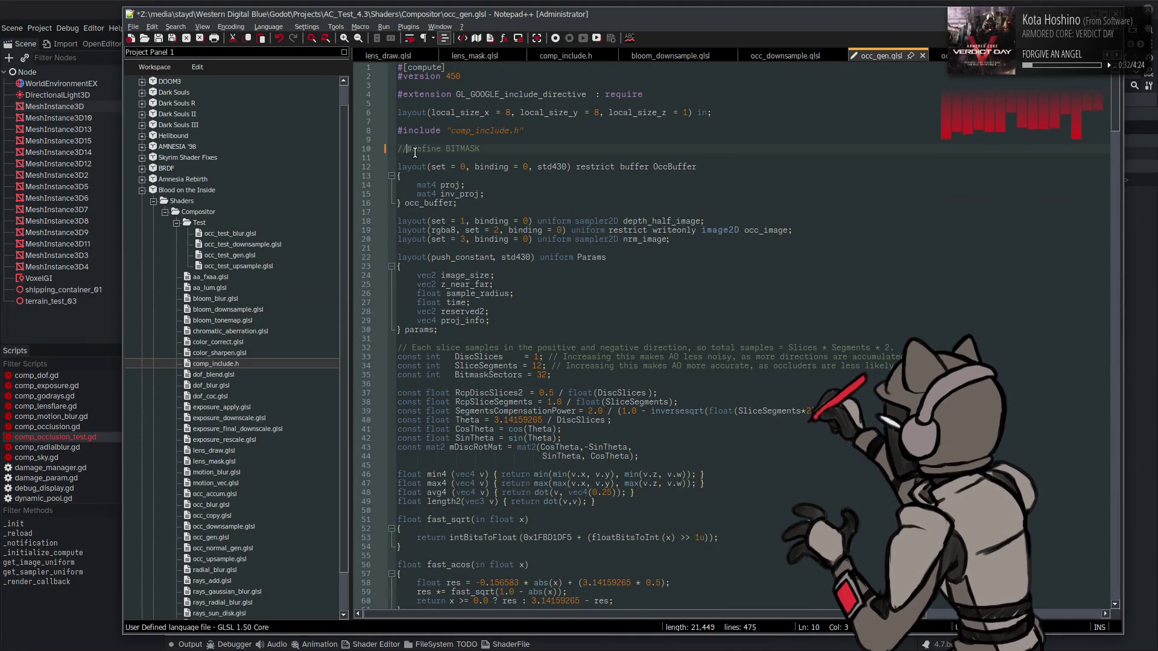
click(77, 6)
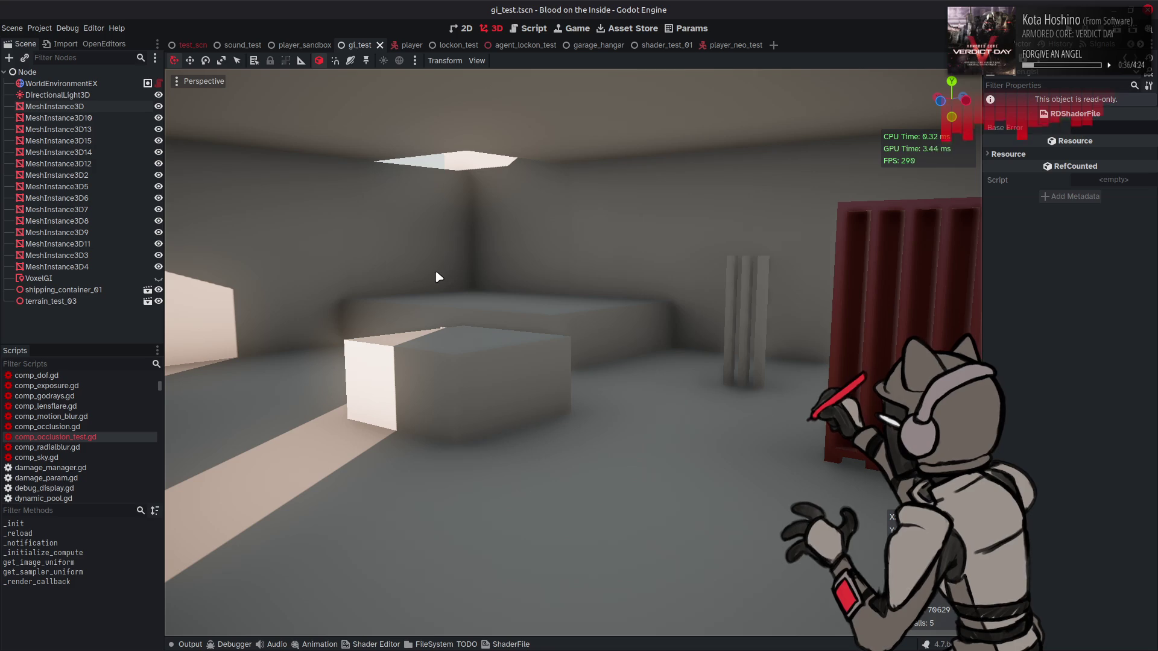
key(alt+Tab)
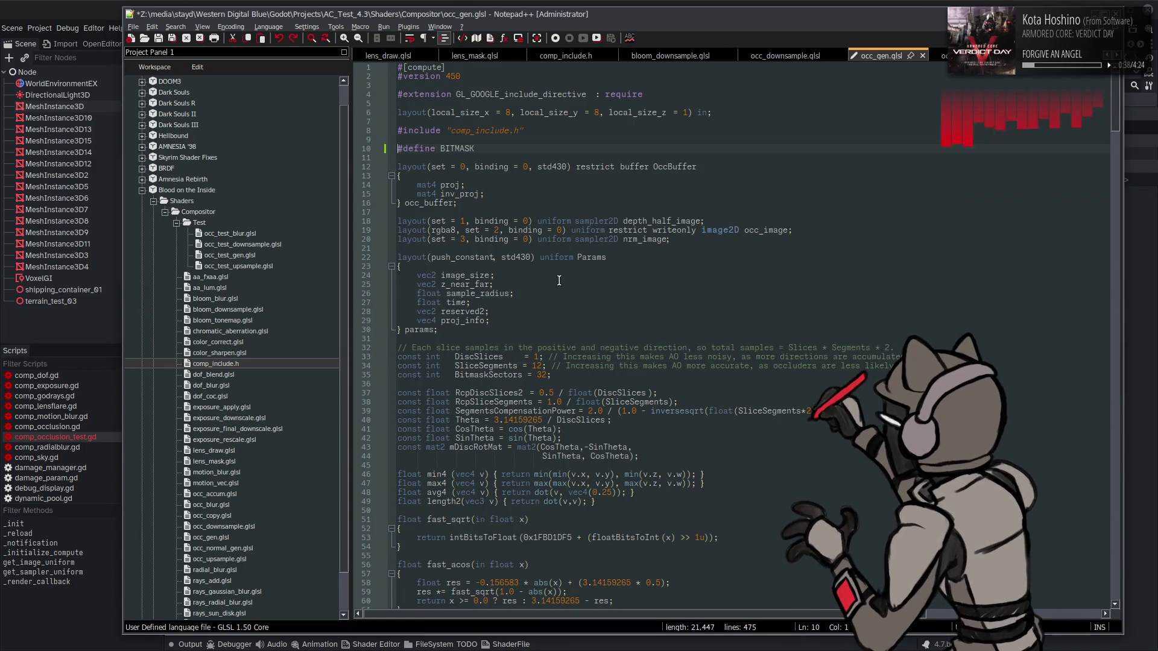
click(50, 5)
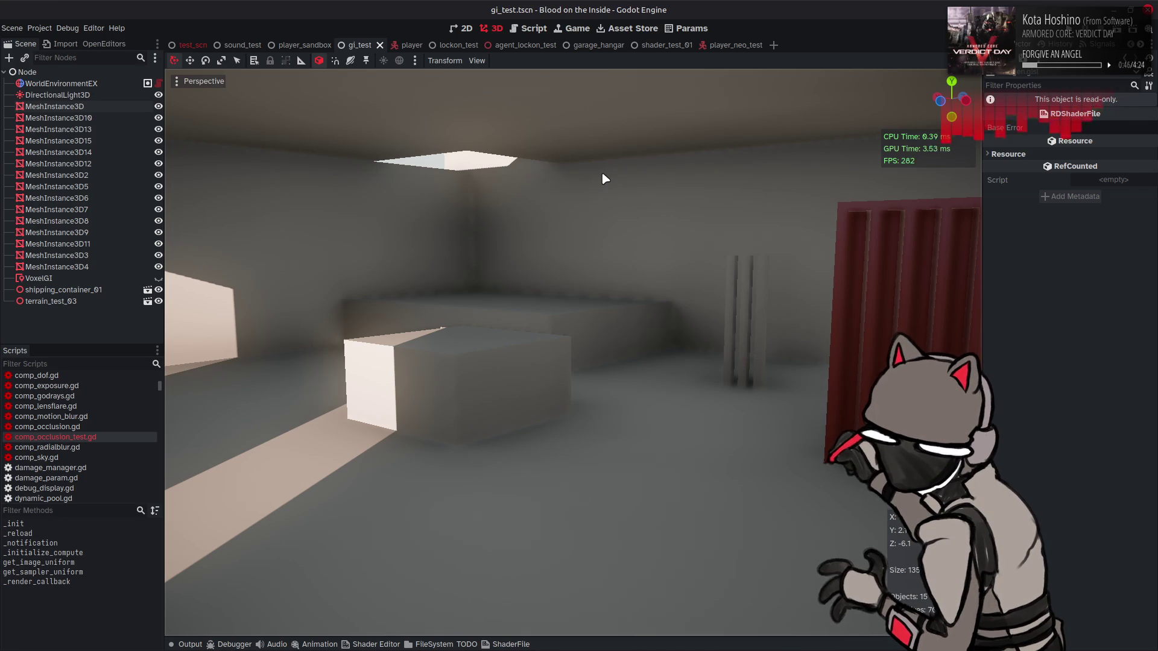
key(alt+Tab)
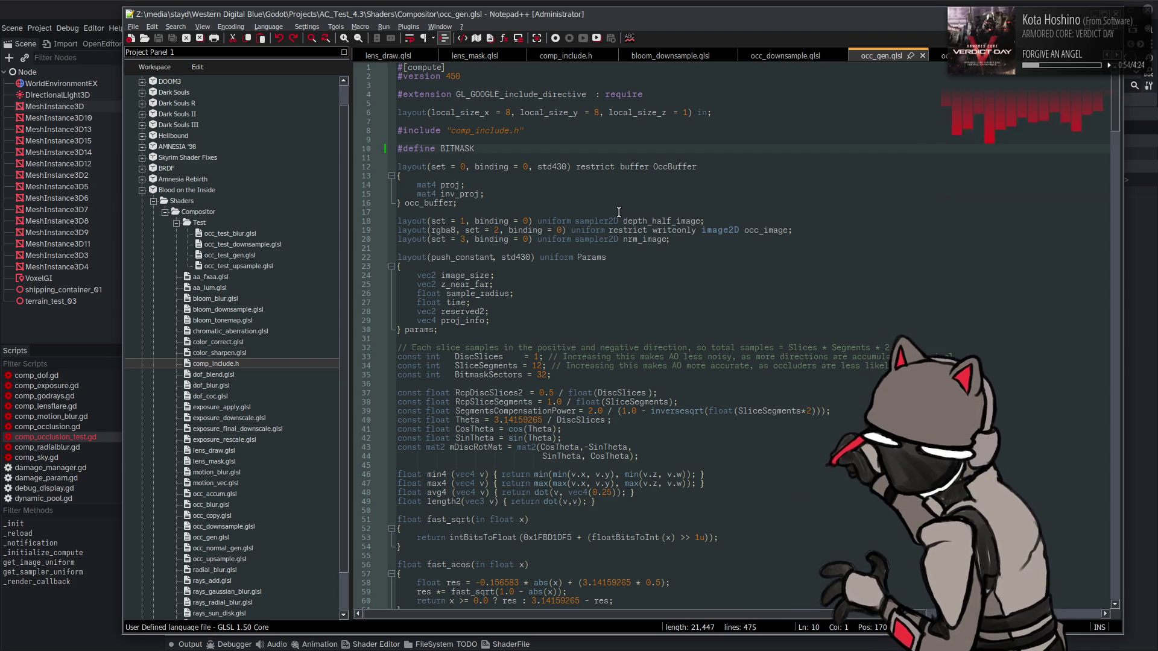
- Set DiscSlices to 4 and SliceSegments to 16, save, and check the occlusion in Godot
click(538, 357)
key(BackSpace)
text(4)
key(Down)
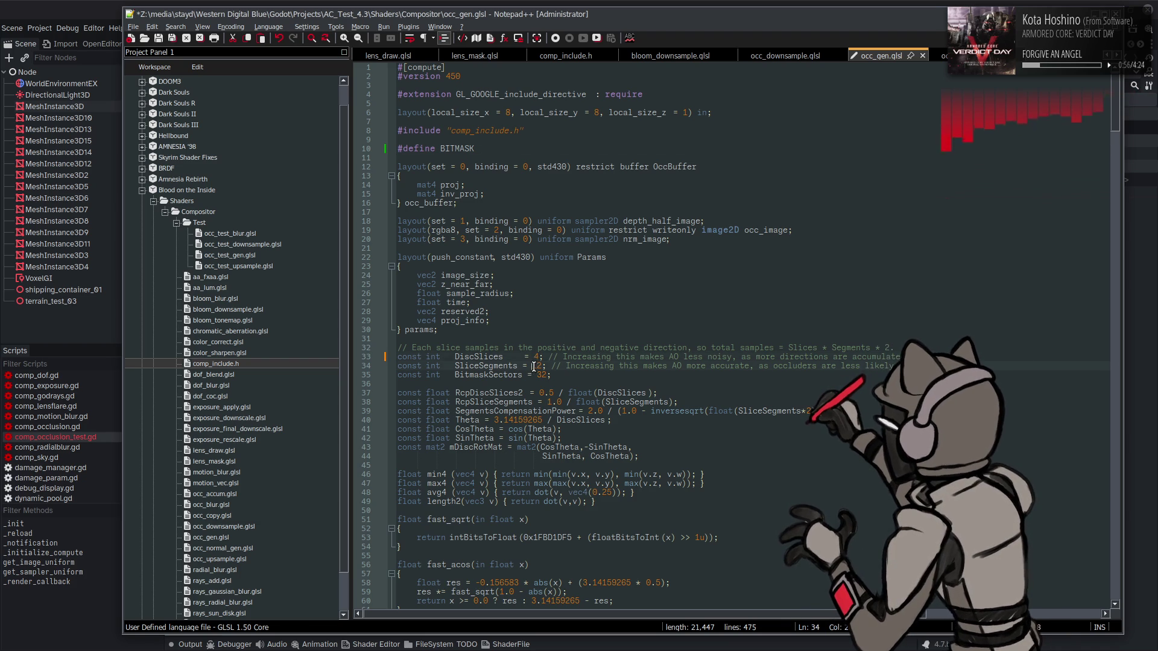
key(Delete)
text(6)
key(ctrl+s)
key(alt+Tab)
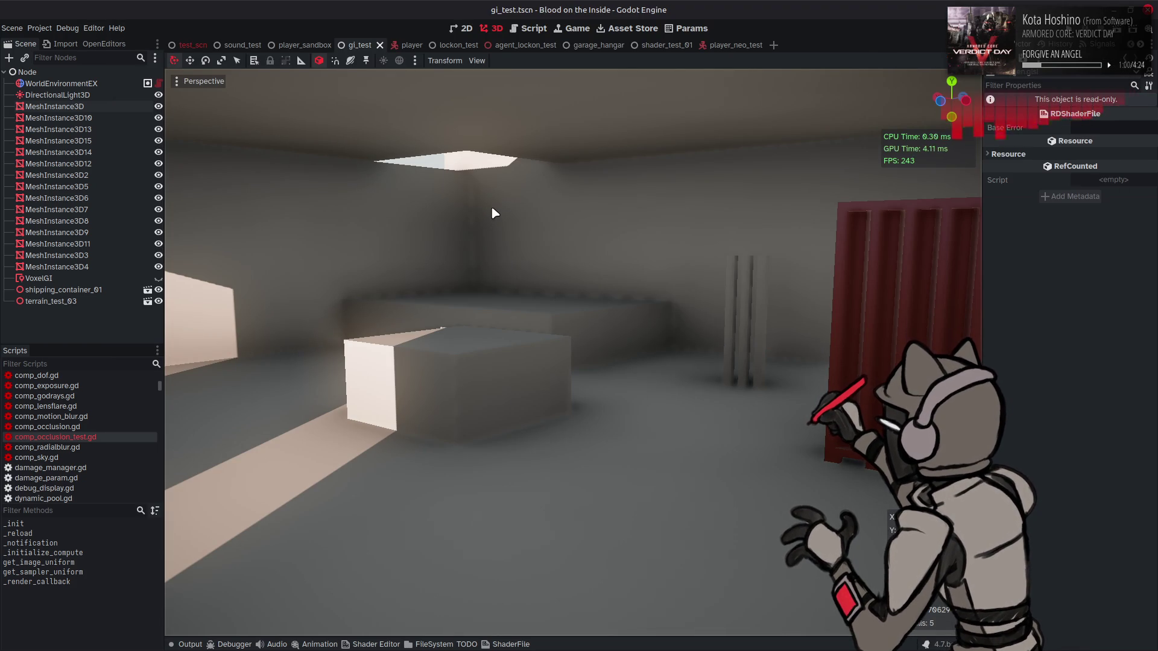
key(alt+Tab)
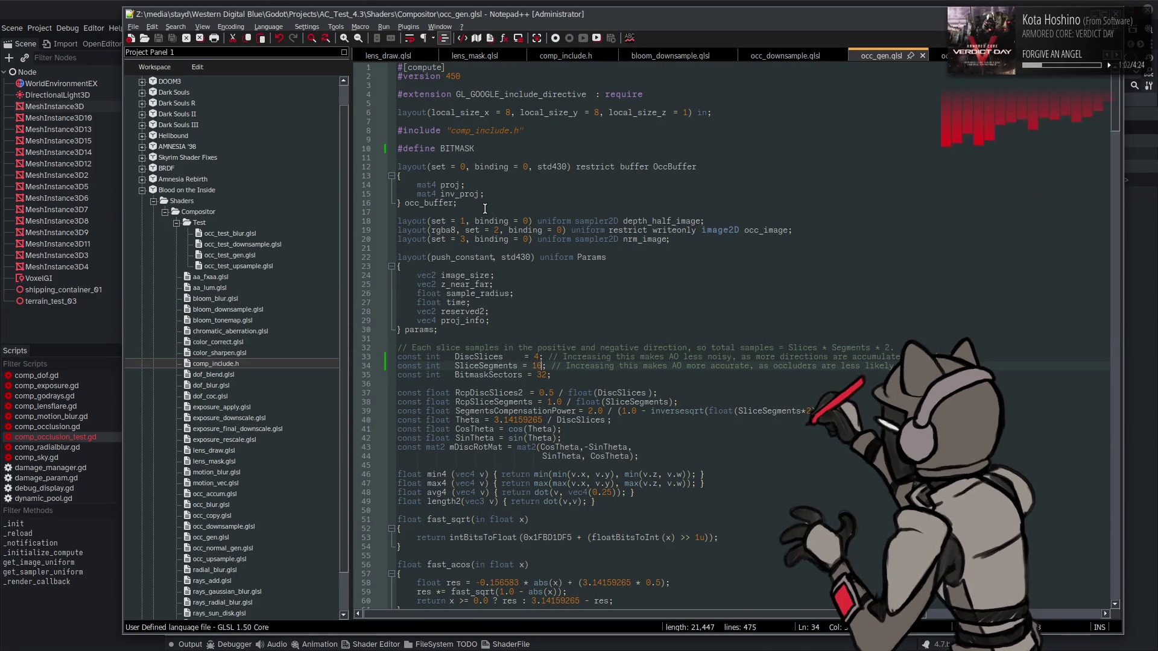
- Comment out #define BITMASK to compare in Godot, then re-enable it
click(399, 147)
text(//)
key(ctrl+s)
click(71, 4)
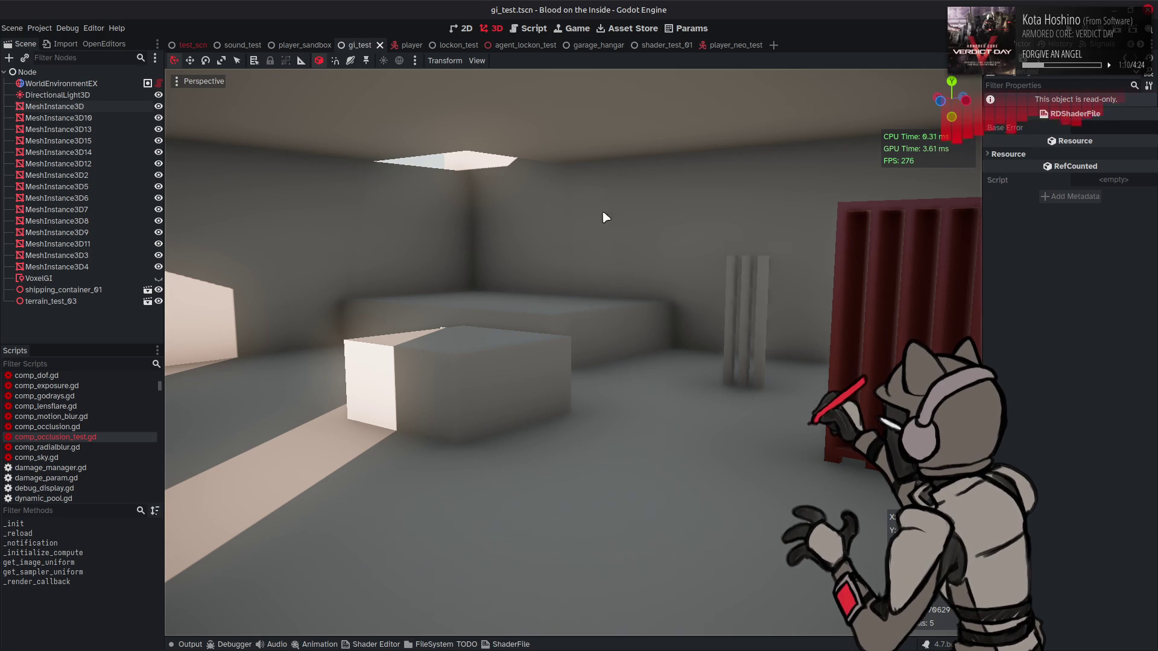
key(alt+Tab)
key(BackSpace)
key(BackSpace)
key(End)
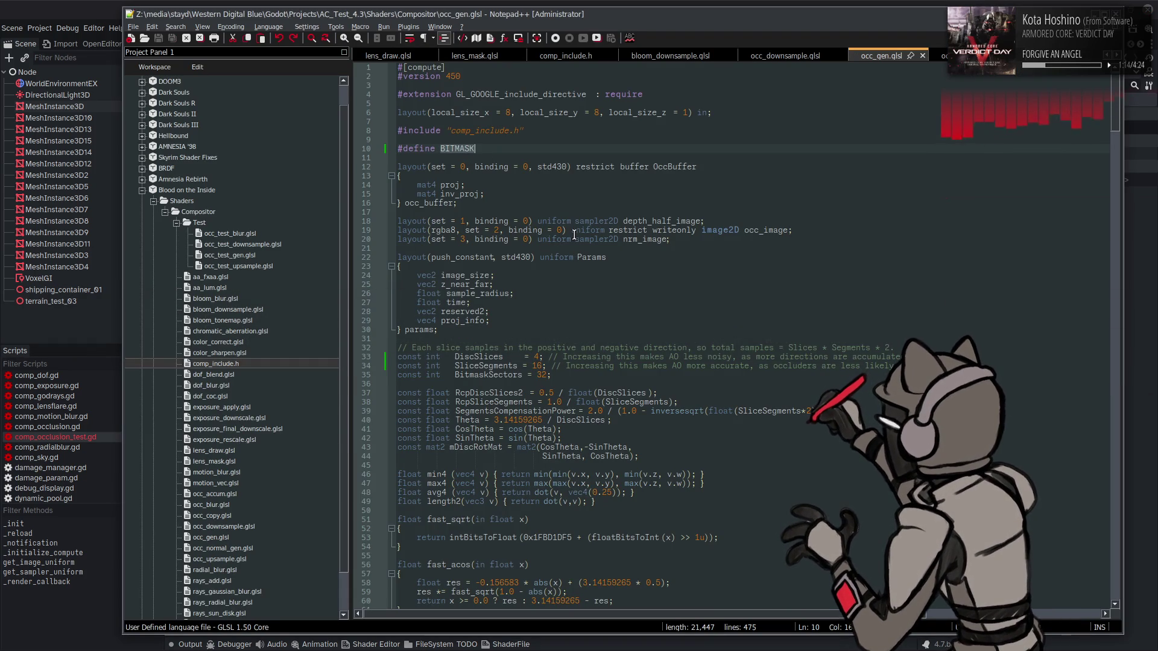
scroll(575, 234, down, 20)
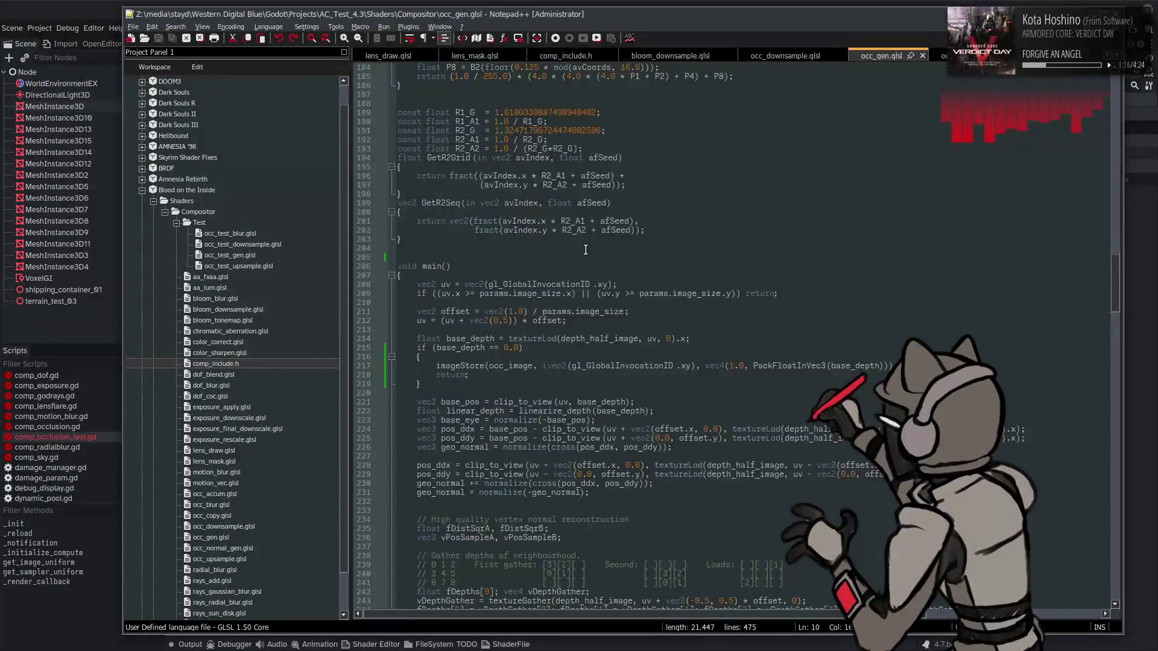
scroll(586, 249, up, 3)
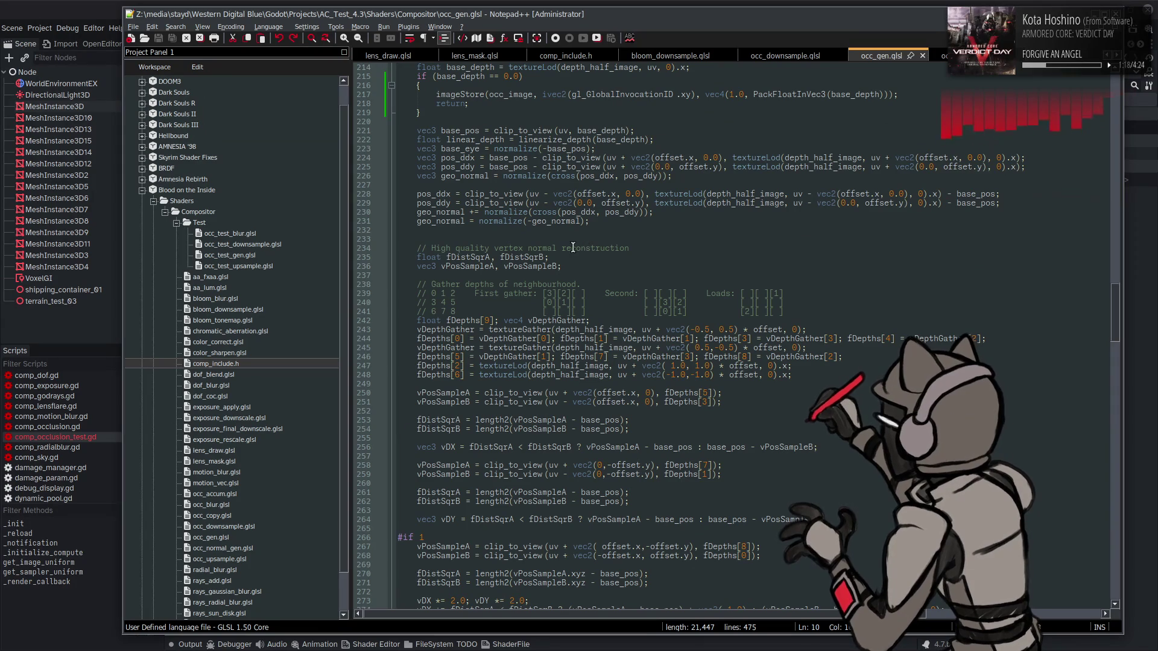
scroll(547, 242, down, 20)
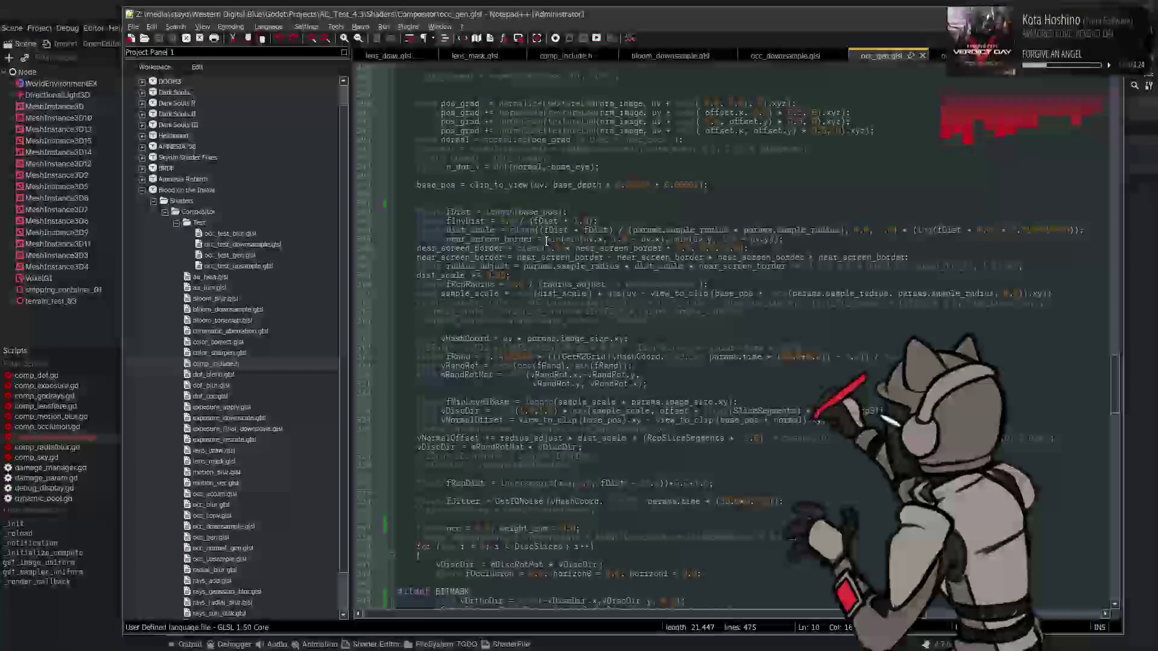
scroll(498, 386, down, 1)
click(480, 393)
double_click(480, 393)
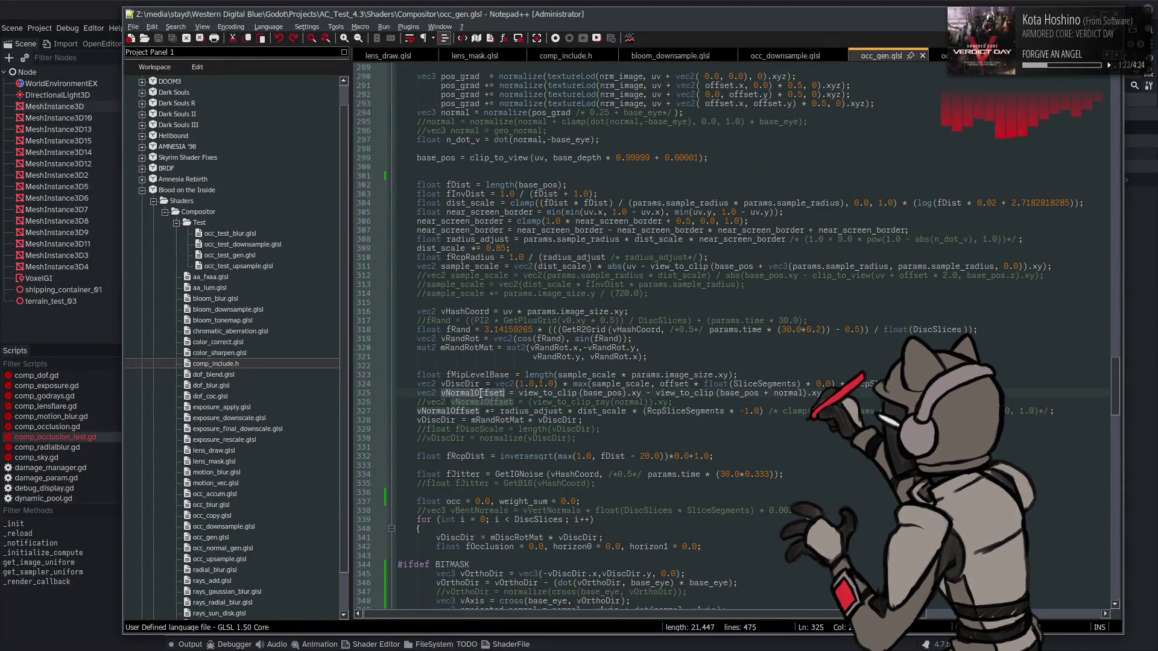
scroll(481, 393, down, 9)
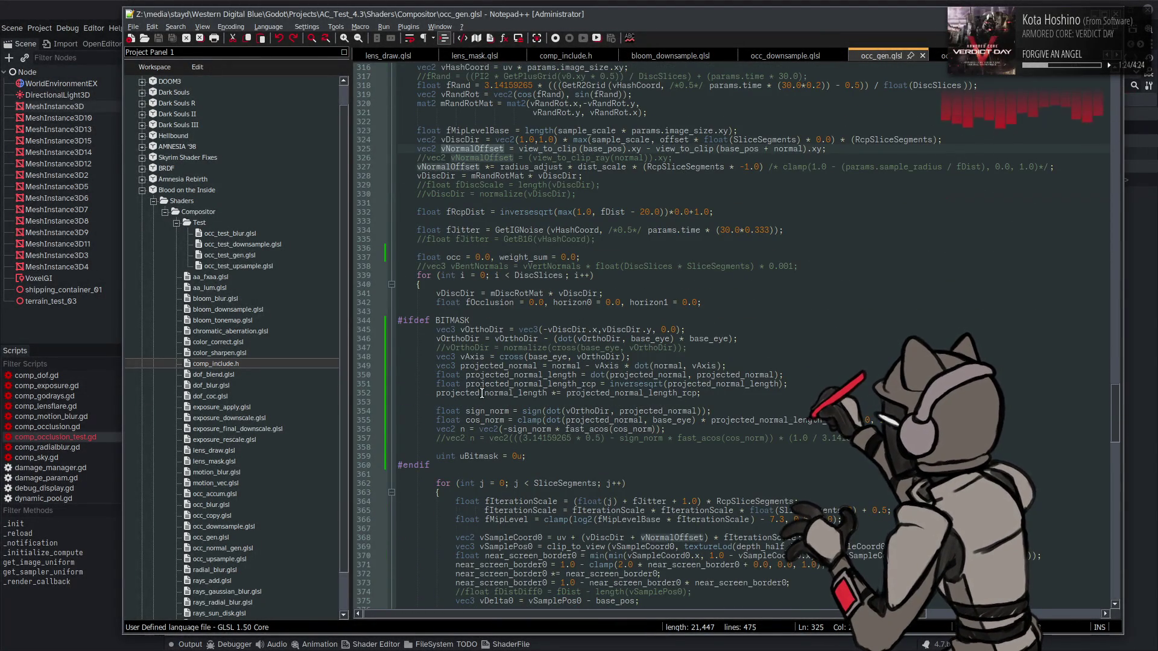
click(943, 55)
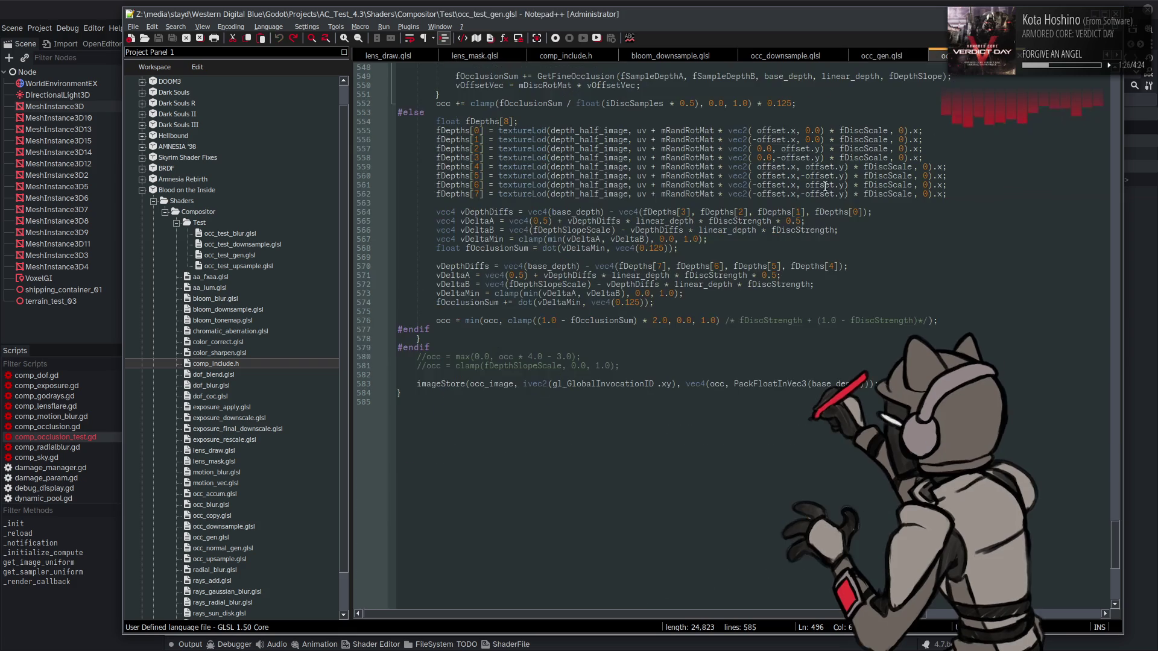
scroll(640, 265, up, 17)
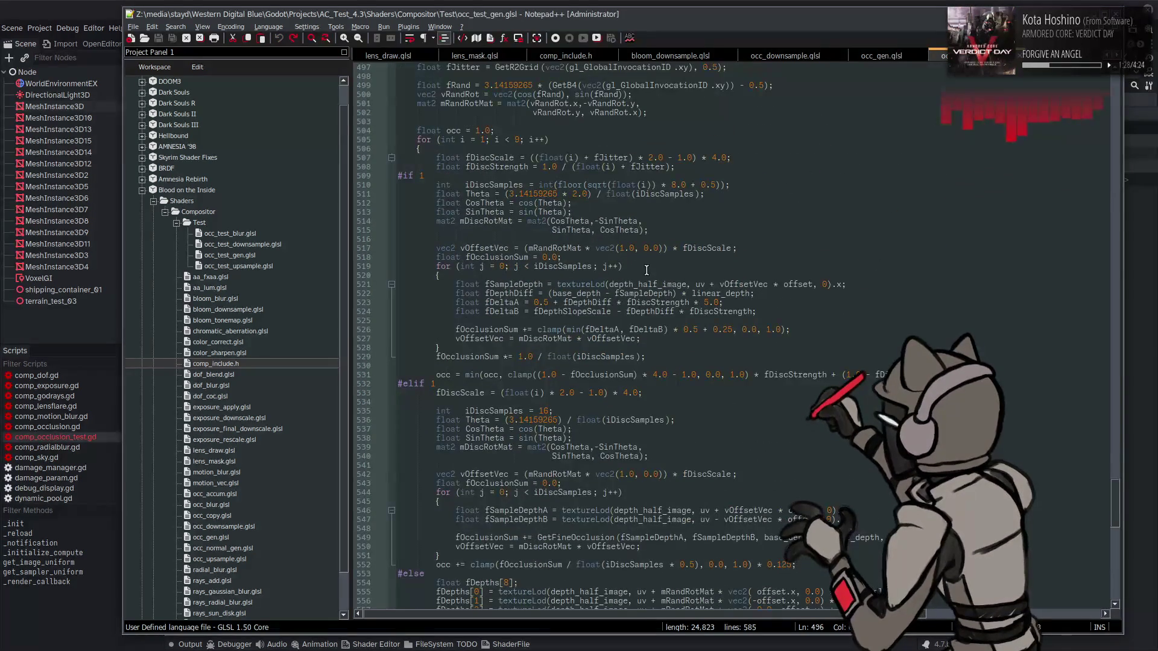
scroll(647, 270, up, 7)
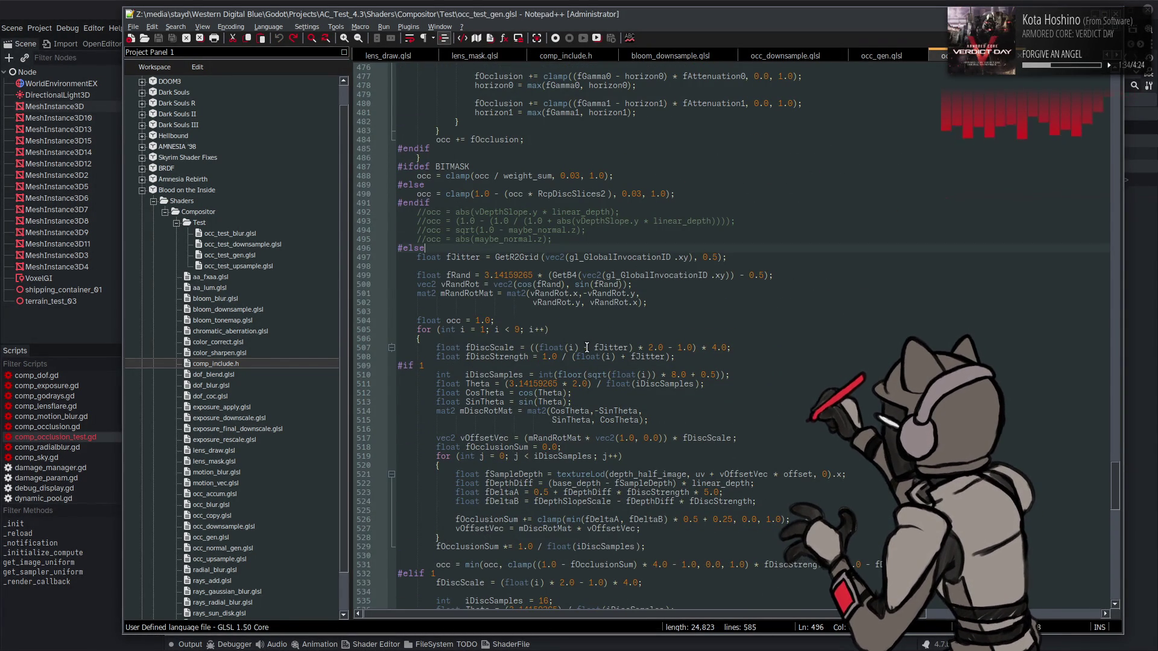
double_click(501, 376)
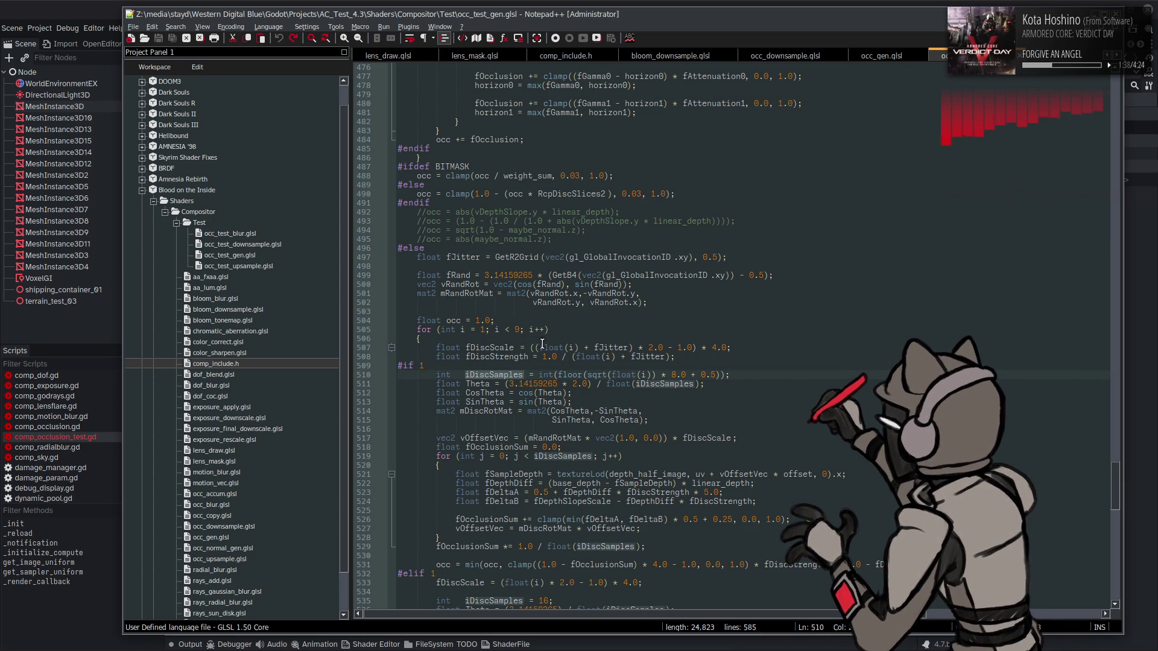
scroll(541, 342, up, 20)
scroll(542, 342, up, 17)
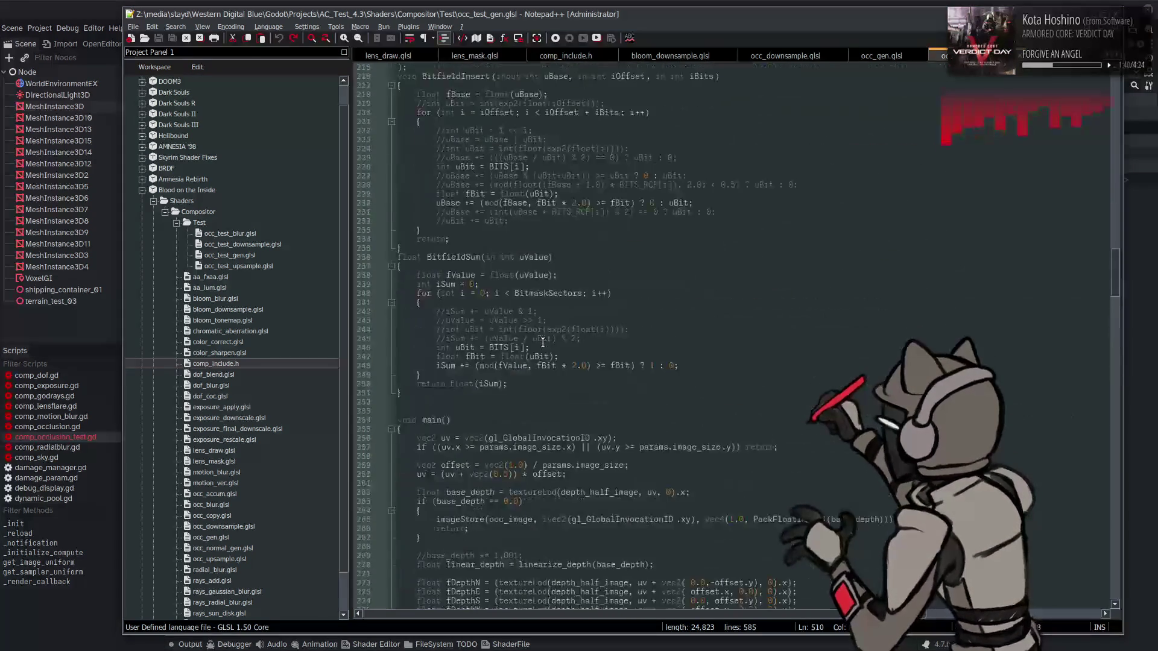
scroll(543, 342, down, 8)
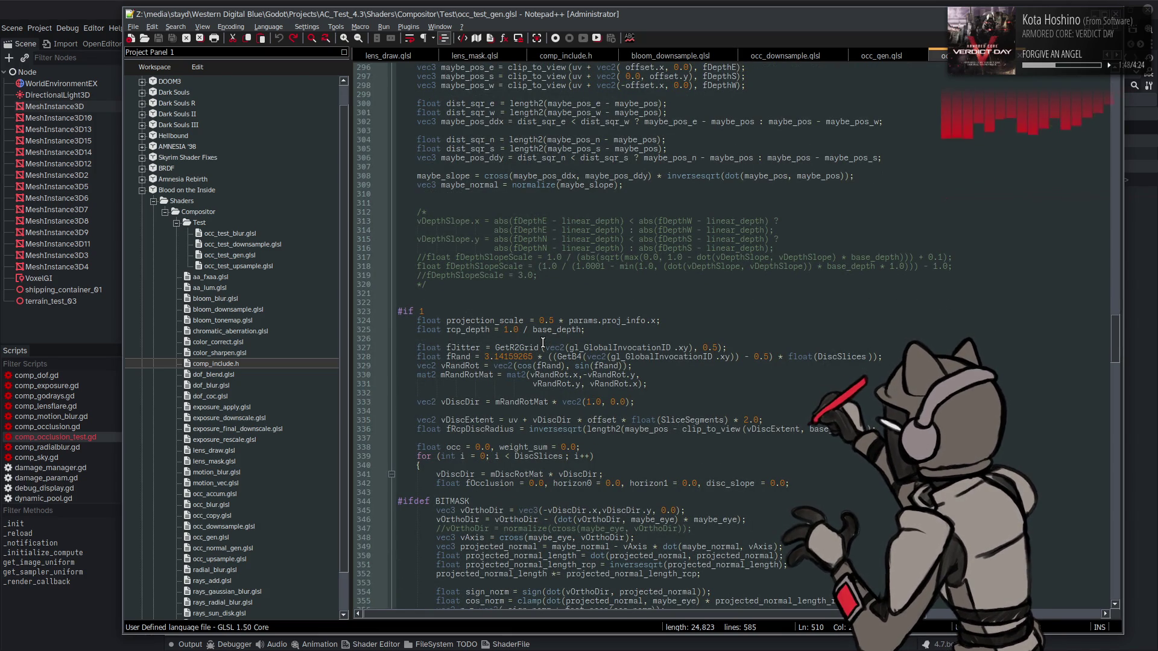
scroll(543, 342, down, 2)
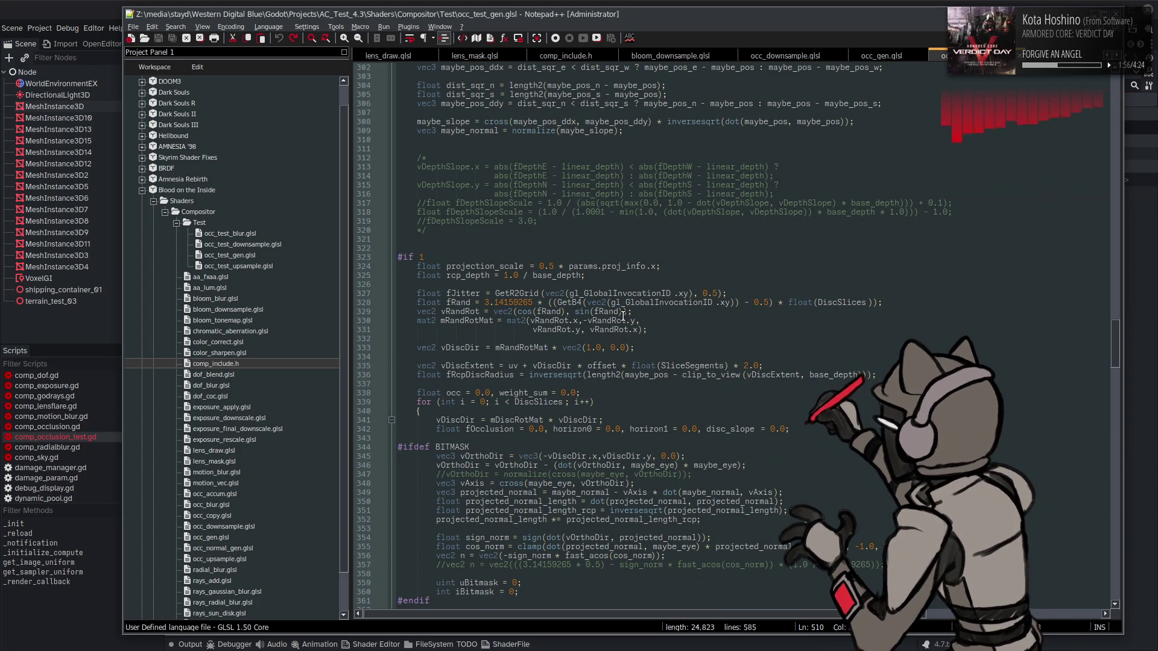
double_click(495, 374)
scroll(543, 357, down, 3)
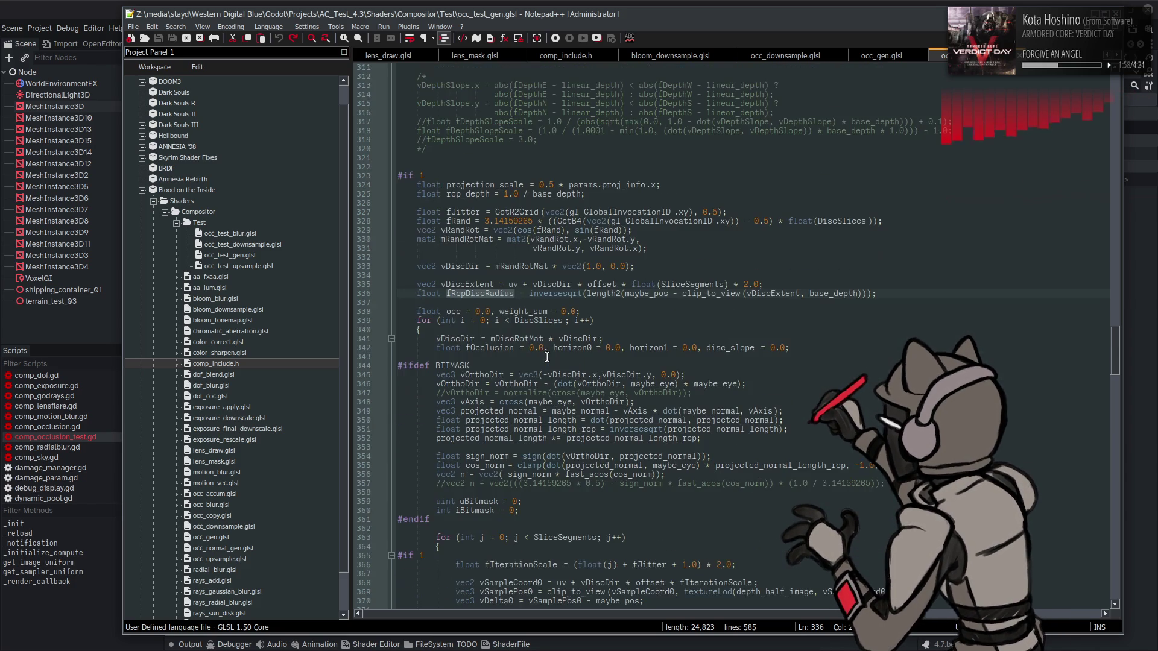
scroll(548, 356, down, 6)
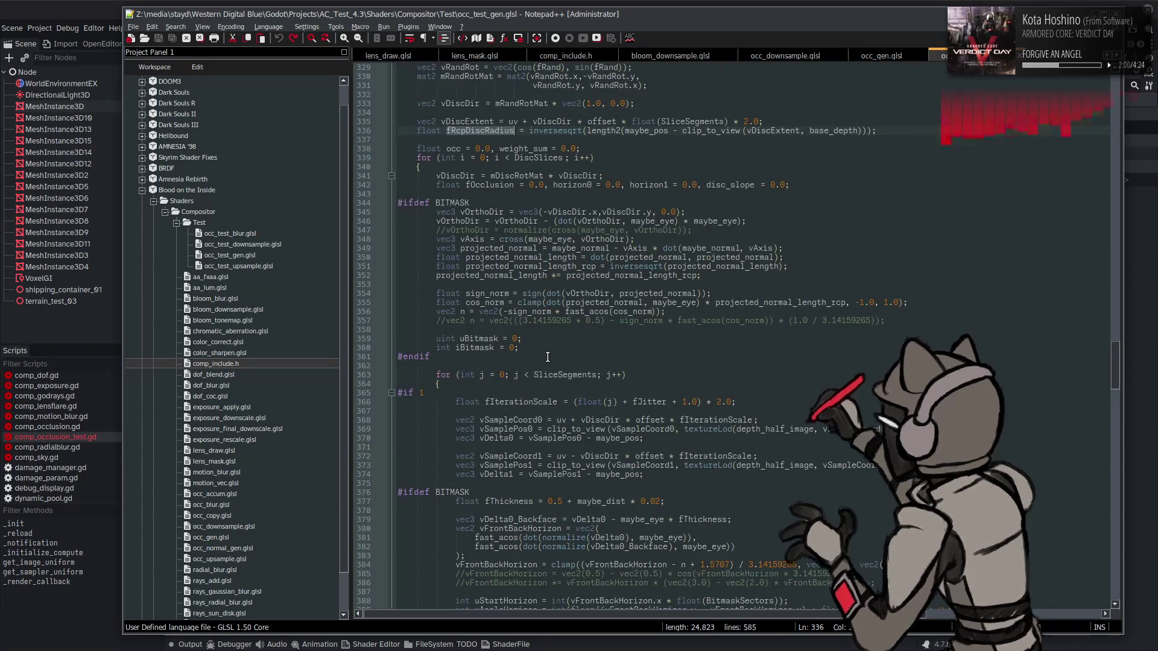
double_click(595, 418)
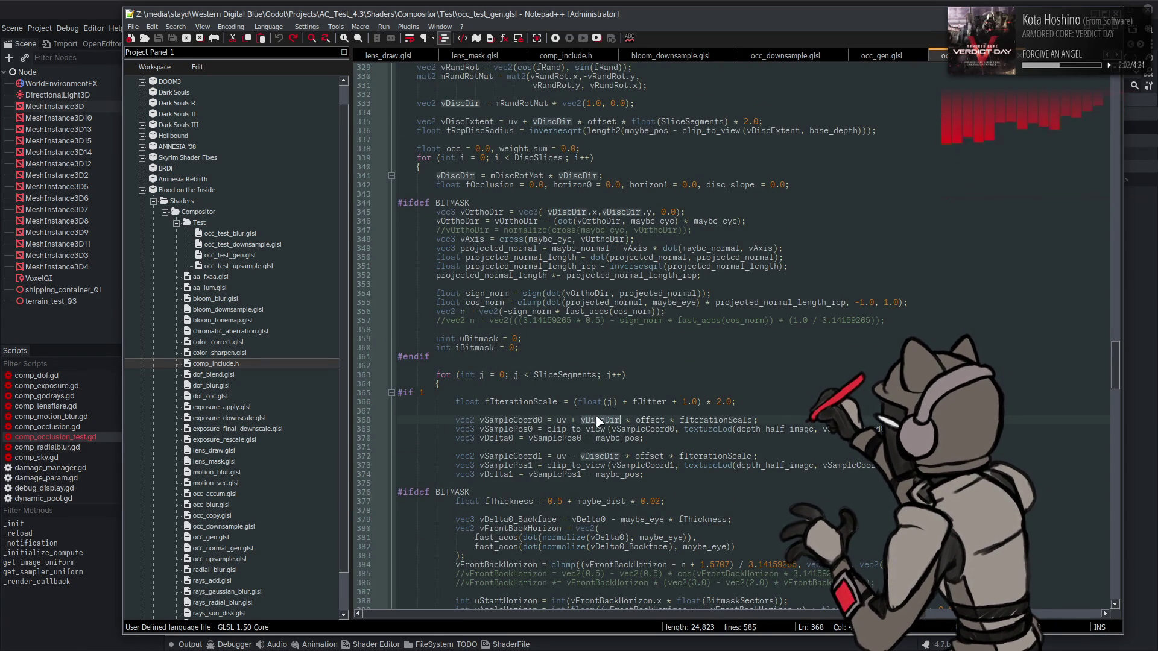
double_click(648, 420)
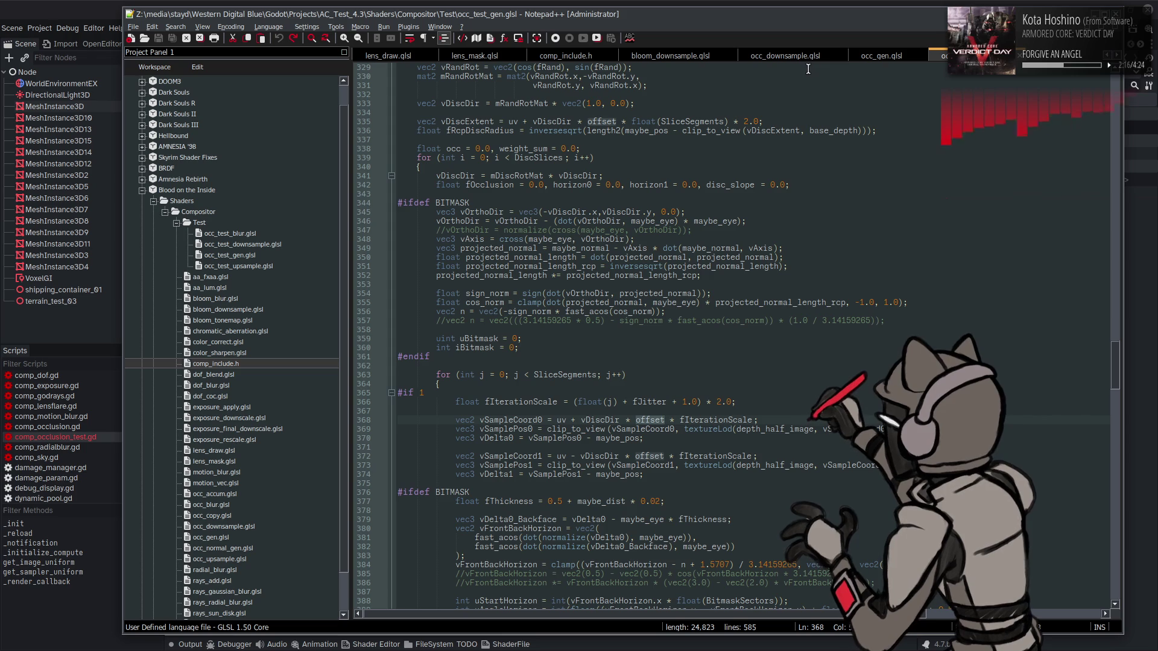
click(882, 56)
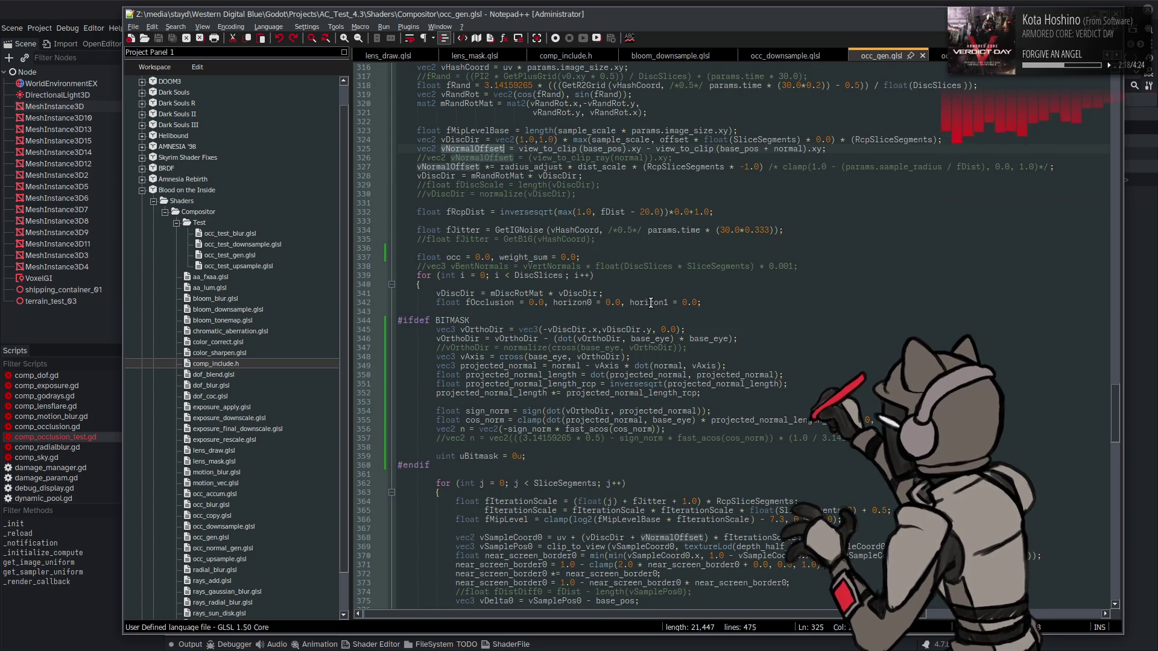
scroll(661, 318, down, 4)
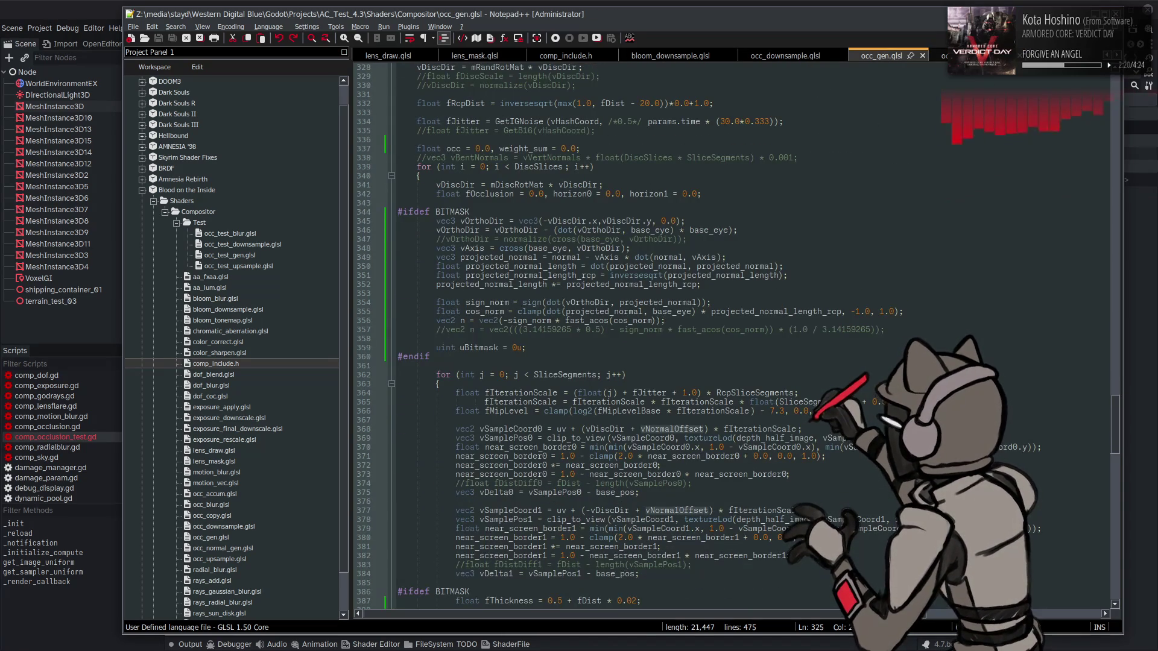
click(943, 55)
mouse_move(754, 400)
mouse_down()
mouse_move(422, 403)
mouse_move(456, 402)
mouse_up()
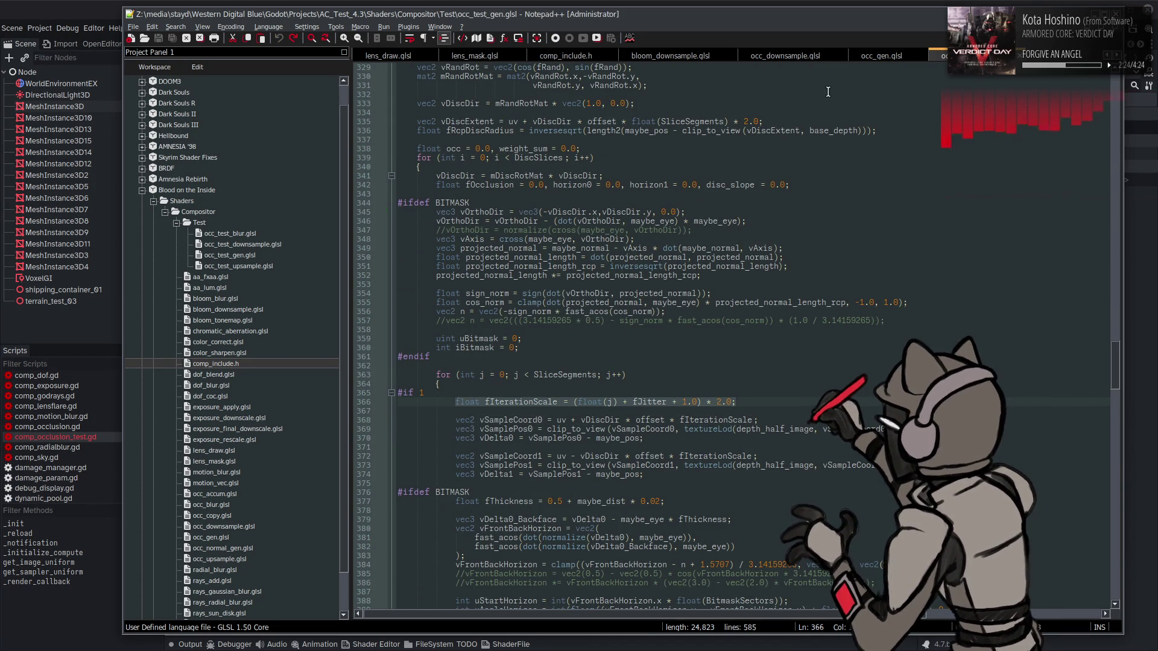
key(ctrl+Tab)
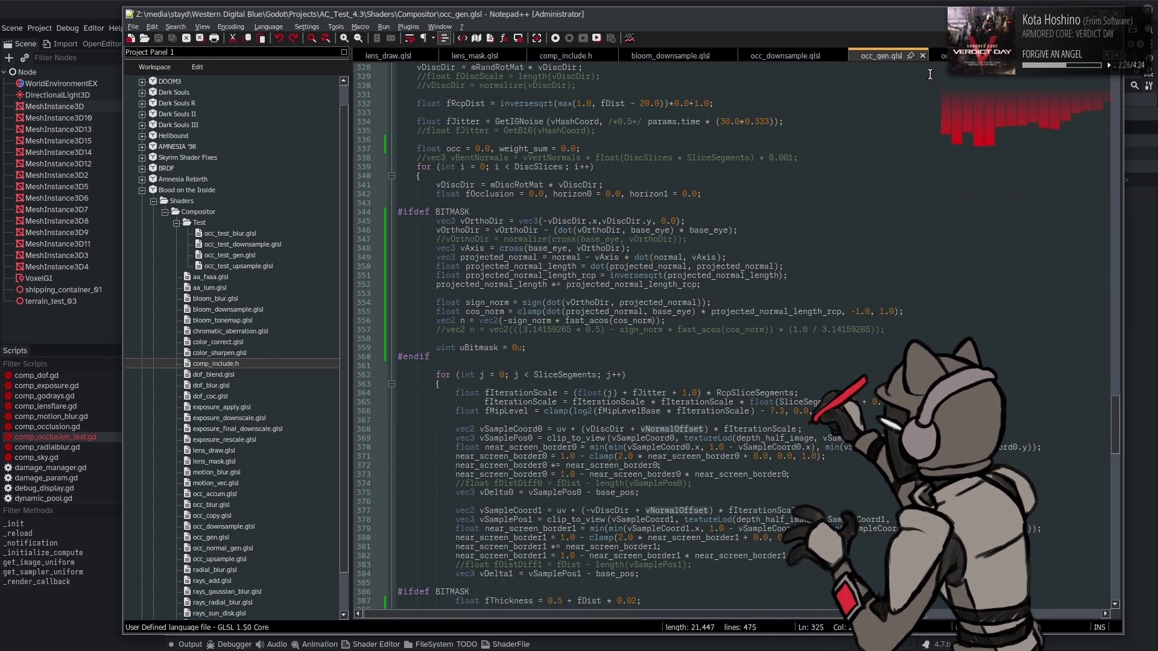
click(937, 55)
scroll(921, 110, down, 4)
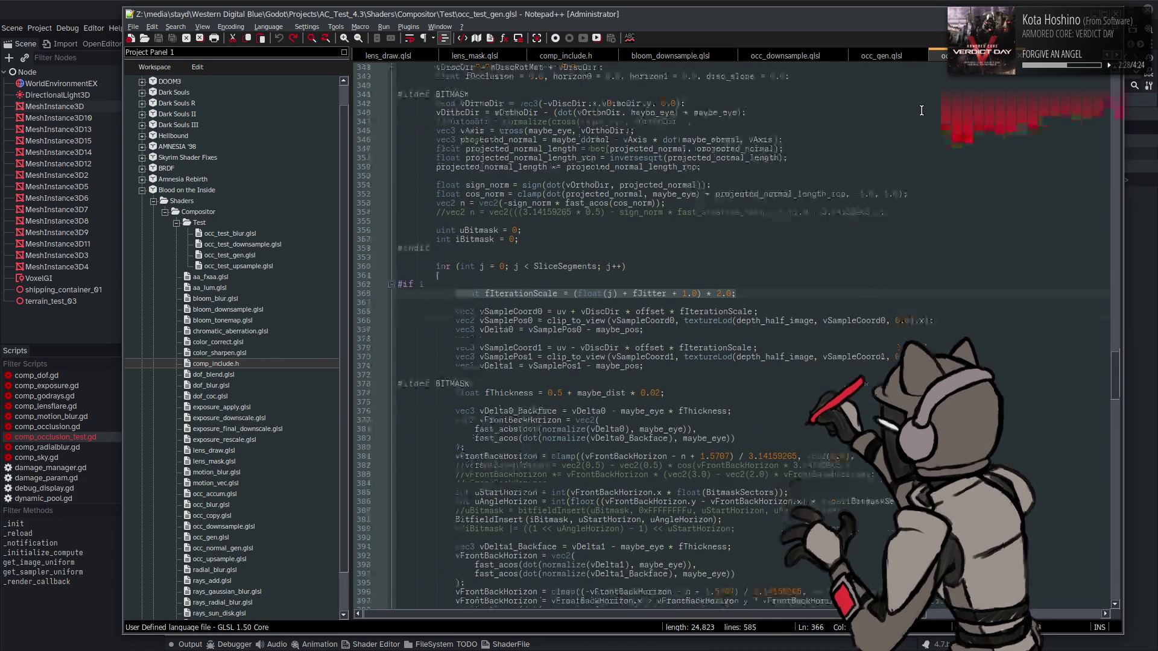
click(886, 57)
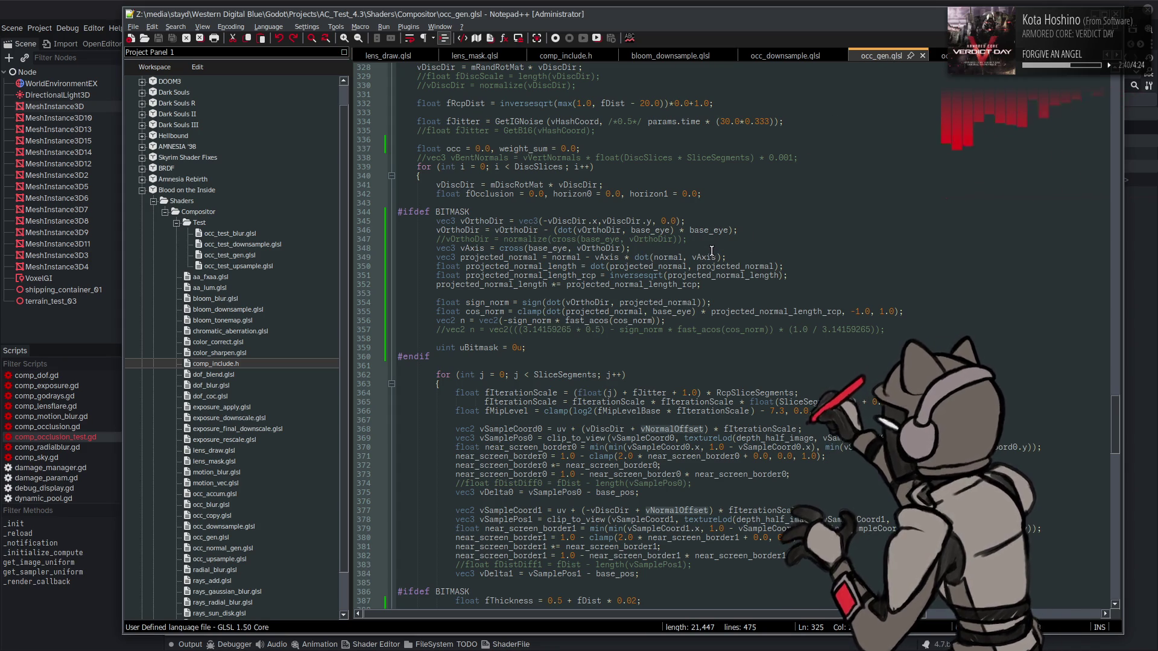
scroll(675, 289, down, 3)
scroll(654, 280, down, 2)
click(499, 248)
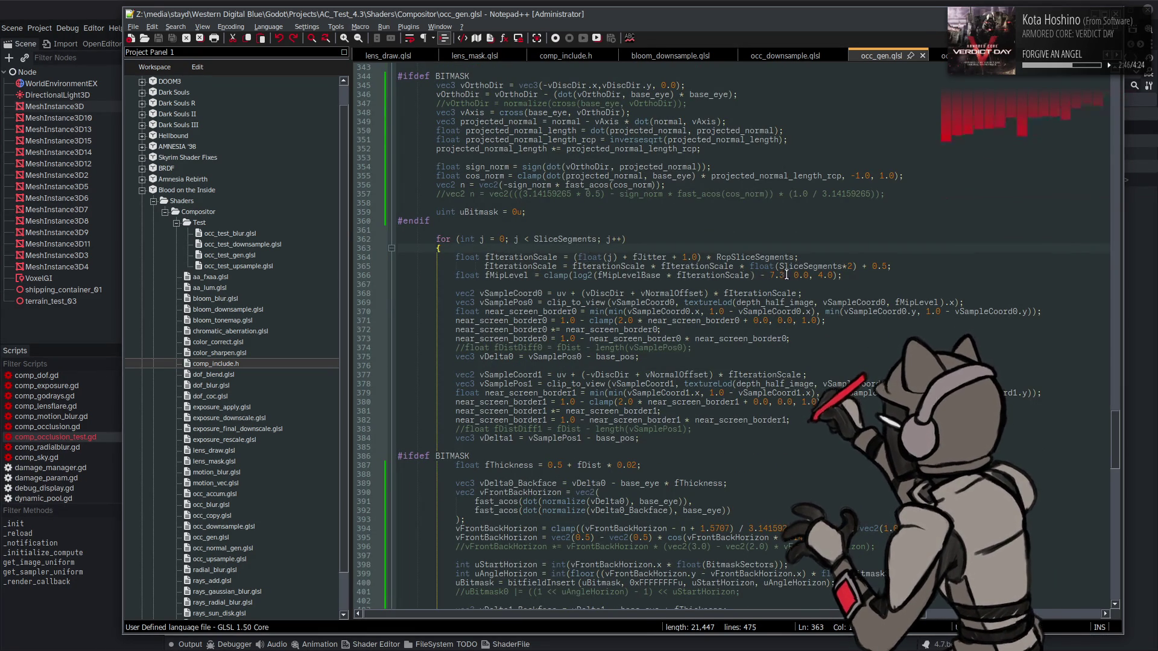
- Wrap the fIterationScale code in #ifdef BITMASK / #else / #endif directives
key(Return)
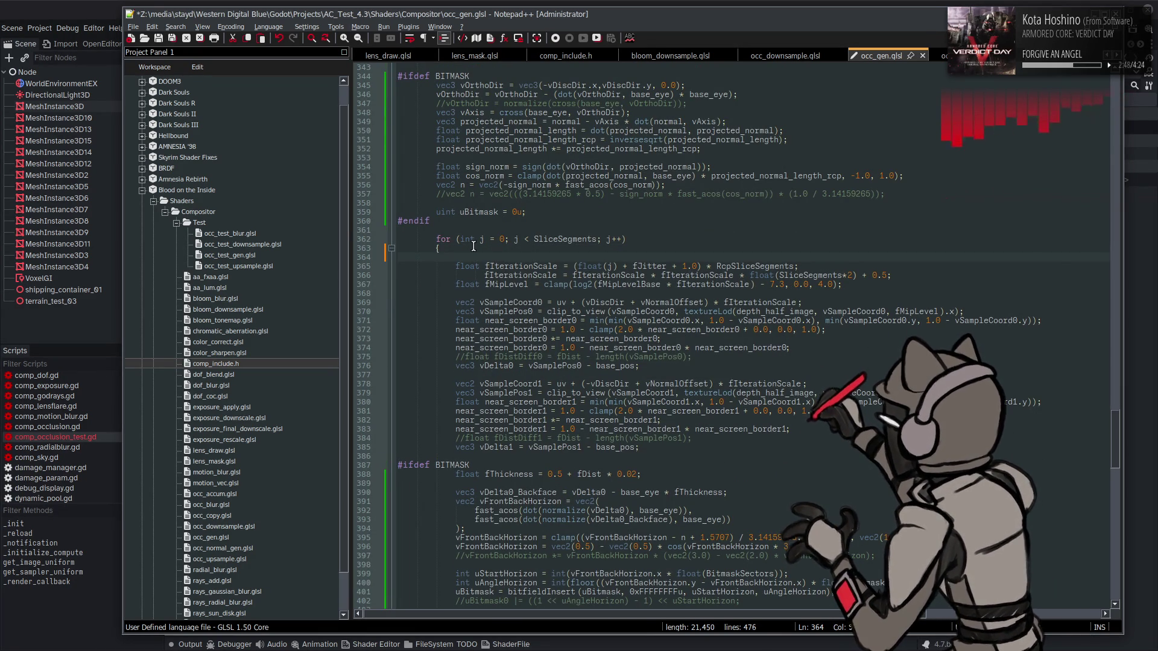
key(BackSpace)
text(#)
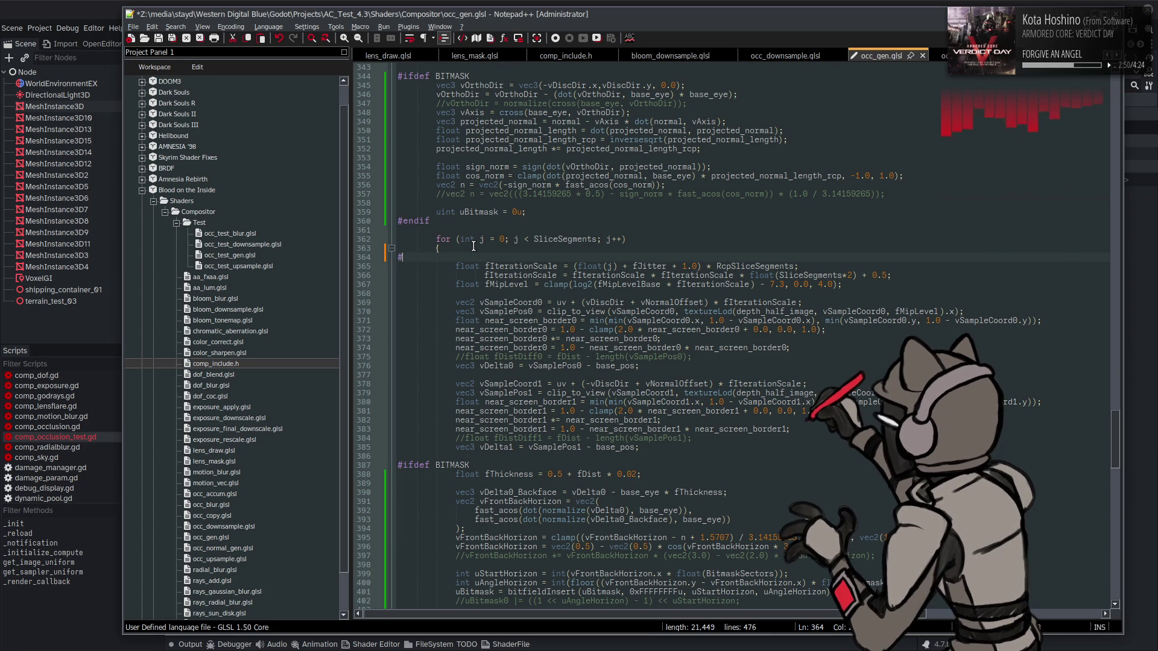
text(ifdef BITMASK)
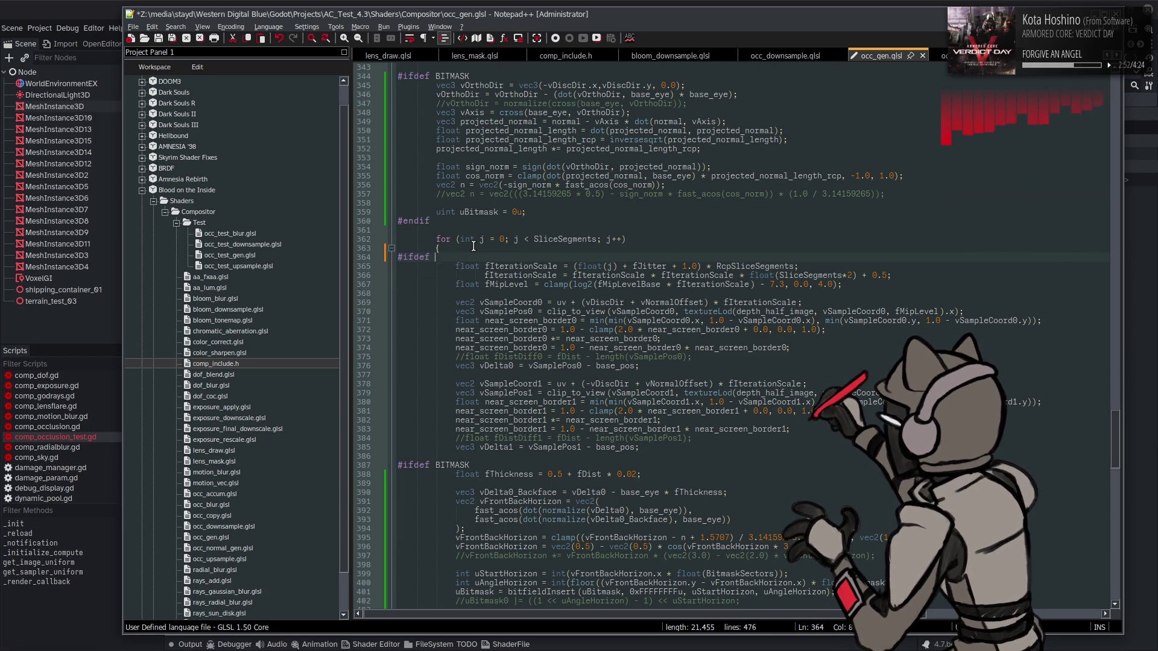
key(Escape)
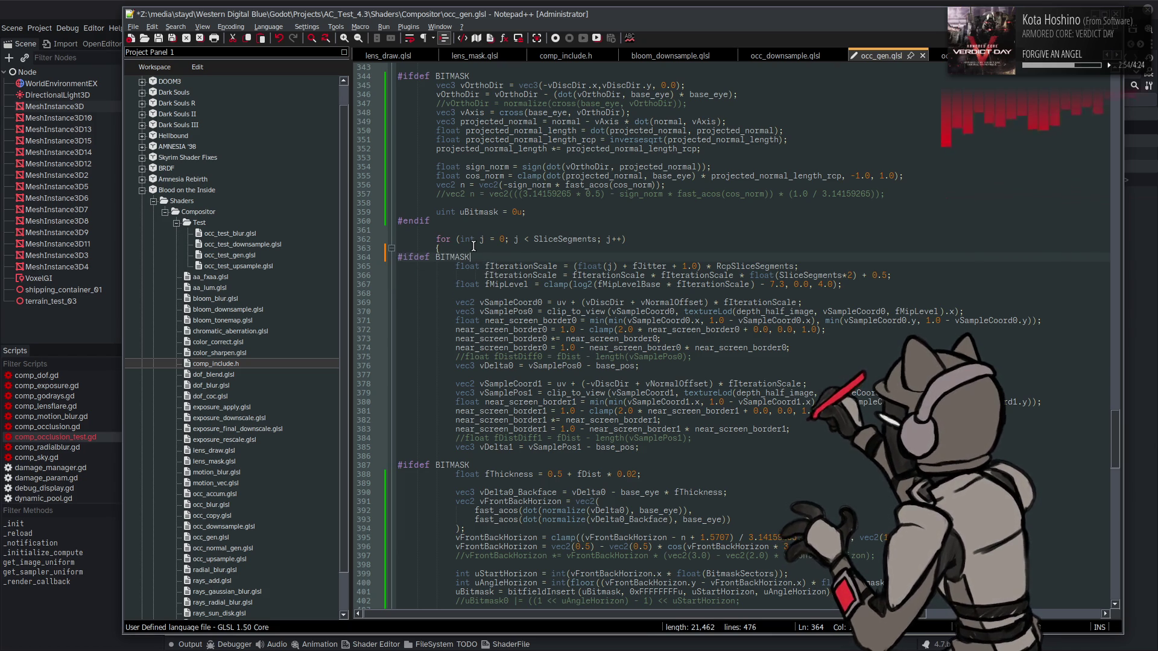
key(Return)
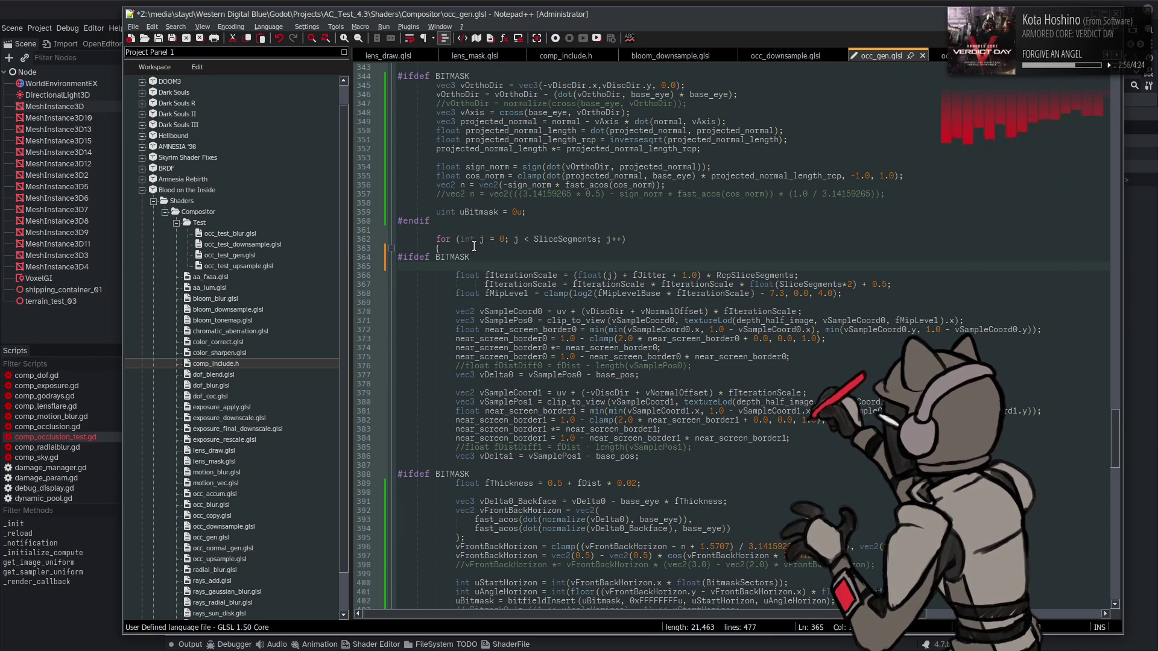
text(#else)
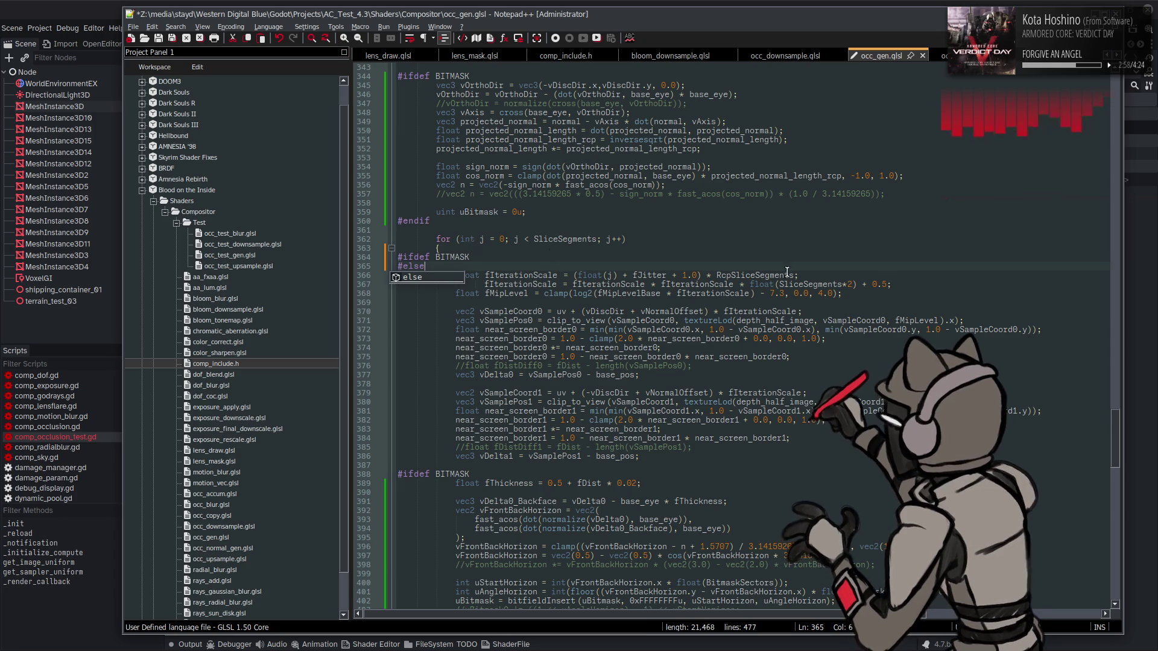
click(925, 288)
key(Return)
key(BackSpace)
key(BackSpace)
key(BackSpace)
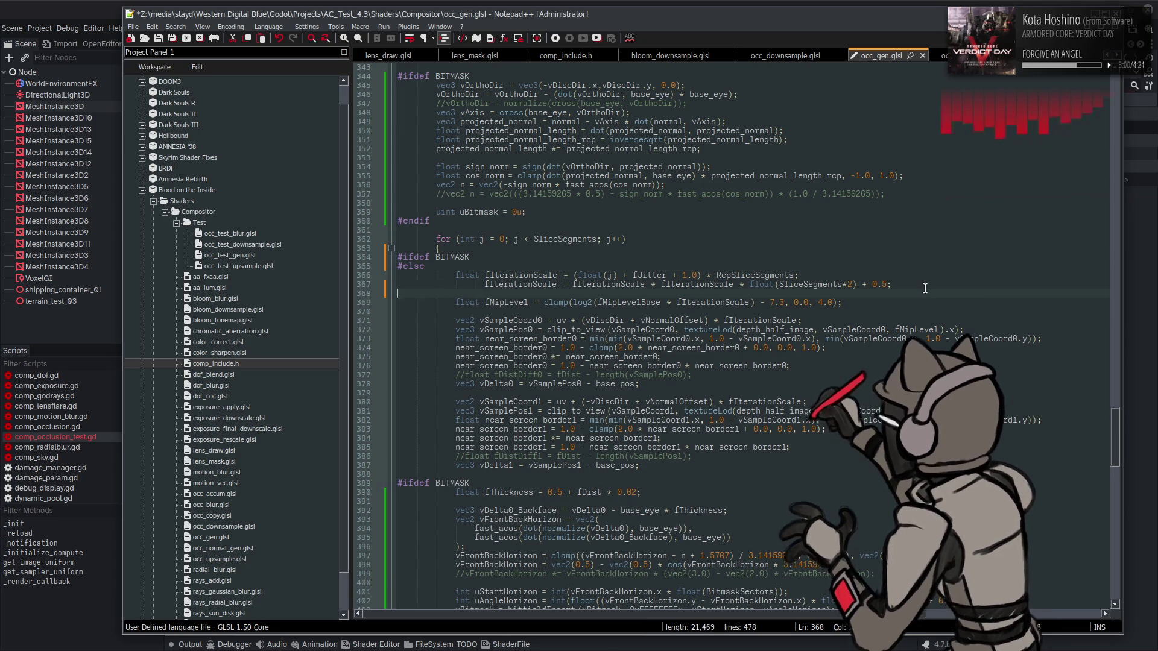
text(#endif)
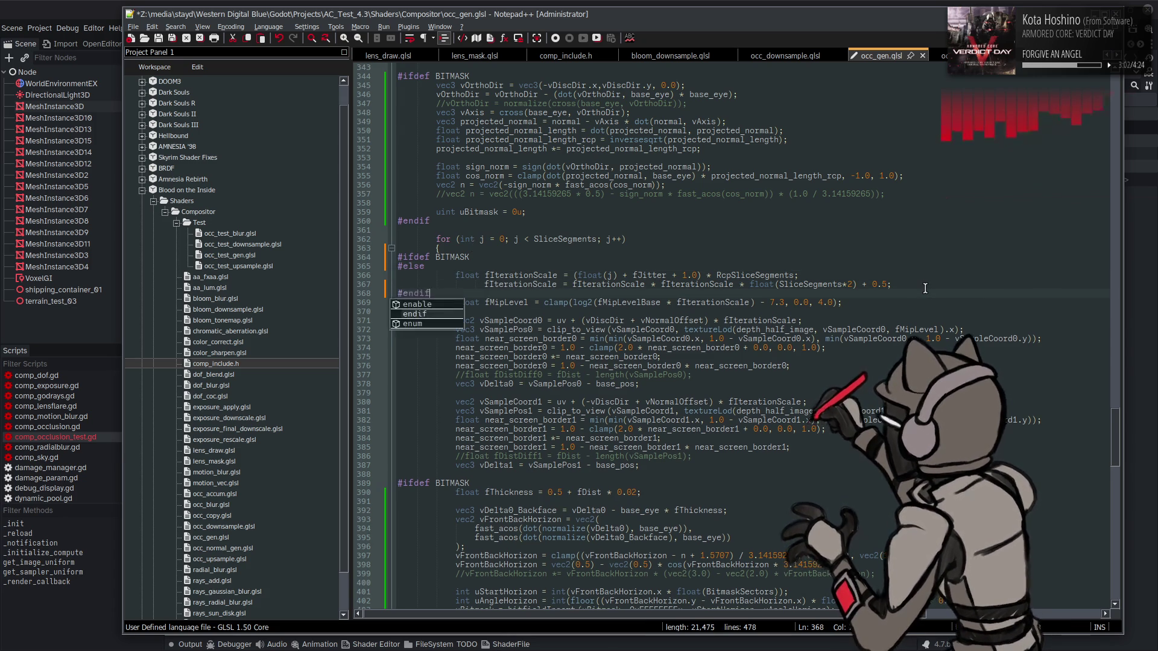
- Add fIterationScale = (float(j) + fJitter + 1.0) * 2.0 under #ifdef BITMASK, save, and reload in Godot
click(487, 255)
key(Return)
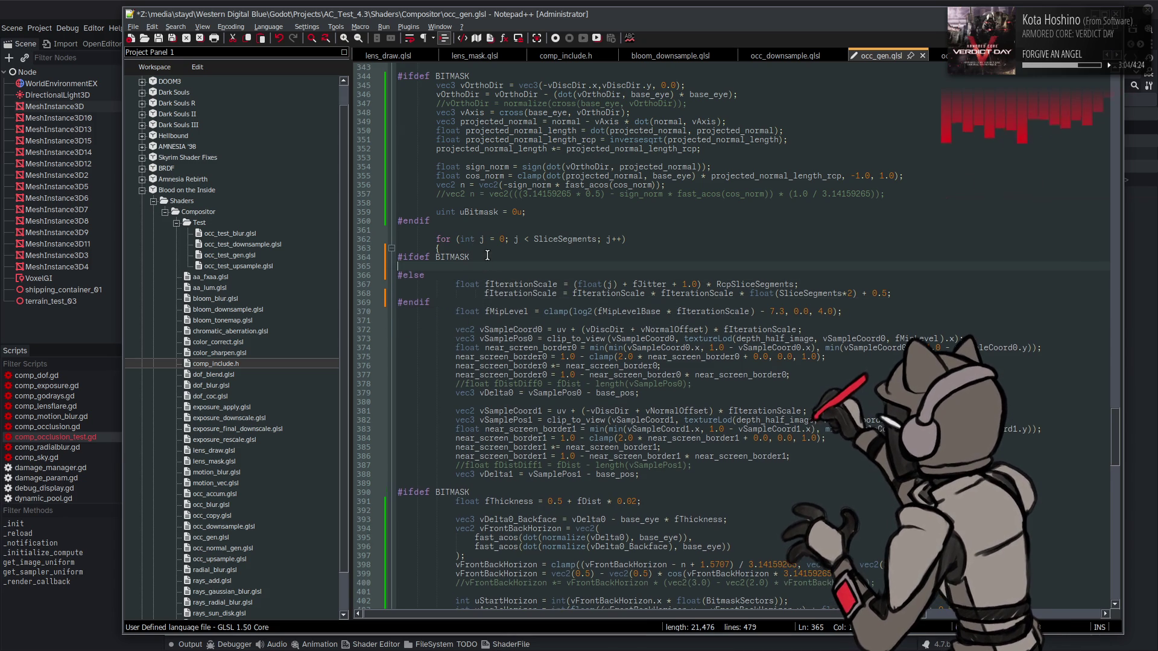
key(Tab)
key(Tab)
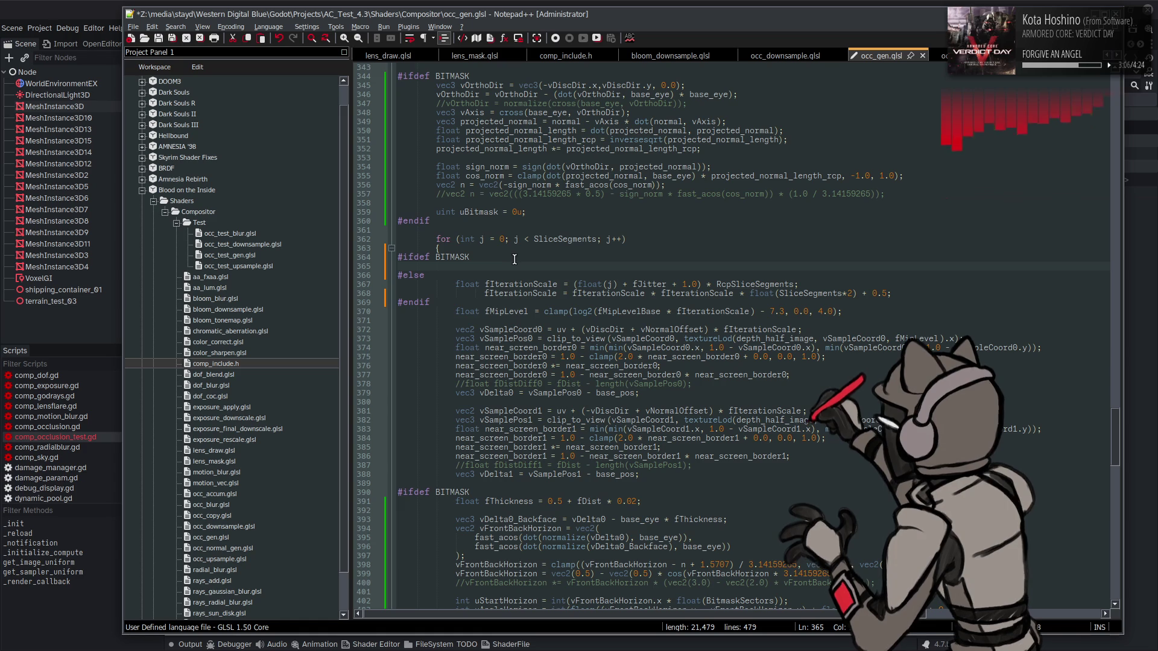
text(float fIterationScale = (float(j) + fJitter + 1.0) * 2.0;)
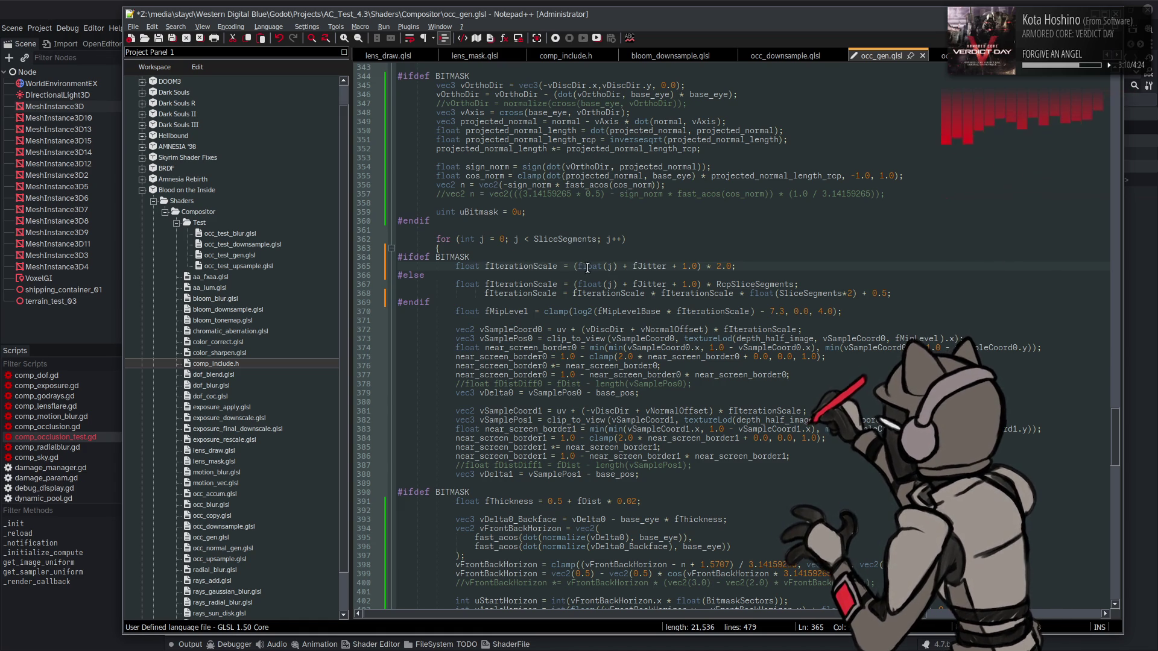
key(ctrl+s)
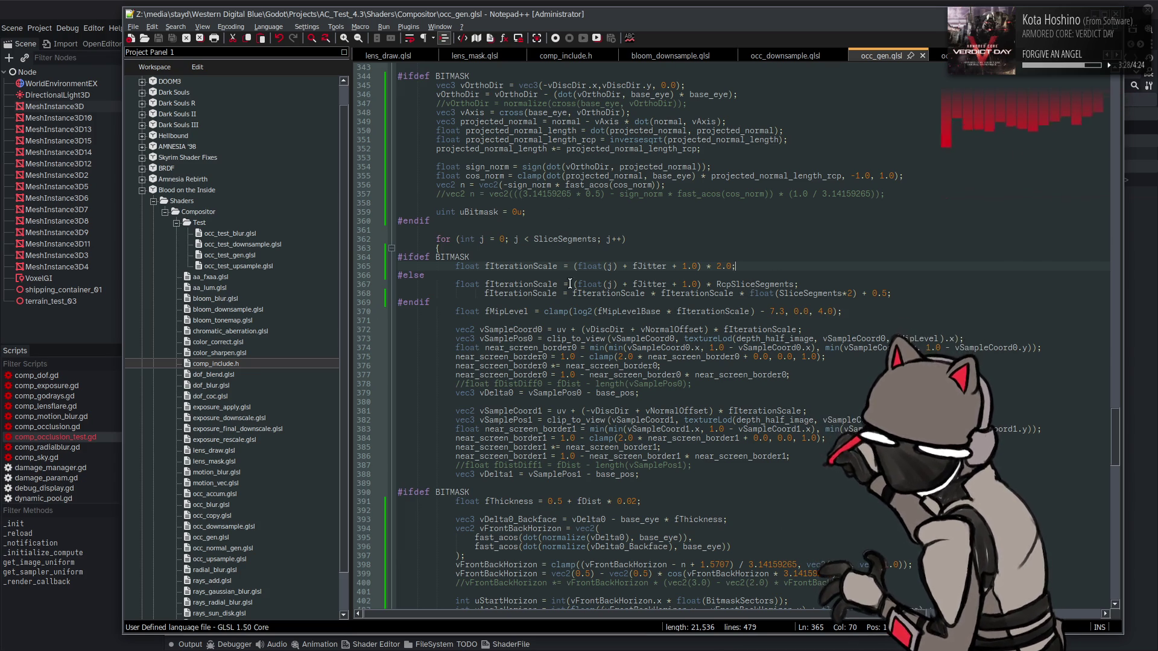
click(123, 3)
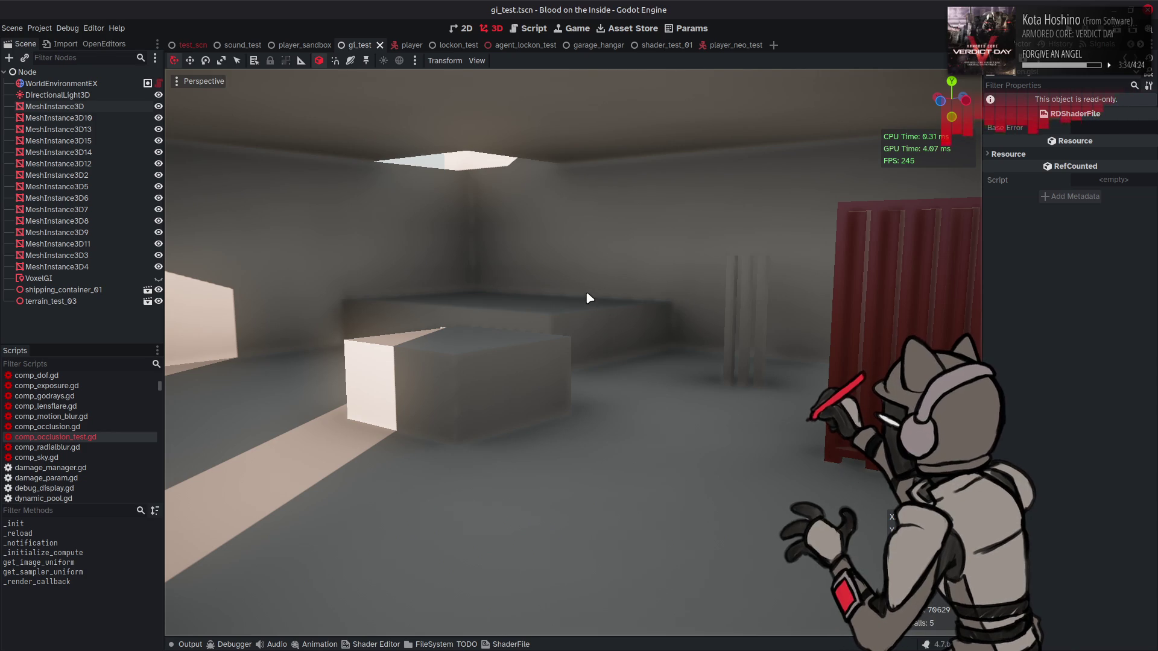
- Move the fMipLevel line into the #else branch
key(alt+Tab)
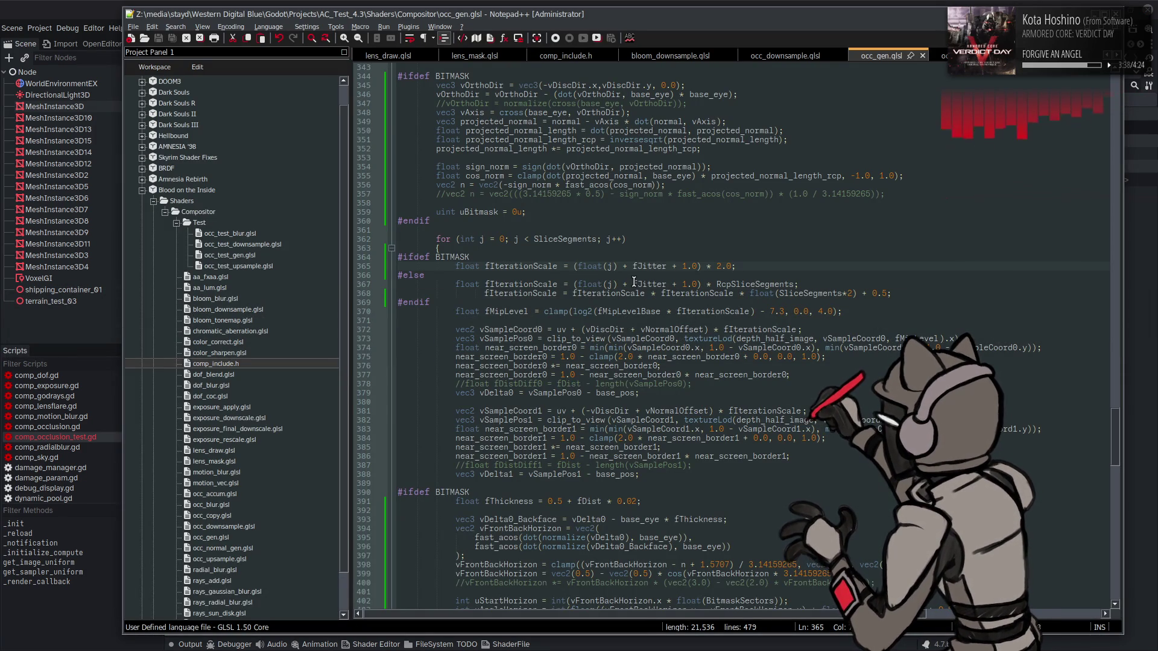
drag(456, 311, 844, 312)
key(ctrl+x)
click(904, 293)
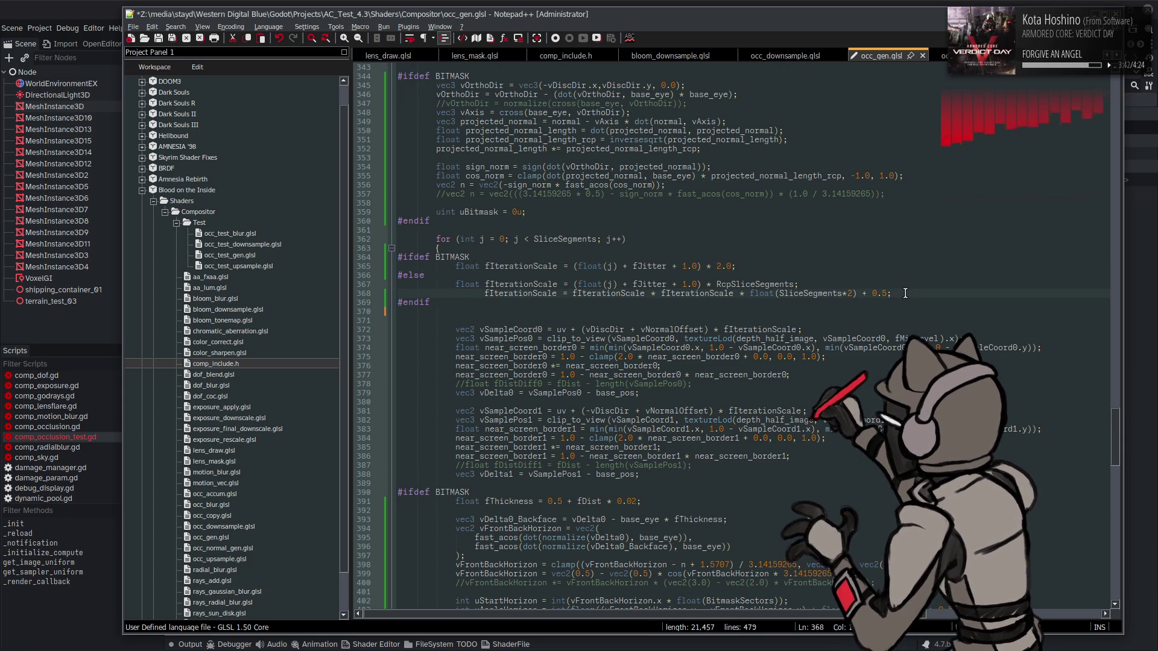
key(Return)
key(ctrl+v)
- Add an fMipLevel copy to the BITMASK branch with its clamp limit changed from 4.0 to 0.0, and save
click(754, 266)
key(Return)
key(ctrl+v)
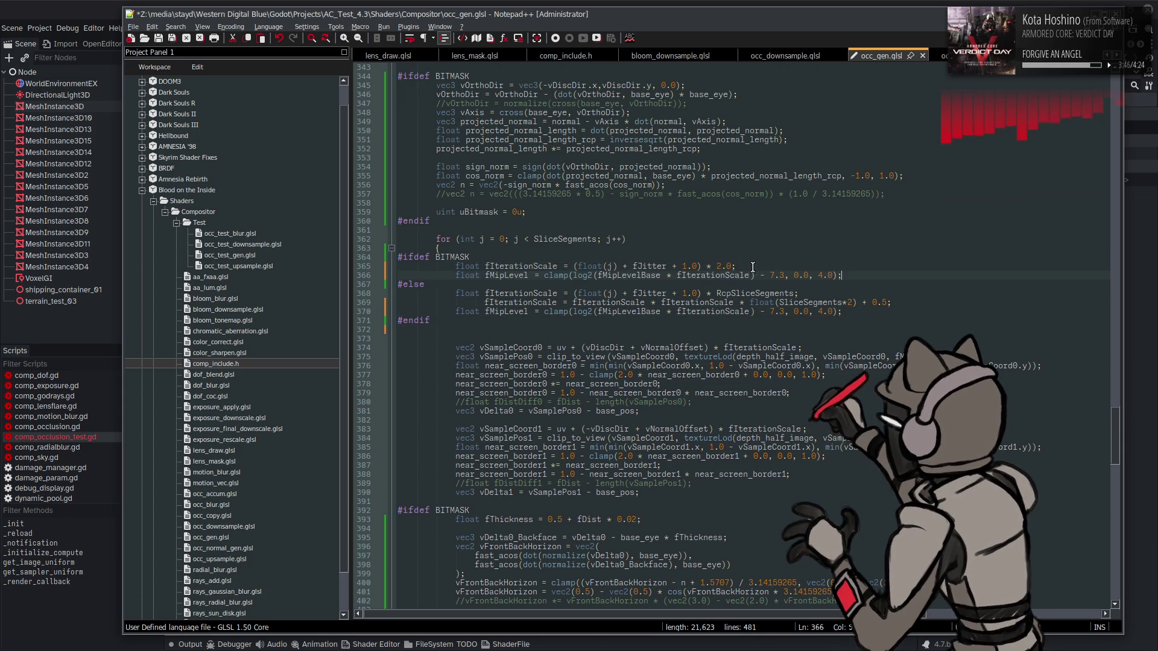
click(820, 275)
key(Delete)
text(0)
click(490, 330)
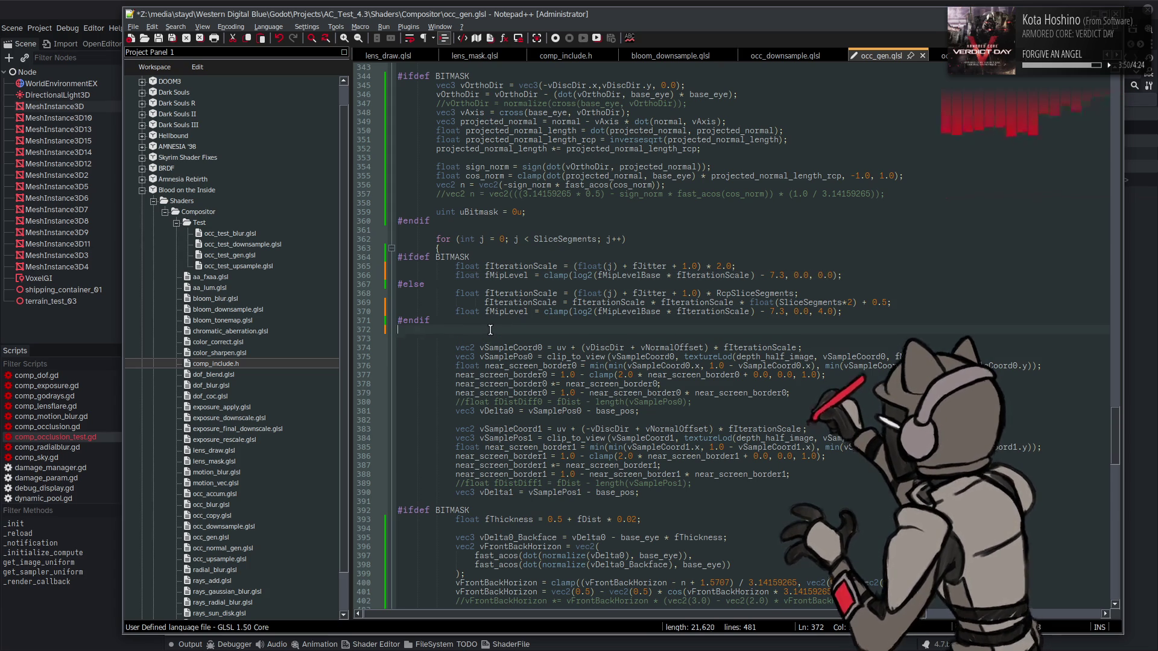
key(BackSpace)
key(ctrl+s)
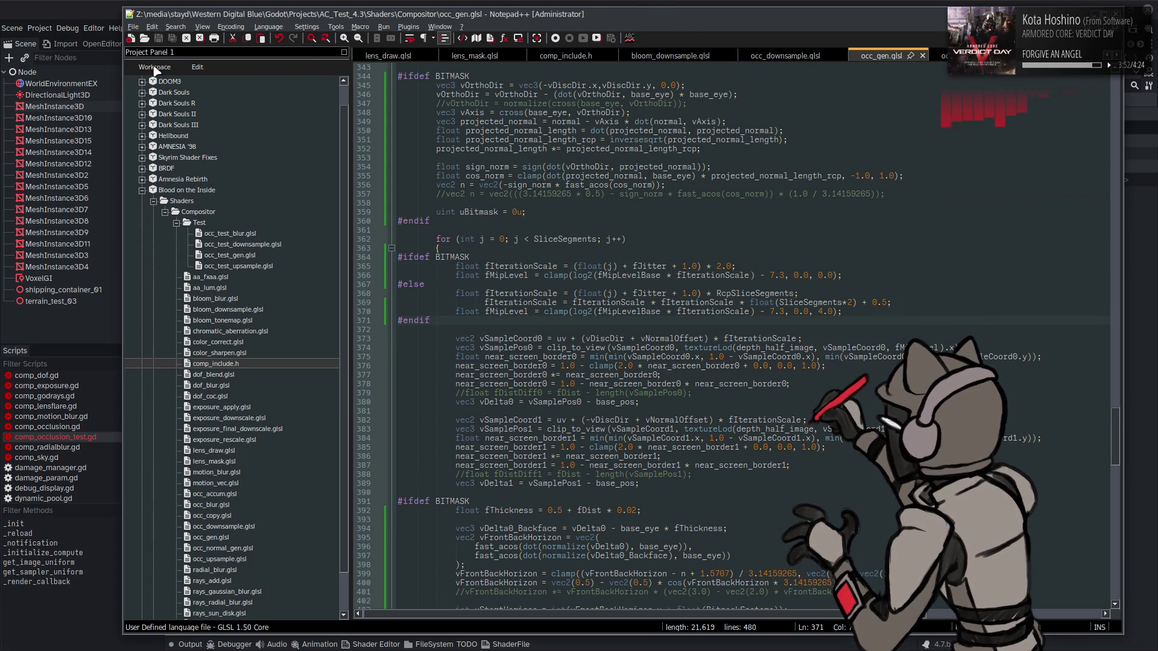
- Reload the shader in Godot, glance at occ_test_gen.glsl, and return to occ_gen.glsl
click(122, 34)
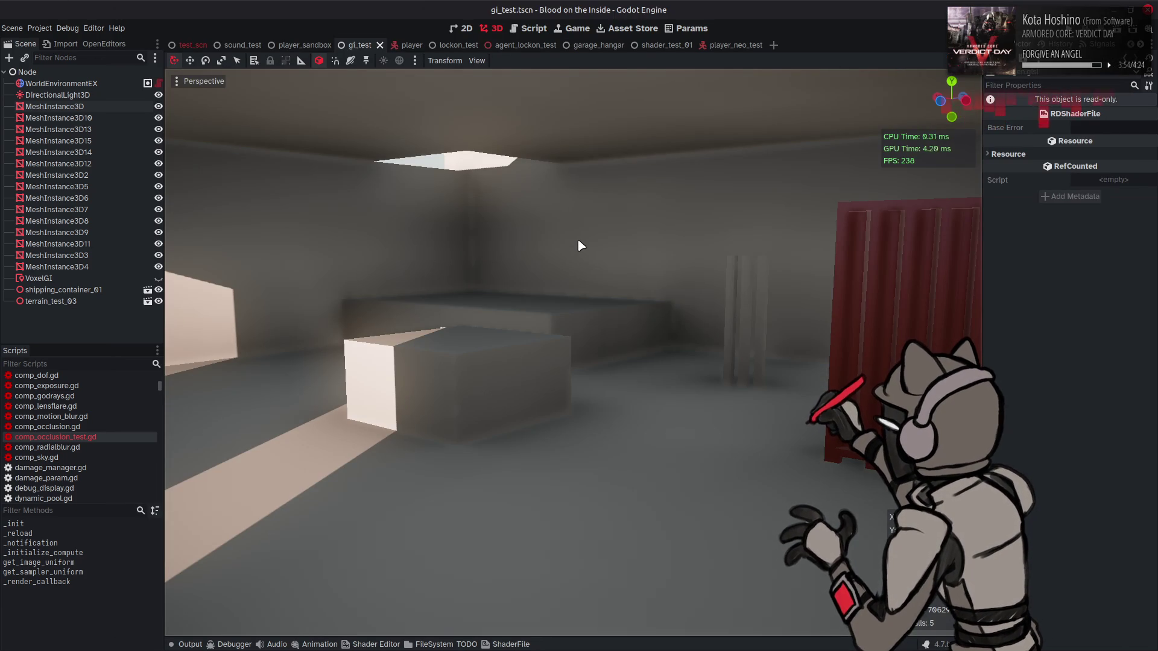
key(alt+Tab)
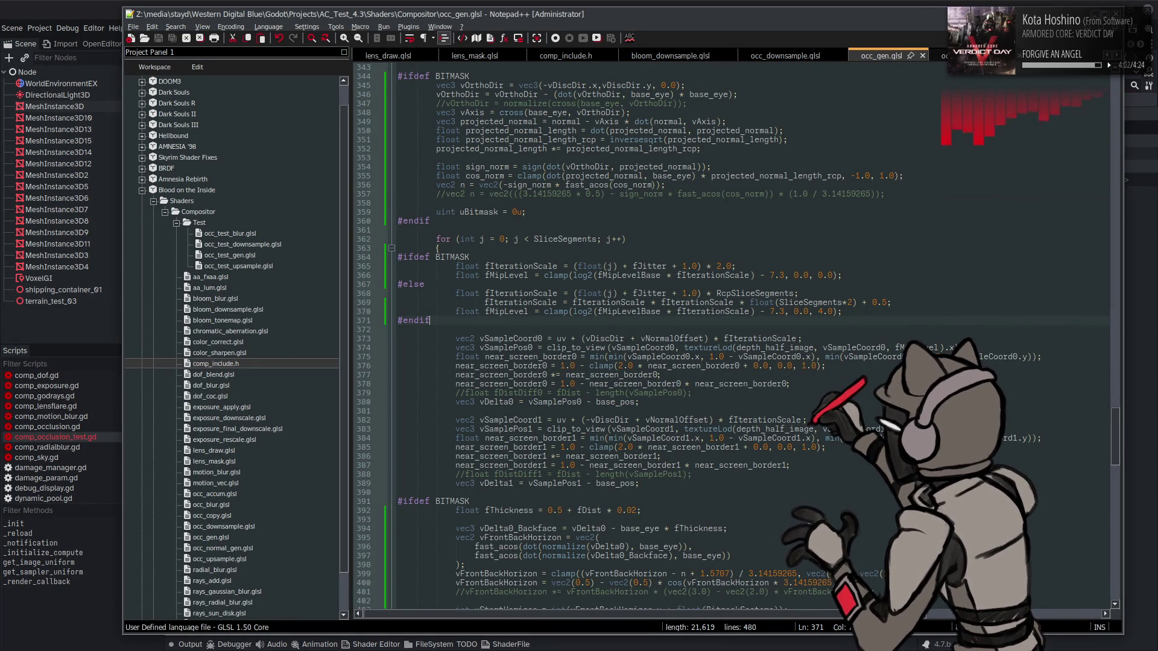
key(ctrl+Tab)
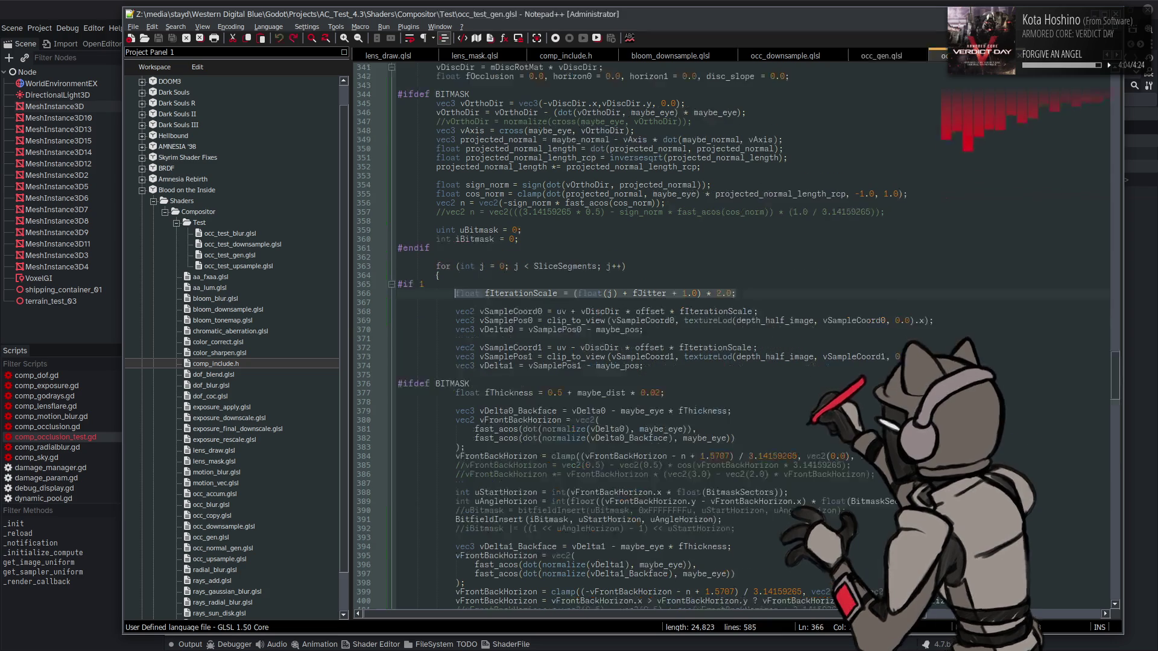
click(891, 53)
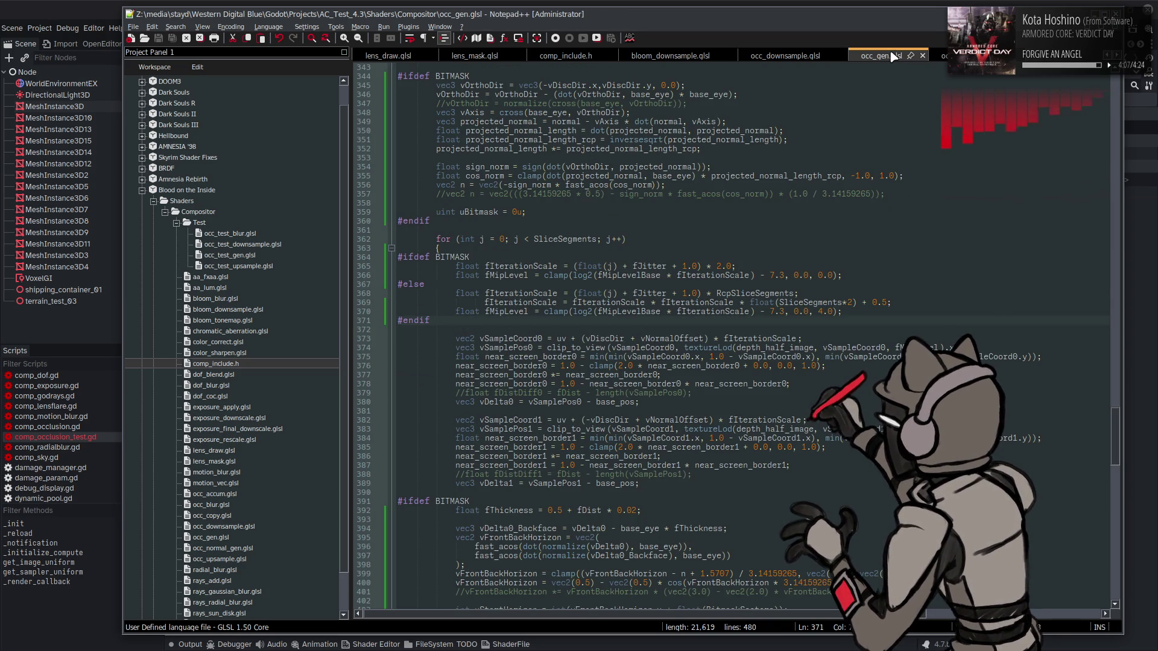
- Search for vNormalOffset to jump to where it is computed
double_click(668, 338)
scroll(579, 289, up, 5)
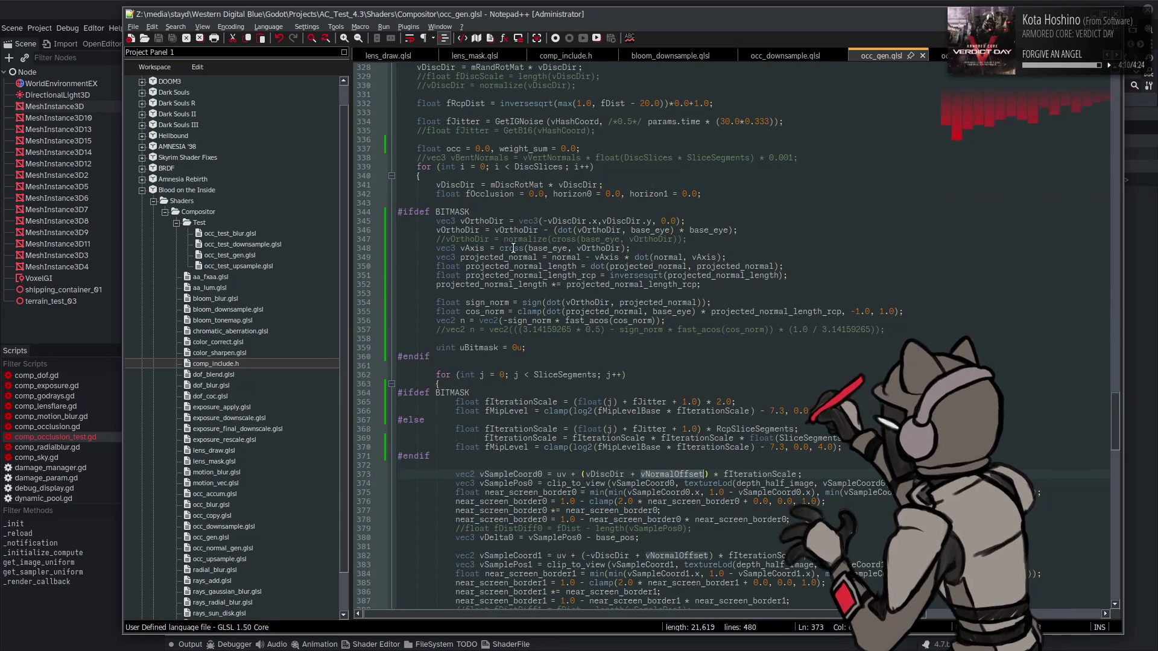
drag(482, 210, 395, 212)
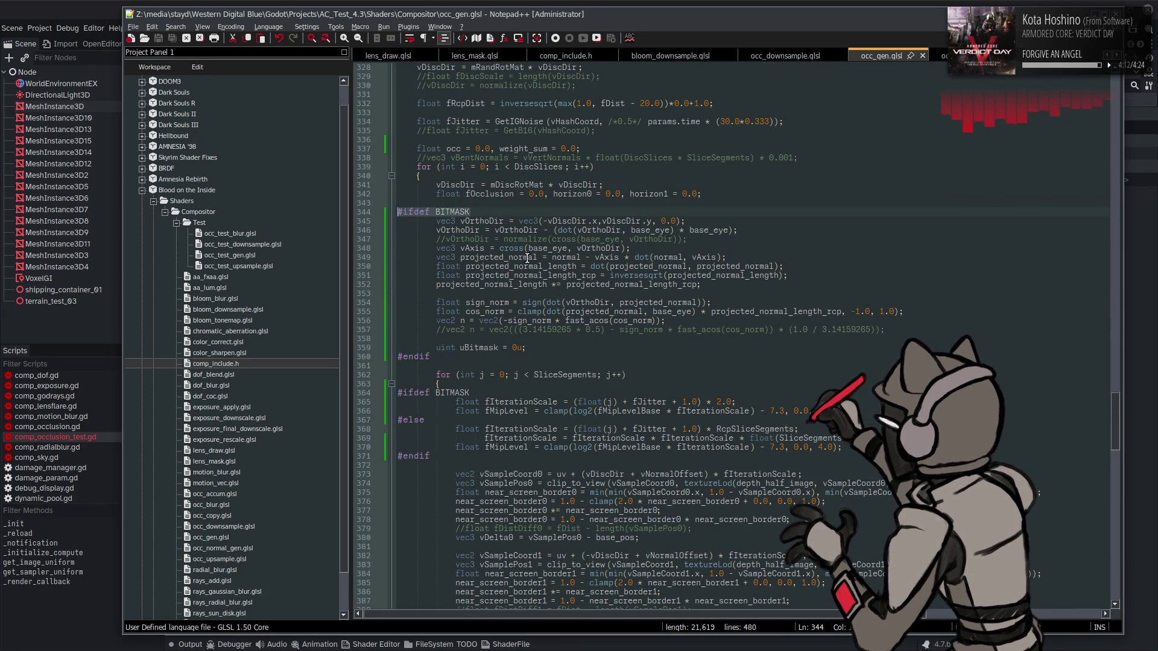
click(692, 467)
double_click(679, 474)
key(ctrl+c)
key(ctrl+f)
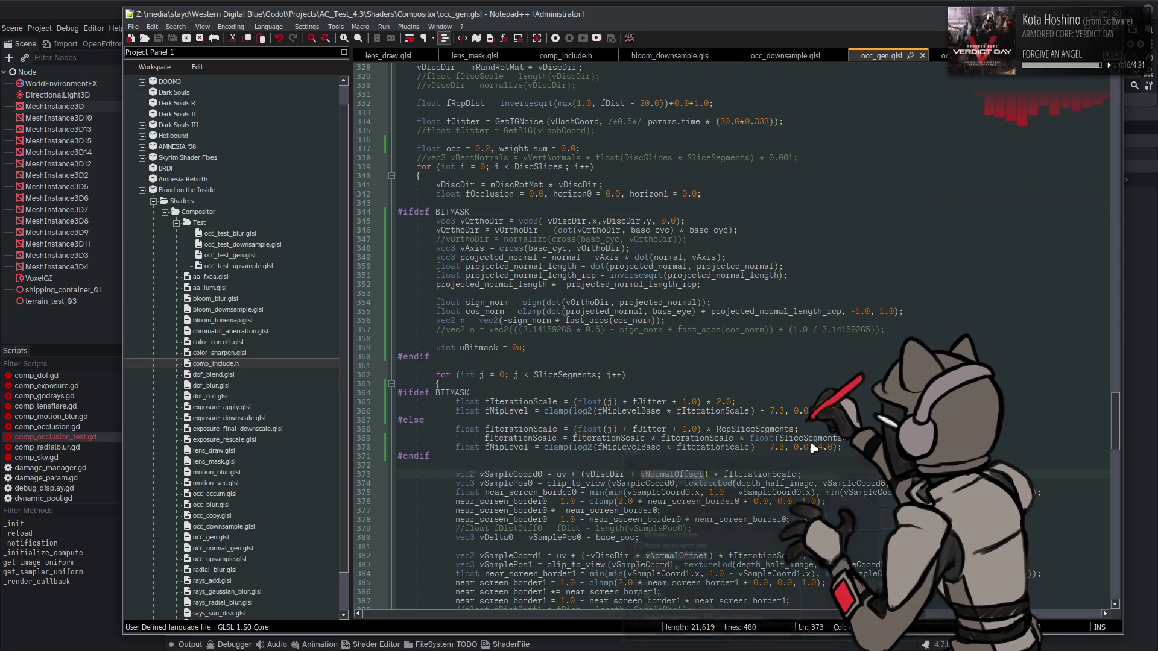
key(Return)
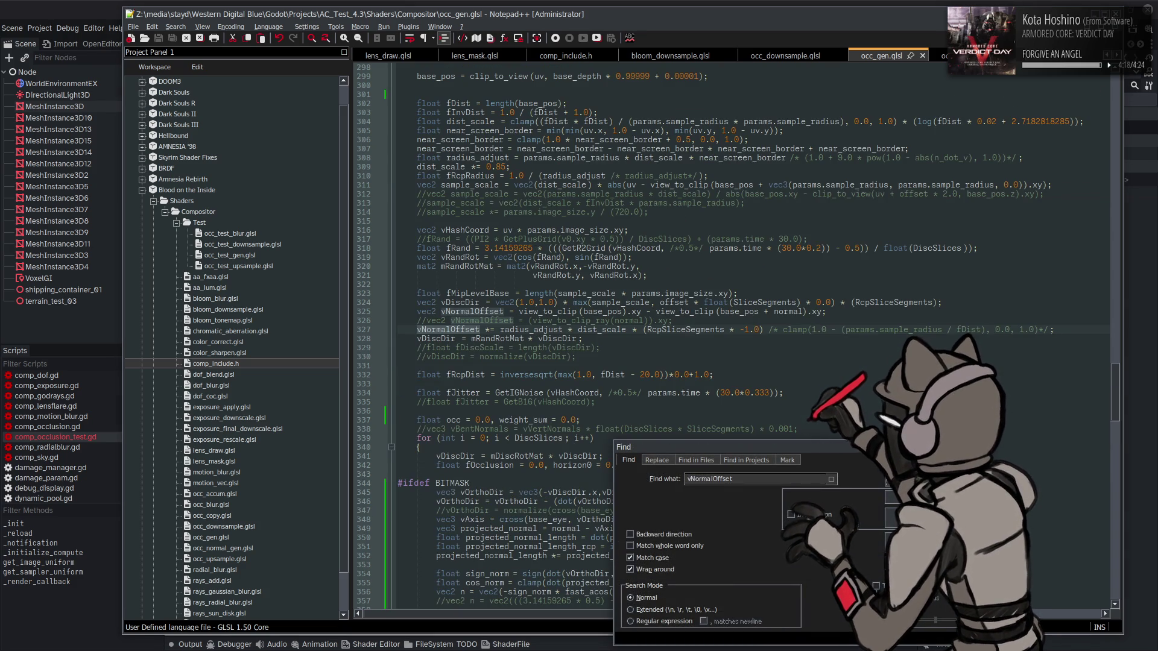
- Add an #ifdef BITMASK / #endif block after line 330
key(Escape)
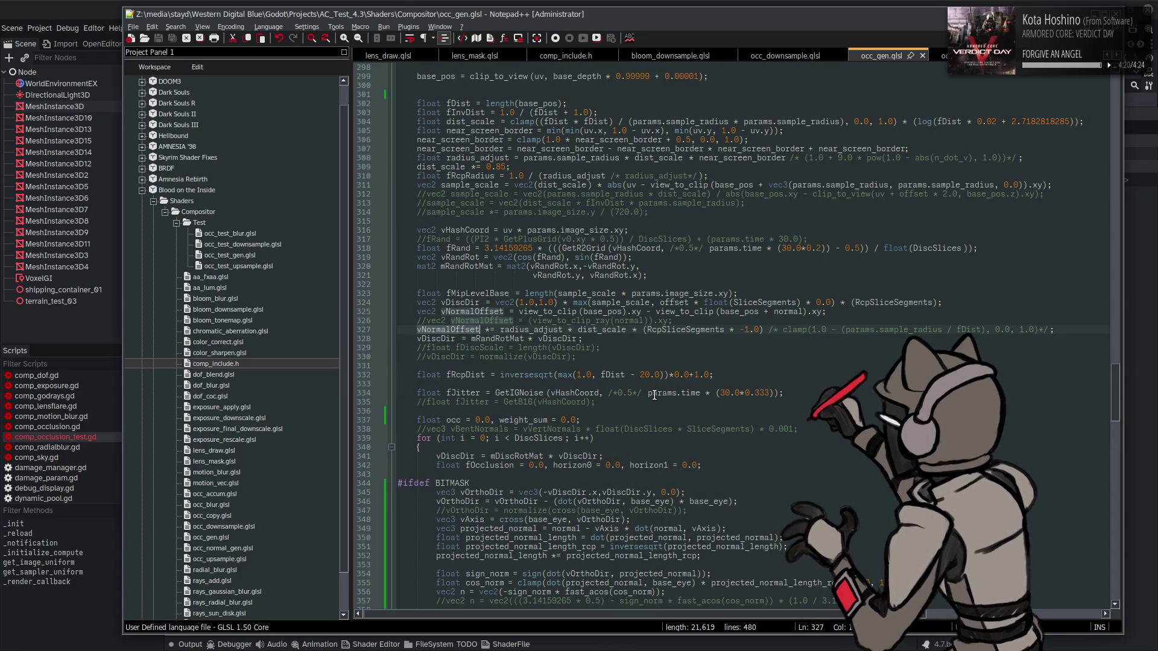
click(617, 350)
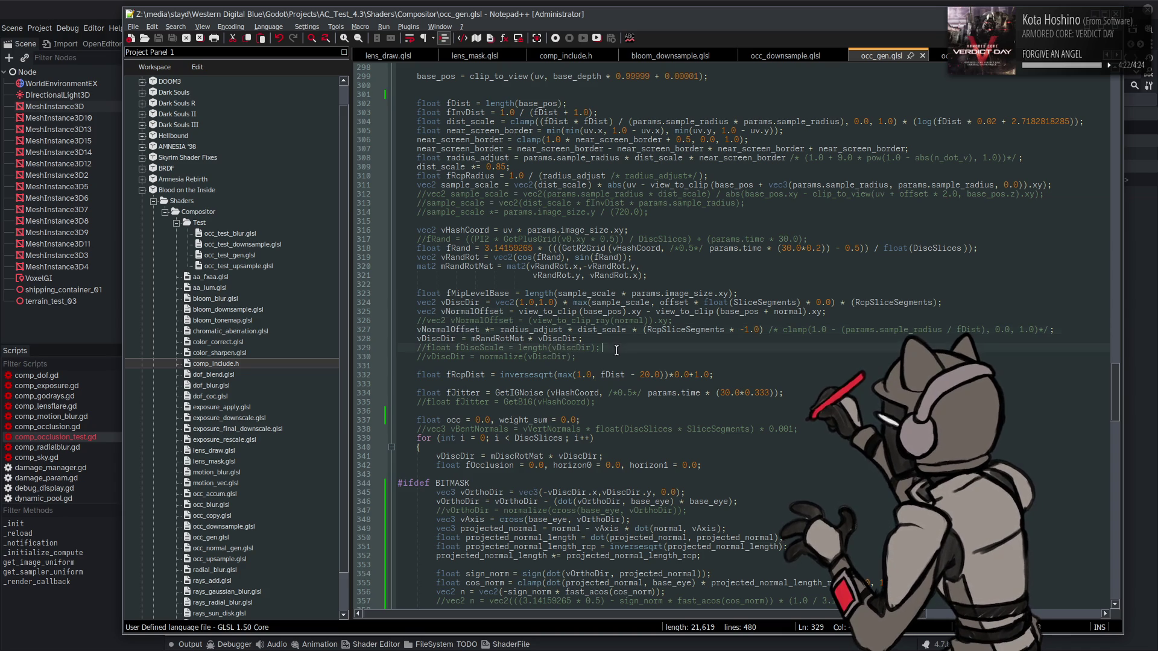
key(Down)
key(Return)
text(#ifdef BITMASK)
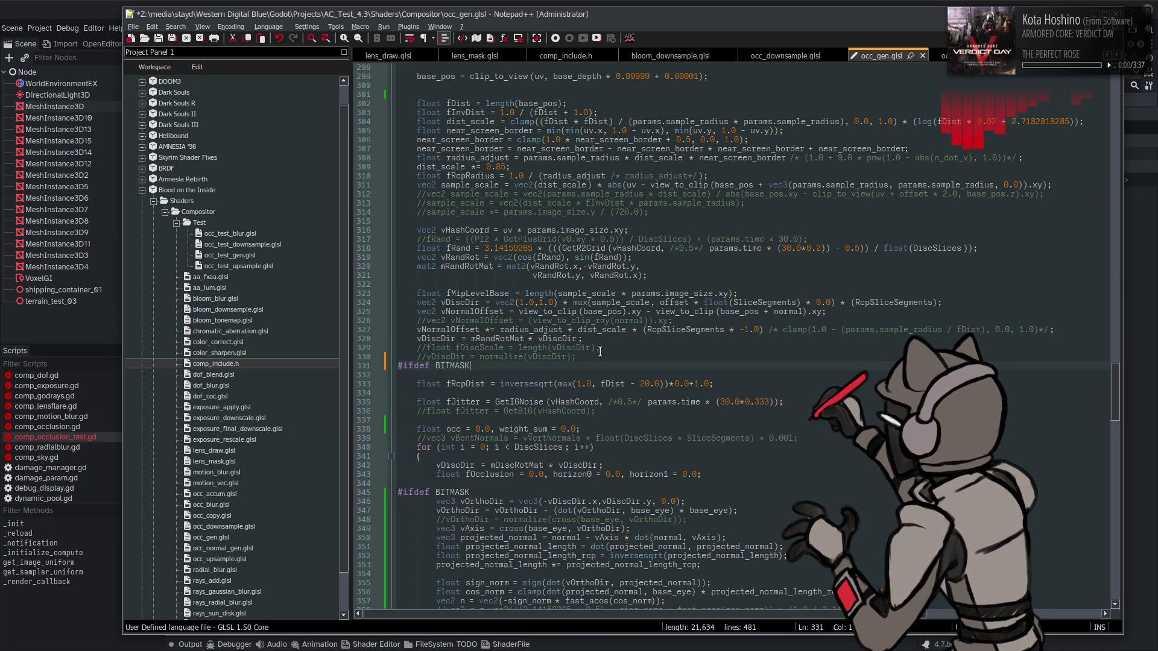
key(Return)
key(Return)
text(#endif)
click(466, 322)
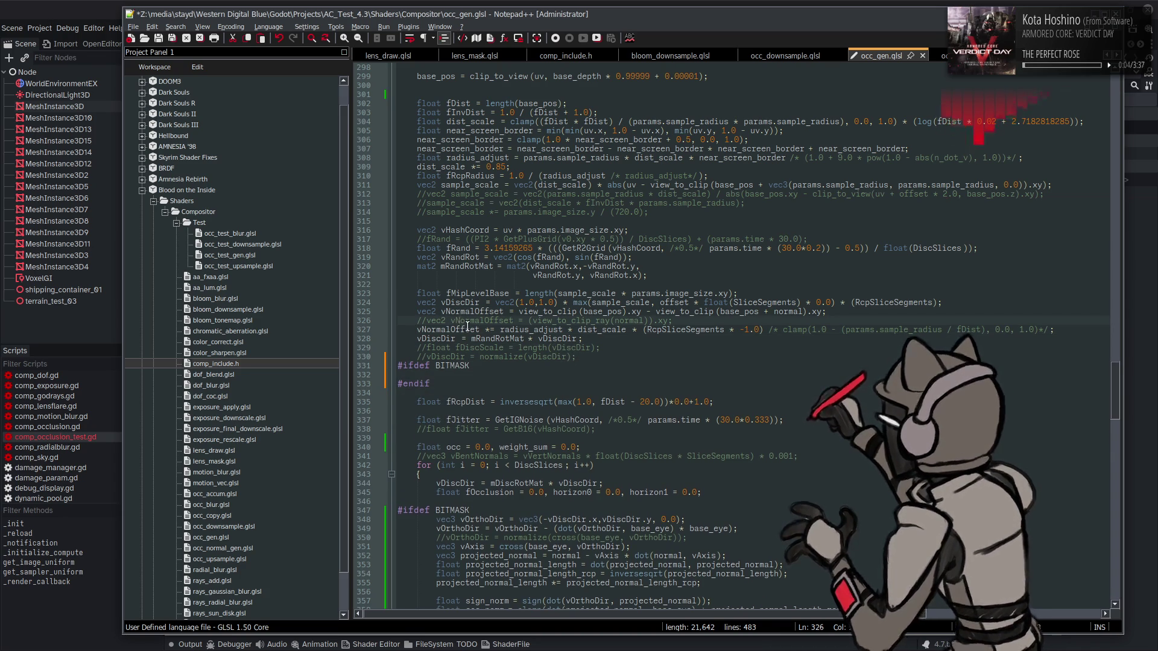
- Put vNormalOffset *= 0.0; inside the BITMASK block, save, and reload in Godot
click(449, 377)
key(Tab)
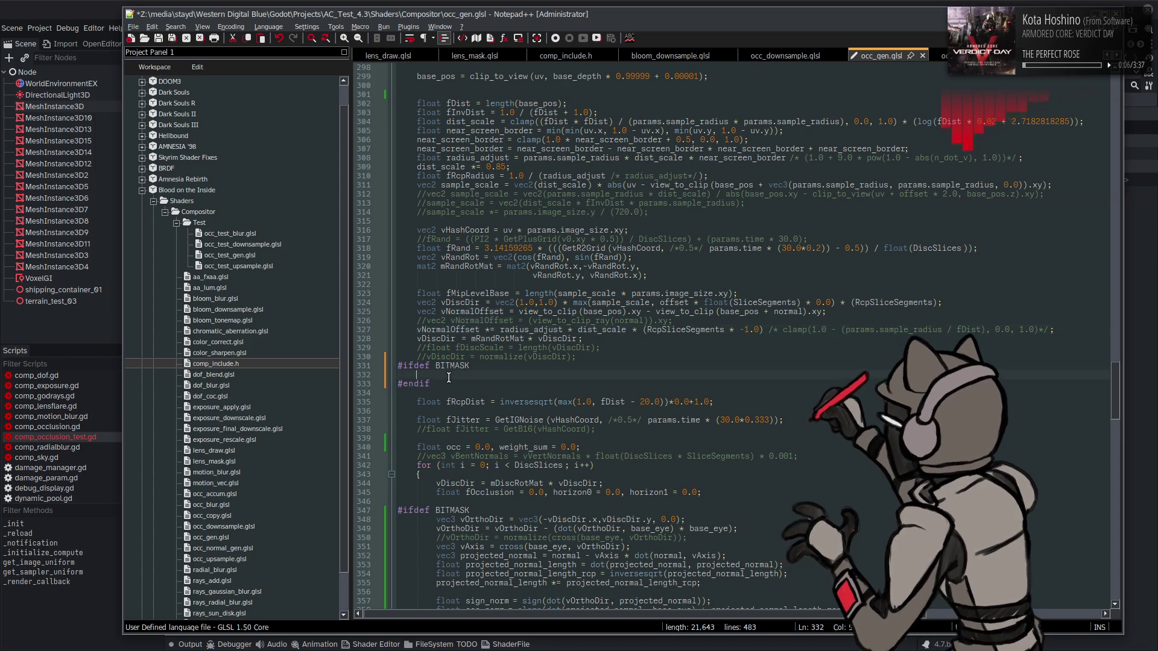
key(ctrl+v)
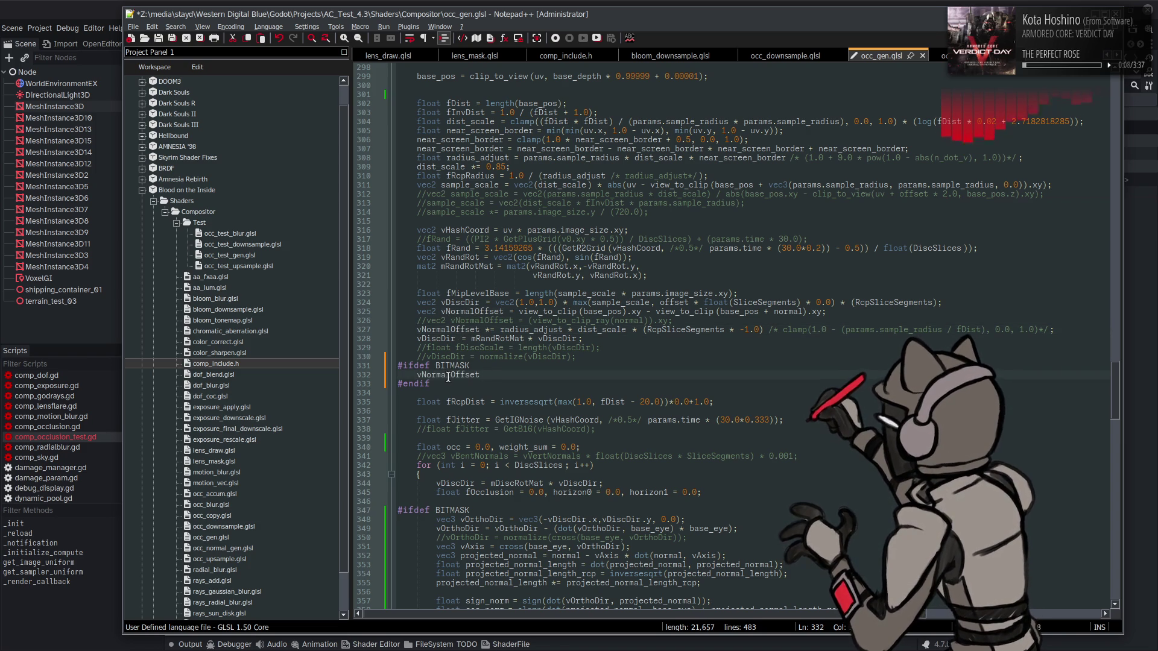
text( *= 0.0;)
key(ctrl+s)
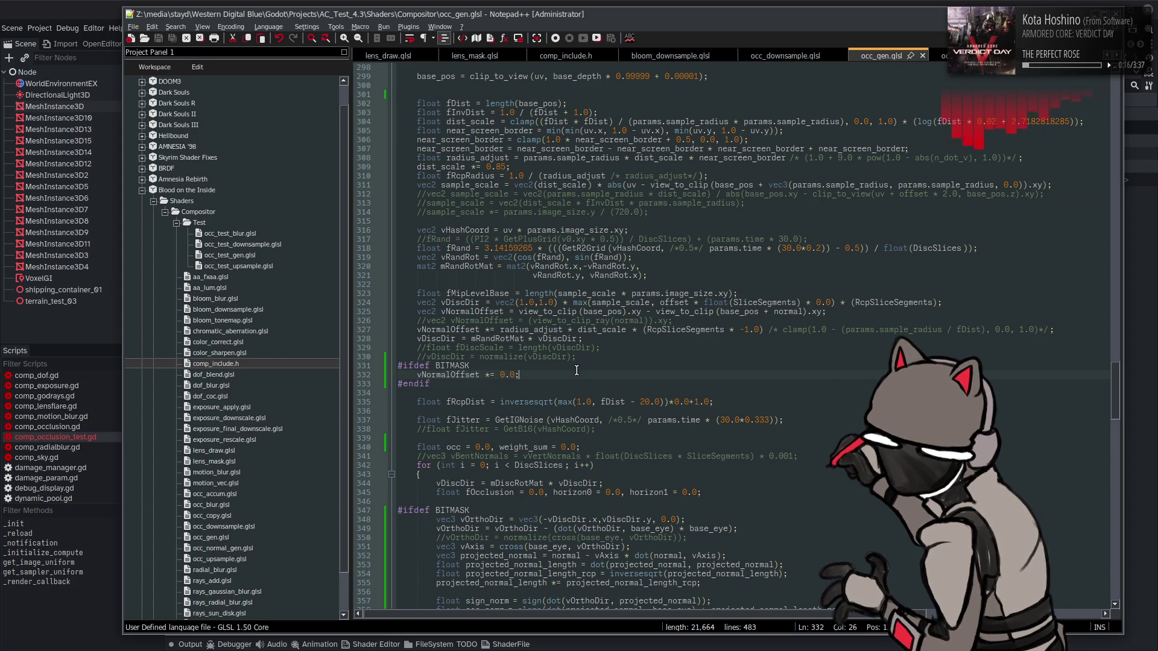
click(118, 5)
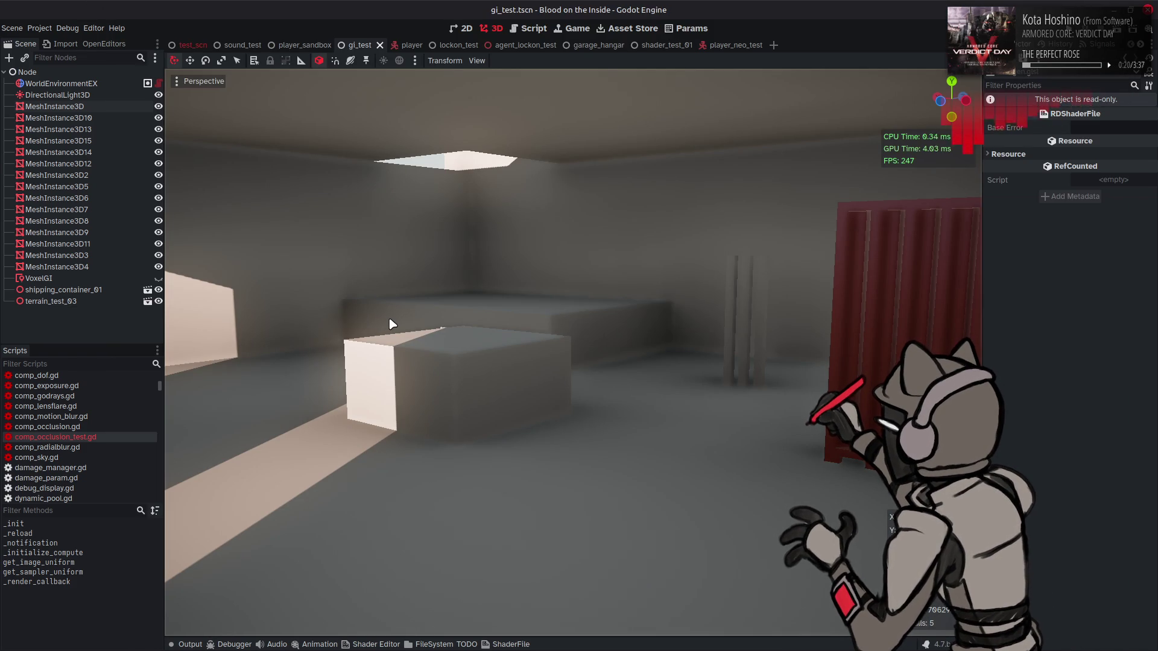
key(alt+Tab)
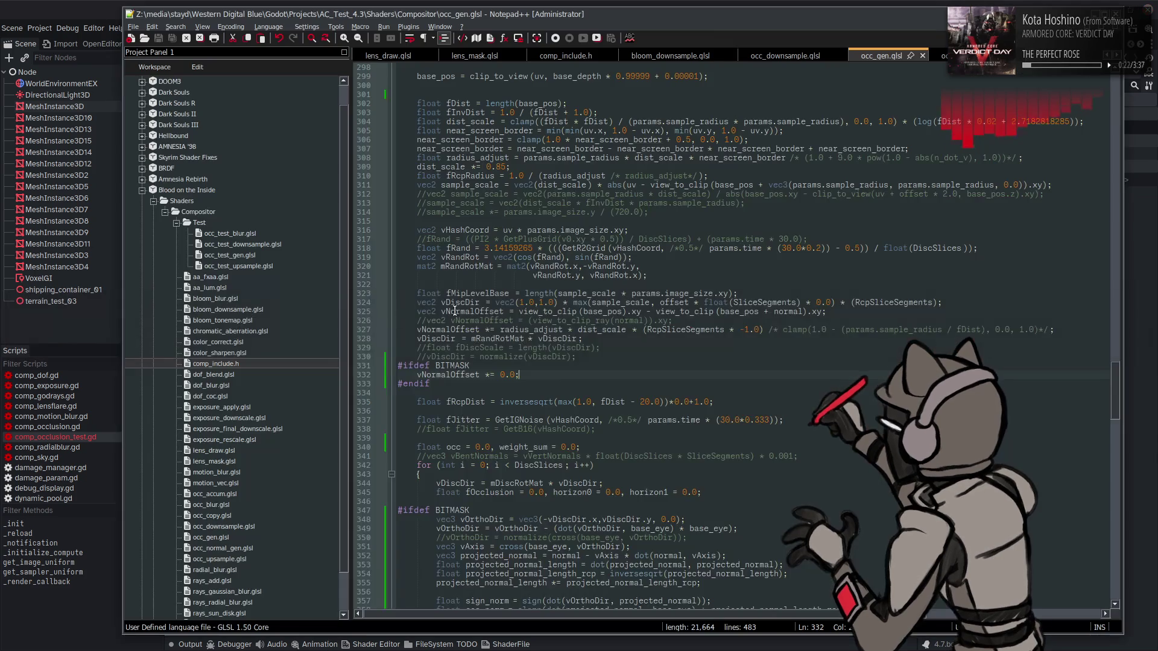
- Comment out the #ifdef BITMASK branch lines and #else, save, and test in Godot
scroll(573, 311, down, 2)
scroll(576, 314, down, 2)
scroll(576, 314, down, 3)
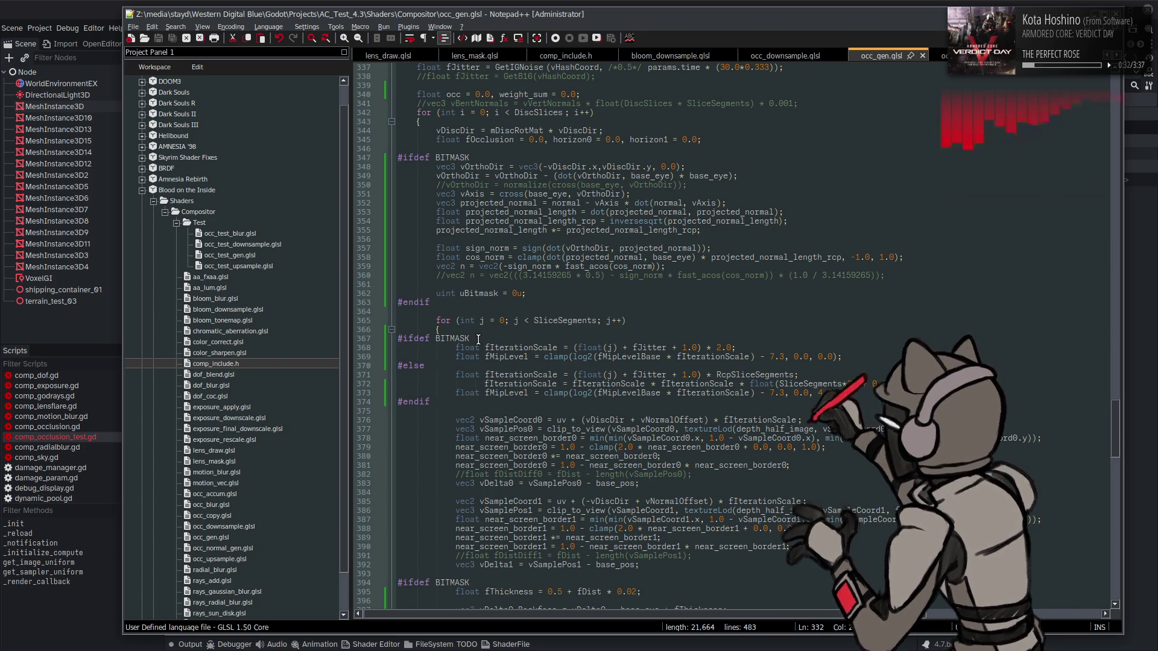
drag(479, 340, 362, 344)
click(416, 356)
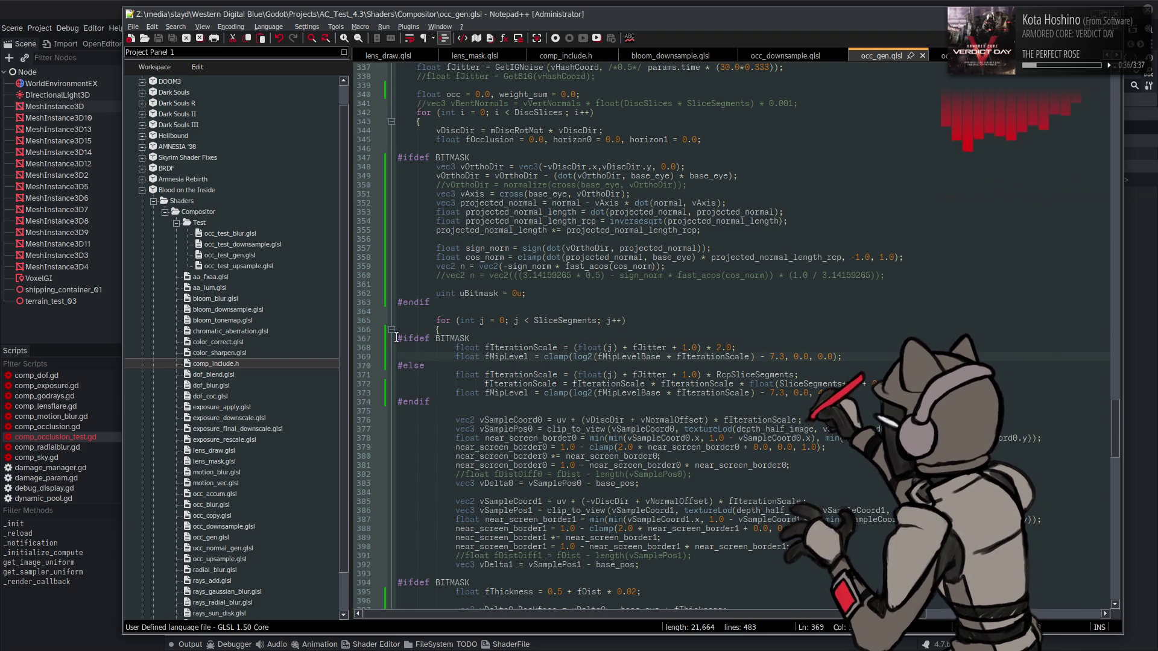
click(396, 338)
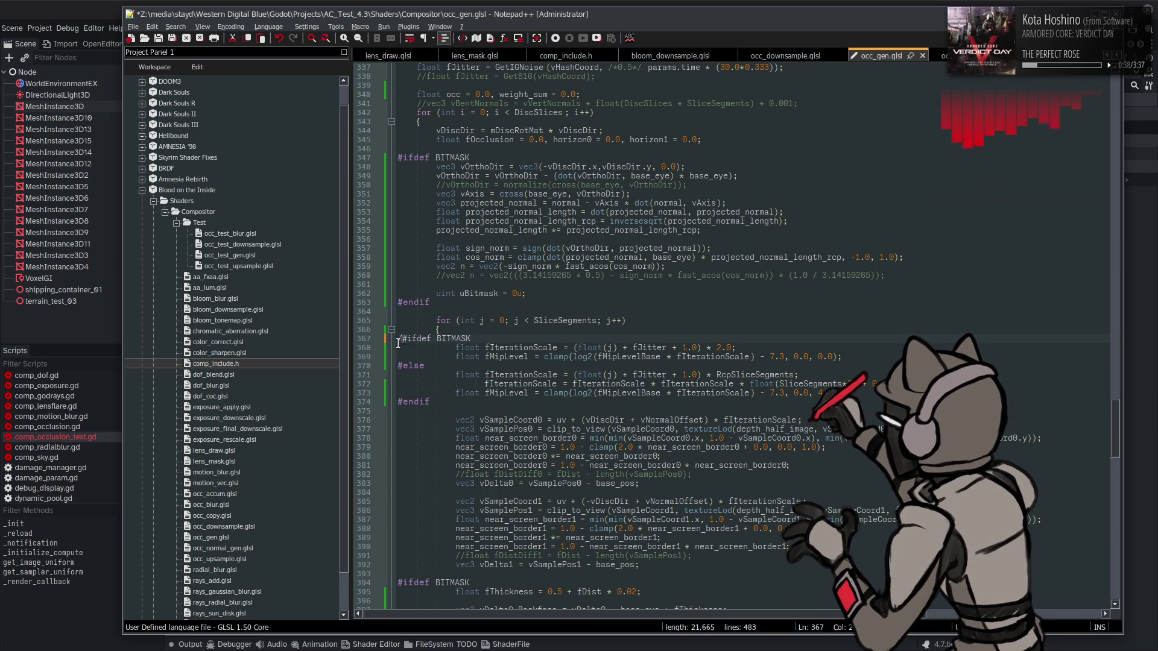
text(//)
click(397, 348)
text(//)
click(398, 357)
text(//)
click(398, 366)
text(//)
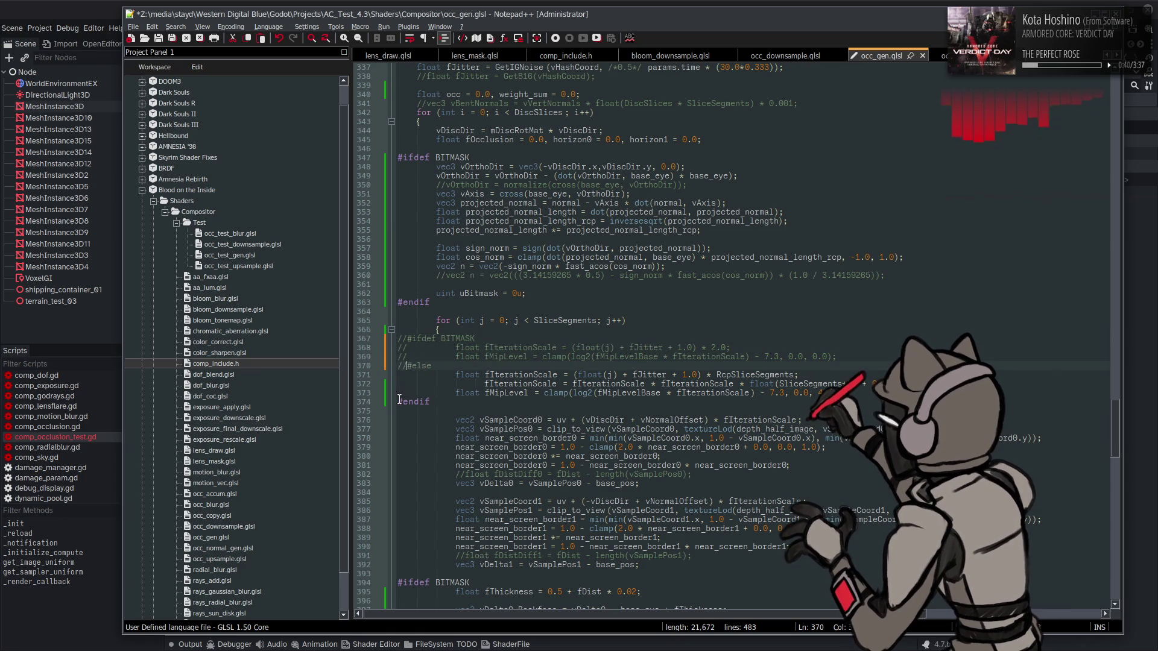
text(//)
key(ctrl+s)
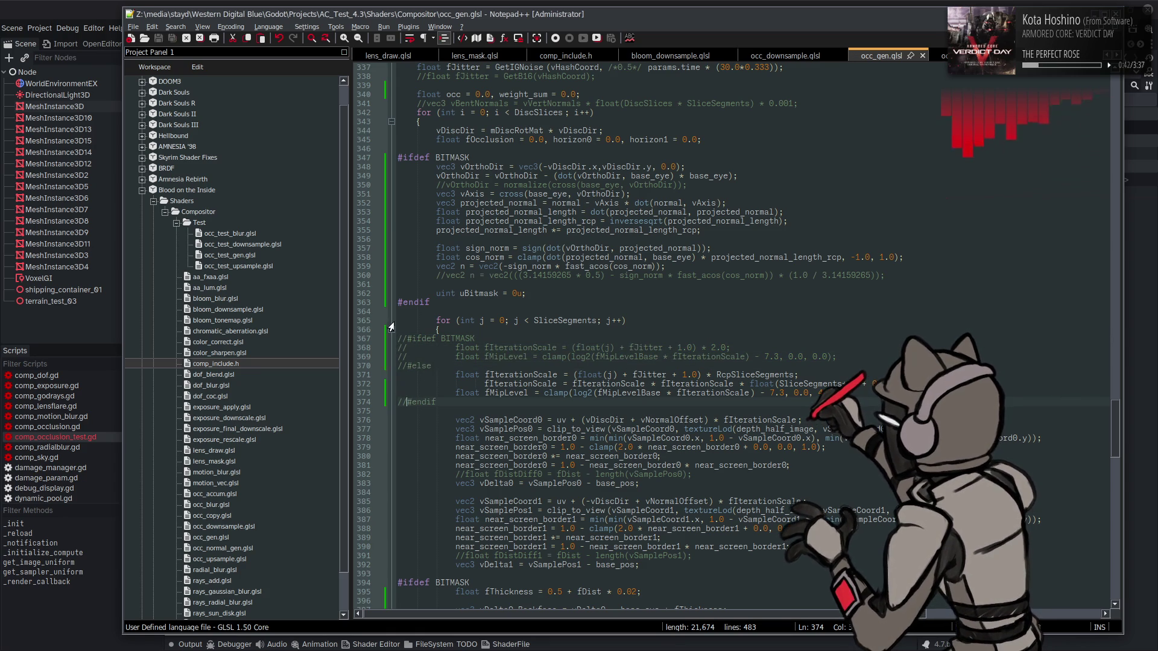
click(105, 162)
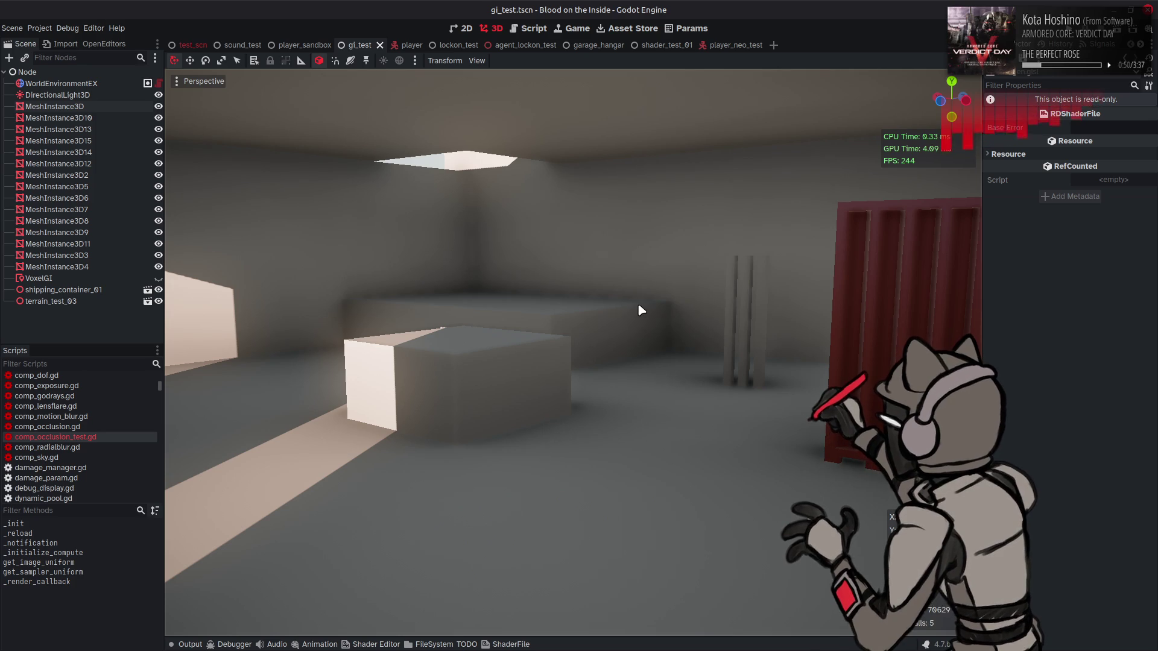
- Delete the commented #ifdef BITMASK, #else and #endif lines, save, and check in Godot
key(alt+Tab)
click(644, 287)
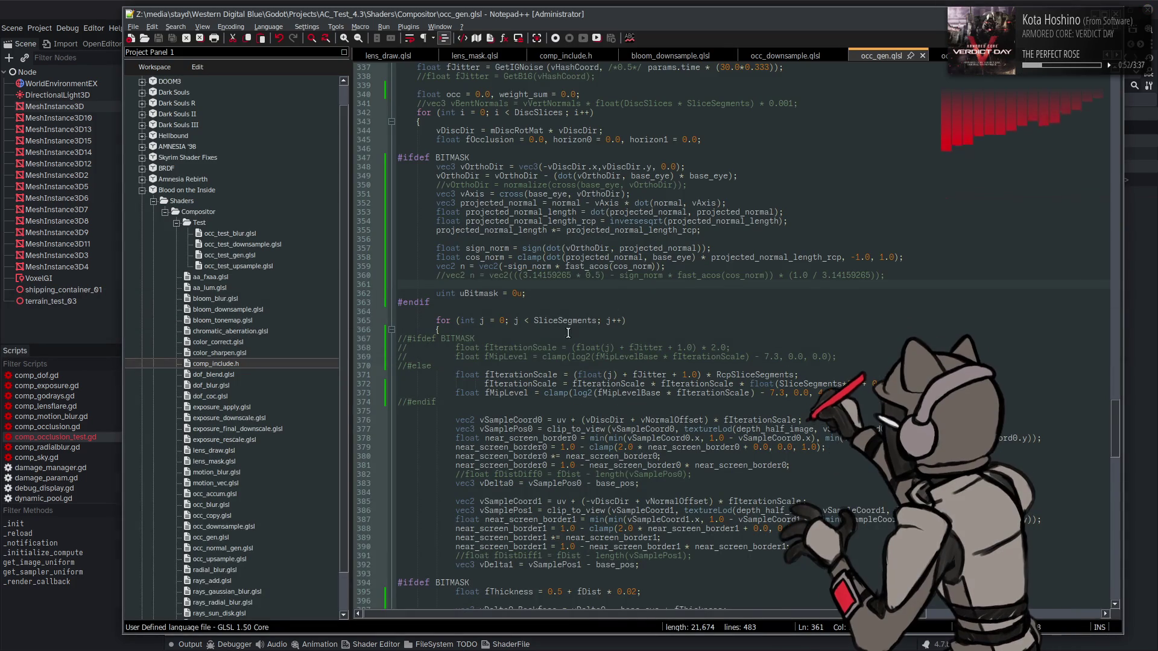
click(359, 402)
key(Delete)
key(Delete)
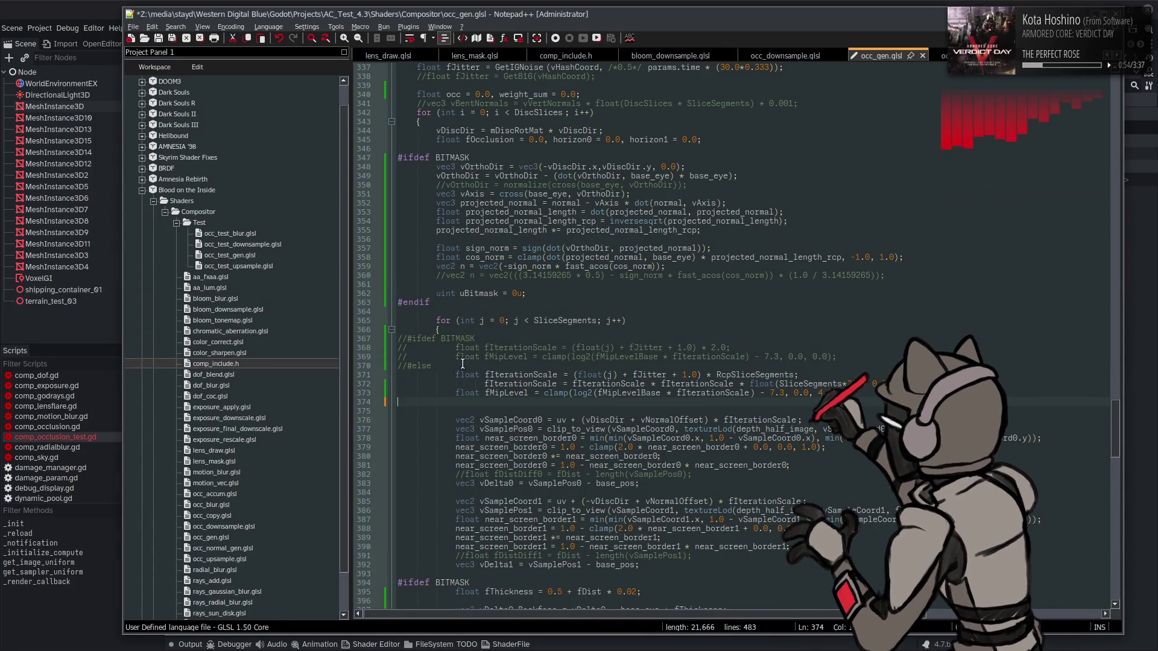
drag(451, 365, 397, 341)
key(Delete)
key(BackSpace)
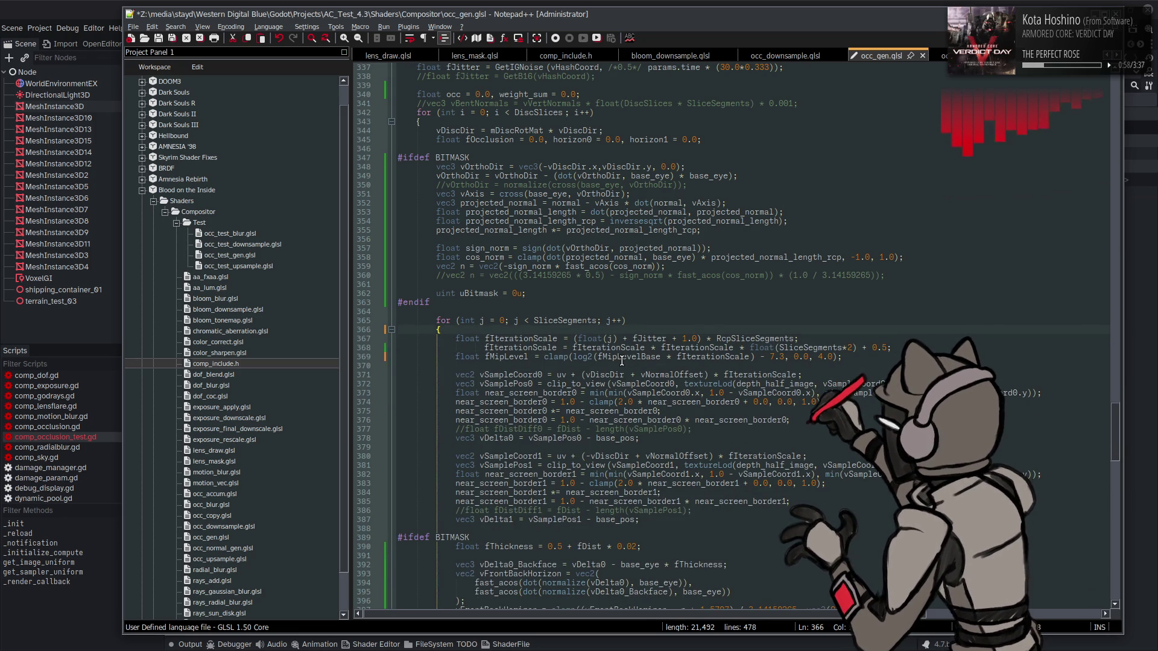
key(ctrl+s)
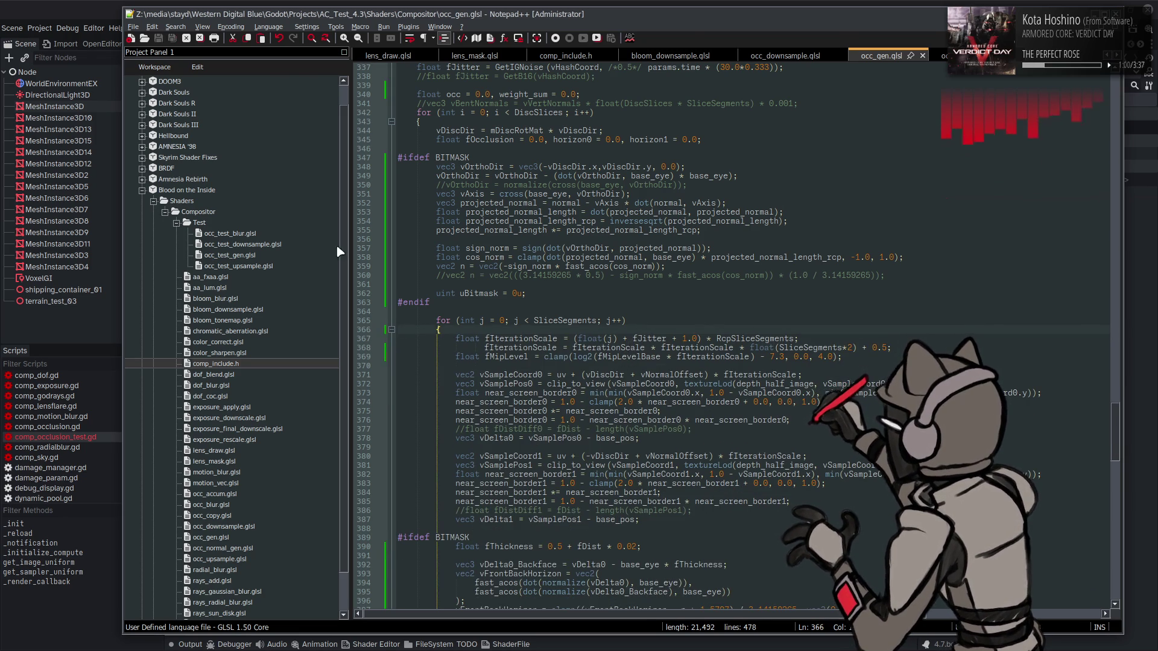
click(35, 6)
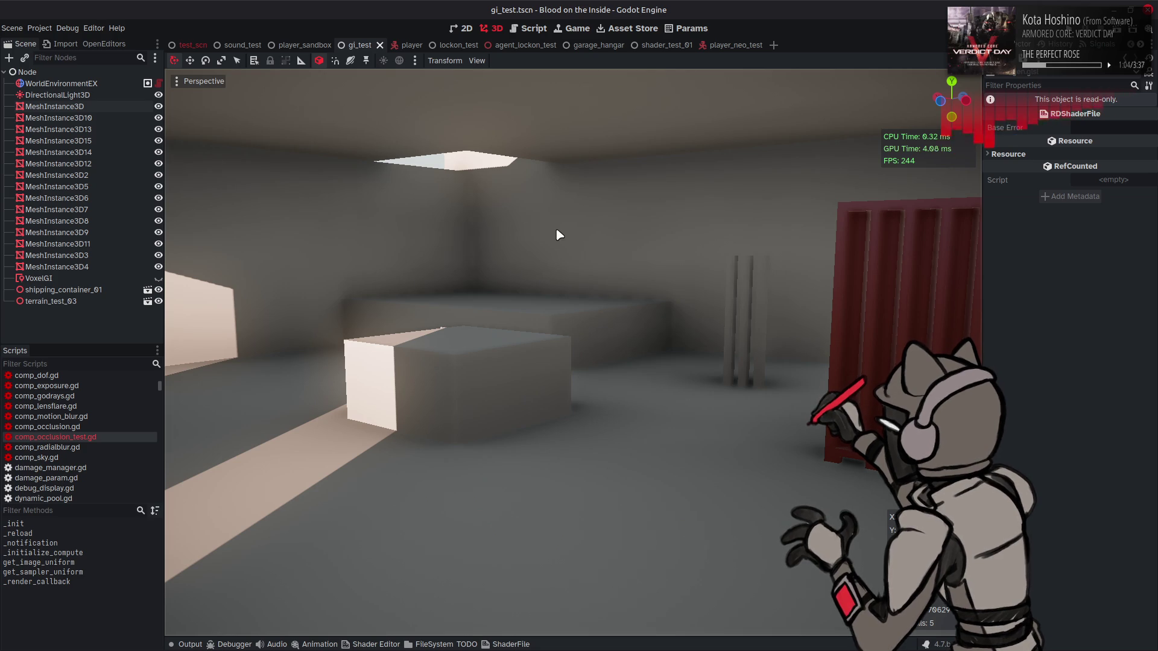
key(alt+Tab)
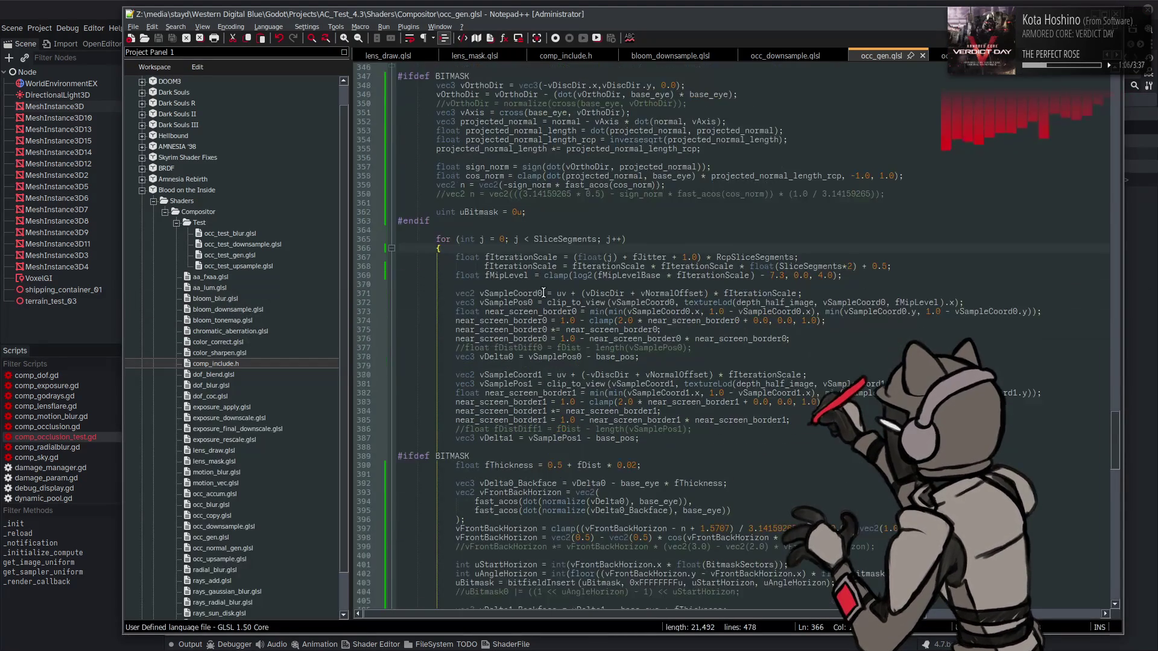
- Find every remaining use of fDistDiff0 in occ_gen.glsl
scroll(556, 303, down, 3)
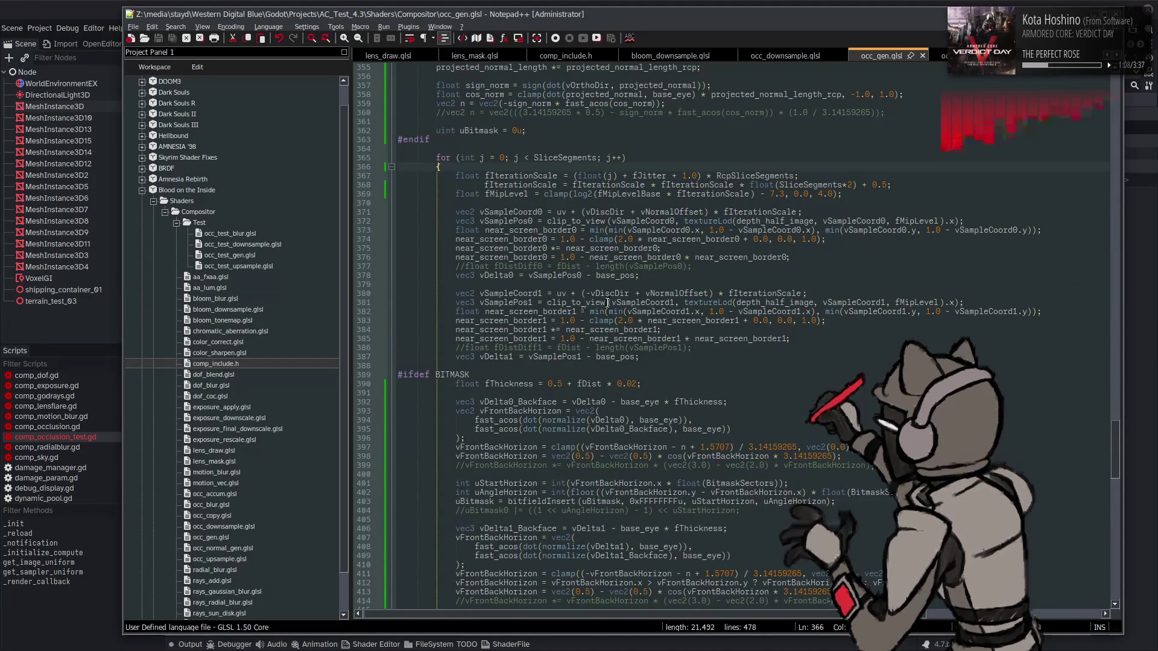
double_click(518, 266)
scroll(797, 424, down, 3)
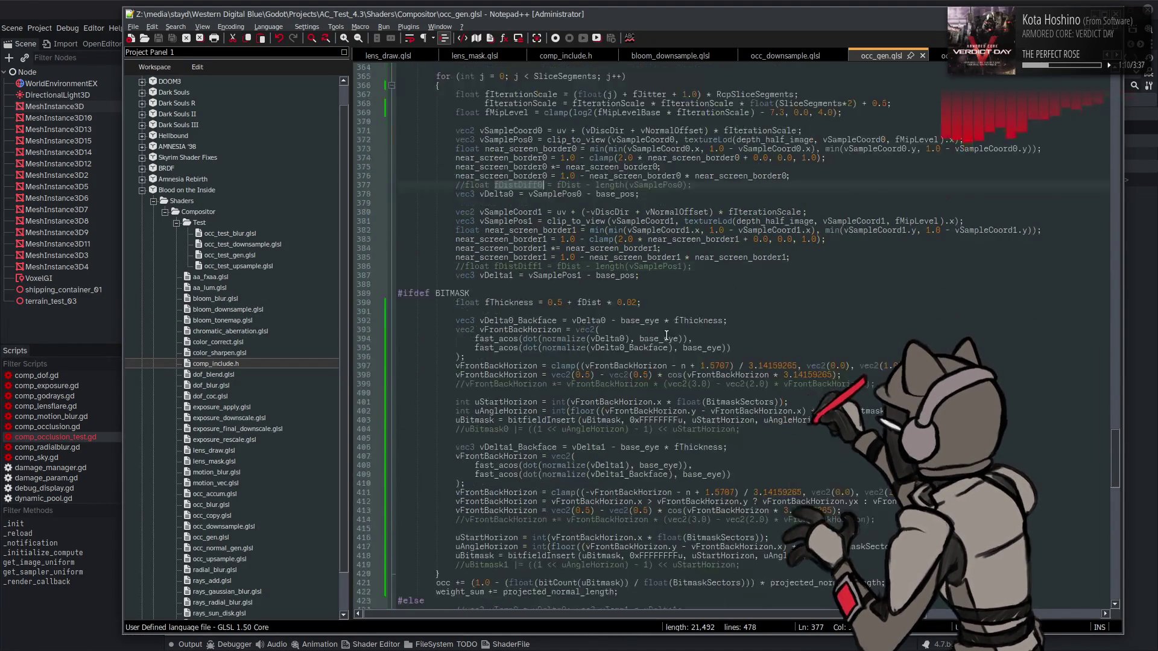
scroll(797, 424, down, 1)
key(ctrl+f)
key(Return)
scroll(664, 302, down, 10)
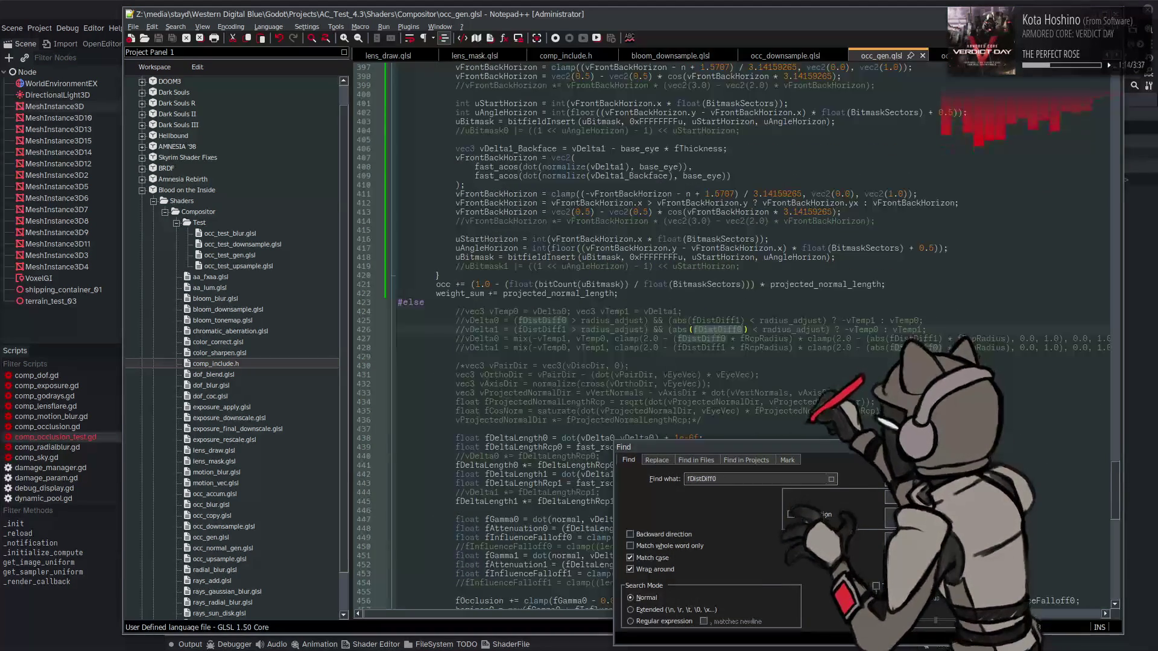
key(Return)
key(Return)
key(Return)
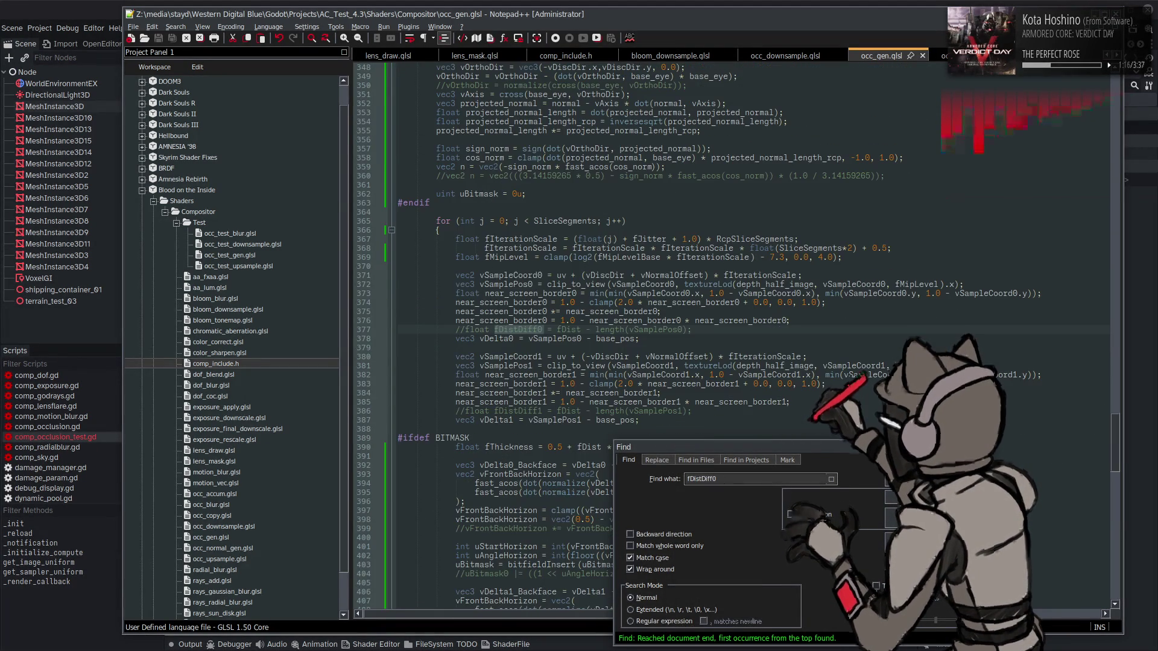
key(shift+Return)
key(Escape)
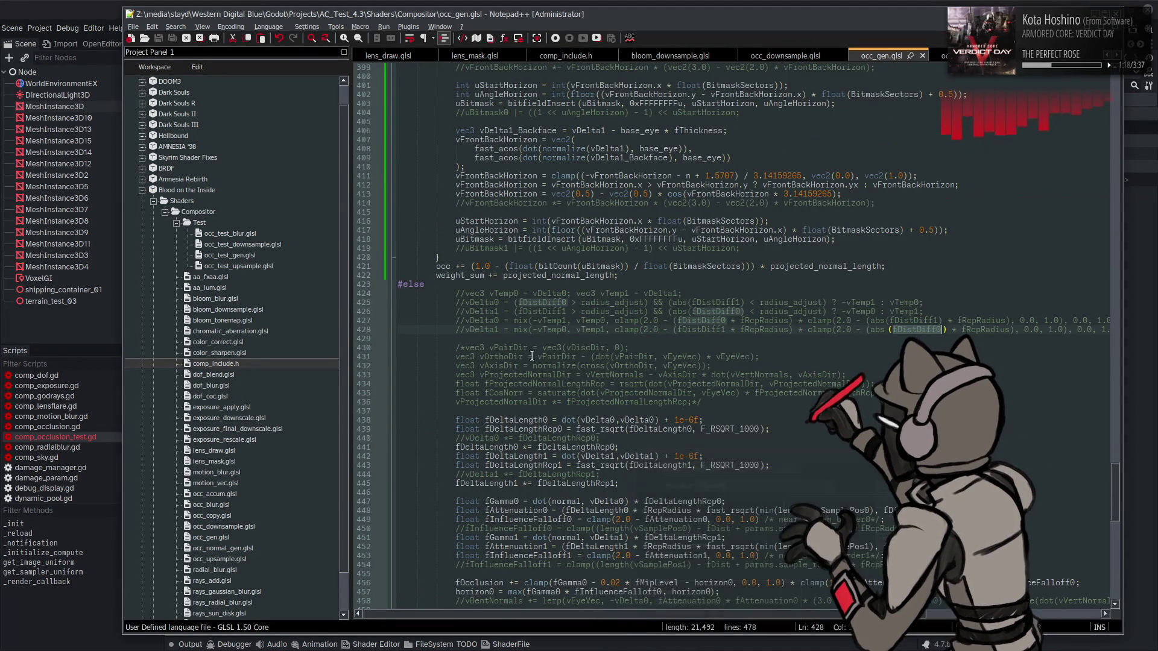
- Delete the commented-out fDistDiff0/fDistDiff1 lines that follow #else
click(468, 338)
key(shift+Up)
key(Delete)
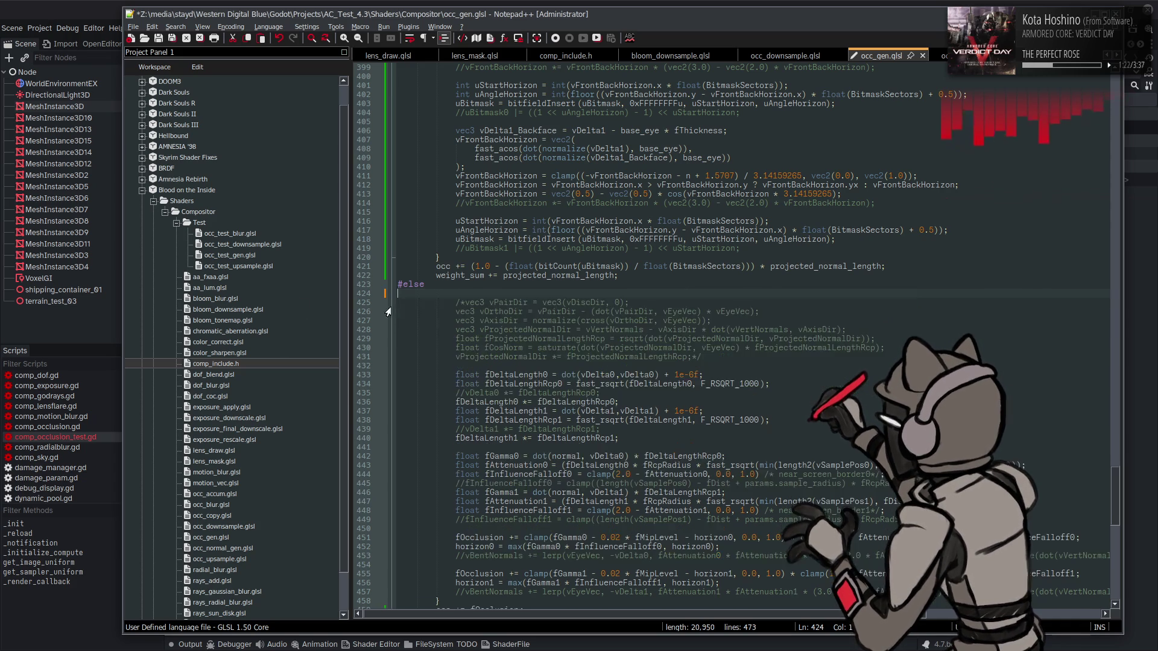
key(BackSpace)
scroll(489, 286, up, 10)
scroll(489, 286, up, 5)
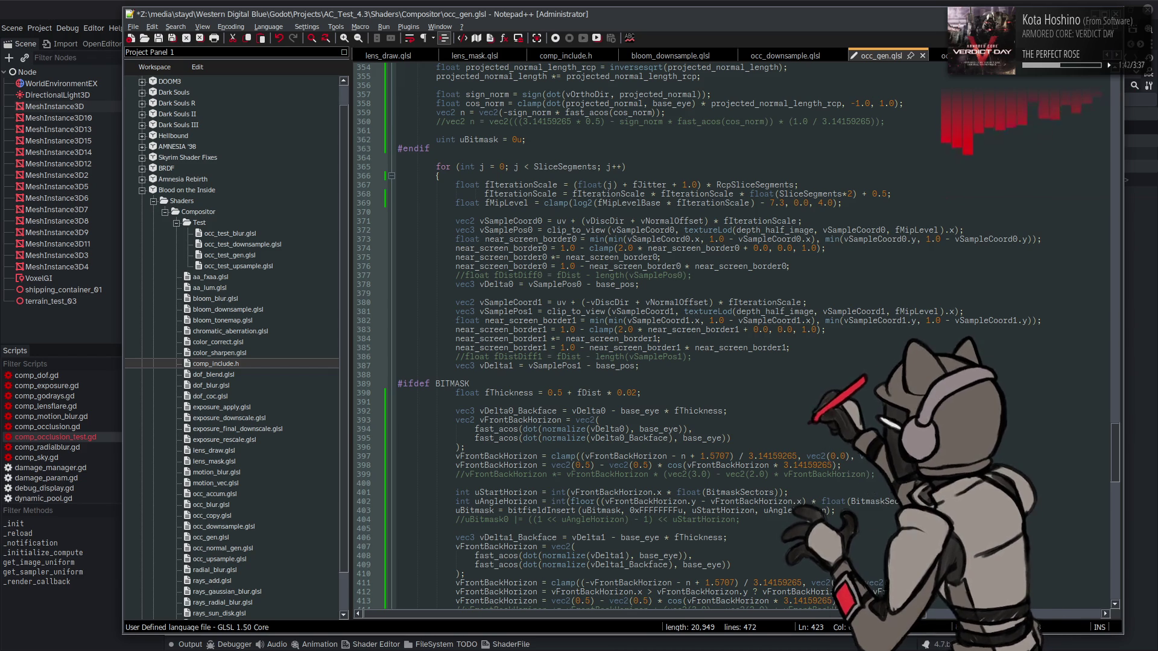
click(740, 284)
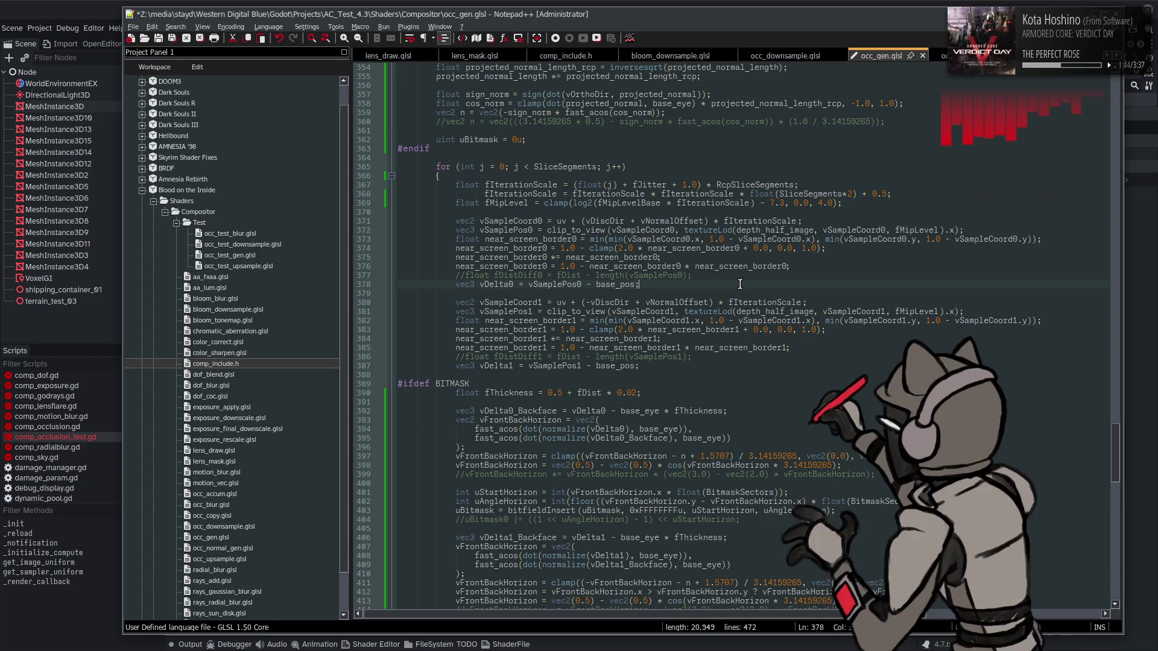
key(ctrl+s)
scroll(700, 274, down, 3)
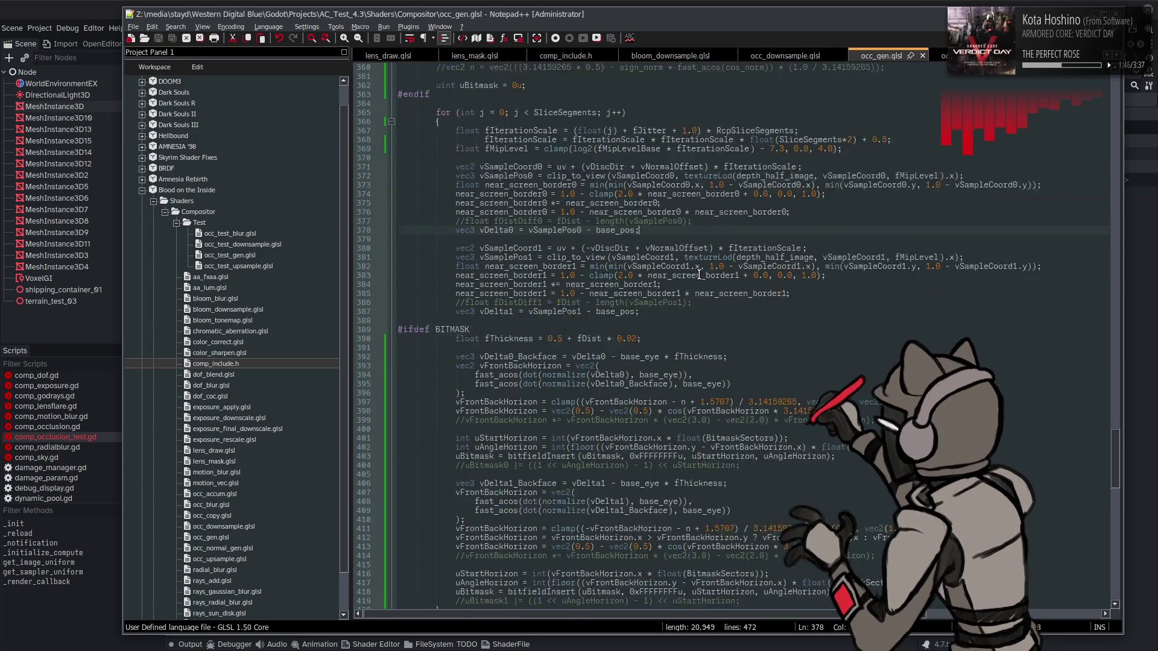
scroll(589, 309, down, 4)
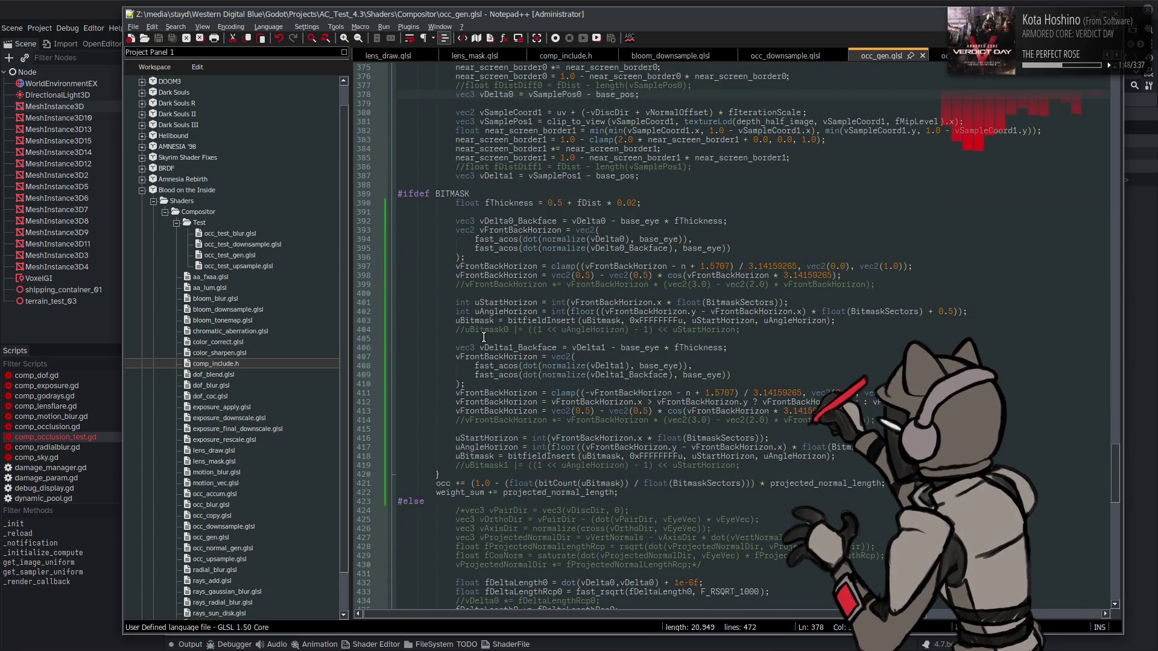
click(452, 411)
text(//)
click(455, 276)
text(//)
key(ctrl+s)
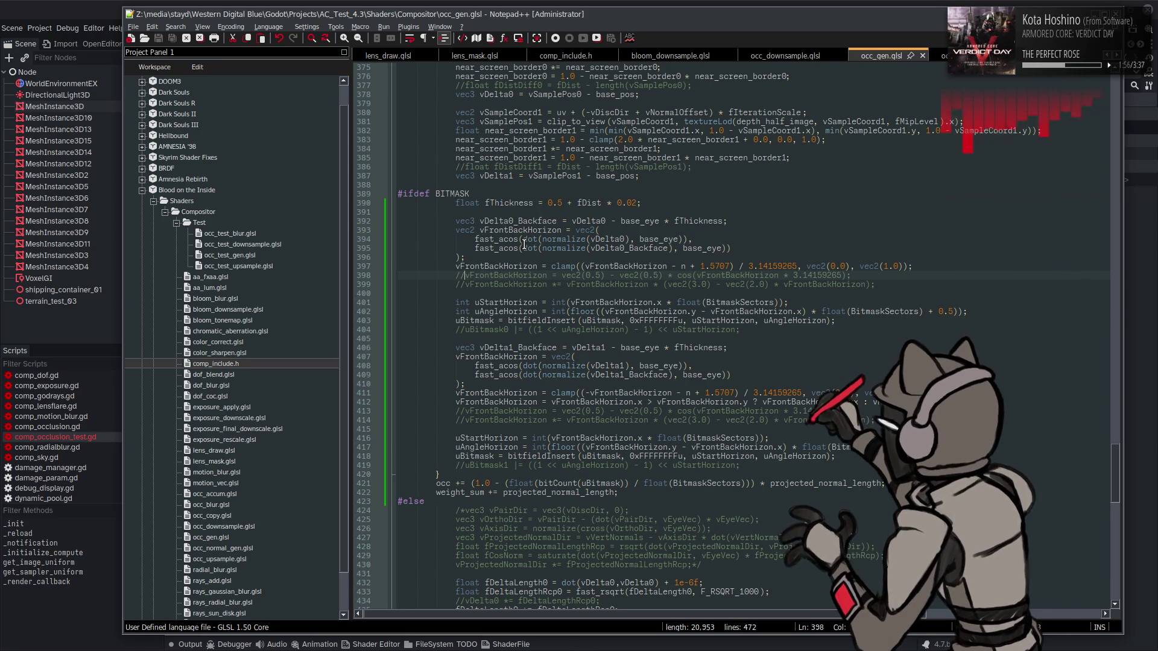
click(31, 5)
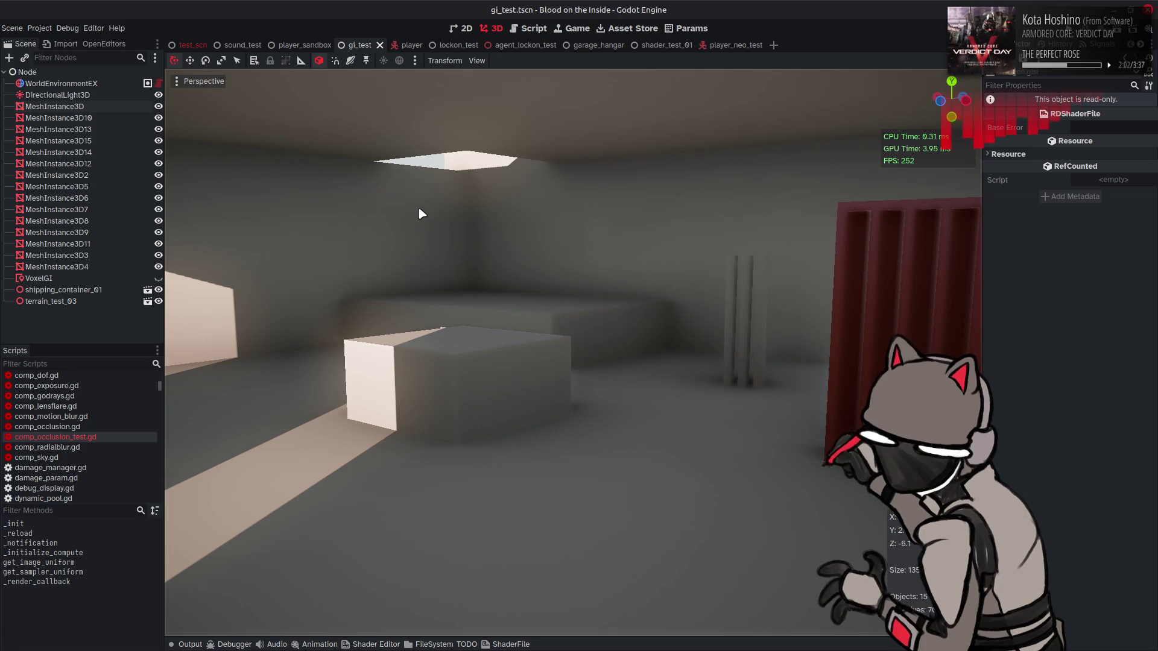
key(alt+Tab)
key(ctrl+z)
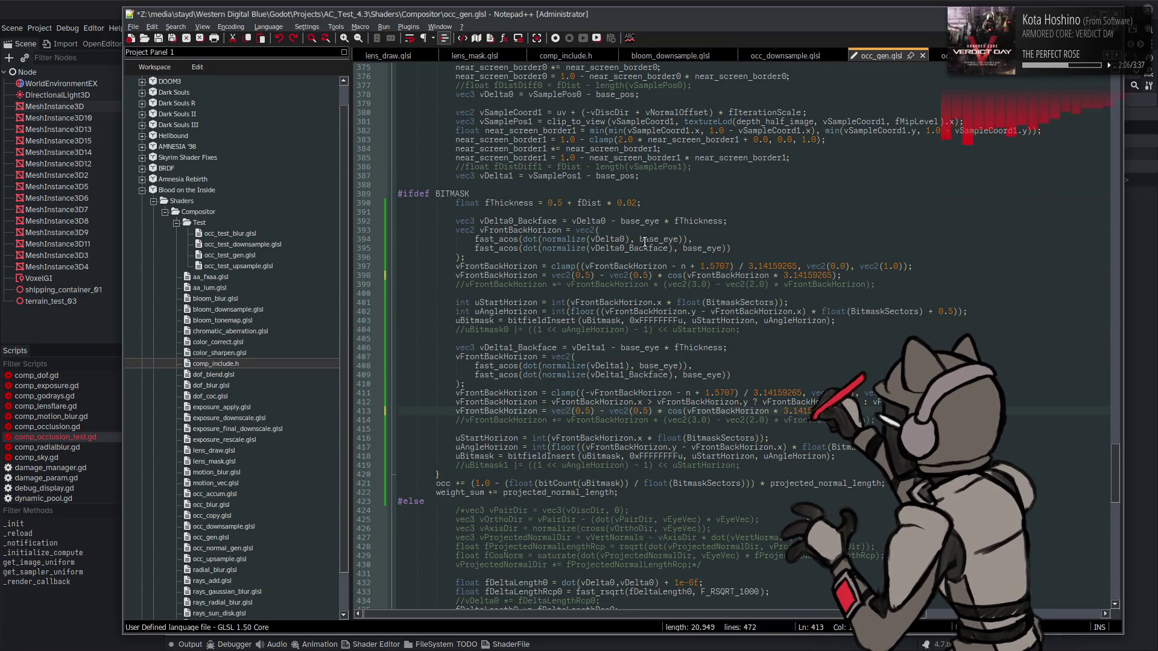
click(94, 6)
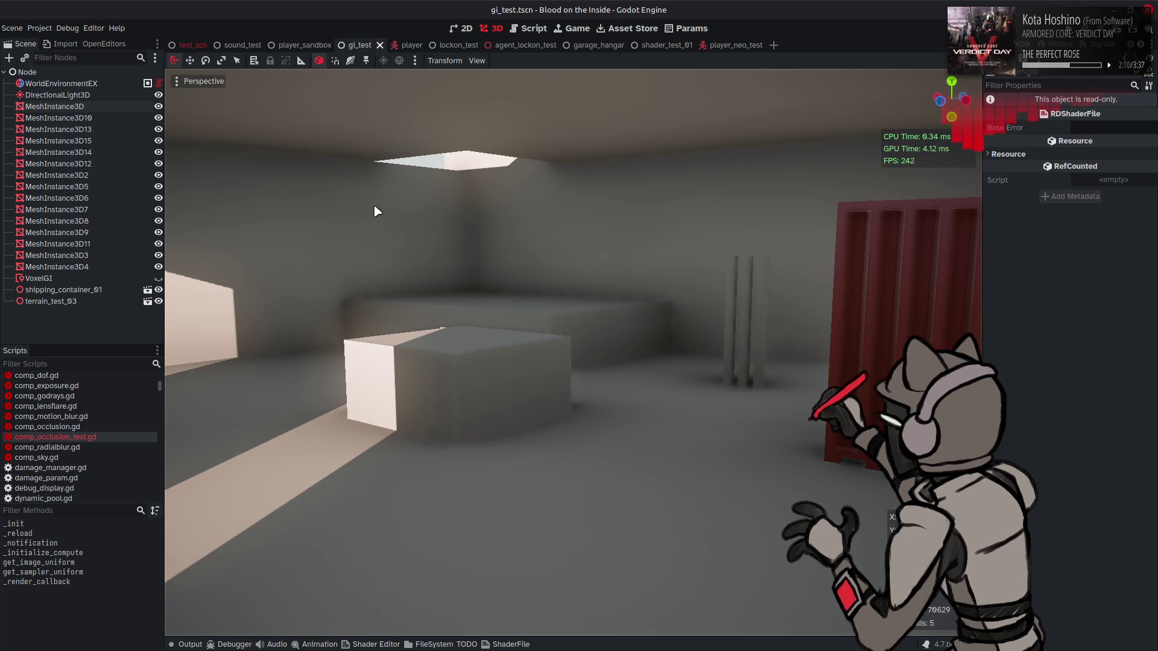
key(alt+Tab)
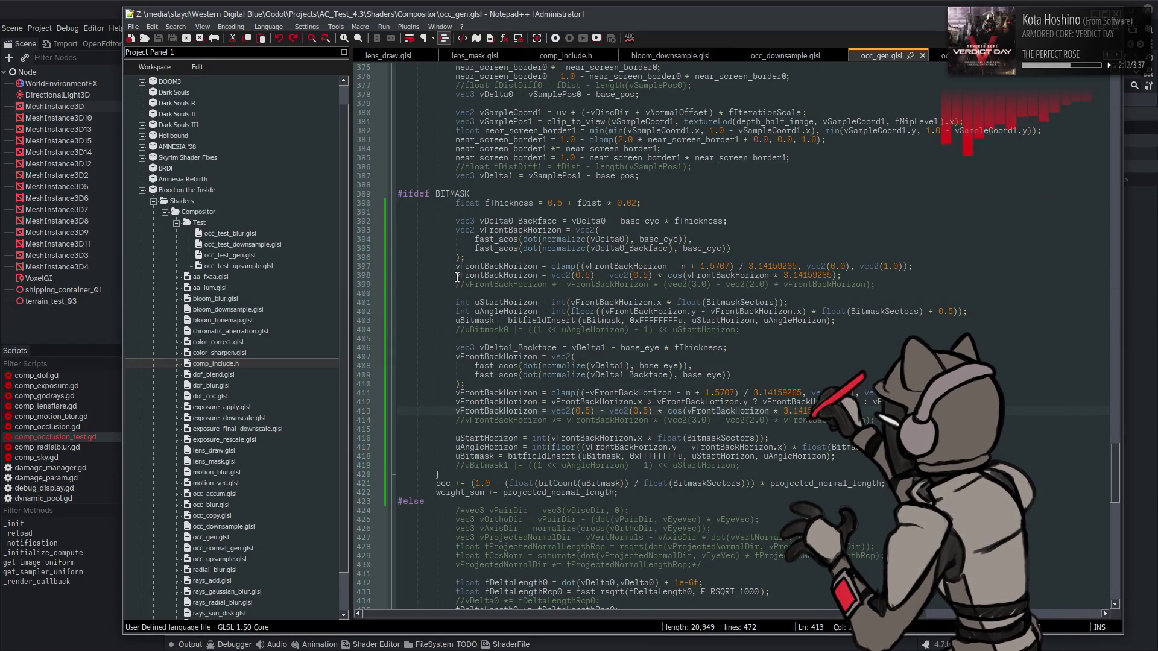
key(ctrl+q)
click(457, 275)
key(ctrl+q)
key(Down)
key(ctrl+q)
click(474, 420)
key(ctrl+q)
key(ctrl+s)
click(93, 6)
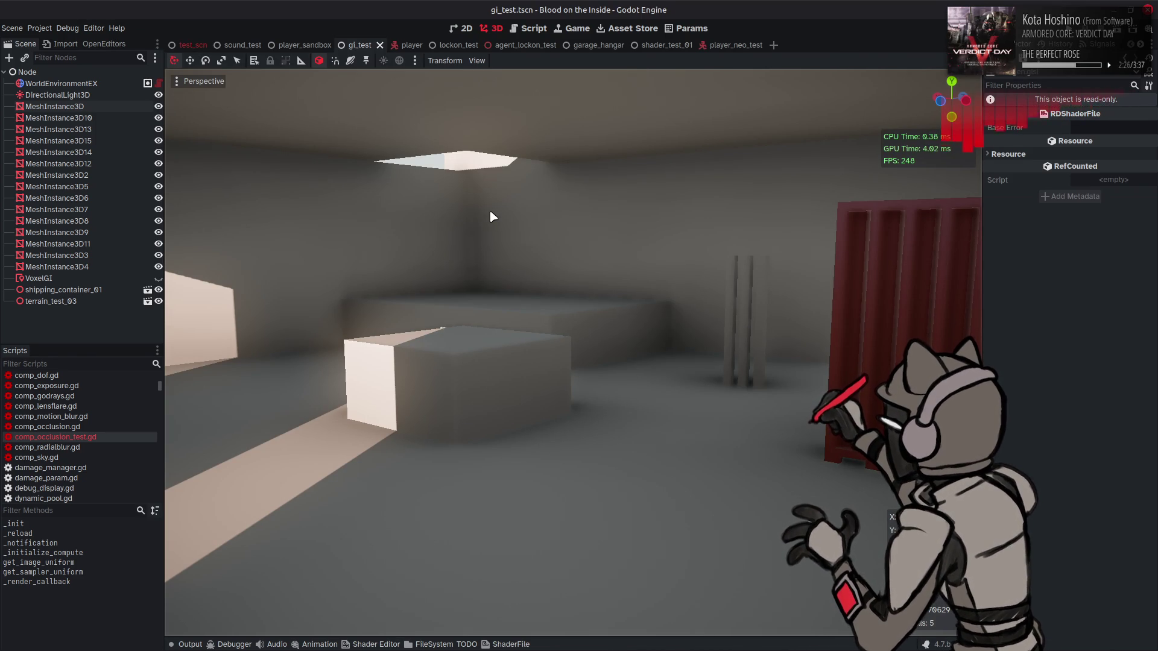
key(alt+Tab)
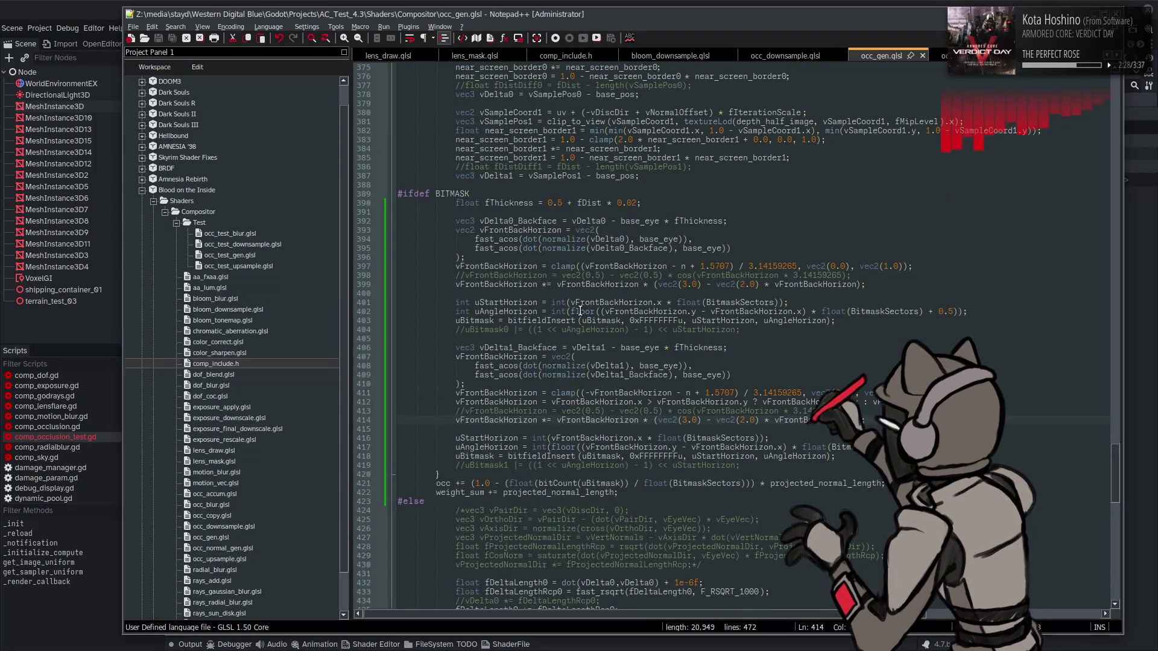
scroll(622, 331, up, 19)
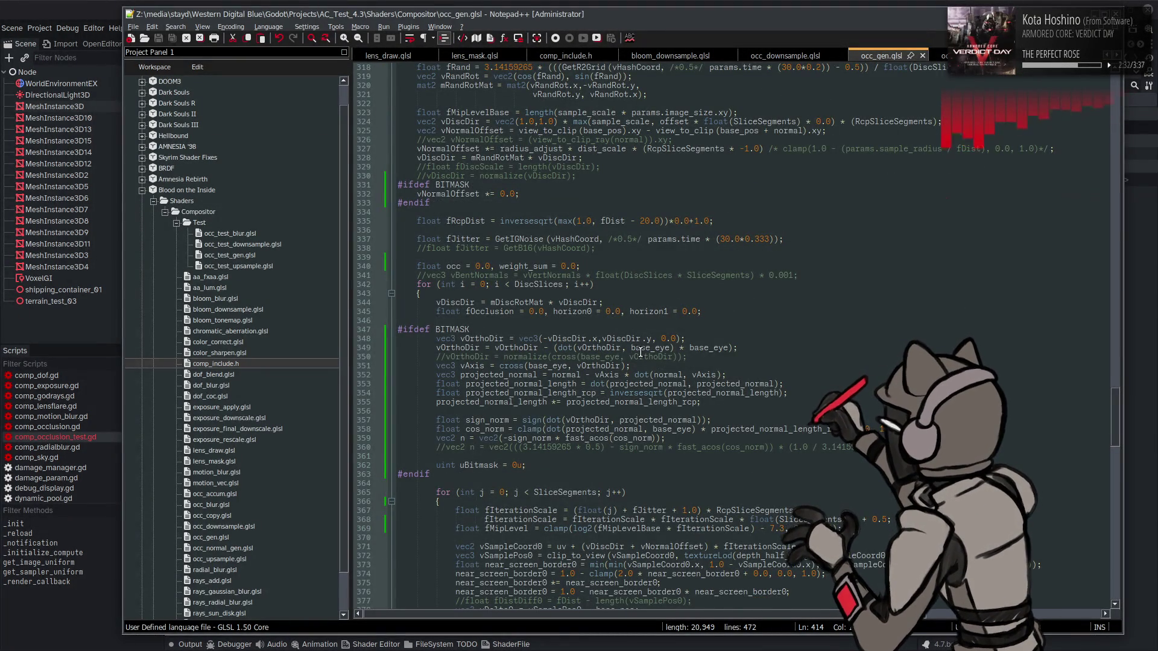
scroll(639, 348, up, 10)
scroll(640, 351, down, 1)
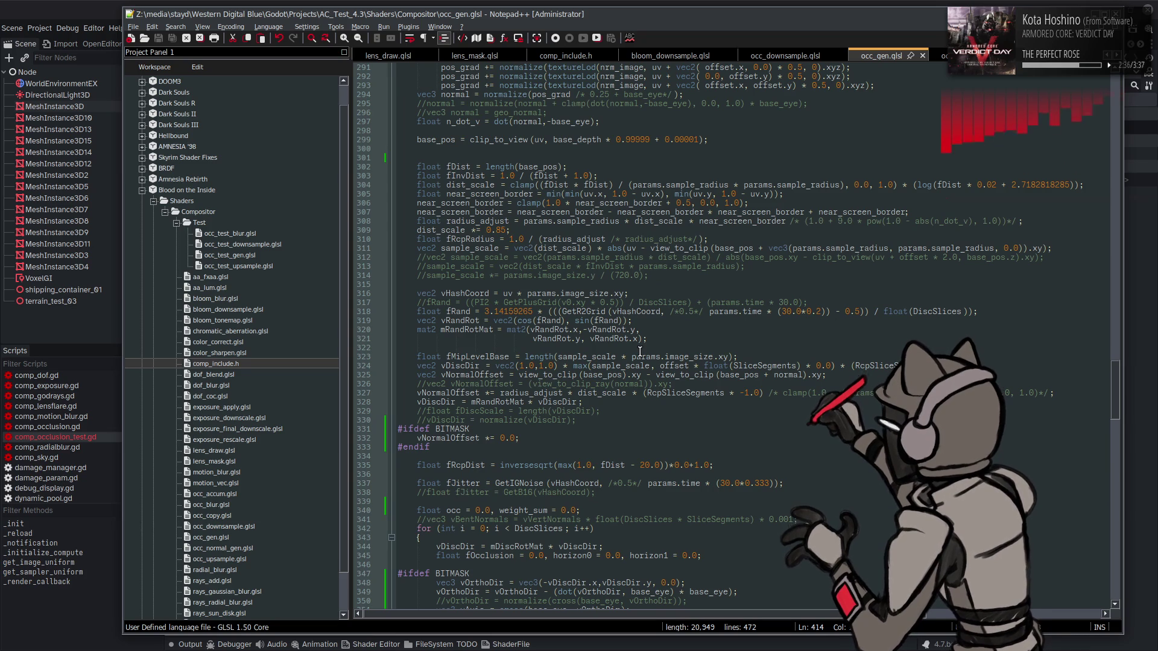
scroll(640, 351, up, 5)
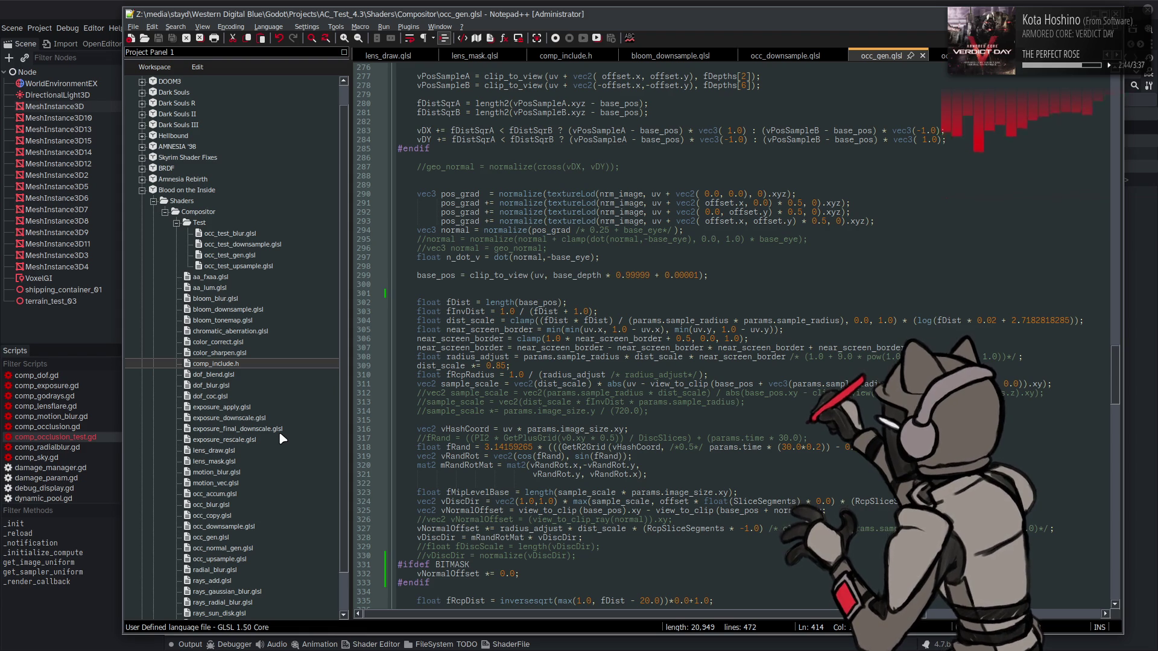
- Open occ_normal_gen.glsl from the Project Panel, read through it, then return to occ_gen.glsl
click(240, 549)
double_click(240, 549)
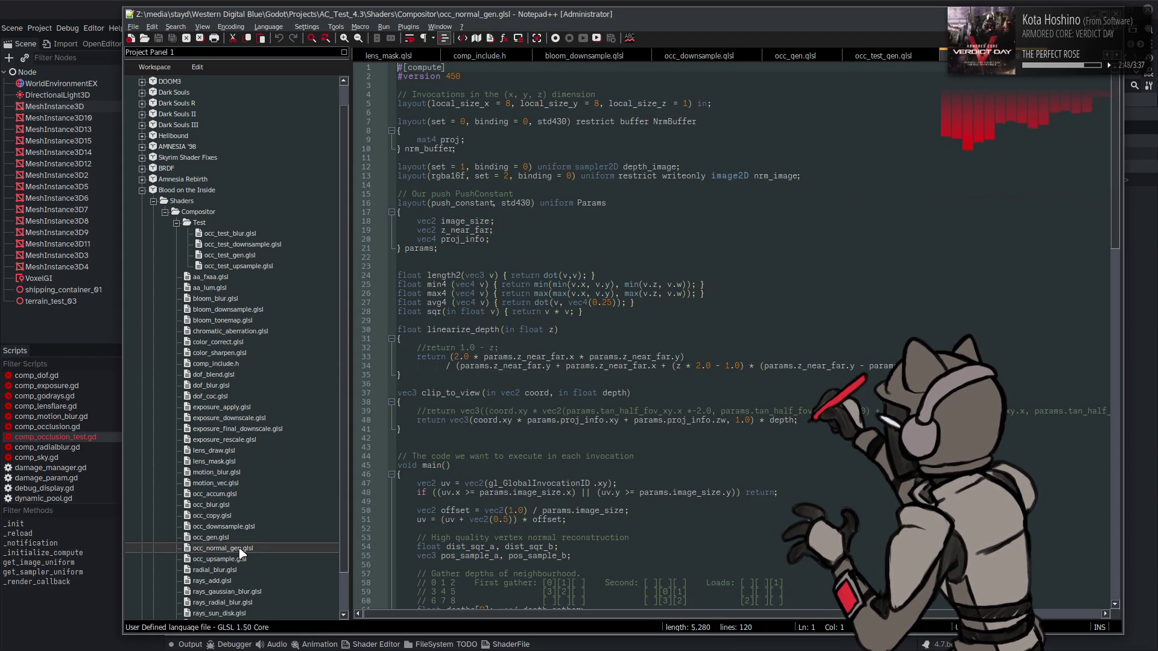
scroll(526, 393, down, 20)
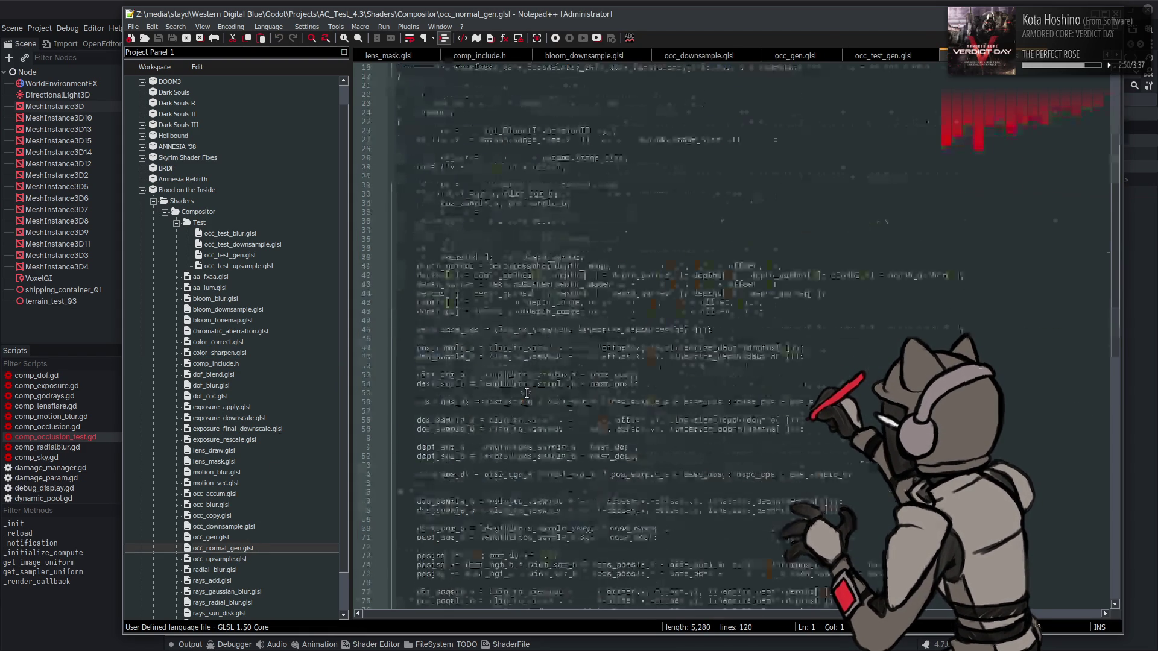
scroll(527, 394, down, 3)
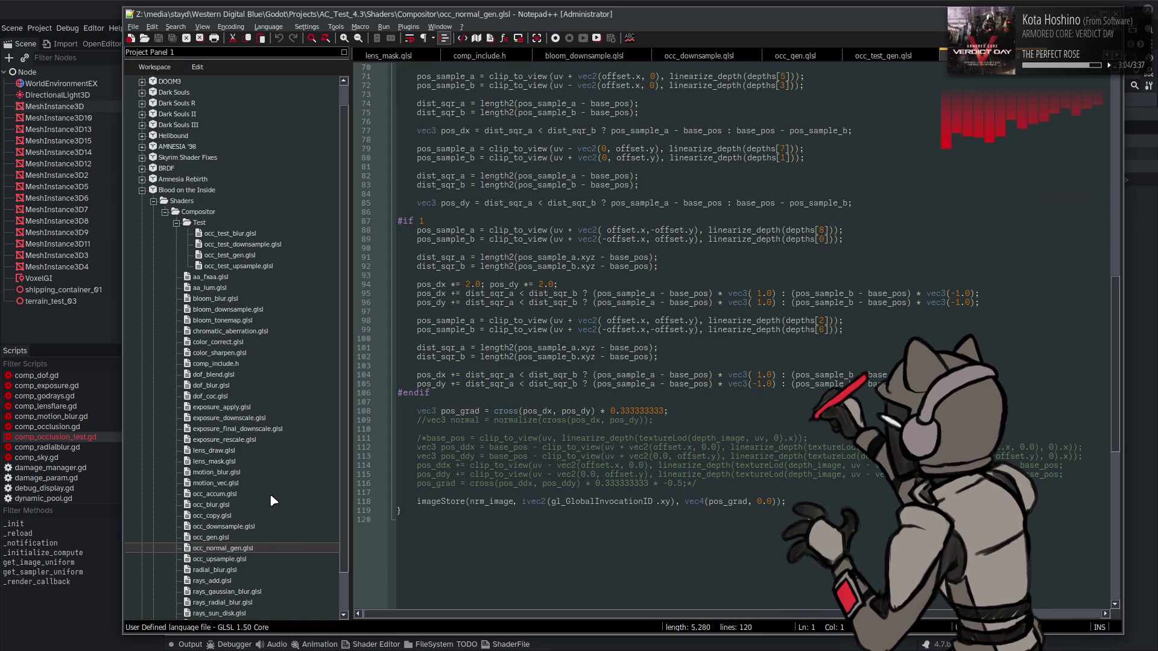
click(794, 58)
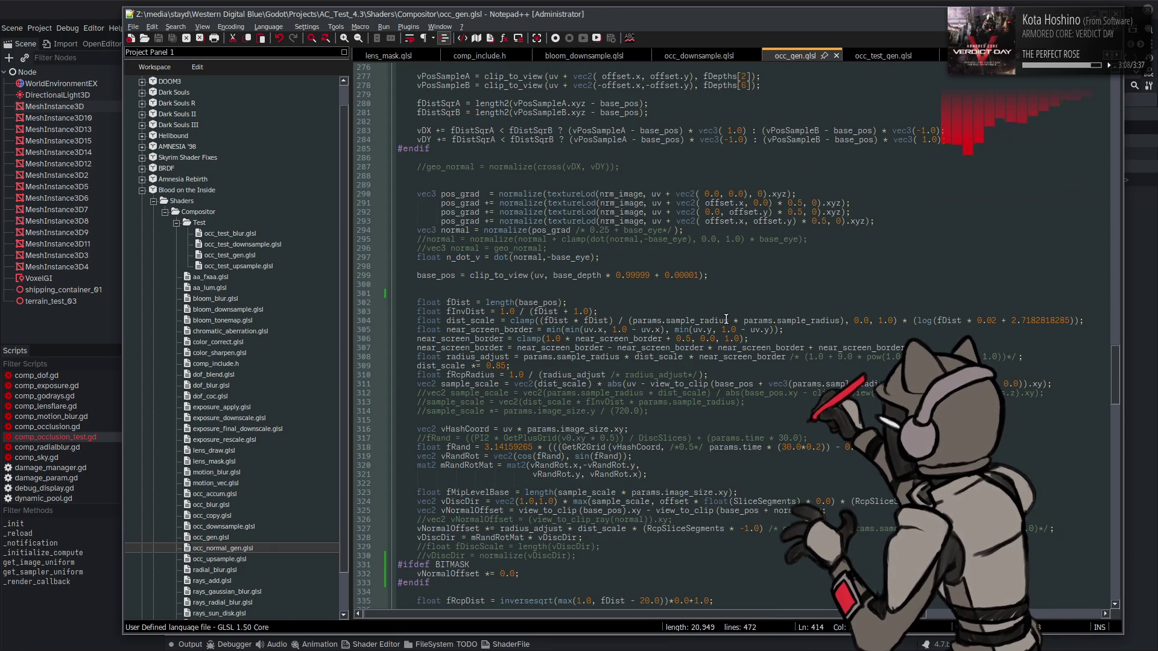
- Comment out #define BITMASK on line 10, save, and view the result in Godot
scroll(727, 320, down, 6)
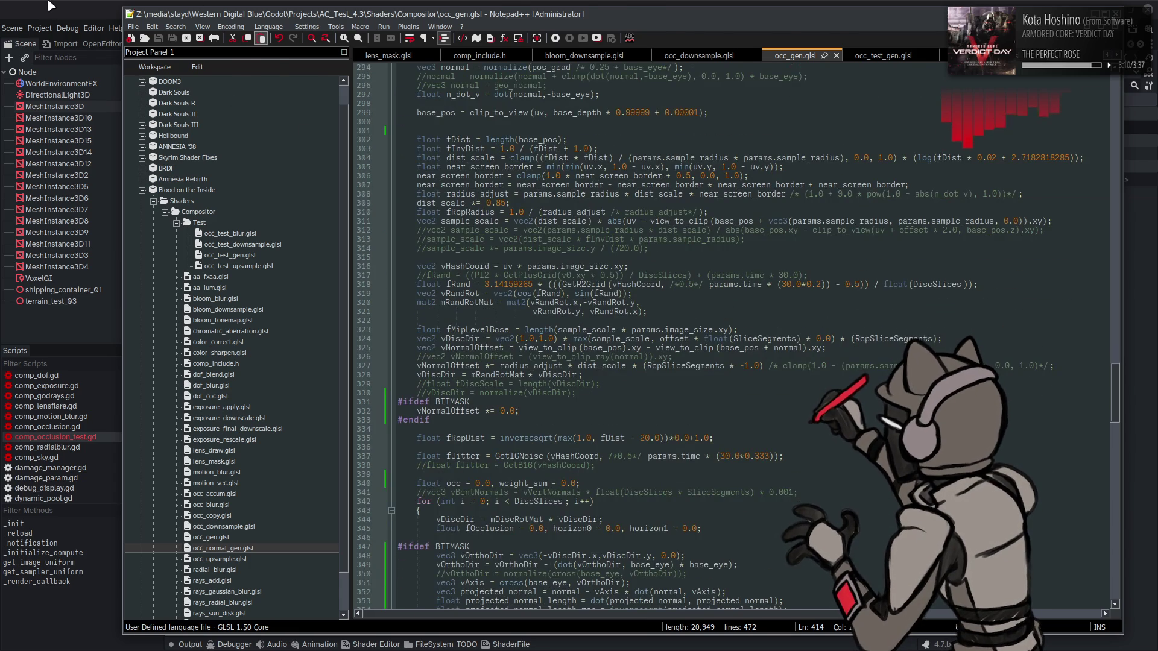
key(alt+Tab)
key(alt+Tab)
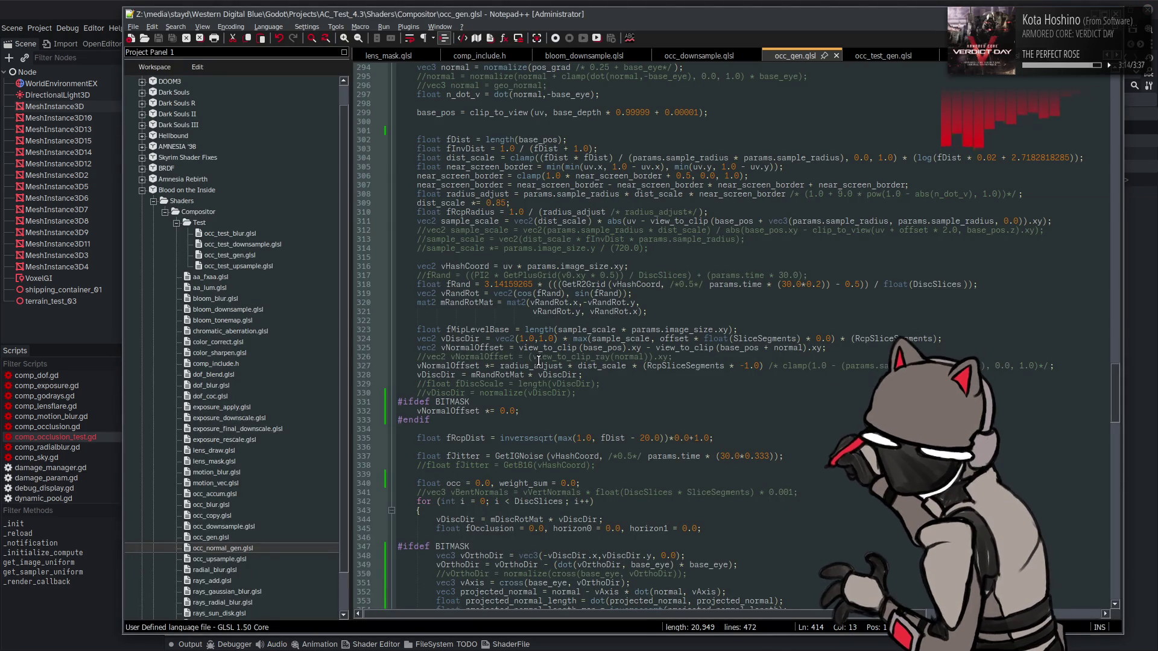
scroll(539, 360, up, 20)
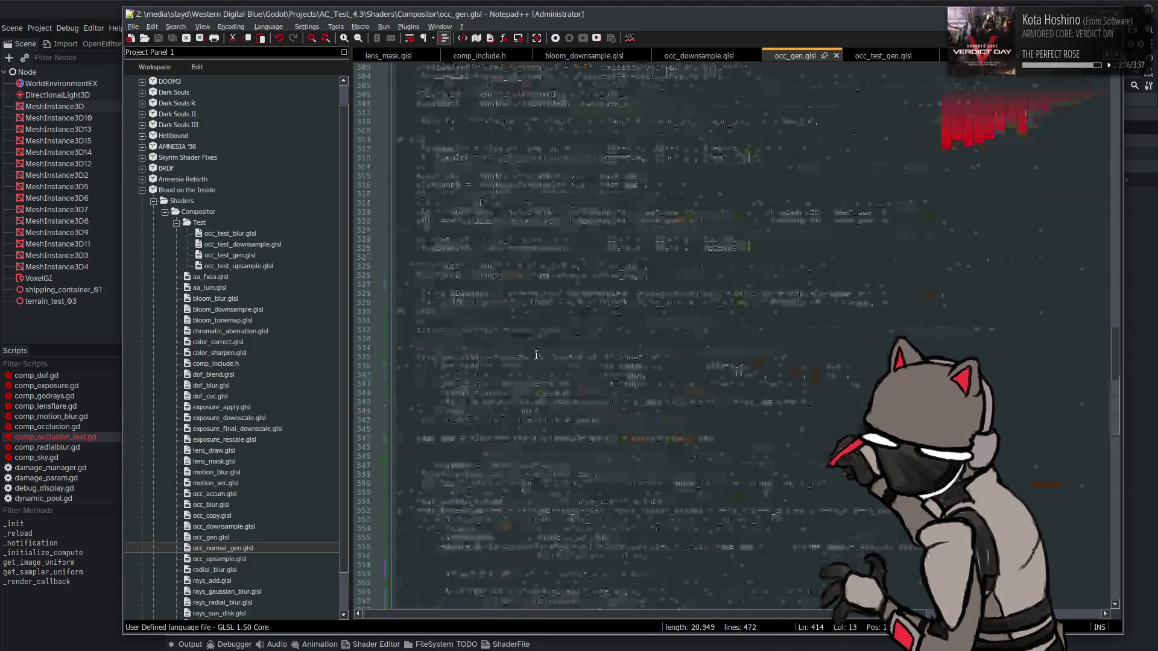
click(402, 148)
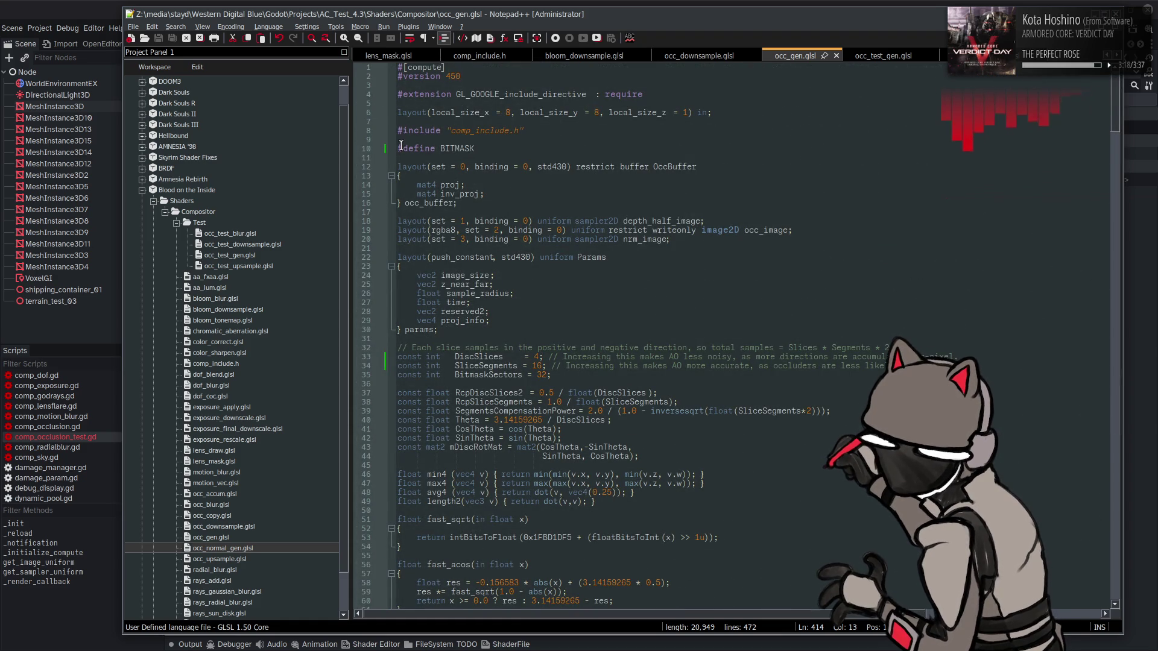
text(//)
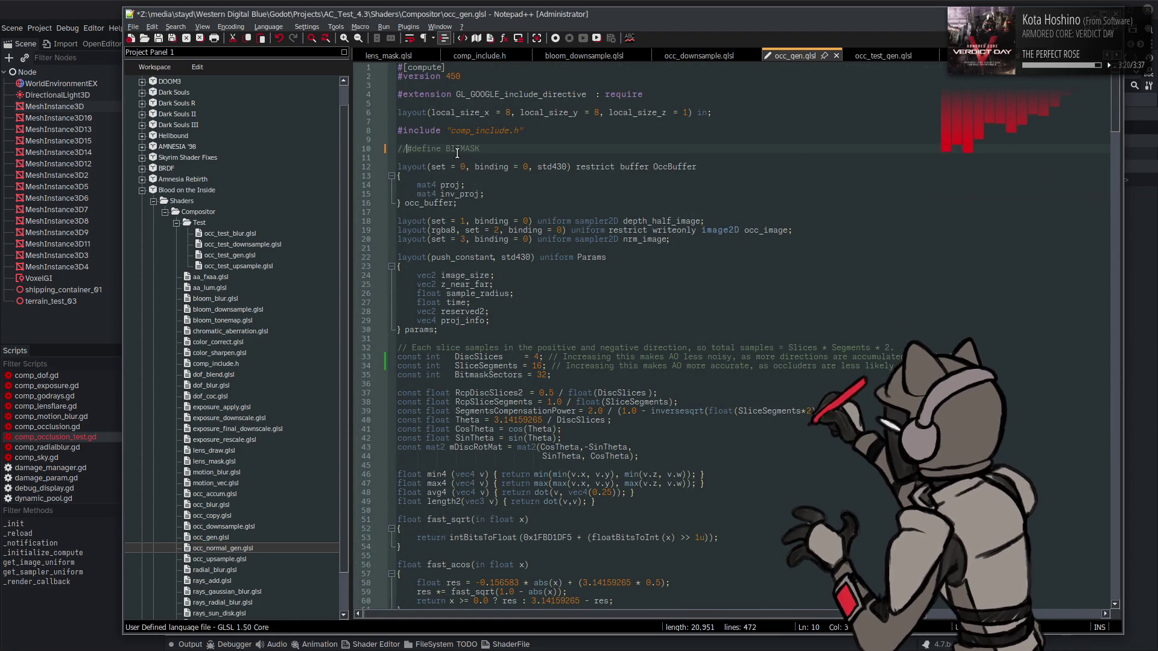
key(ctrl+s)
key(alt+Tab)
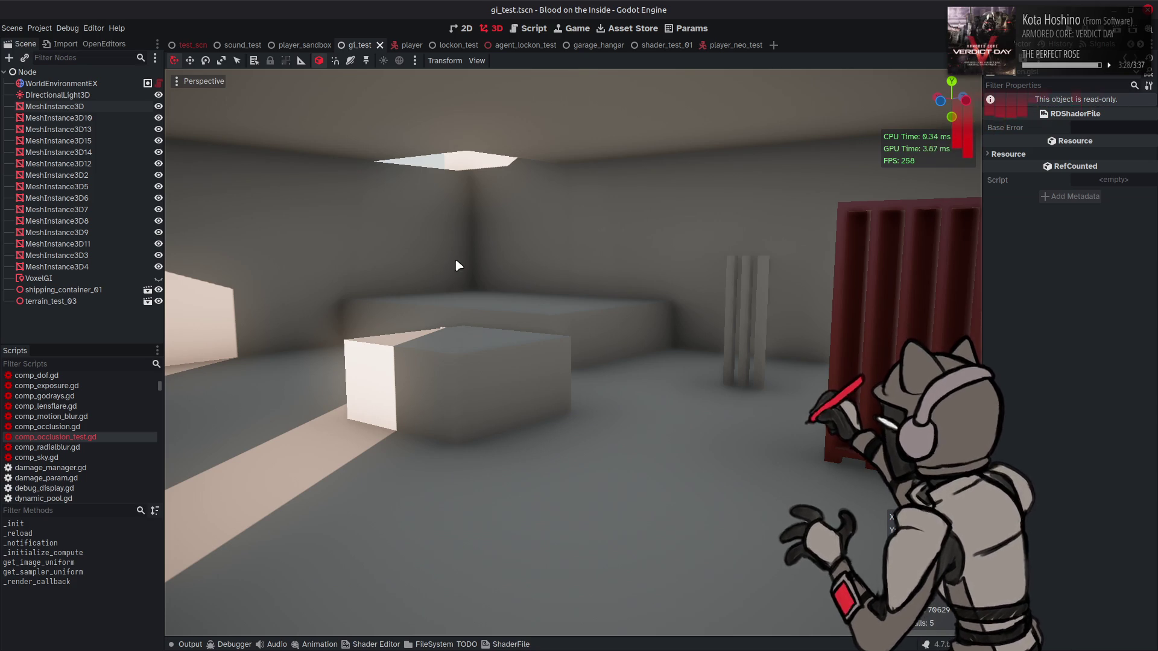
- Restore the BITMASK define, save, and compare the occlusion in Godot again
key(alt+Tab)
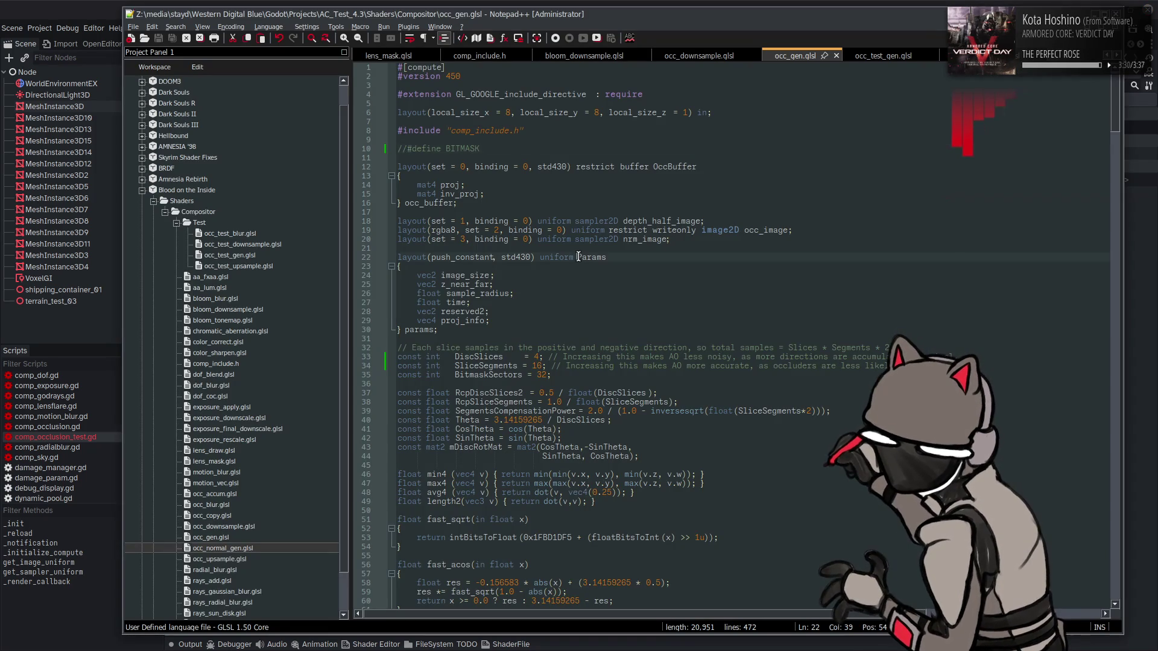
key(ctrl+s)
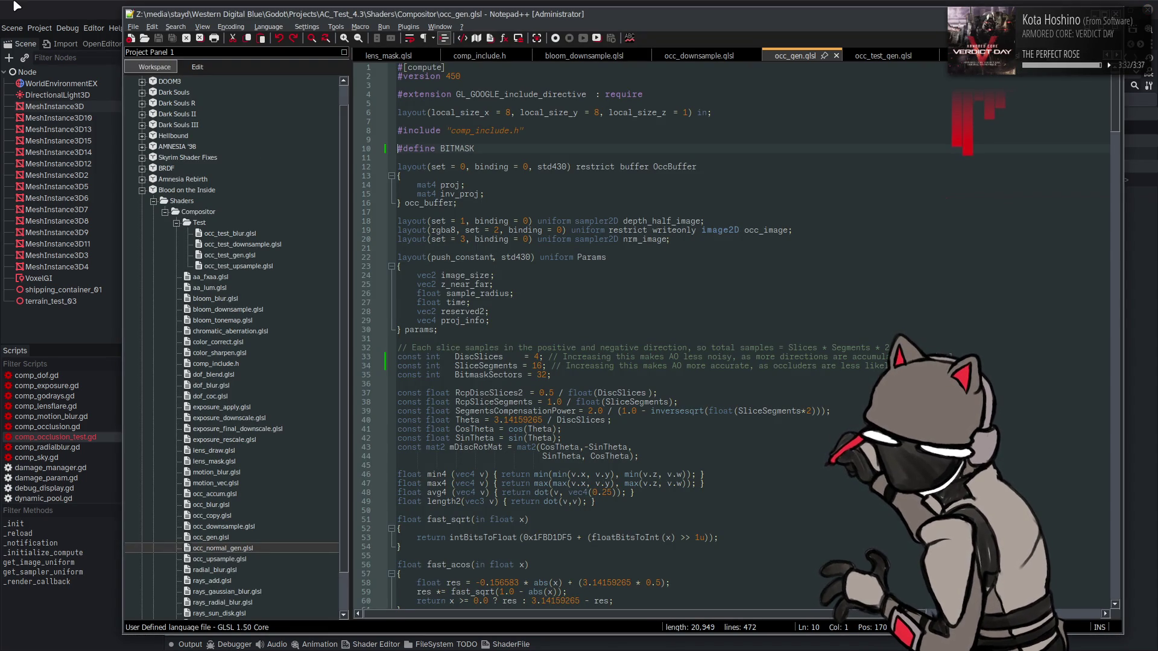
click(70, 9)
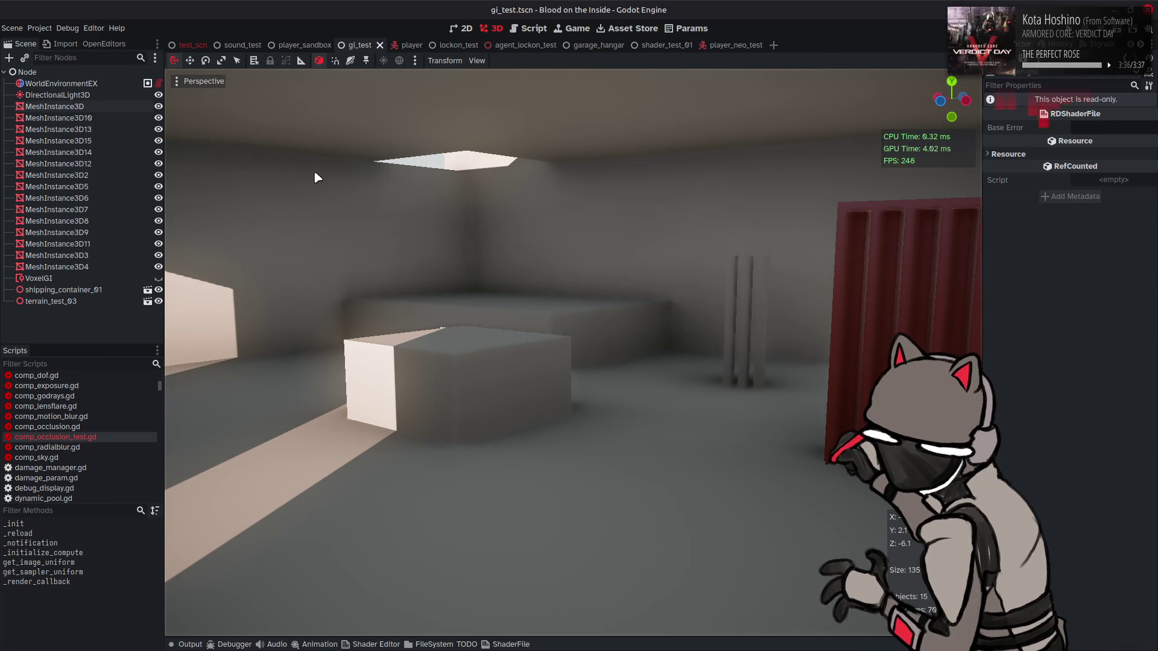
key(alt+Tab)
key(ctrl+z)
key(ctrl+z)
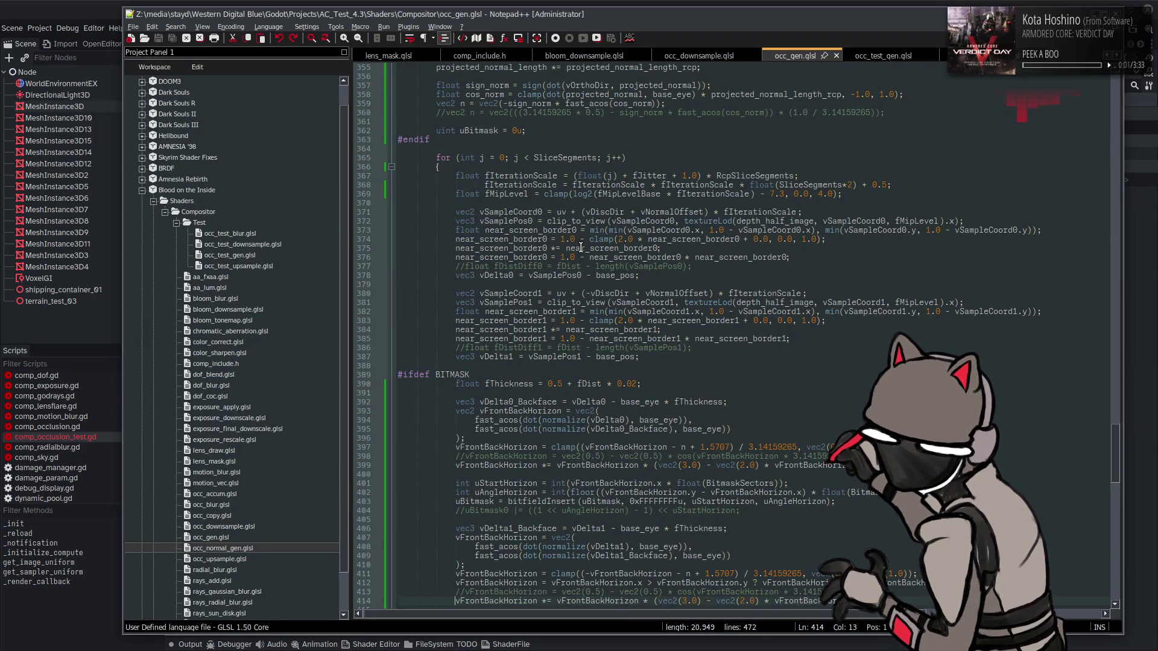
- Use the cosine horizon remap on lines 398 and 413, save, and view the occlusion in Godot
scroll(588, 247, down, 3)
key(ctrl+z)
key(ctrl+z)
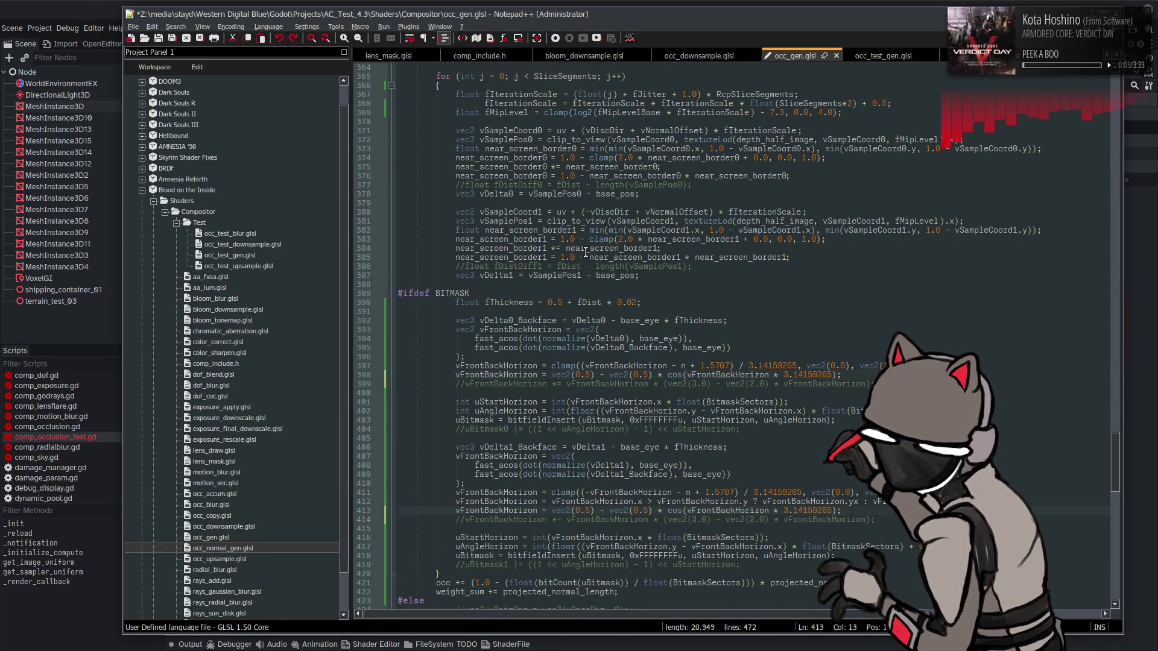
key(ctrl+s)
key(alt+Tab)
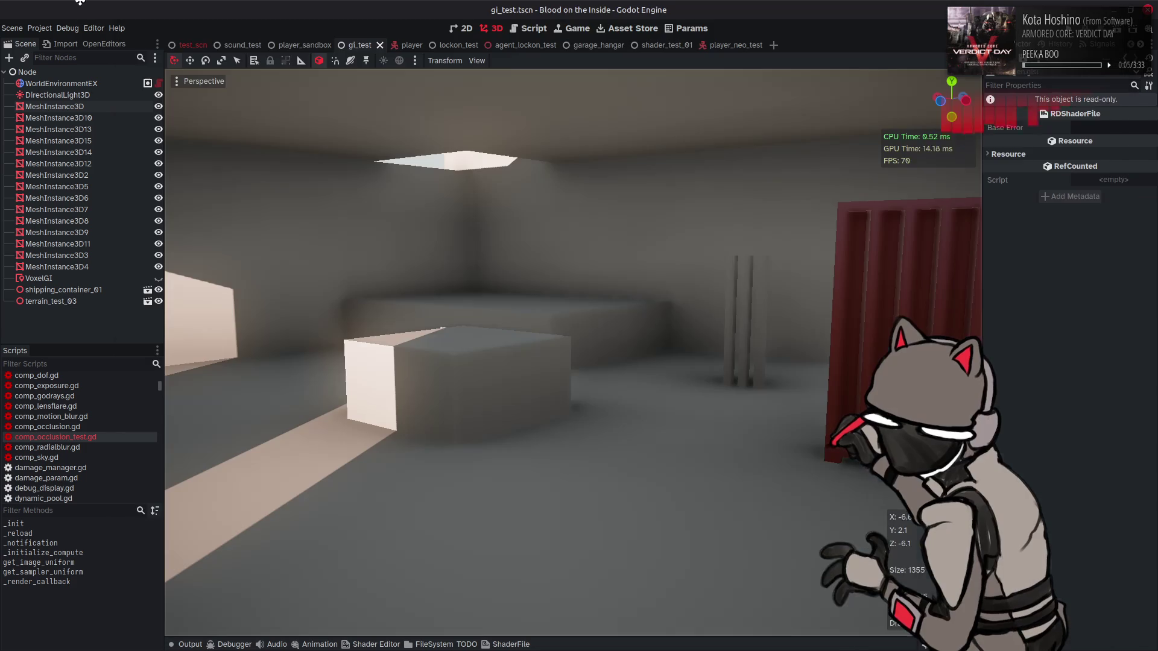
key(alt+Tab)
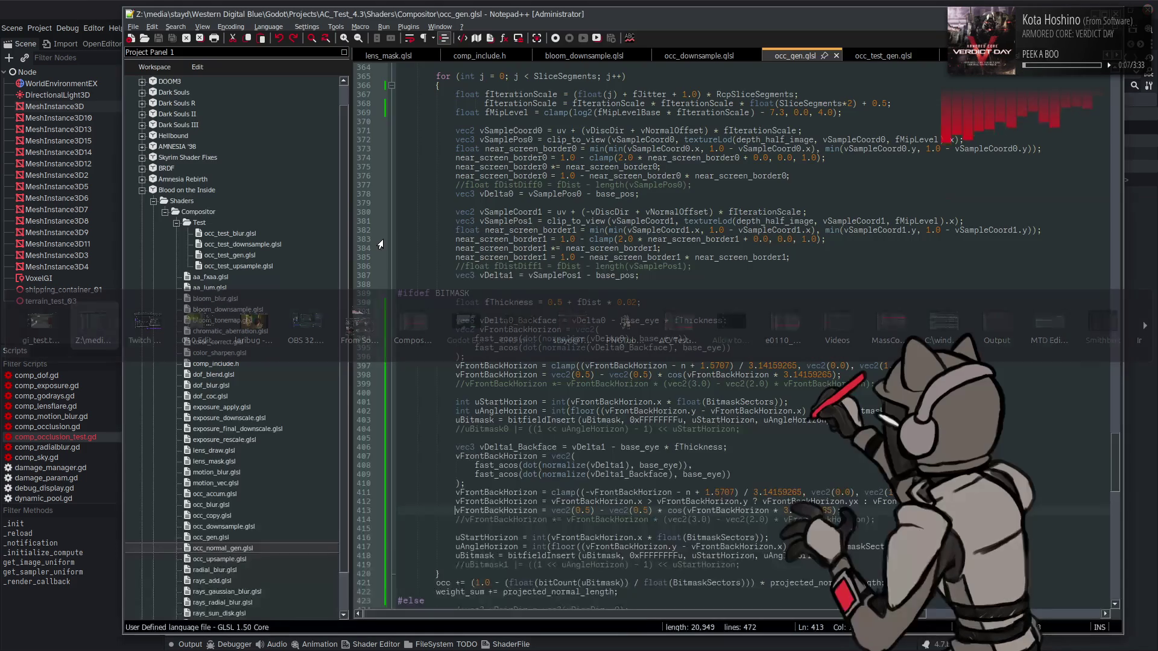
key(alt+Tab)
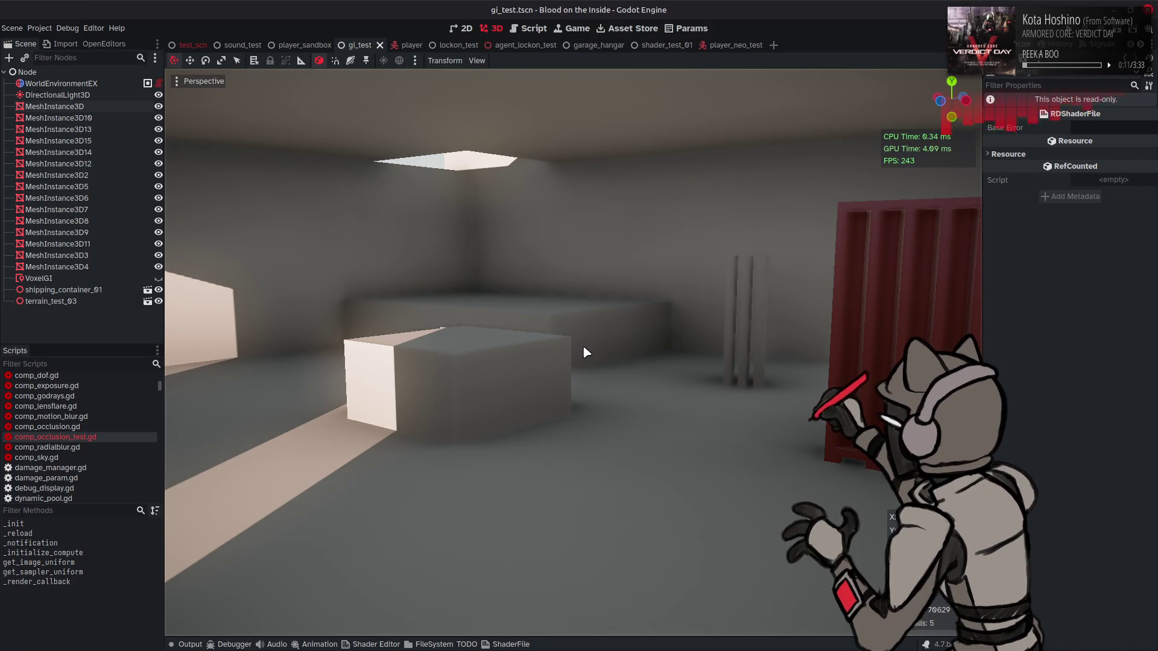
key(alt+Tab)
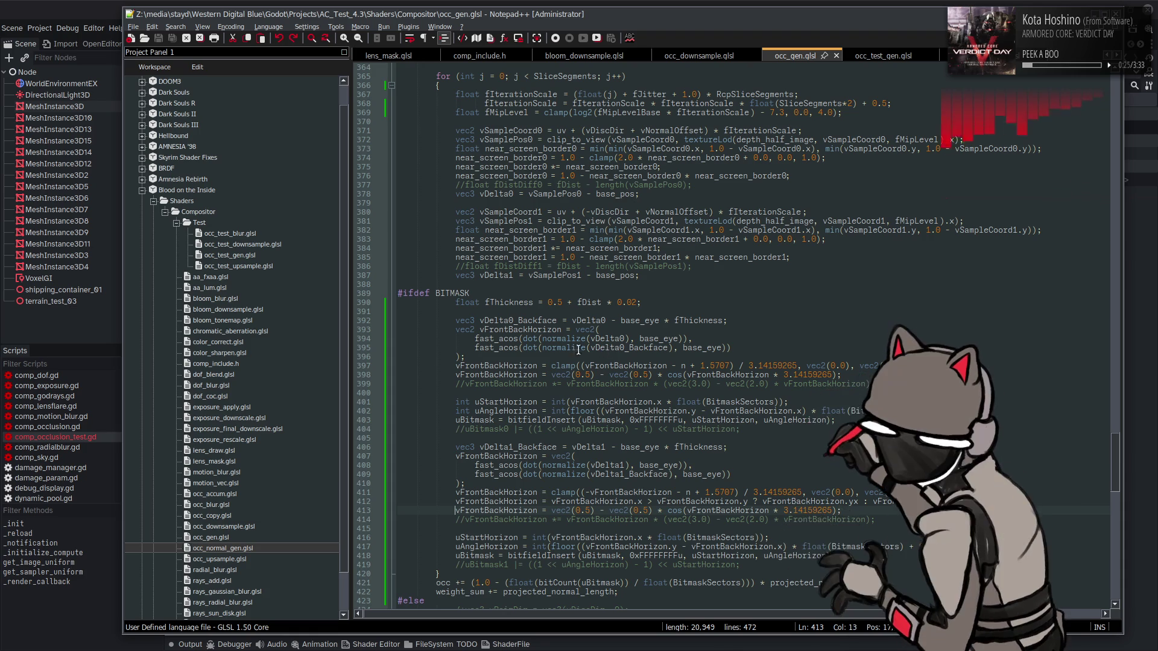
scroll(268, 163, down, 2)
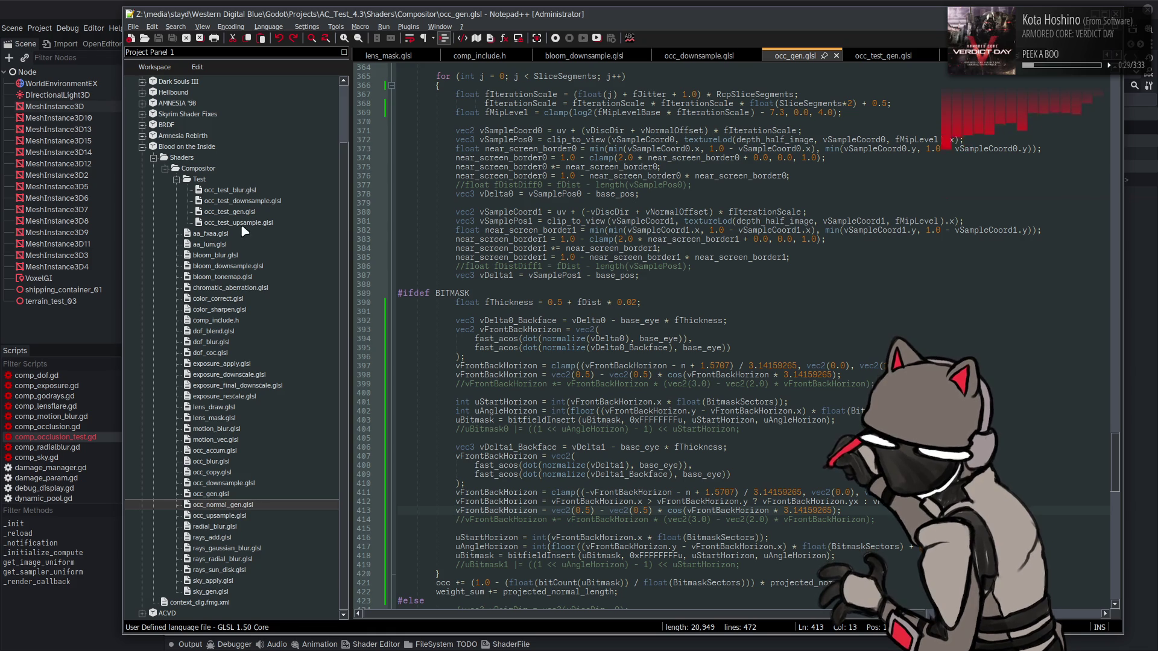
- Review the occlusion in Godot, then bring occ_test_gen.glsl forward and clear the line 366 selection
scroll(234, 237, up, 2)
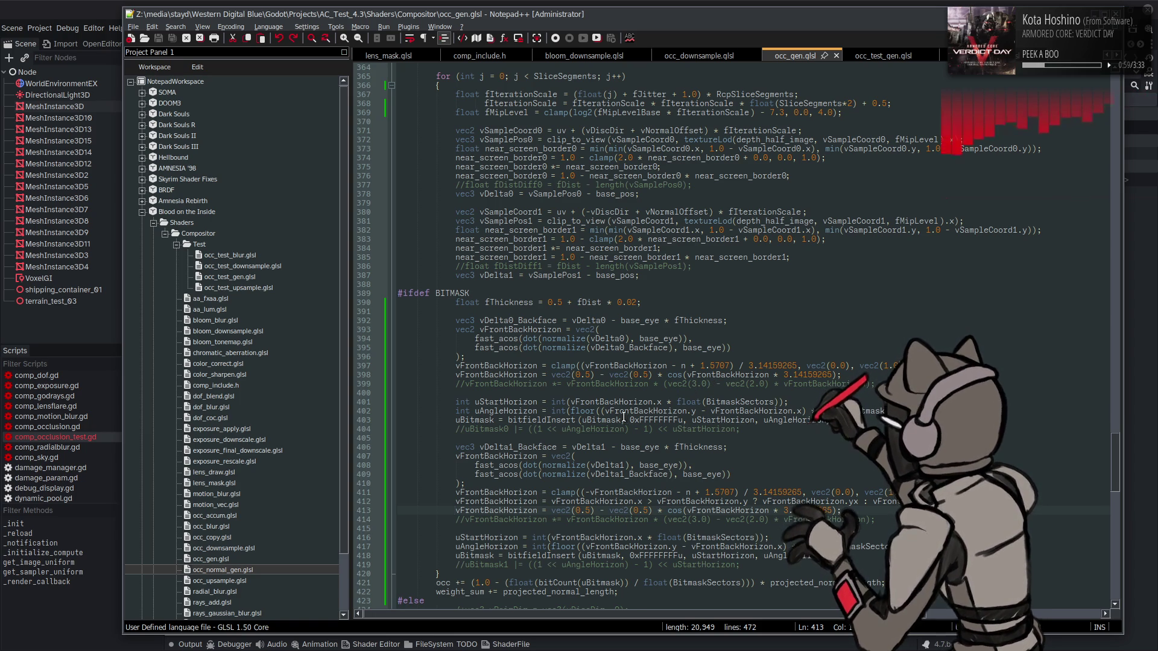
key(alt+Tab)
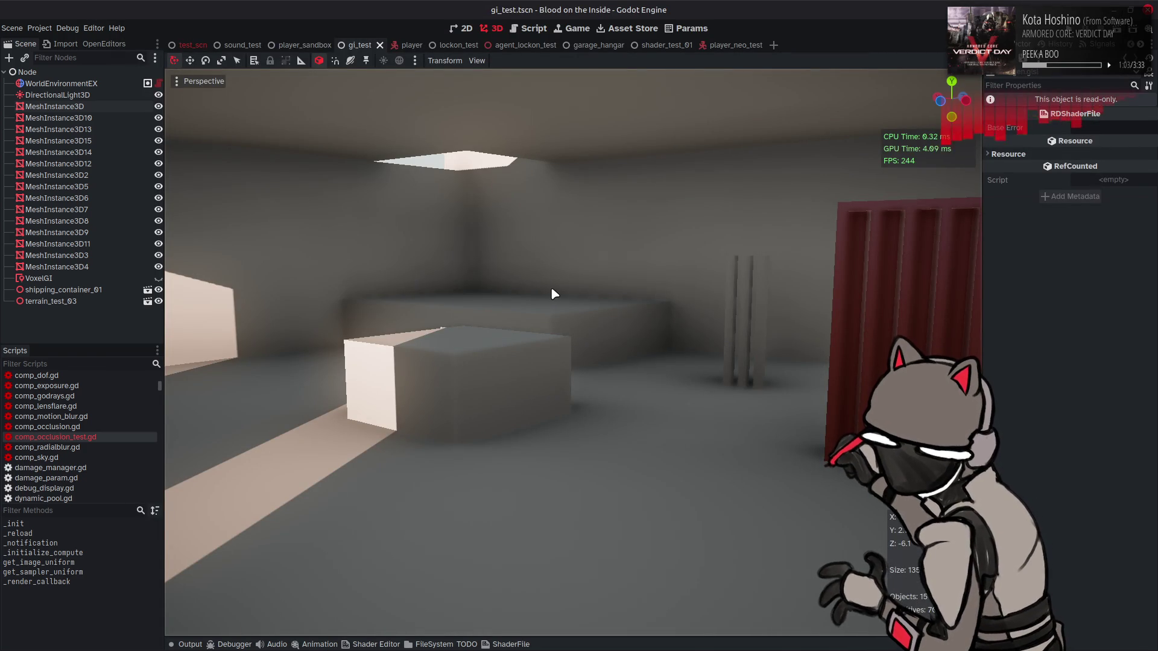
key(alt+Tab)
click(903, 56)
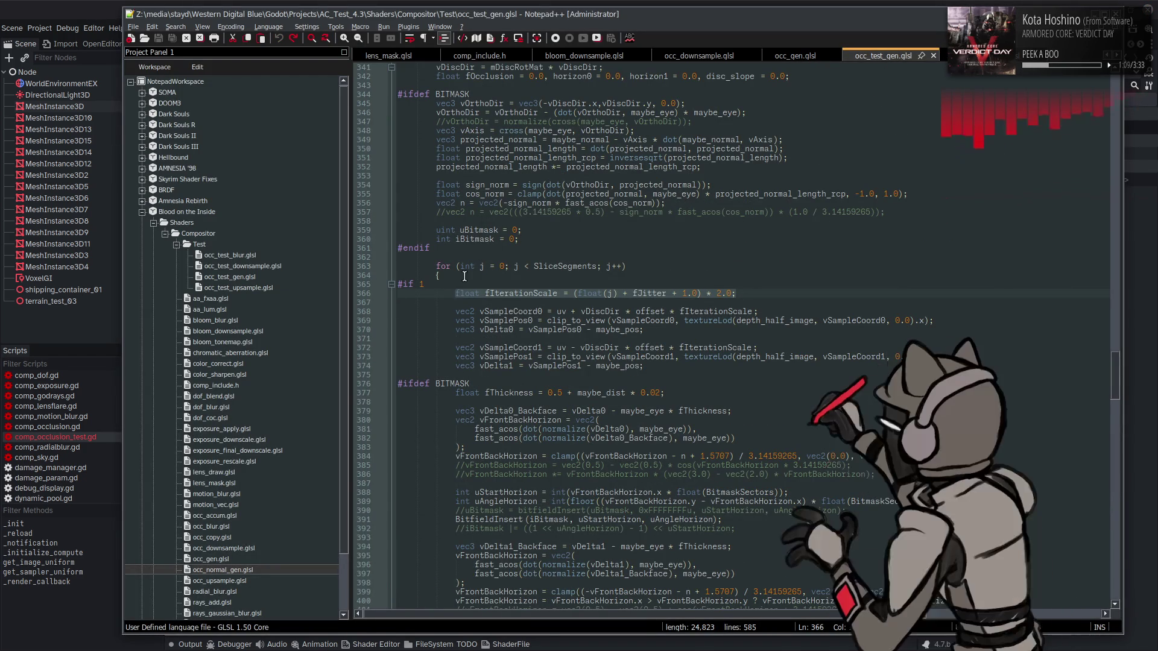
click(495, 281)
scroll(430, 283, down, 5)
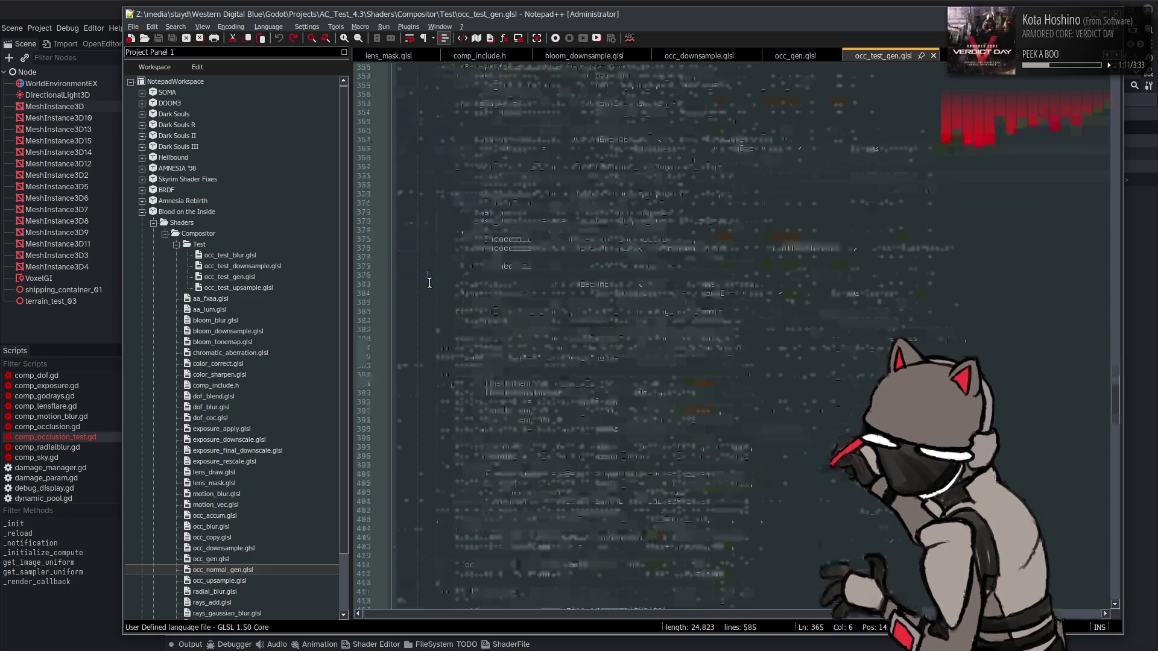
scroll(429, 283, down, 15)
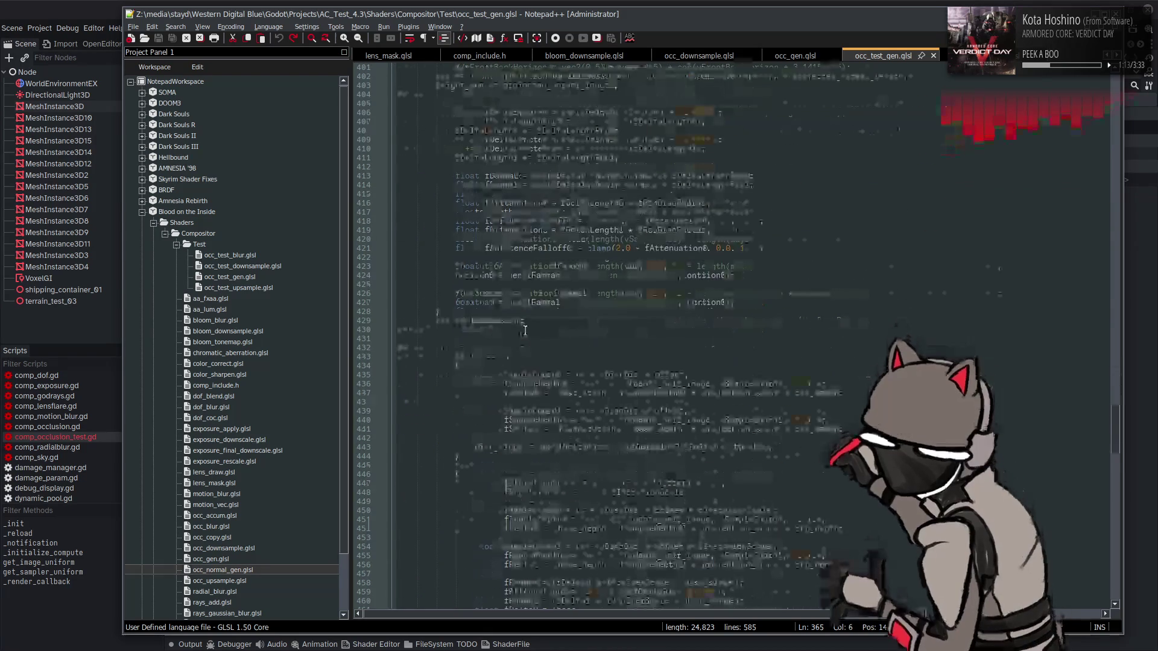
scroll(525, 331, down, 18)
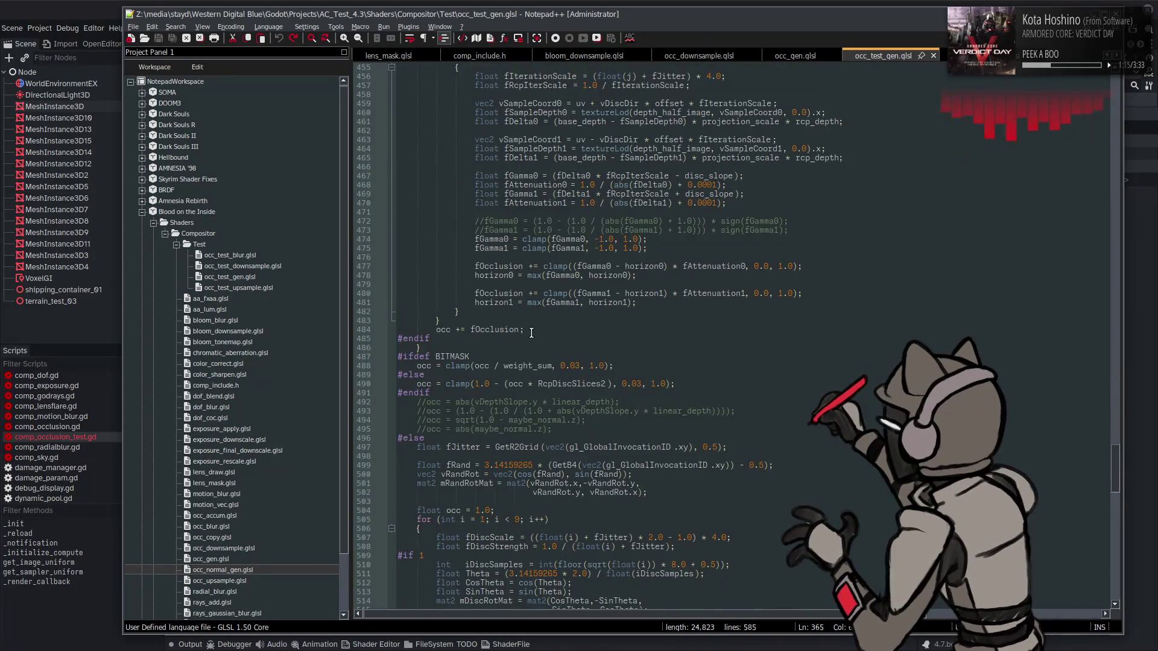
scroll(561, 337, down, 10)
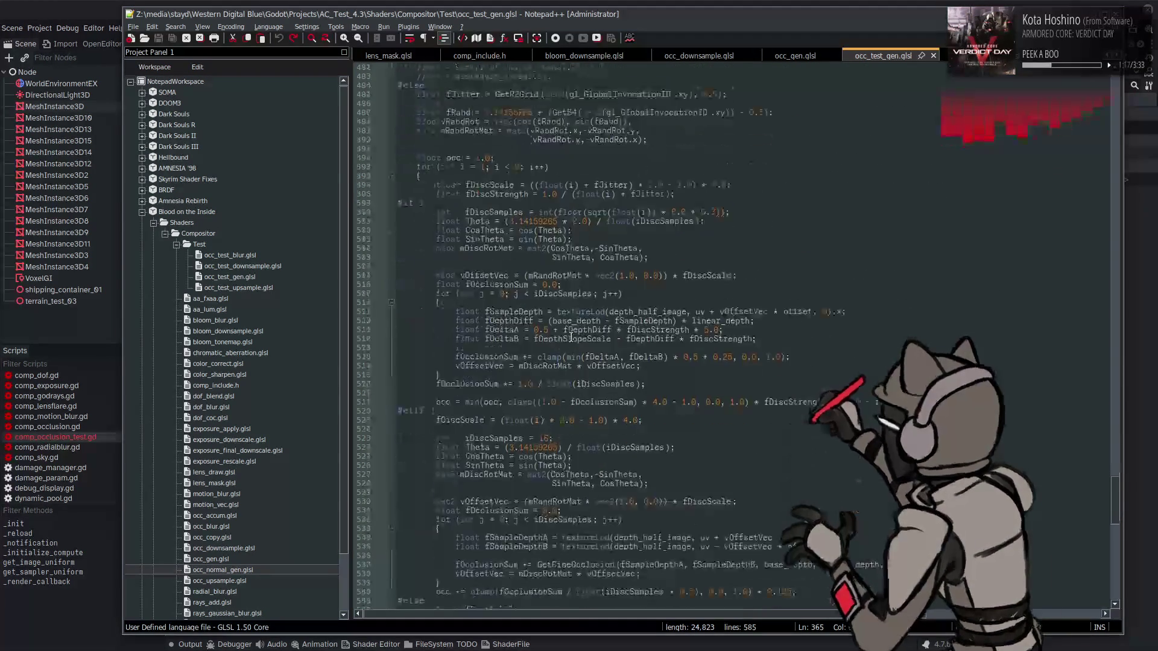
scroll(572, 338, down, 17)
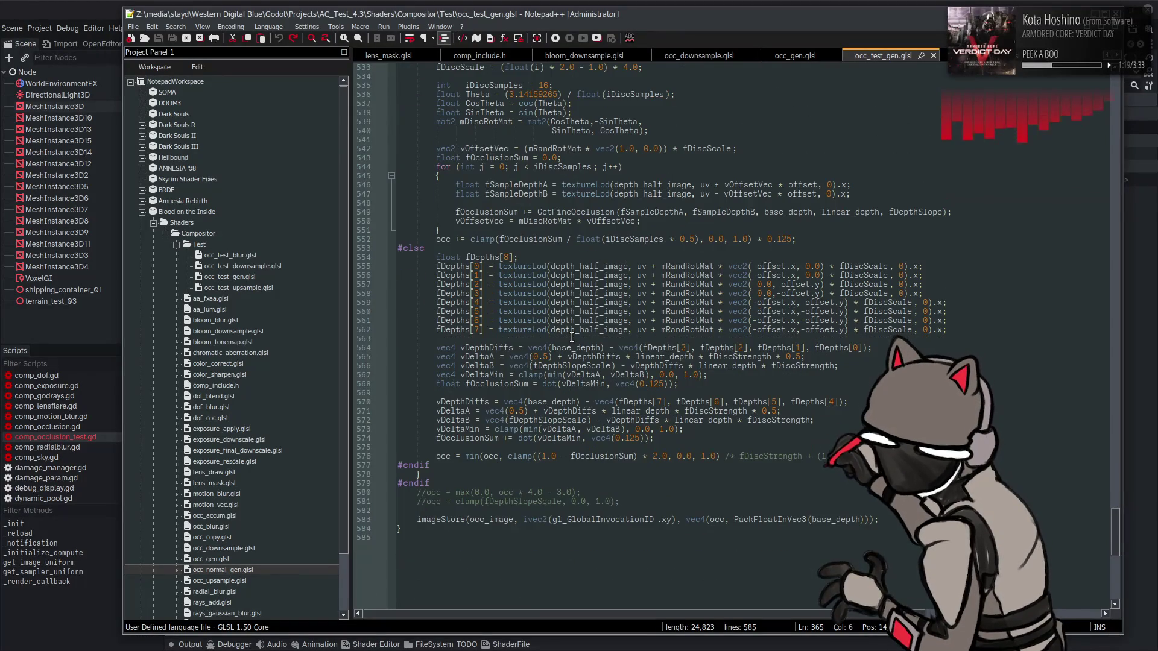
scroll(572, 338, up, 20)
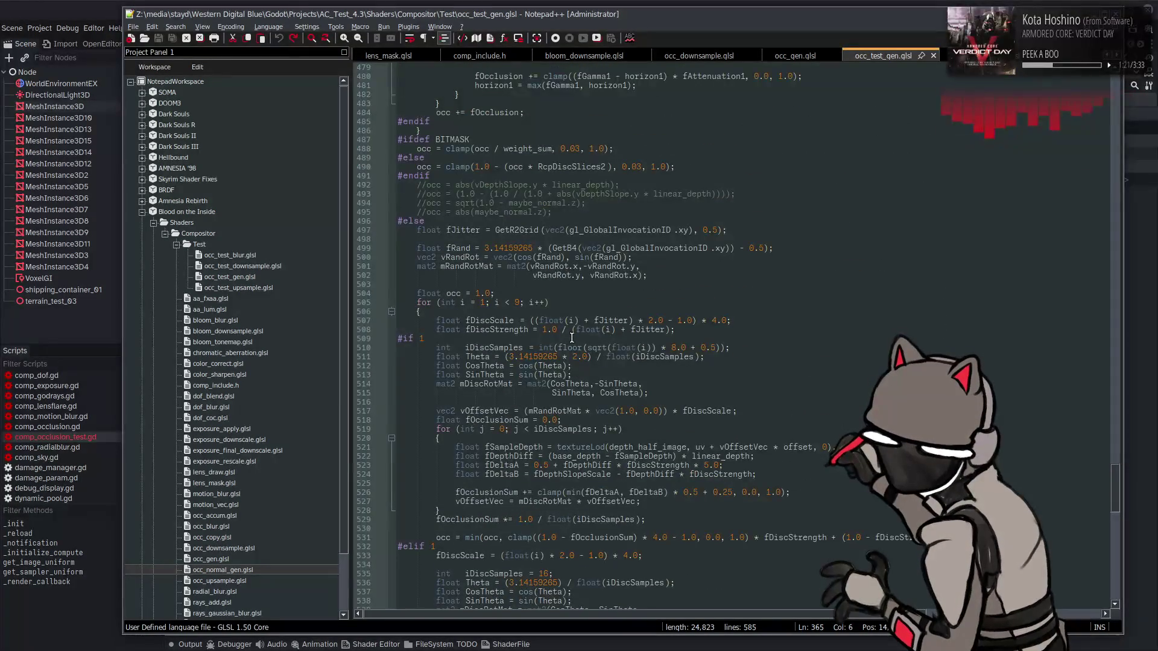
scroll(571, 338, up, 1)
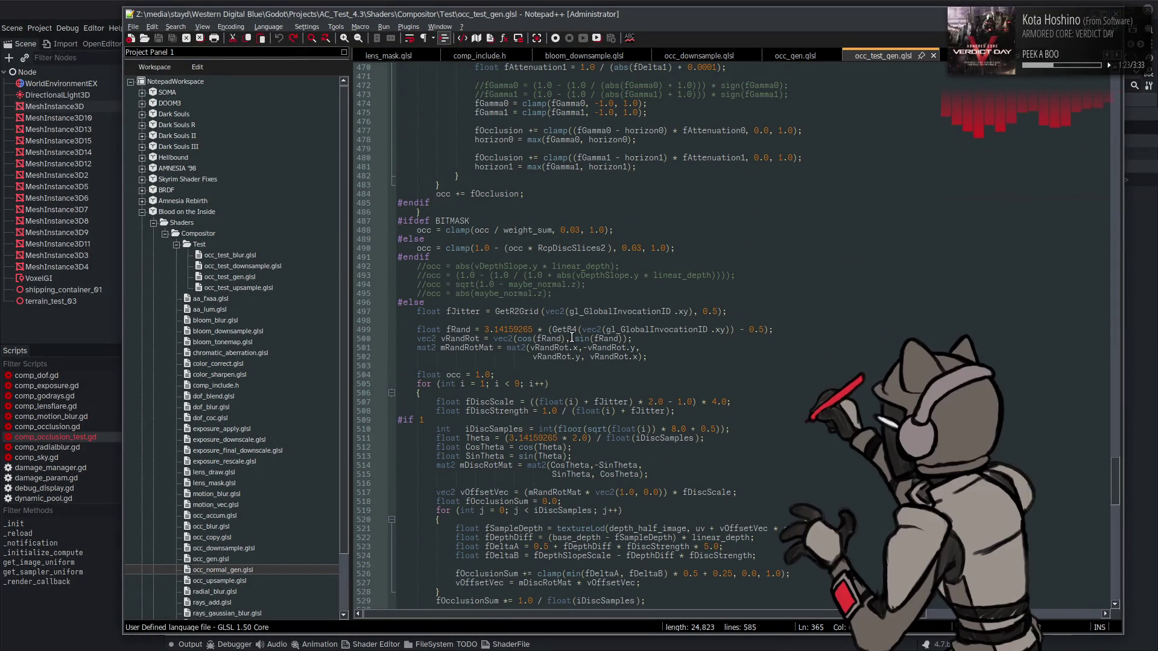
scroll(659, 286, up, 4)
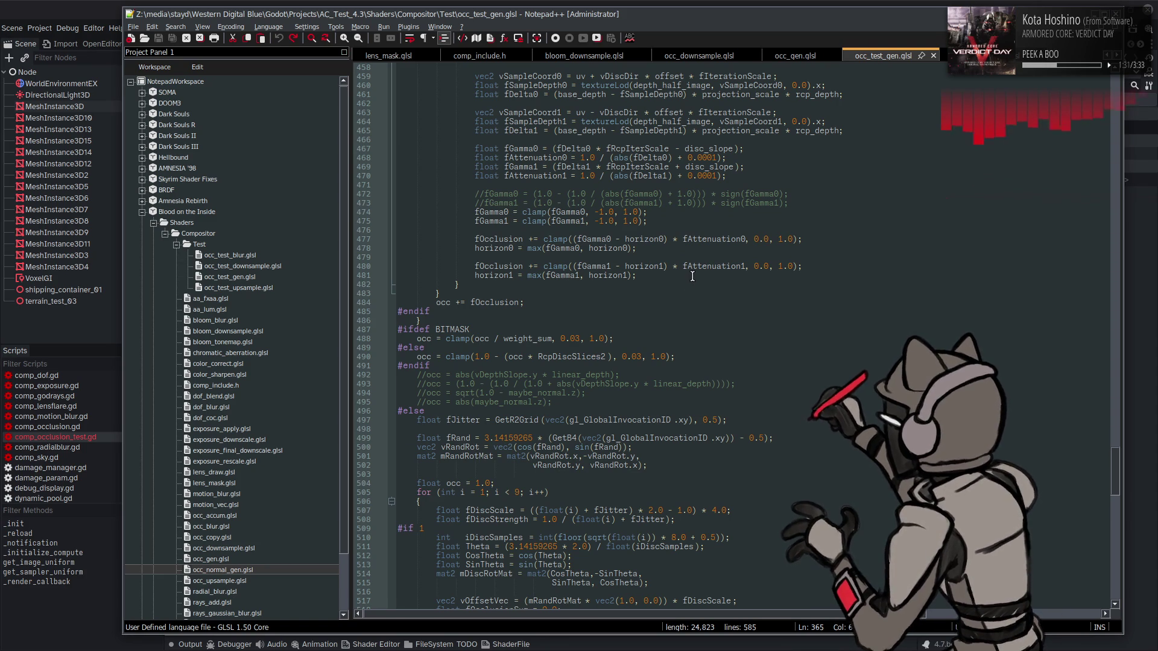
scroll(694, 280, up, 5)
scroll(733, 354, up, 19)
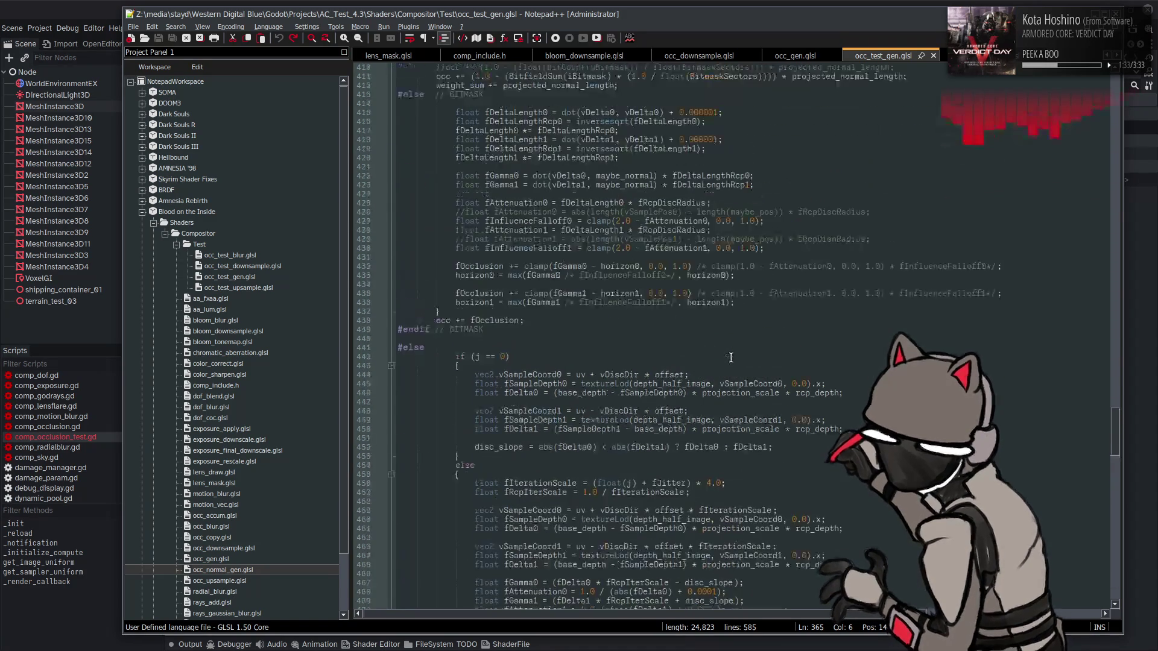
scroll(731, 359, down, 1)
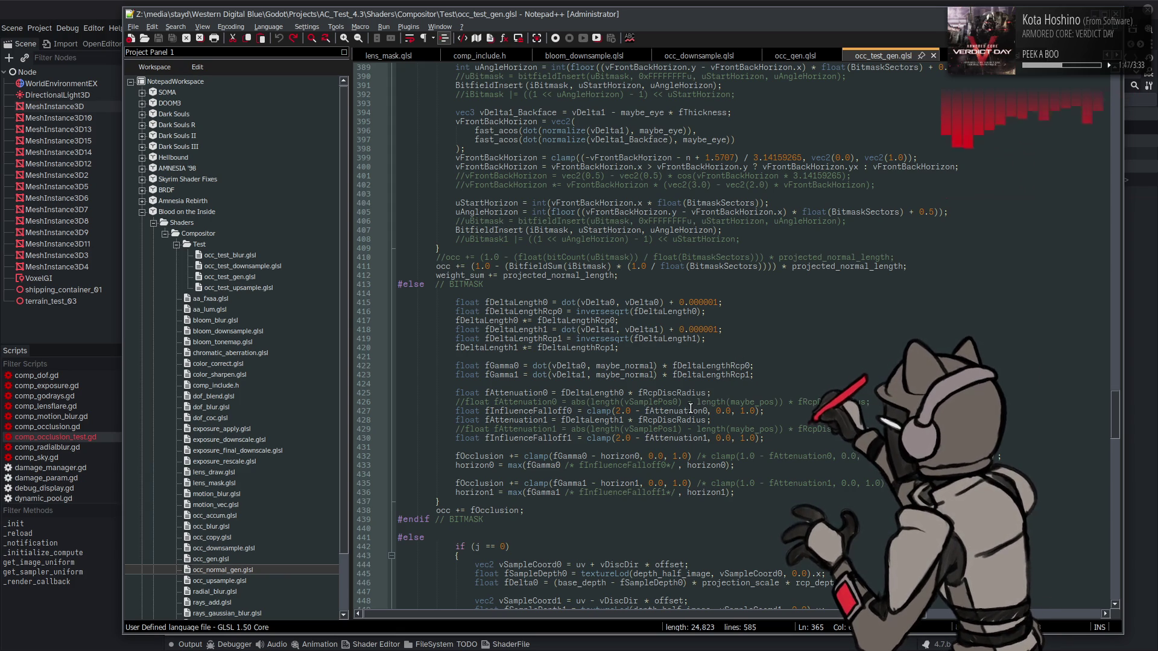
scroll(736, 392, up, 17)
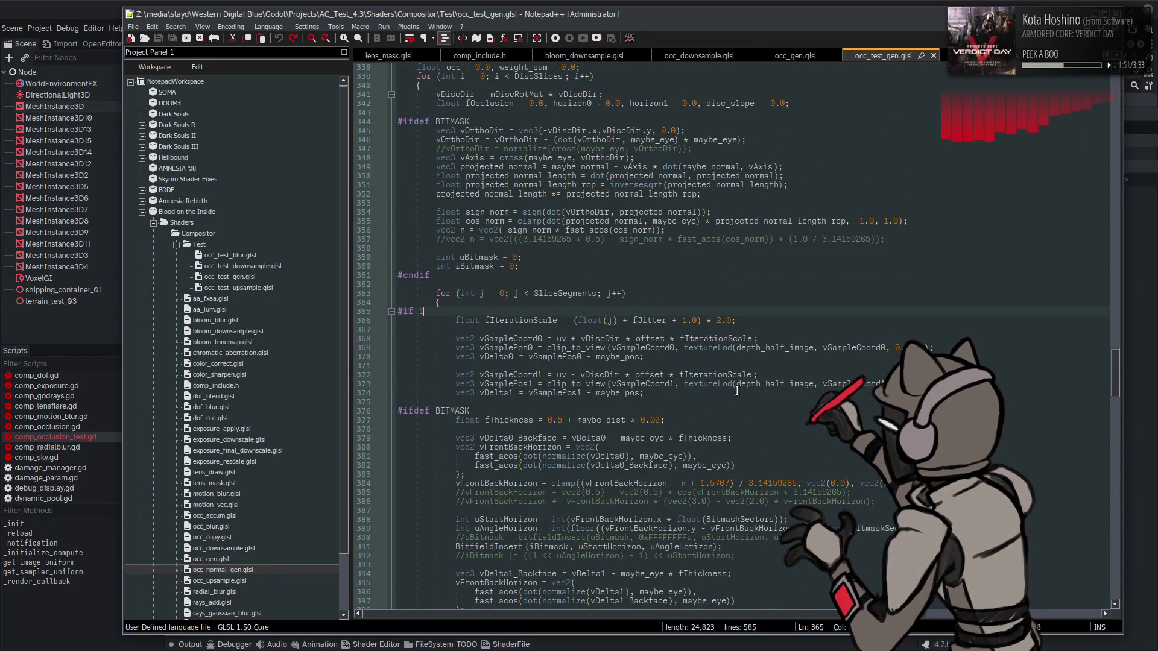
scroll(601, 306, up, 3)
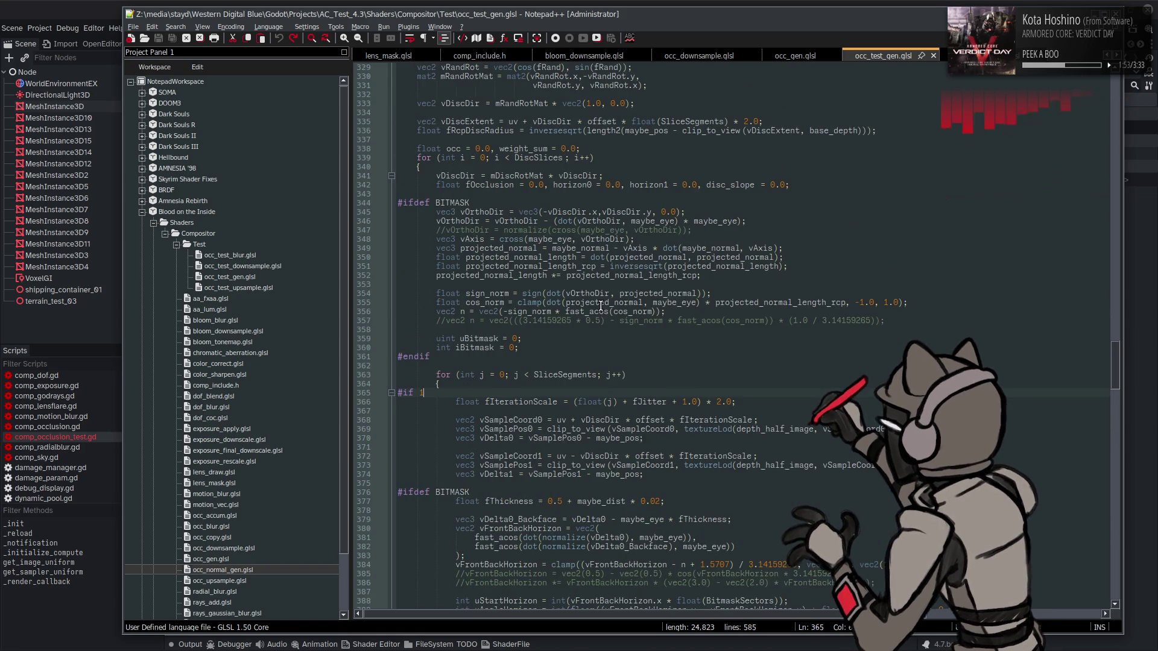
scroll(579, 291, up, 1)
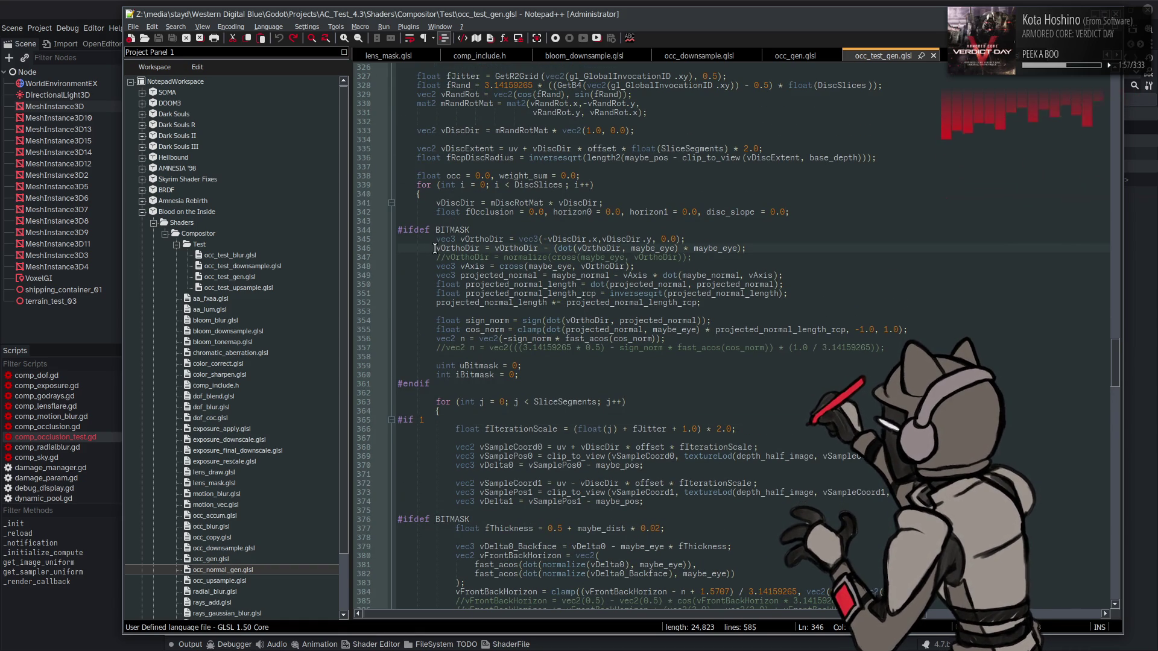
- Comment out the vOrthoDir line 346, check it in Godot, then revert and save
text(//)
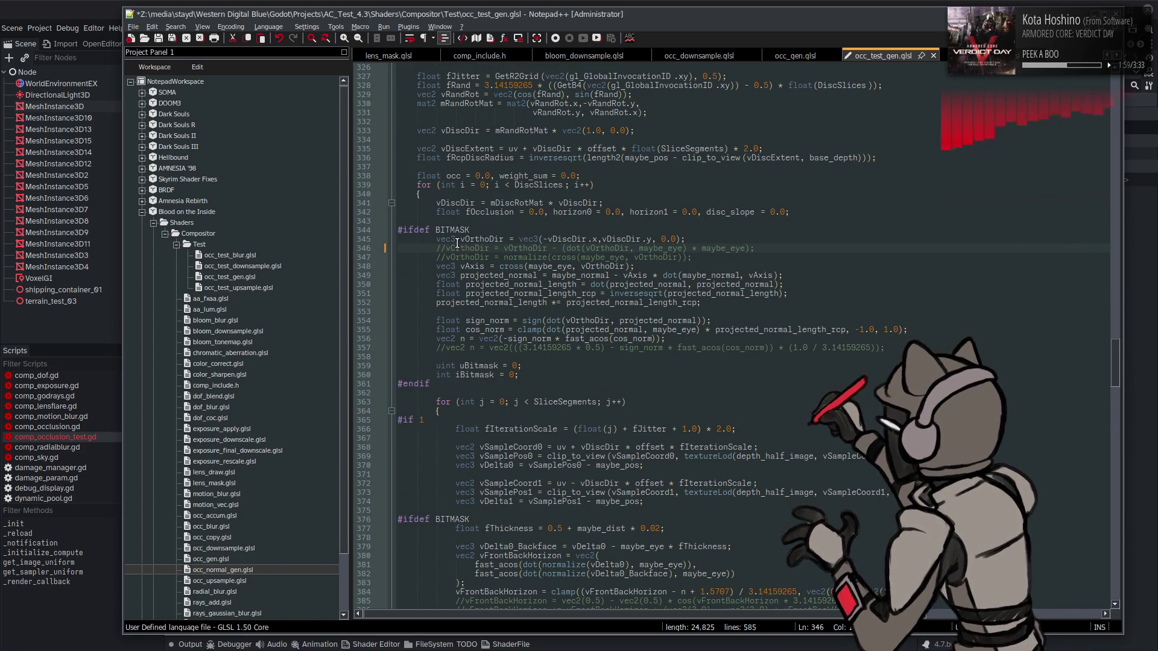
key(ctrl+s)
scroll(524, 200, up, 20)
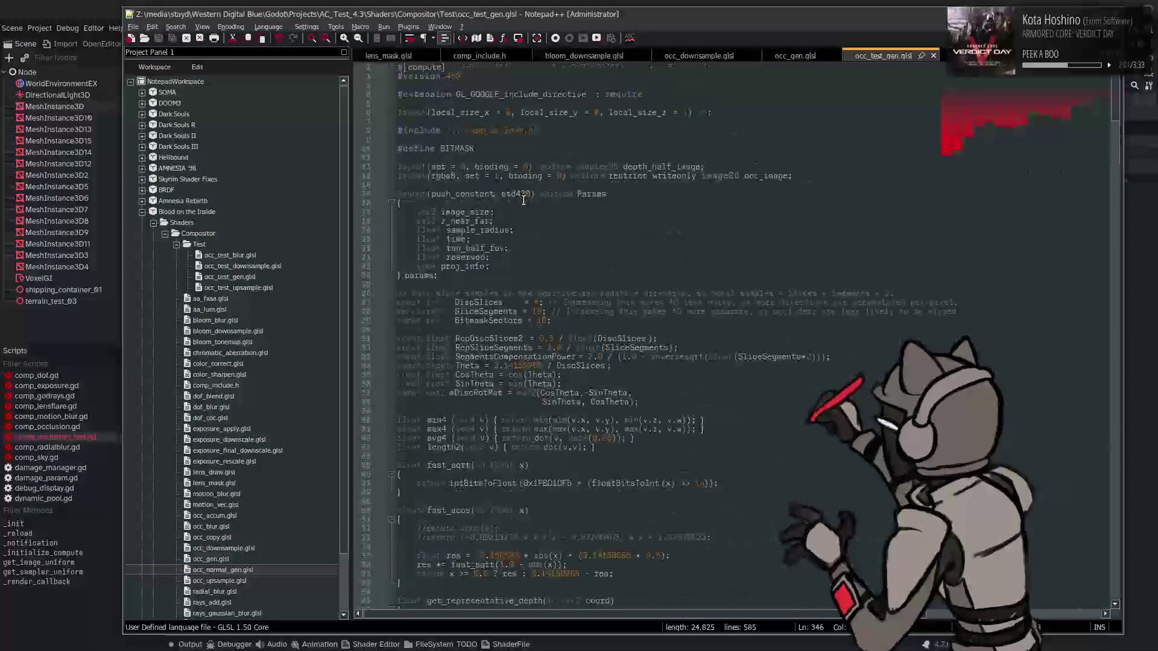
scroll(523, 200, down, 10)
key(alt+Tab)
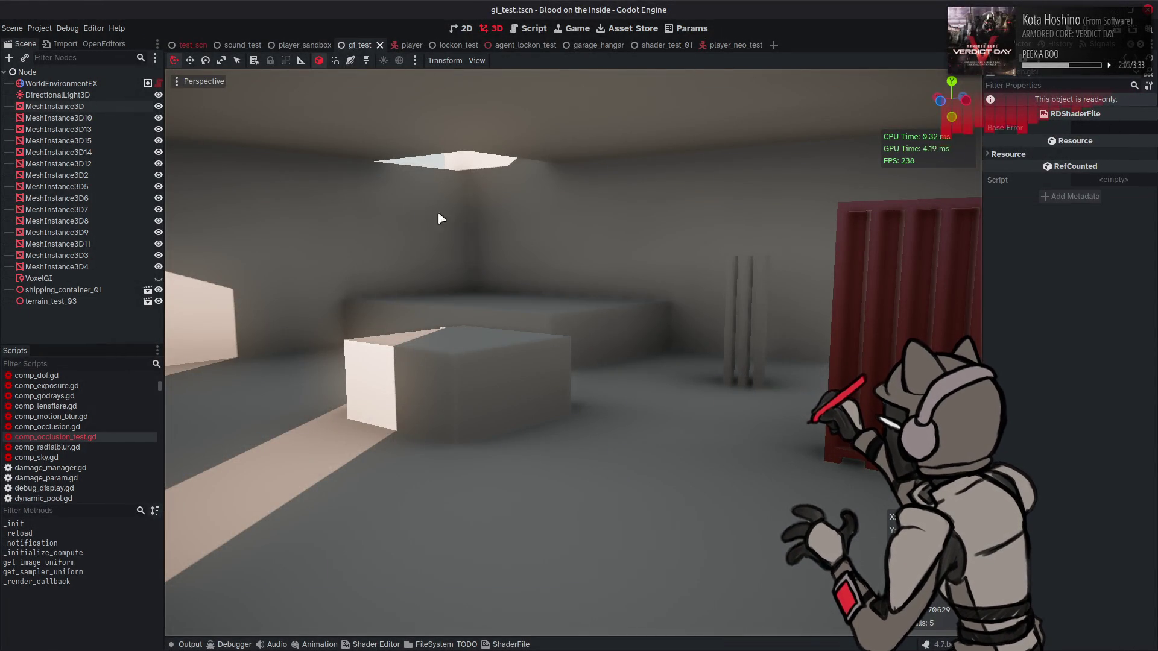
key(alt+Tab)
key(ctrl+s)
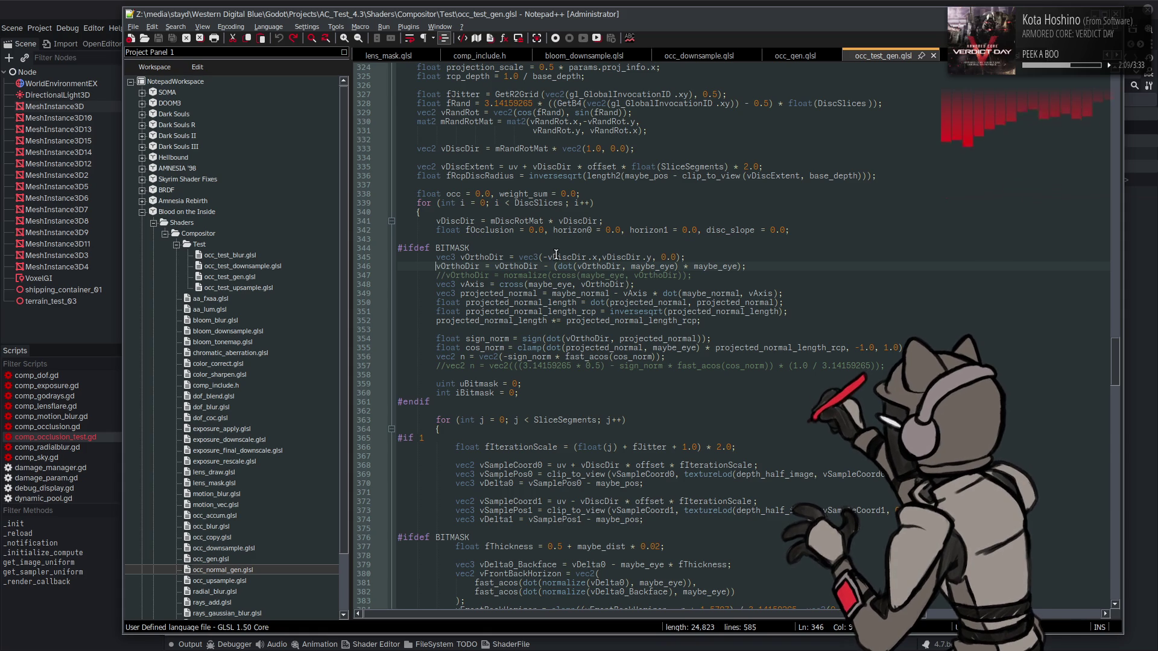
- In occ_gen.glsl, uncomment the horizon rounding on lines 398 and 413 and save
click(795, 56)
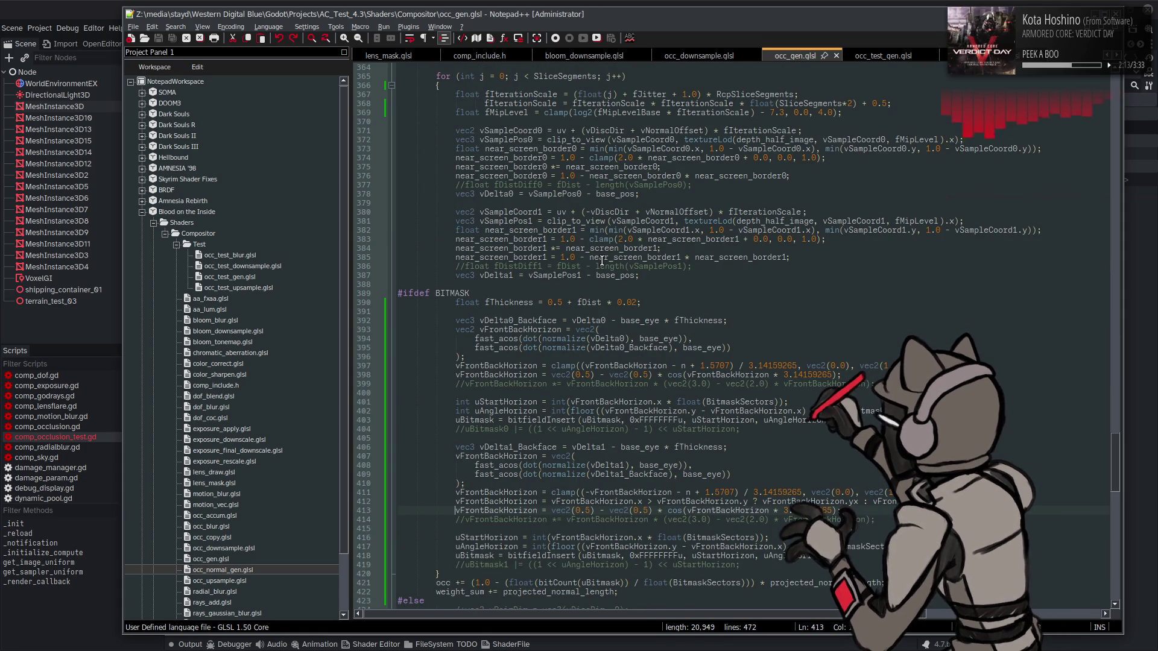
click(87, 6)
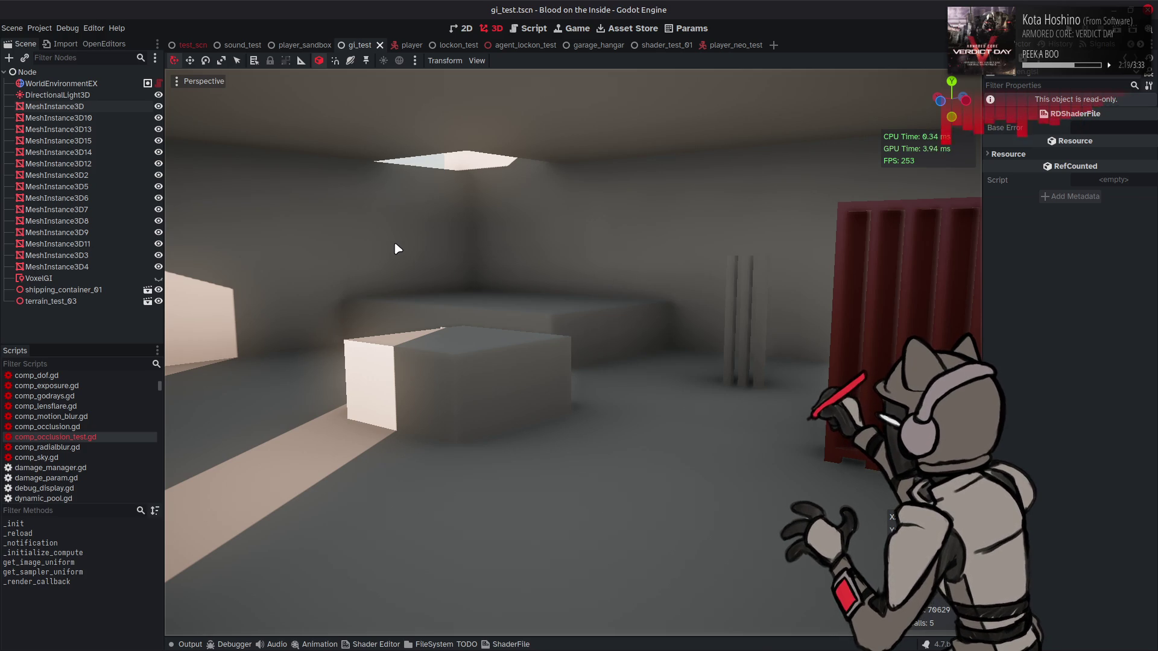
key(alt+Tab)
key(BackSpace)
key(BackSpace)
key(Down)
key(Down)
key(Down)
key(BackSpace)
key(BackSpace)
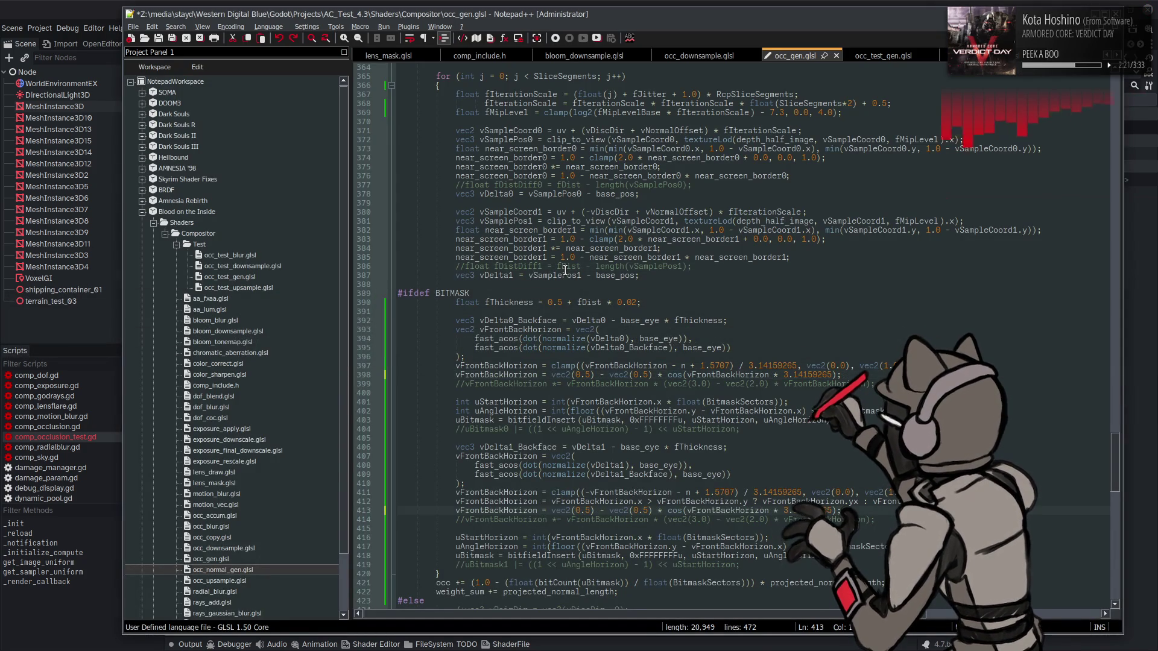
key(ctrl+s)
- Compare the result in Godot, then undo the uncommenting and save again
click(77, 5)
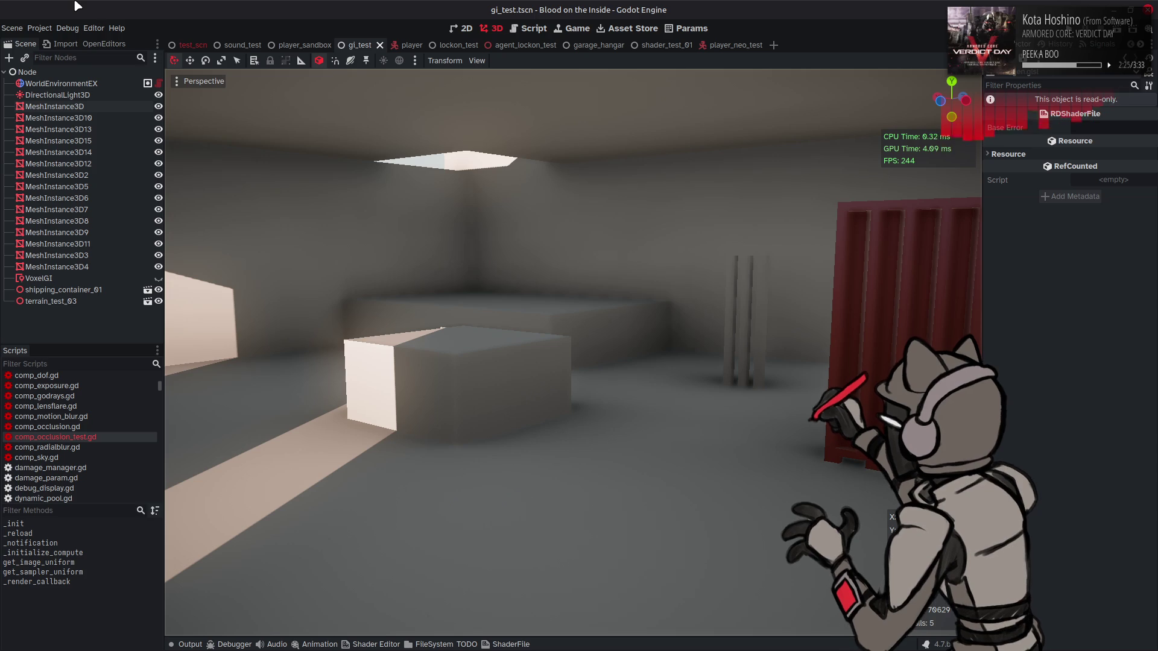
key(alt+Tab)
key(ctrl+z)
key(ctrl+z)
key(ctrl+s)
click(21, 6)
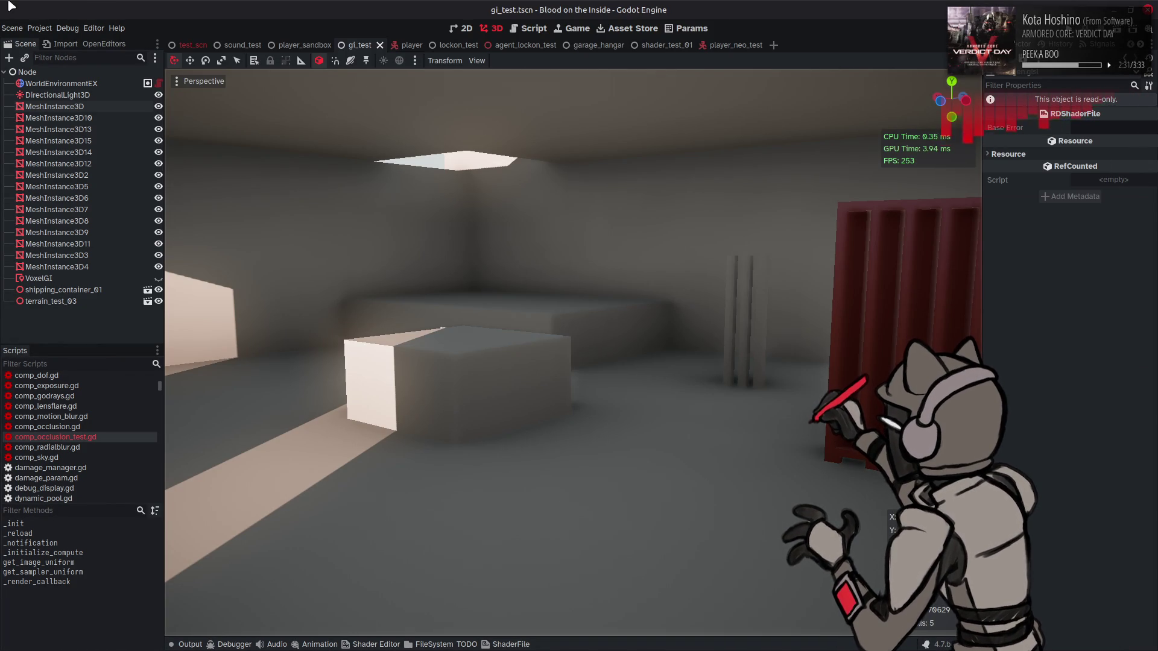
key(alt+Tab)
scroll(597, 305, up, 4)
scroll(599, 307, down, 2)
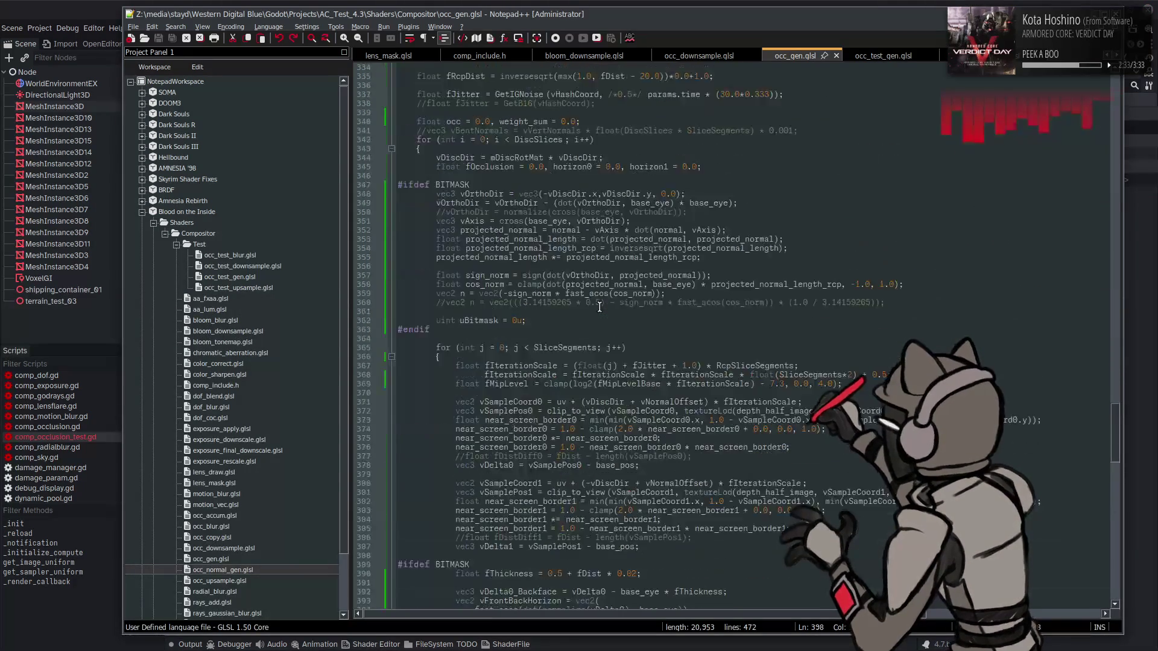
scroll(599, 306, up, 12)
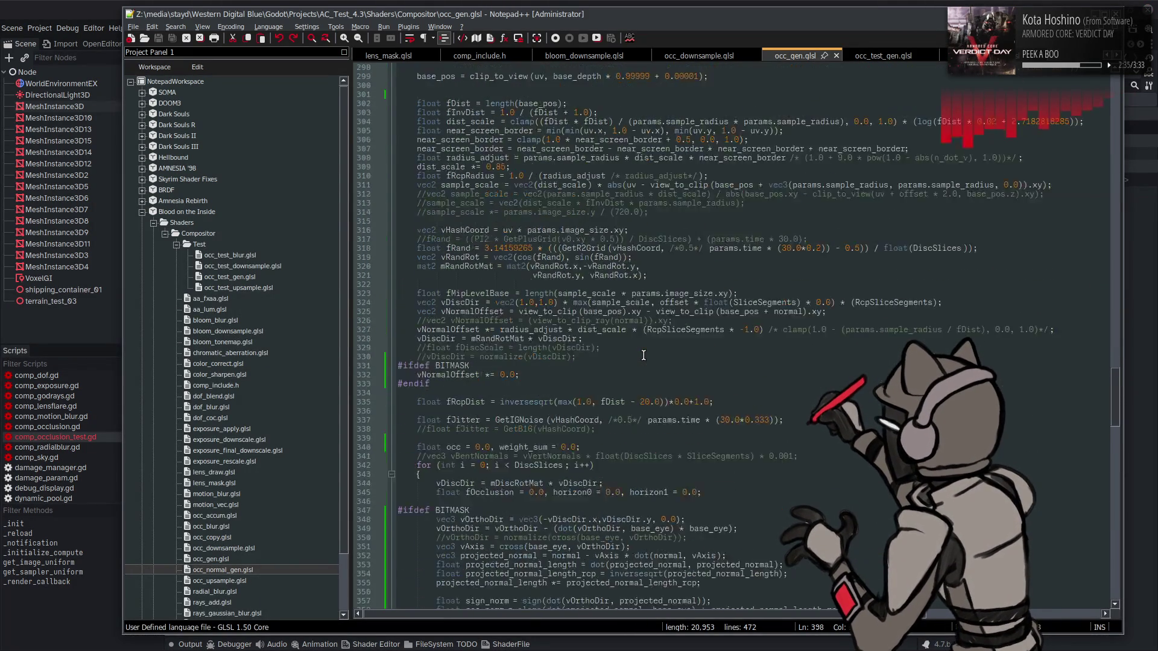
- Temporarily comment out the base_pos line 299, check Godot, and undo it
scroll(643, 356, up, 3)
scroll(643, 356, up, 4)
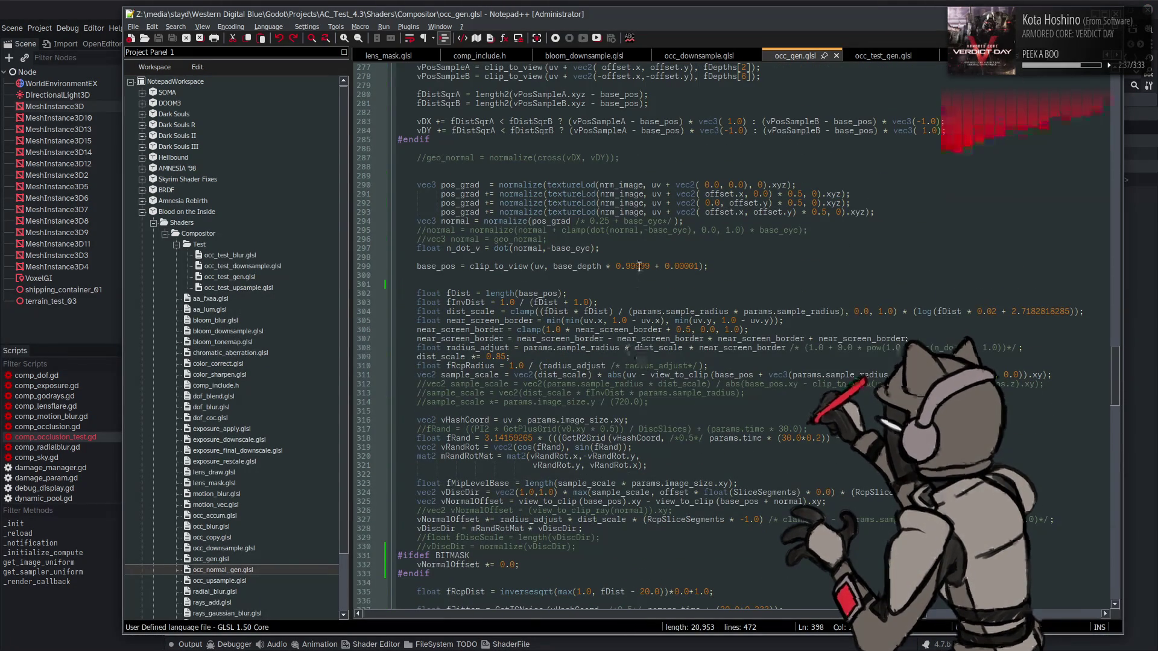
click(415, 266)
text(//)
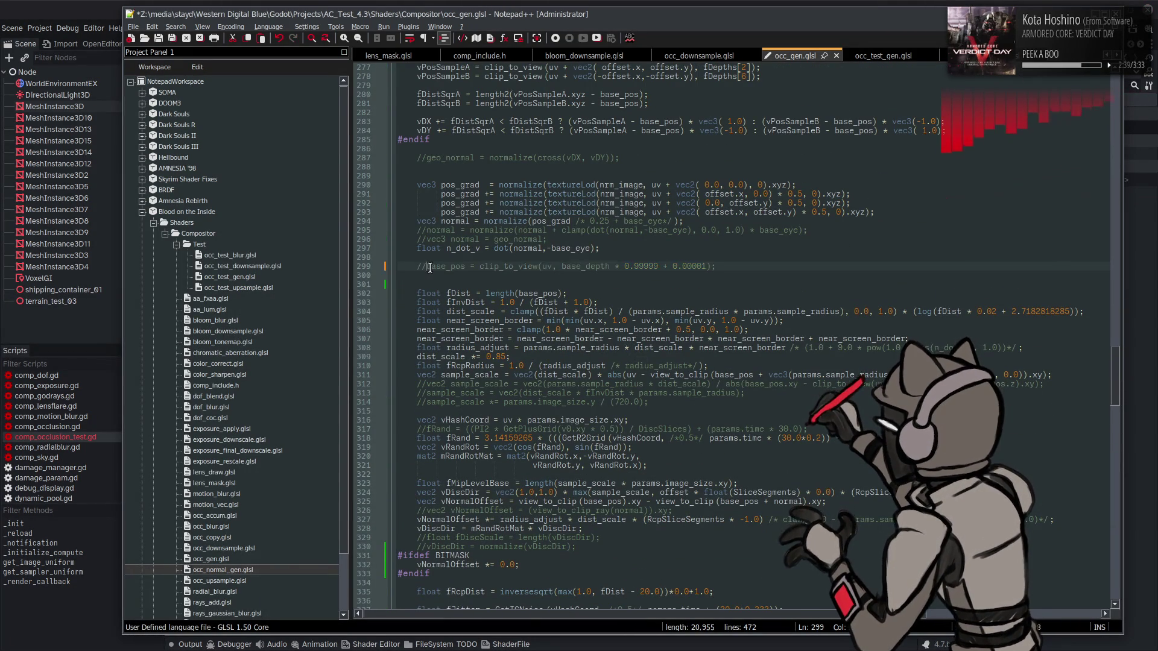
key(ctrl+s)
key(alt+Tab)
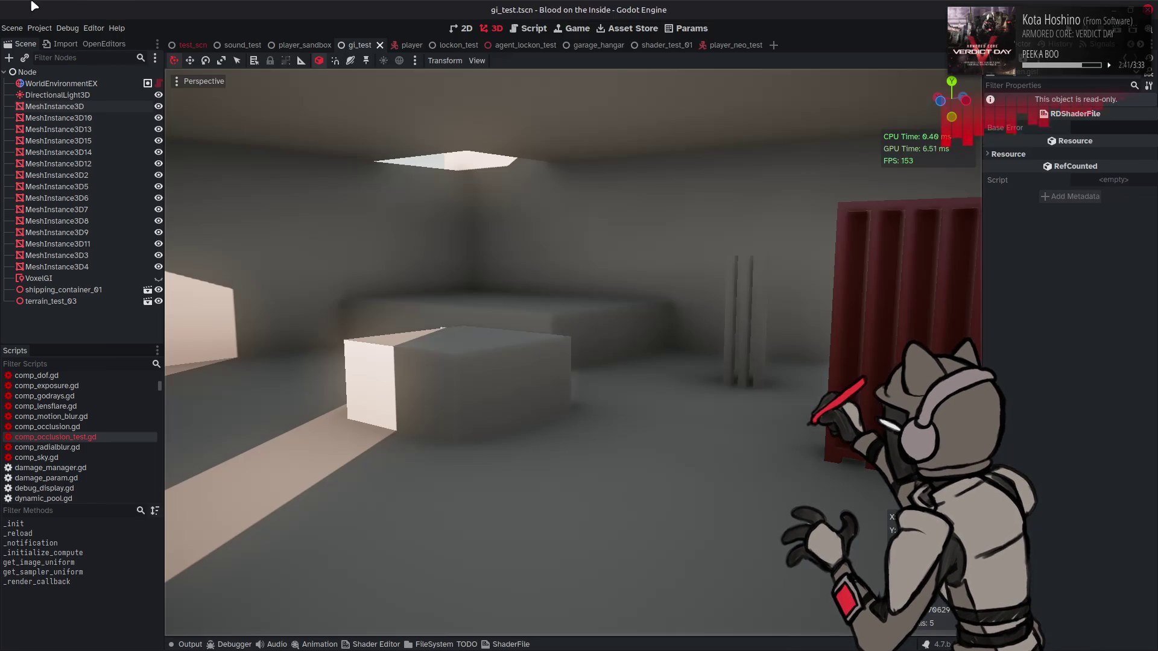
key(alt+Tab)
key(ctrl+z)
- Change the base_depth multiplier to 0.9999, save, and check the occlusion in Godot
click(649, 266)
key(BackSpace)
key(ctrl+s)
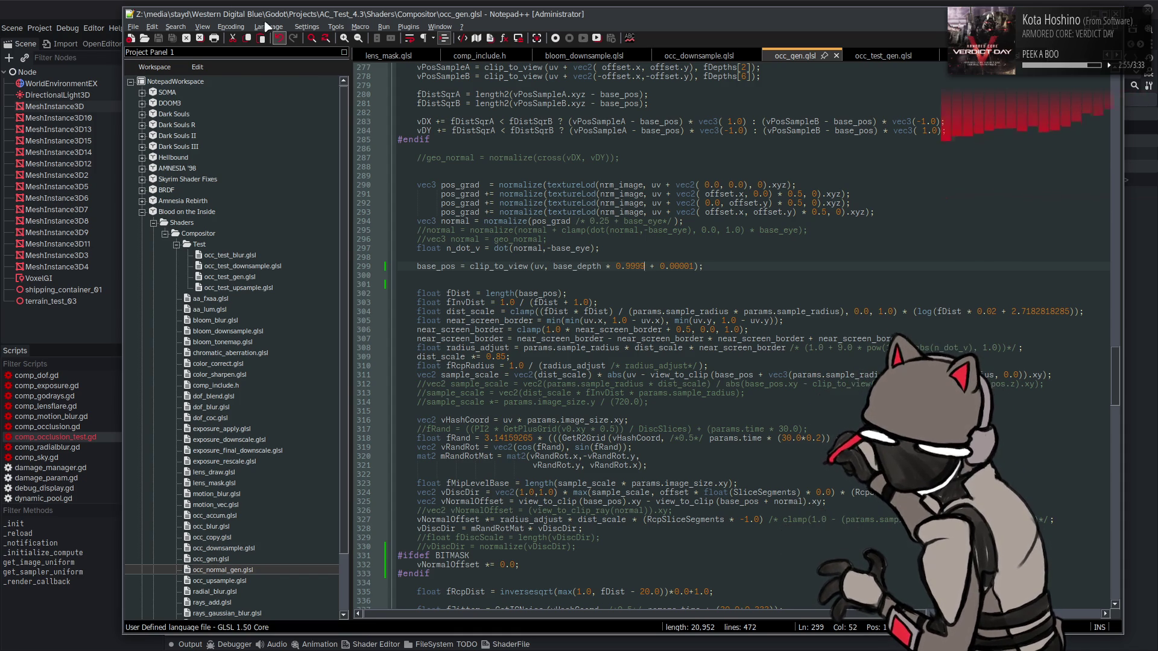
click(125, 5)
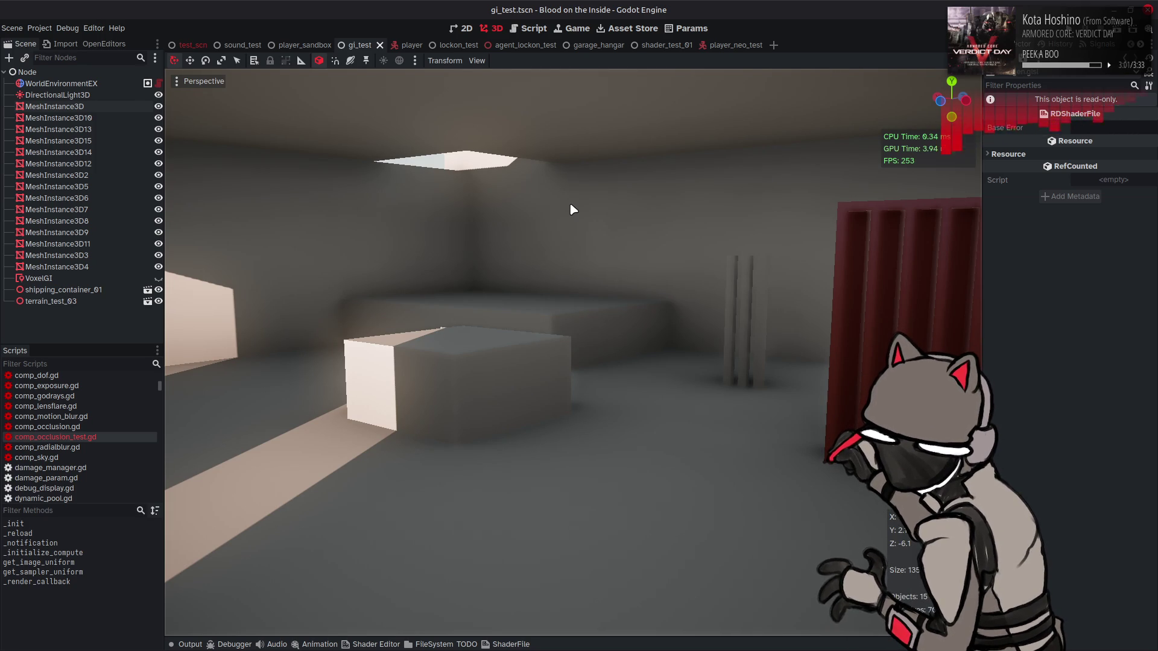
key(alt+Tab)
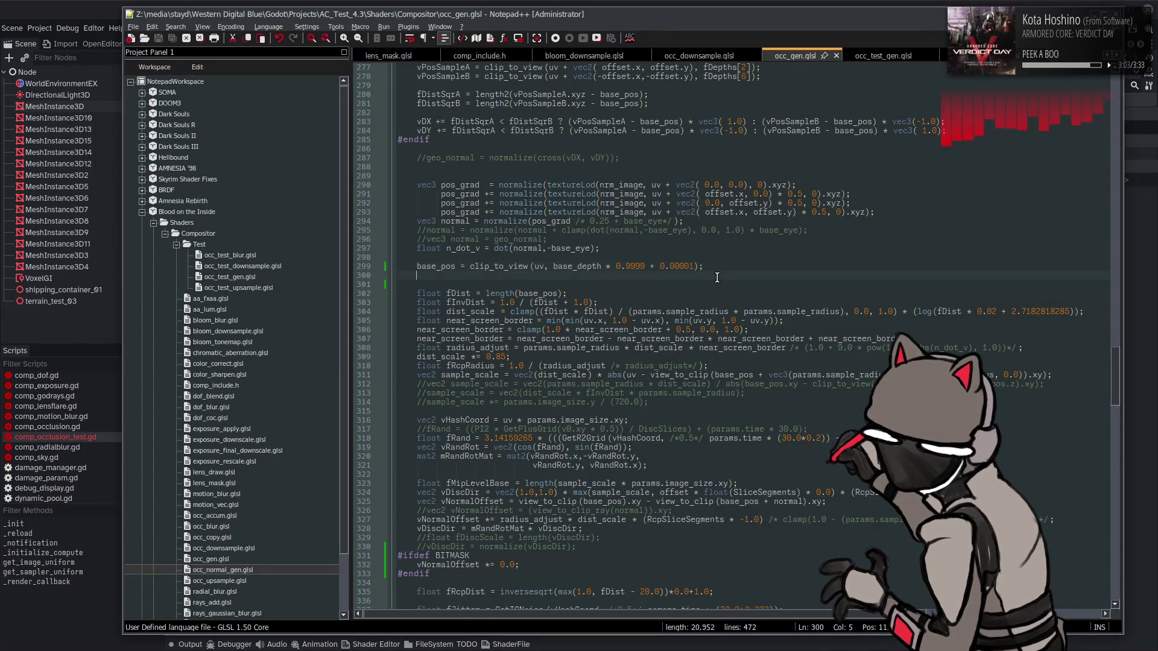
key(ctrl+z)
- Toggle the horizon rounding comment on line 413, save, and test it in Godot
text(//)
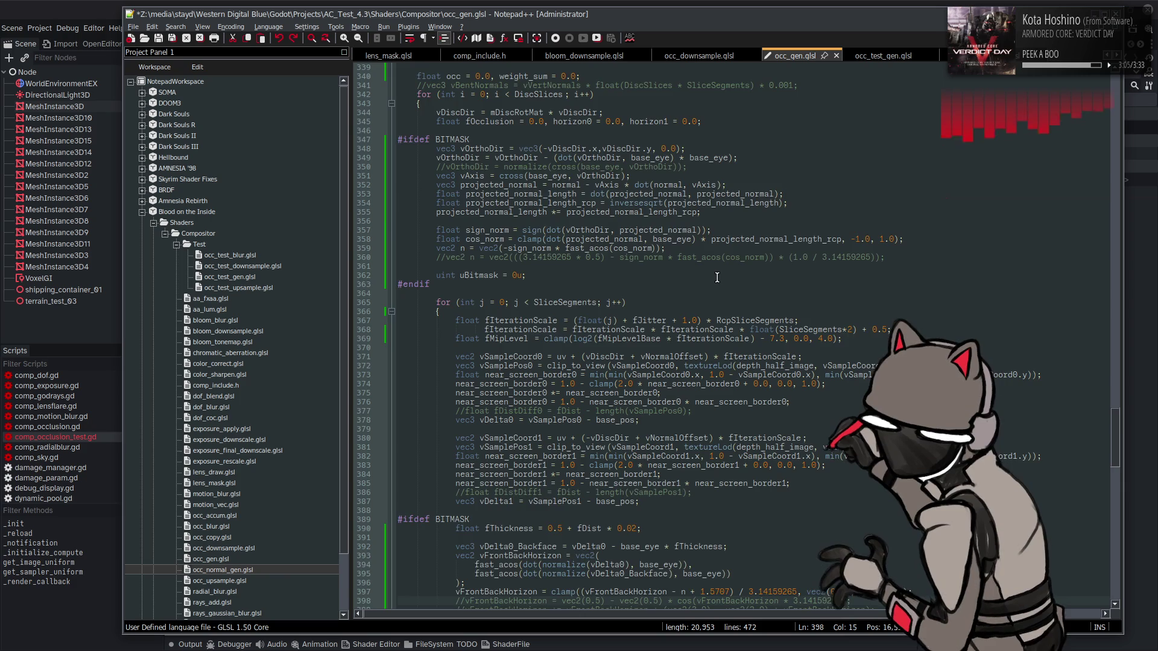
scroll(717, 278, down, 4)
scroll(717, 277, down, 3)
key(ctrl+z)
key(ctrl+z)
key(ctrl+s)
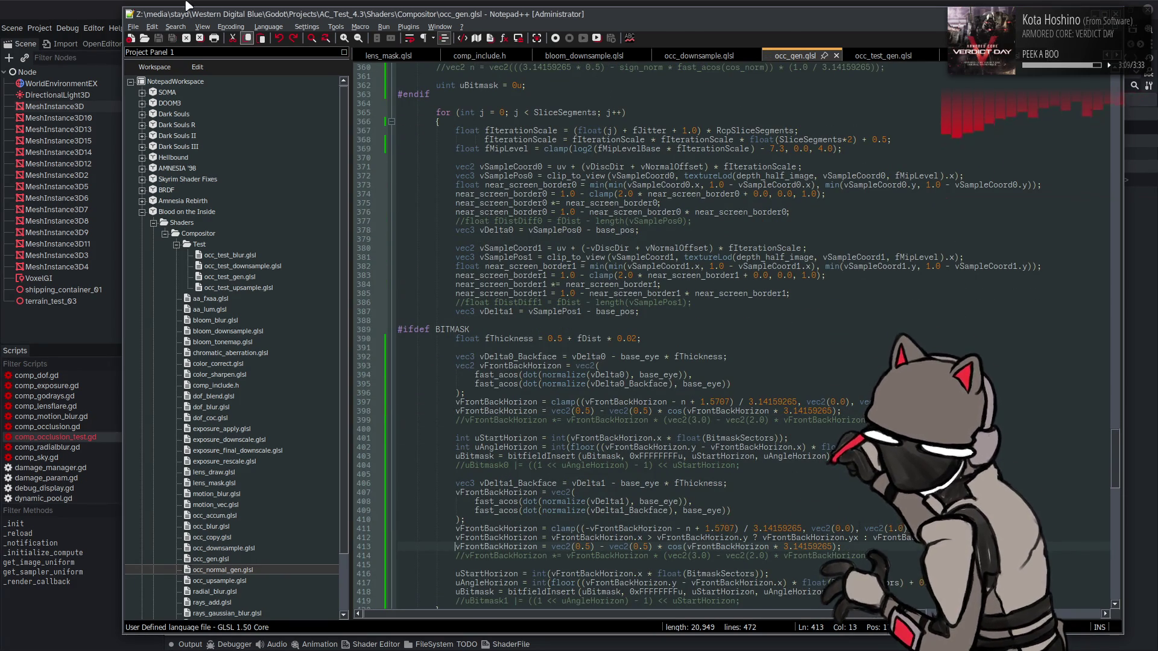
click(118, 6)
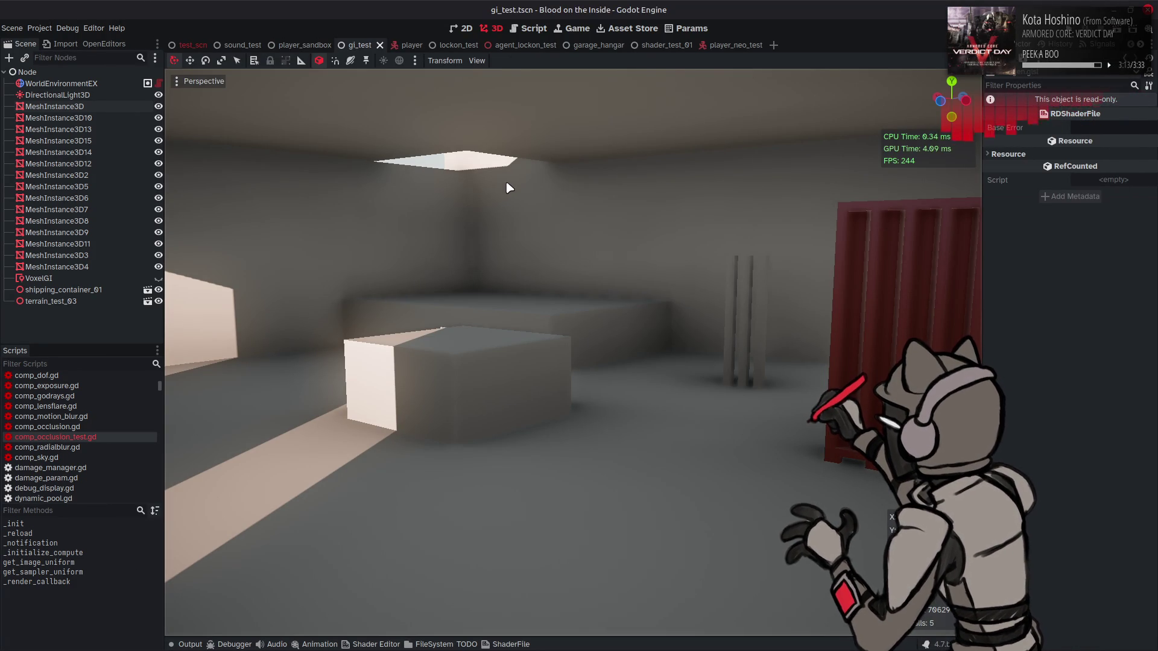
key(alt+Tab)
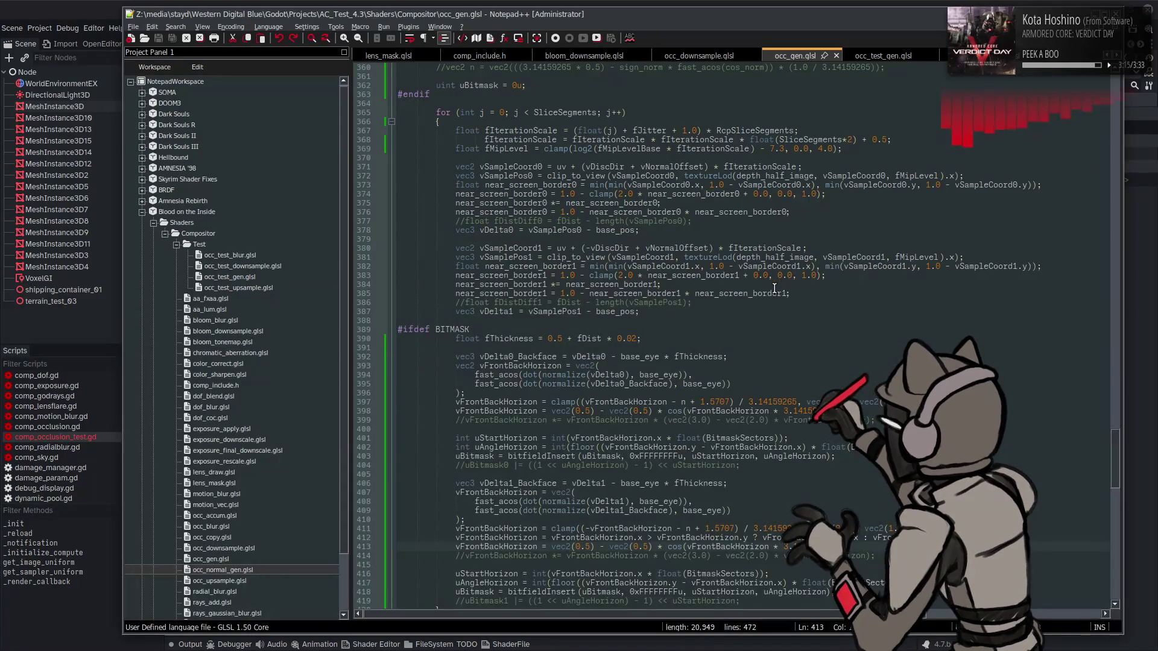
- Change the BITMASK thickness on line 390 to 0.25, save, and test it in Godot
scroll(773, 288, up, 1)
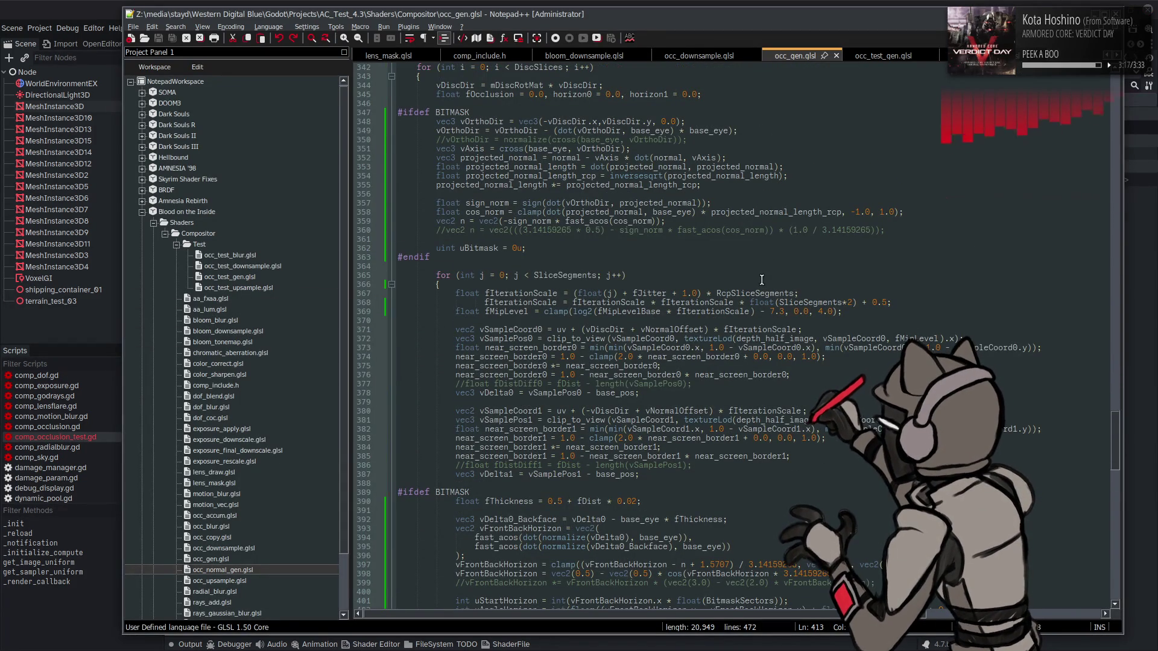
scroll(729, 295, down, 5)
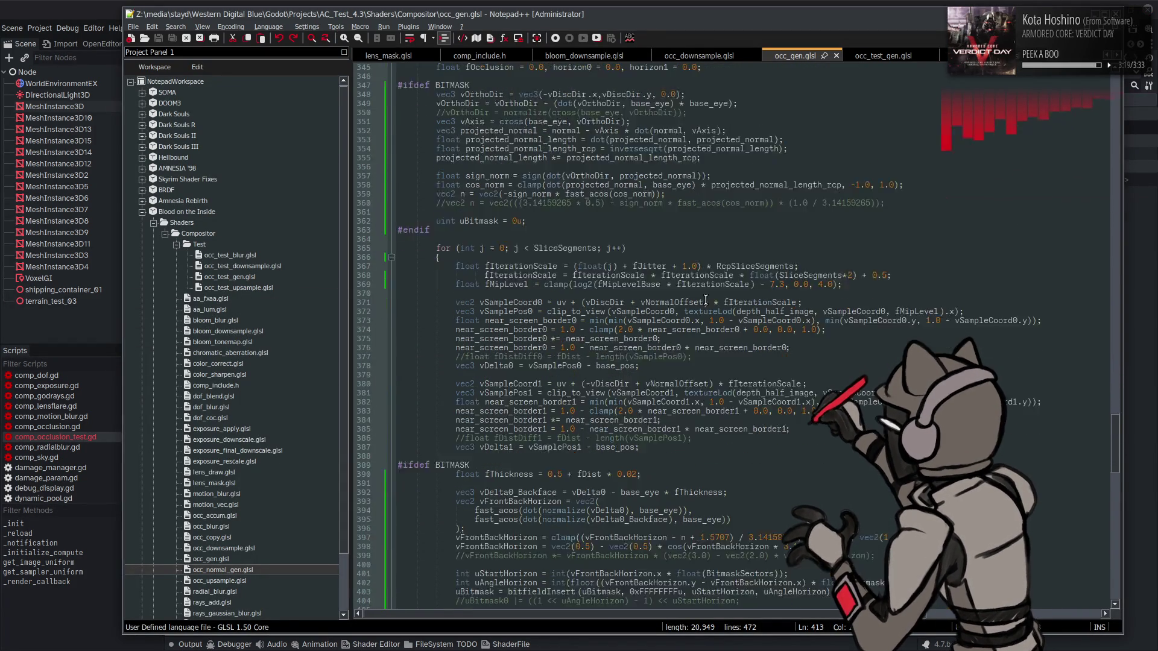
scroll(692, 319, down, 2)
click(557, 312)
text(2)
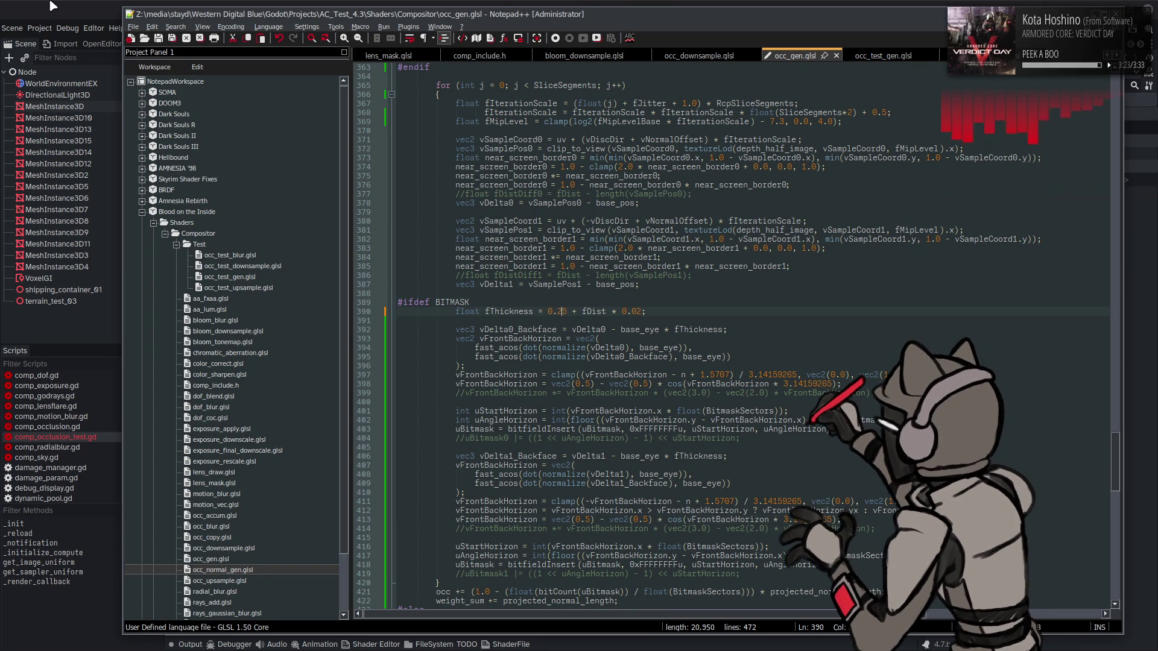
key(ctrl+s)
click(52, 6)
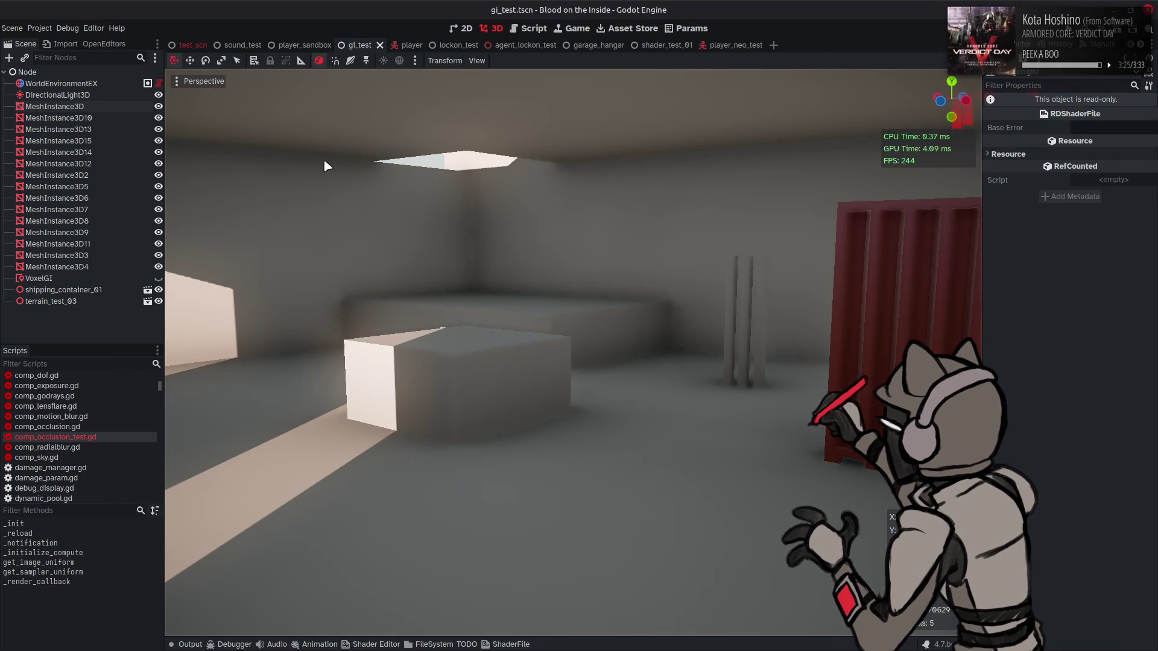
key(alt+Tab)
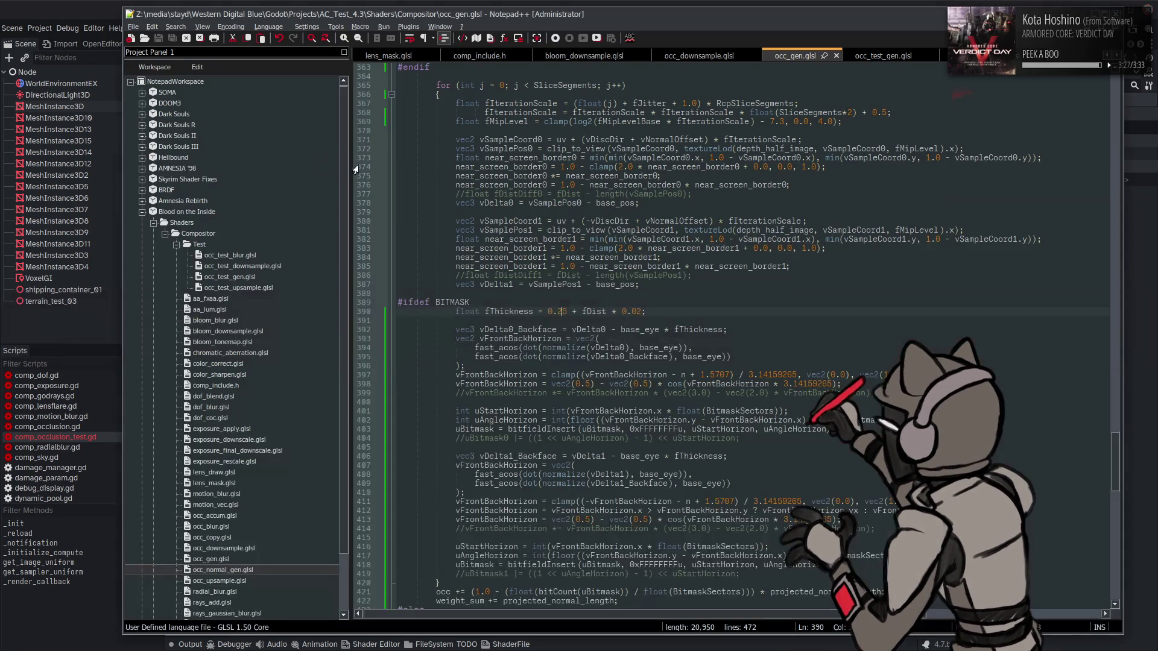
key(alt+Tab)
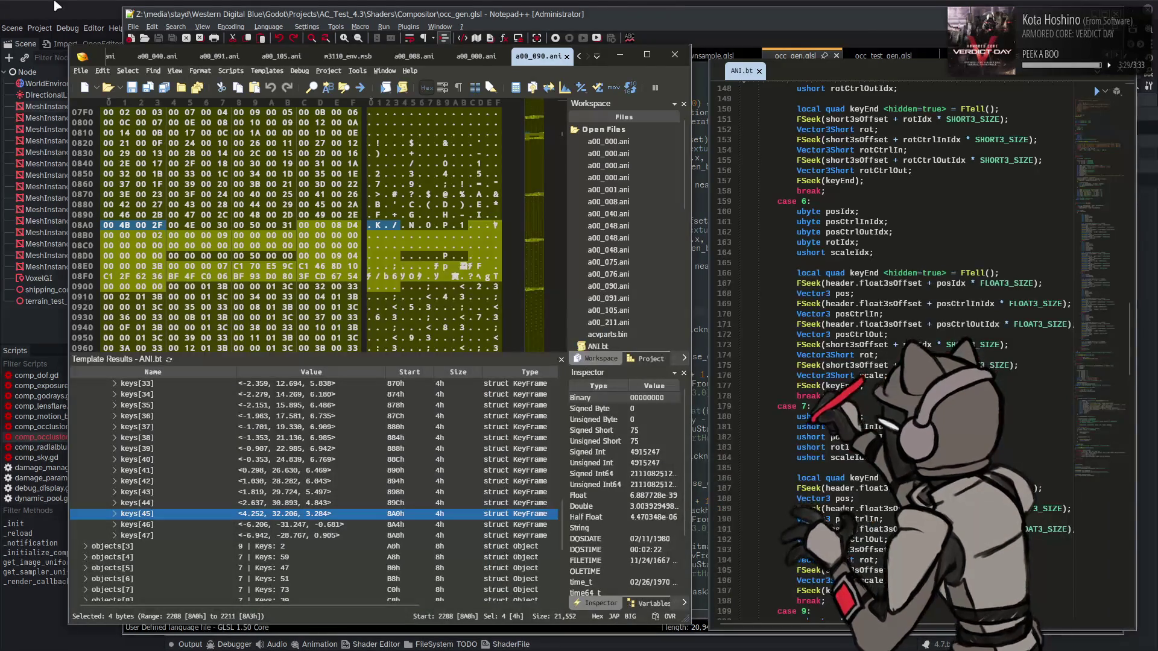
click(58, 6)
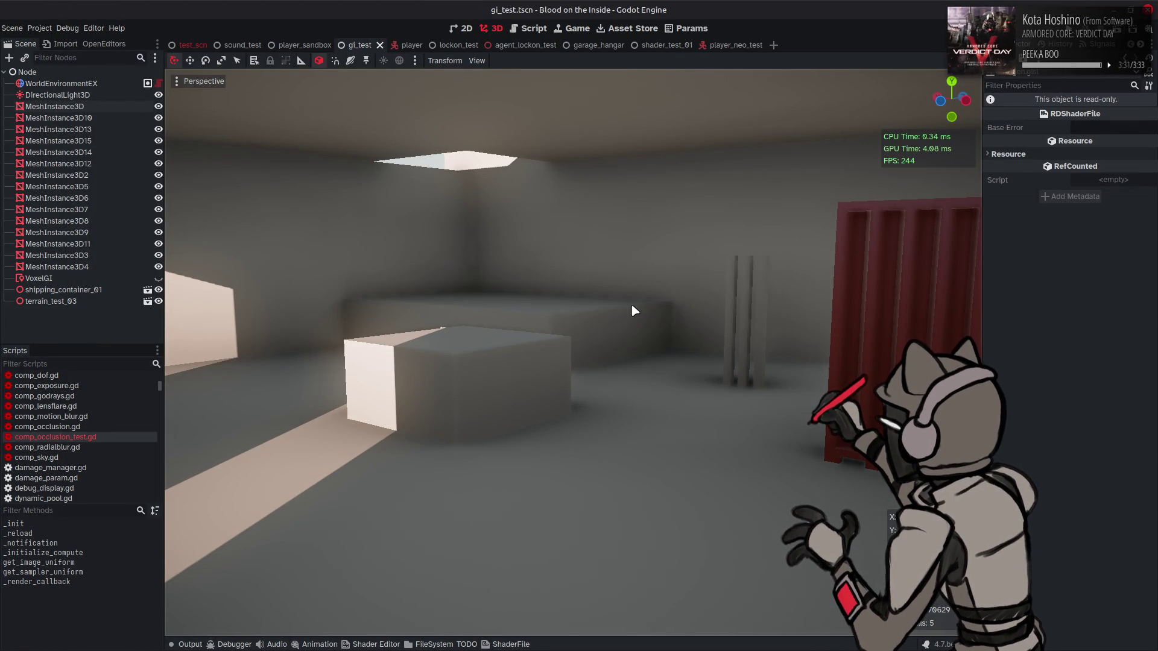
key(alt+Tab)
key(alt+Tab)
key(alt+Tab)
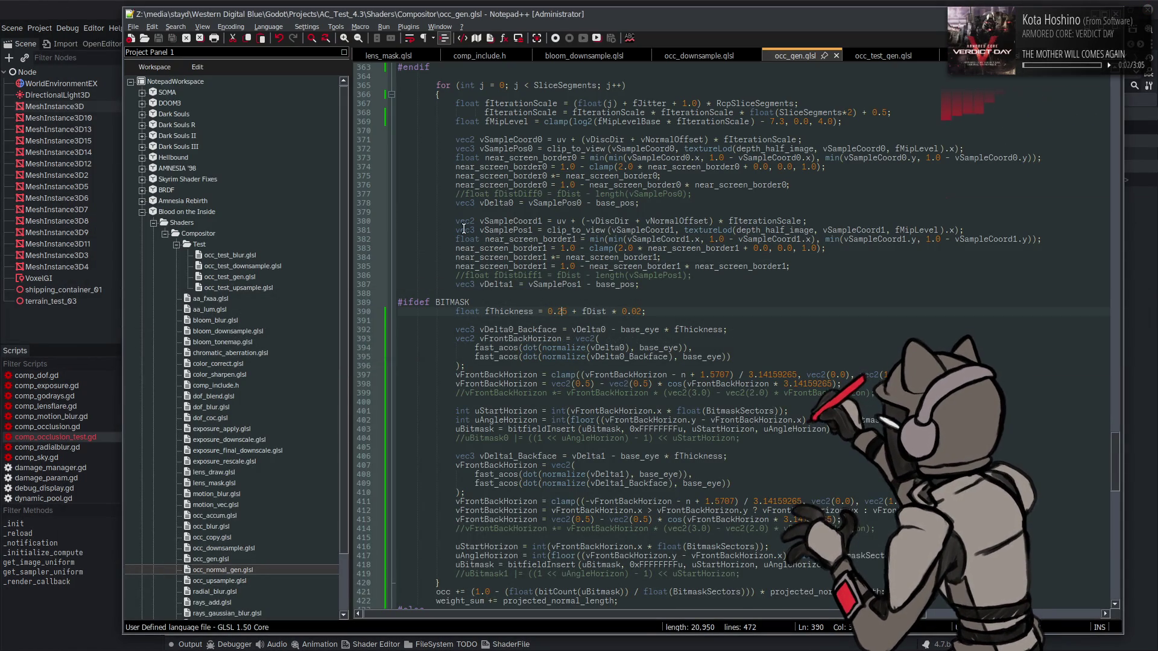
- Replace the 2 with 0 for a 0.05 thickness, save, and check Godot
key(alt+Tab)
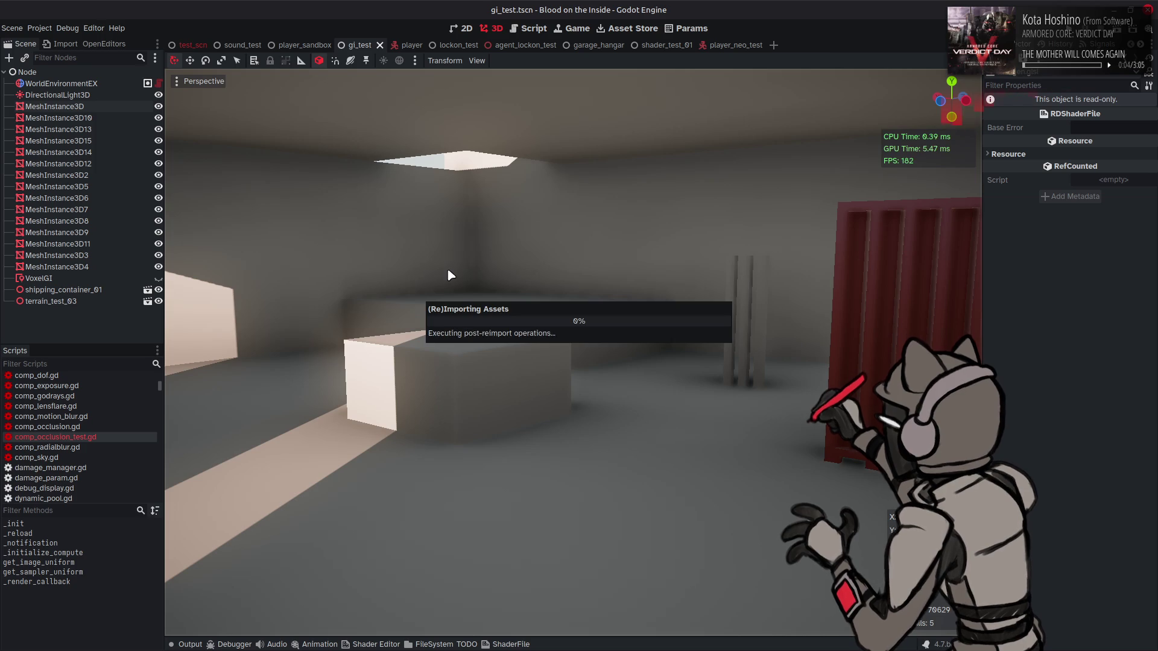
key(alt+Tab)
key(BackSpace)
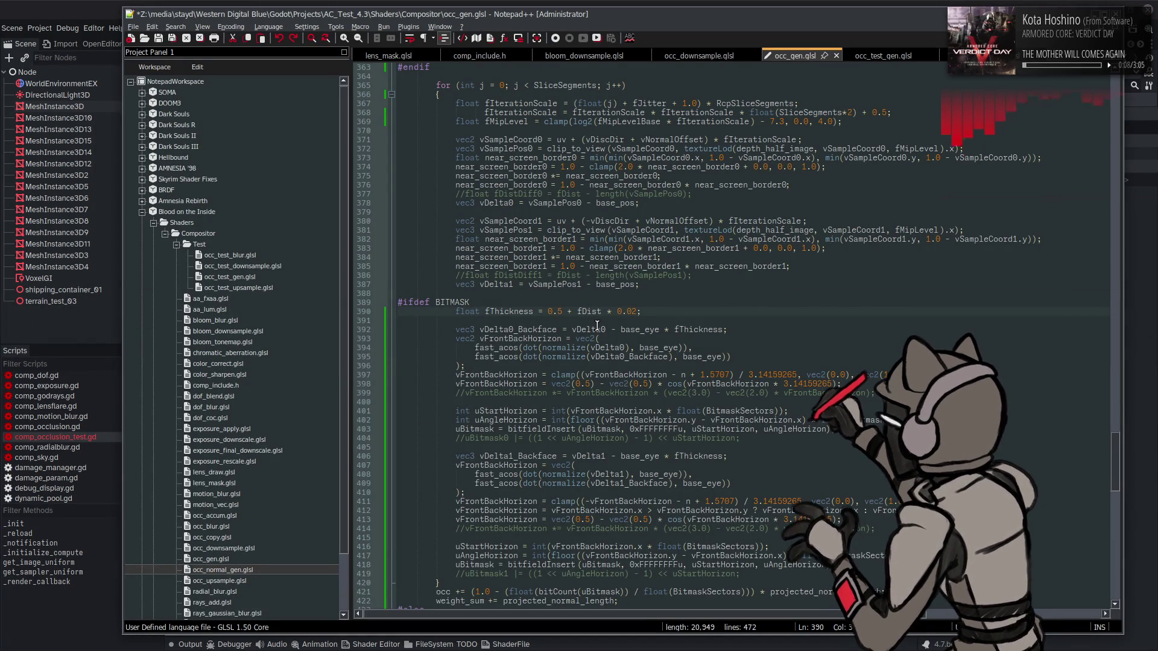
text(0)
key(ctrl+s)
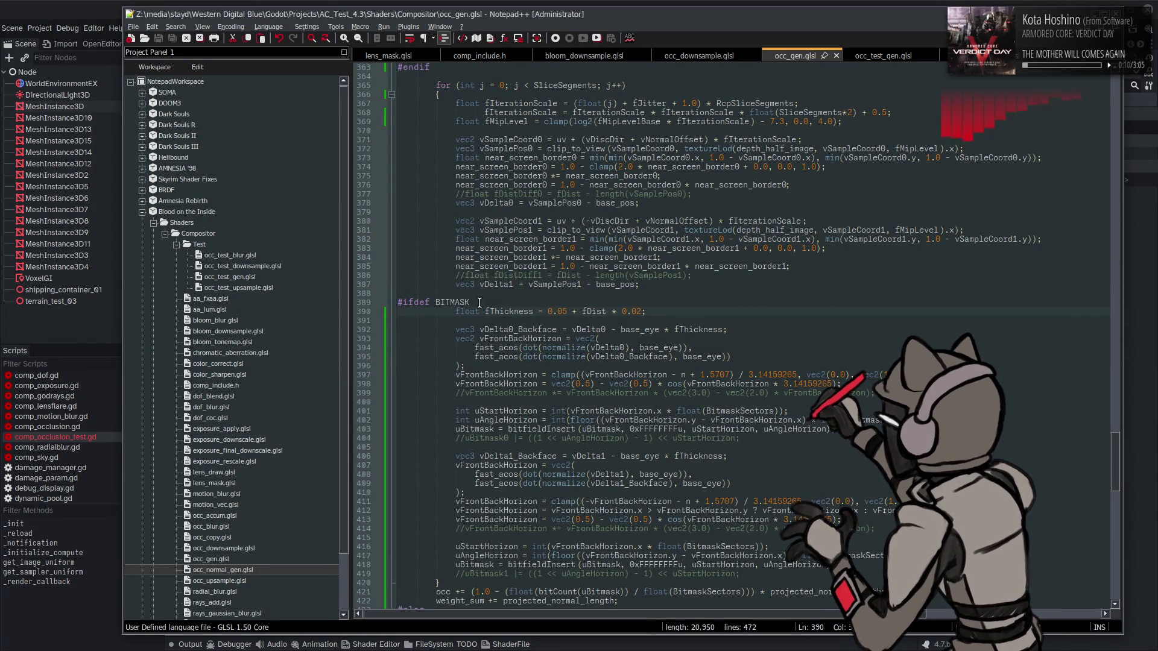
key(alt+Tab)
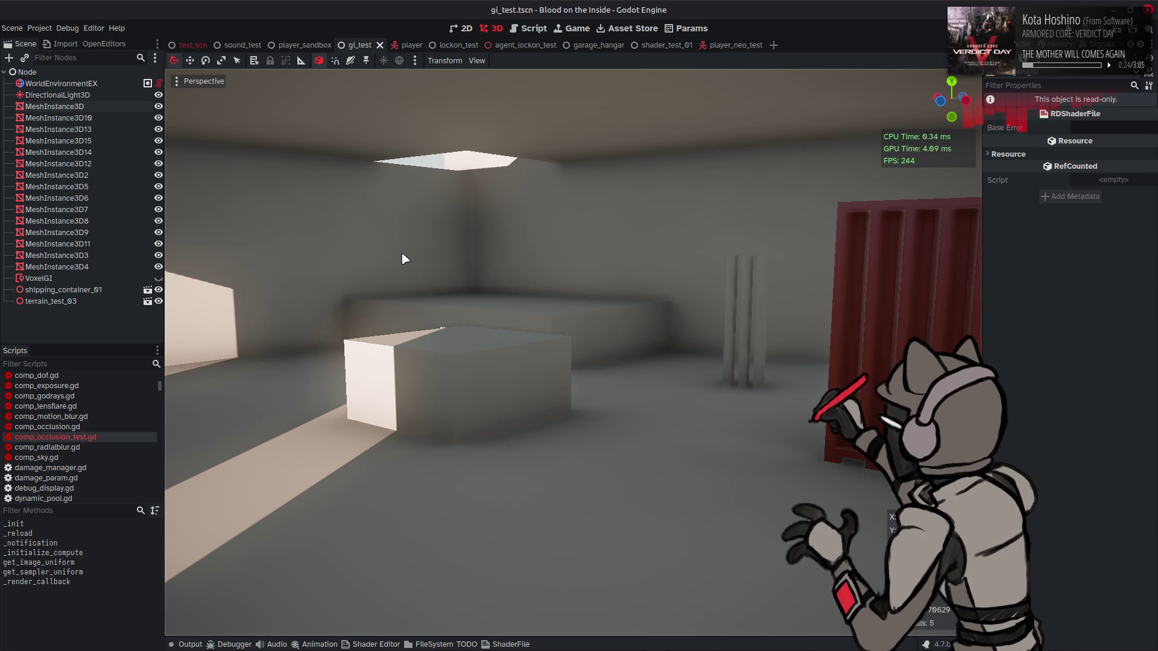
key(alt+Tab)
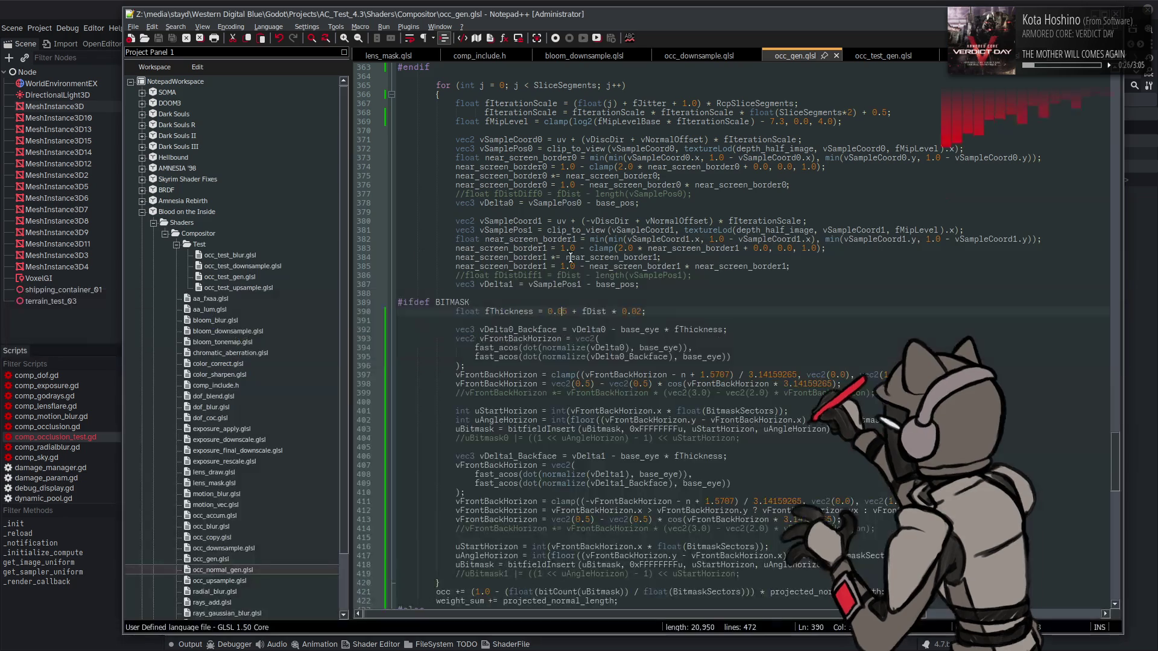
key(ctrl+s)
key(alt+Tab)
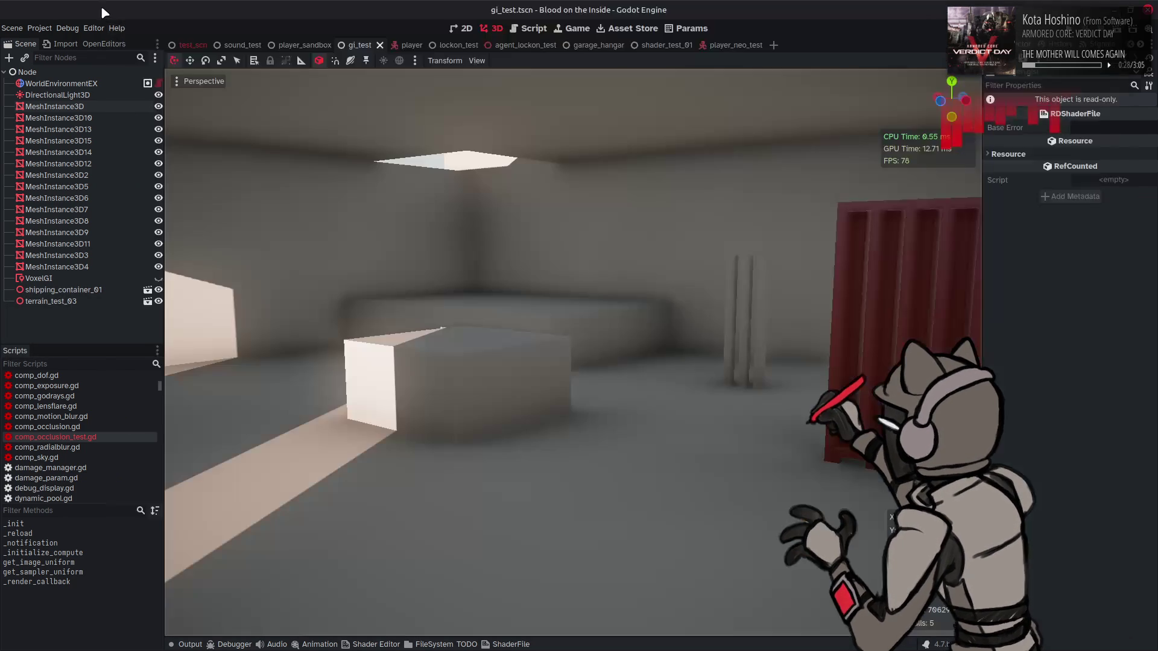
key(alt+Tab)
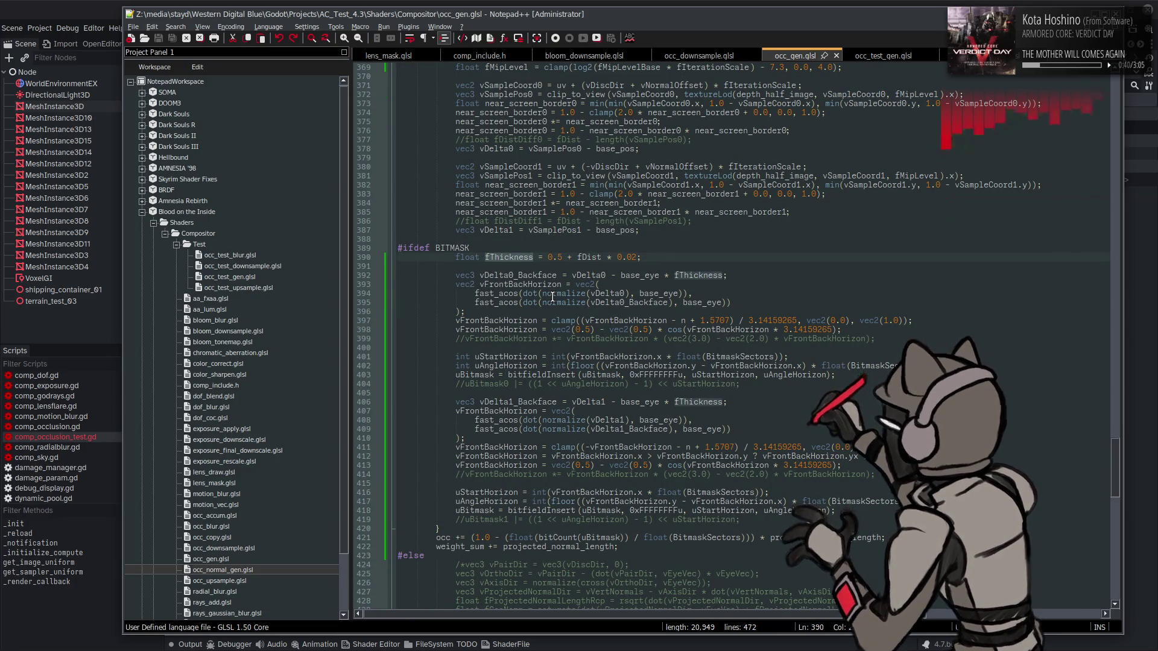
- Re-enter 0.05 as the line 390 thickness, save, and compare the occlusion in Godot
click(557, 256)
text(0)
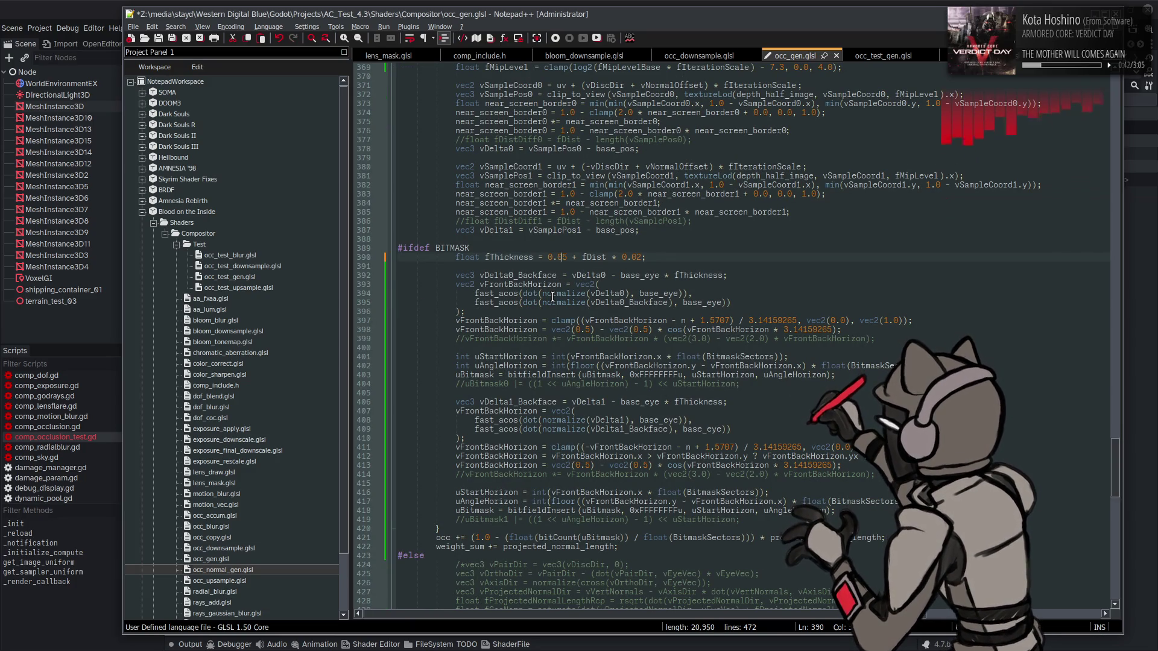
key(ctrl+s)
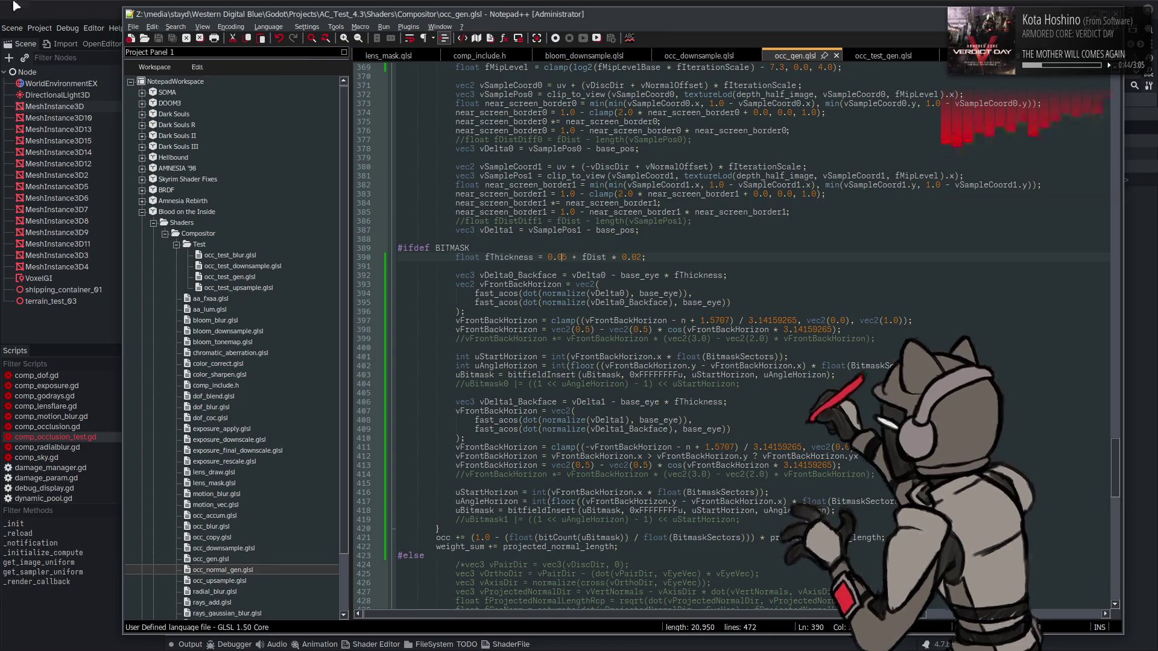
key(alt+Tab)
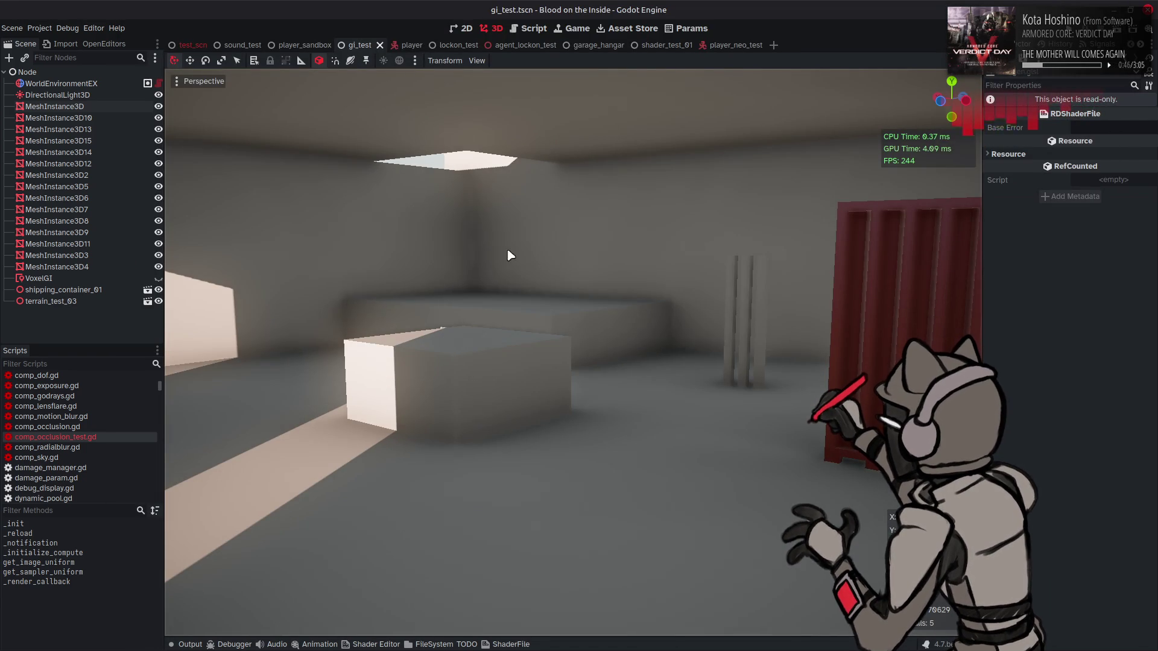
key(alt+Tab)
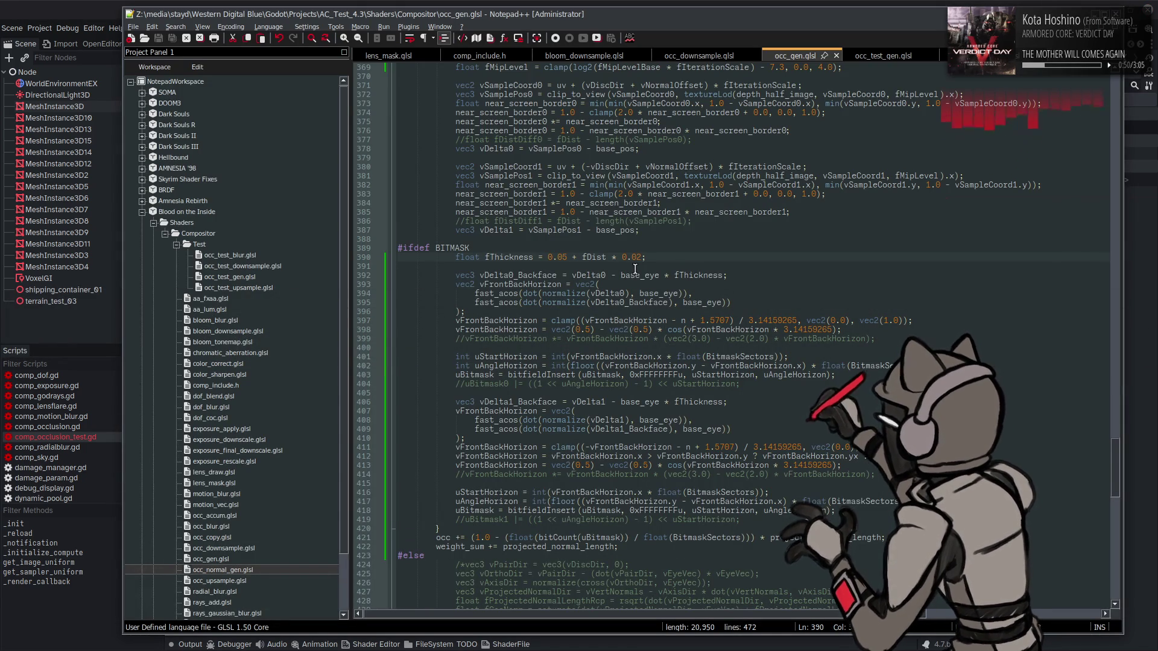
- Set the line 390 thickness back to 0.5 and save
double_click(587, 276)
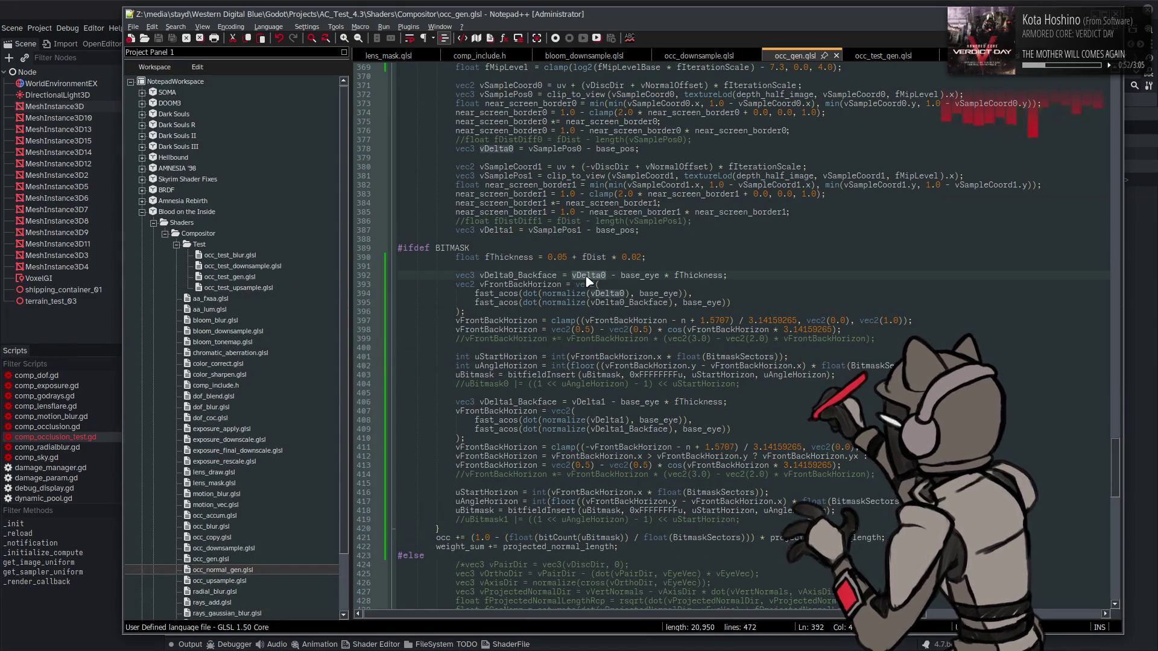
key(Up)
key(Up)
key(Left)
key(Left)
key(BackSpace)
key(ctrl+s)
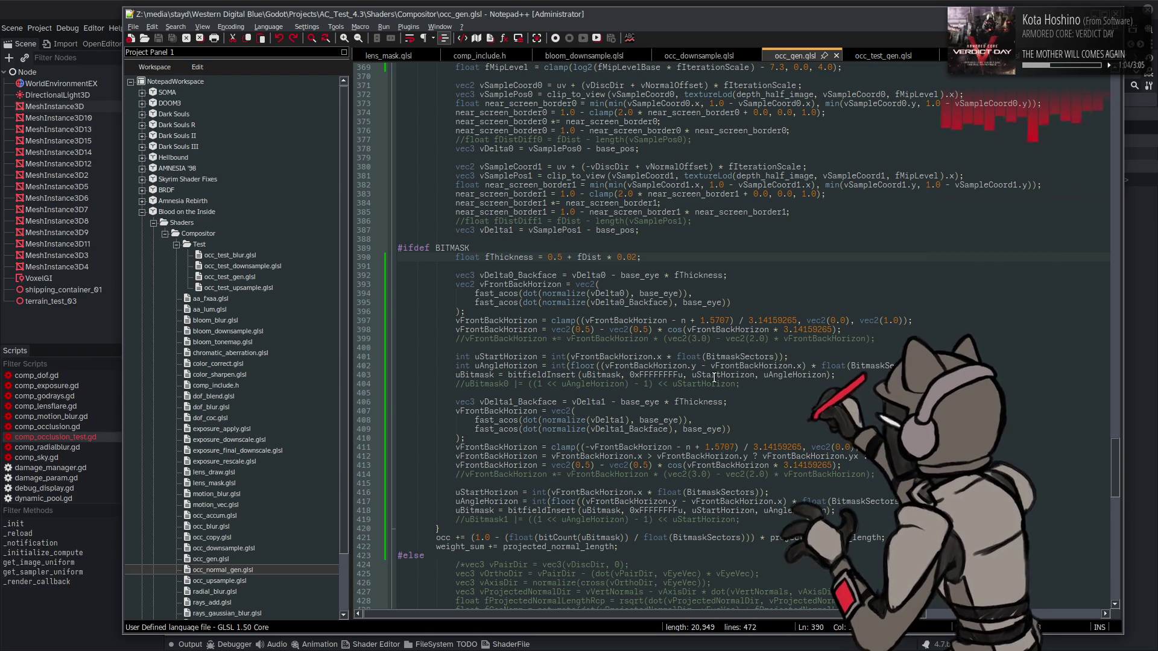
- Replace floor with ceil in the horizon angles on lines 402 and 417 and save
double_click(586, 365)
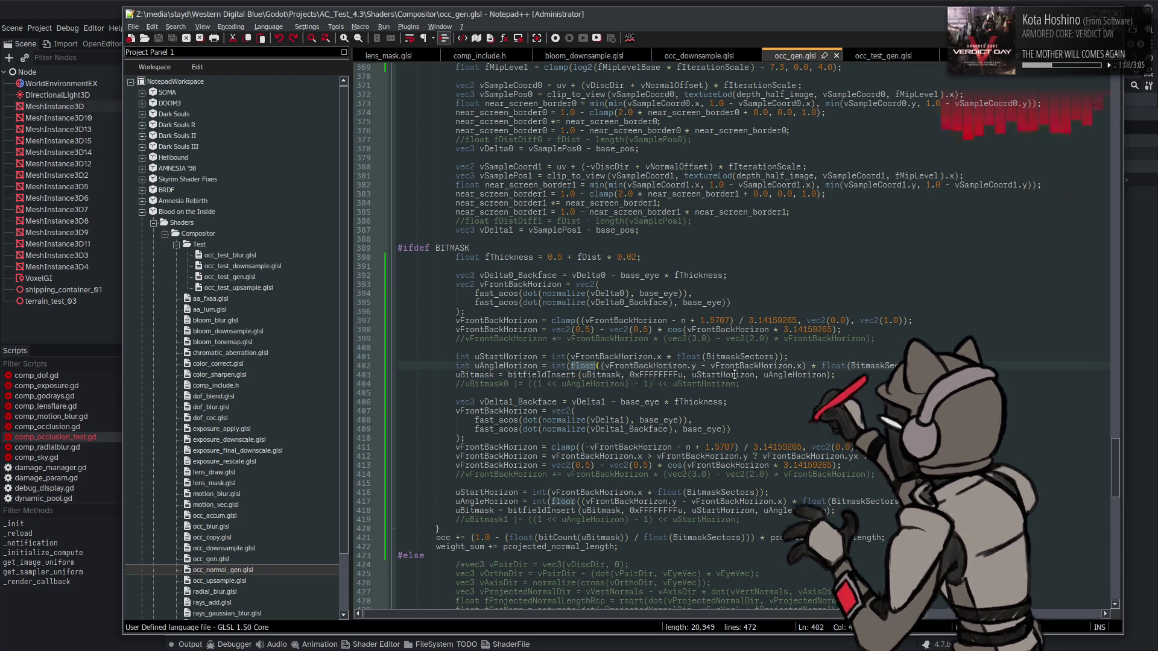
key(Right)
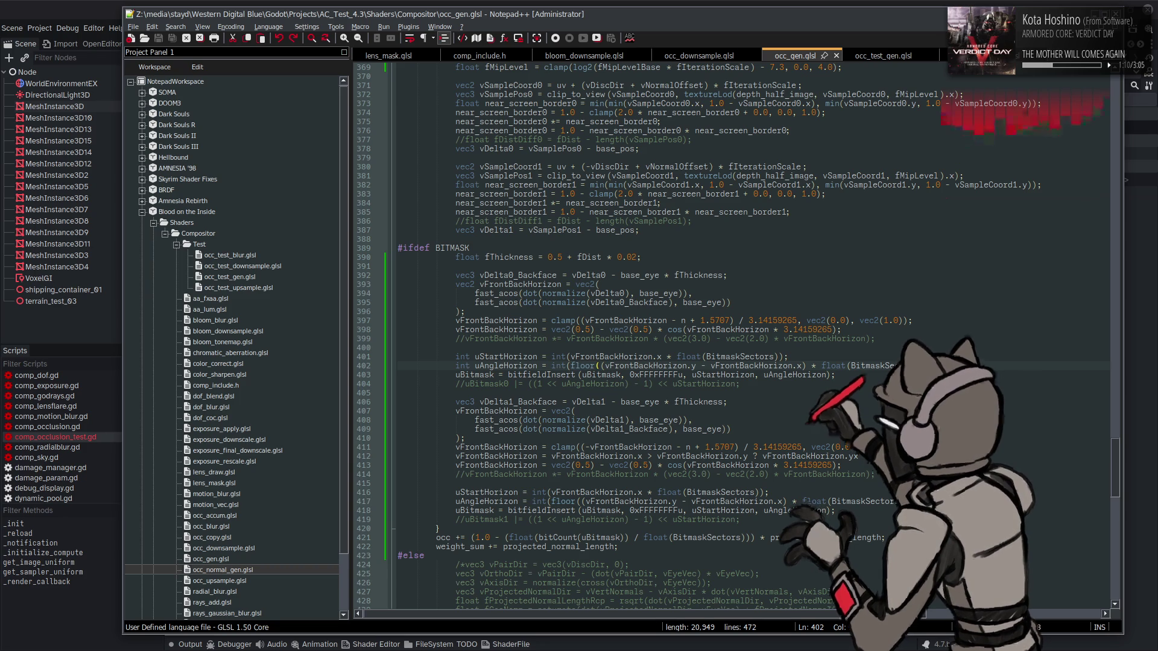
key(BackSpace)
key(BackSpace)
key(BackSpace)
key(BackSpace)
key(BackSpace)
key(BackSpace)
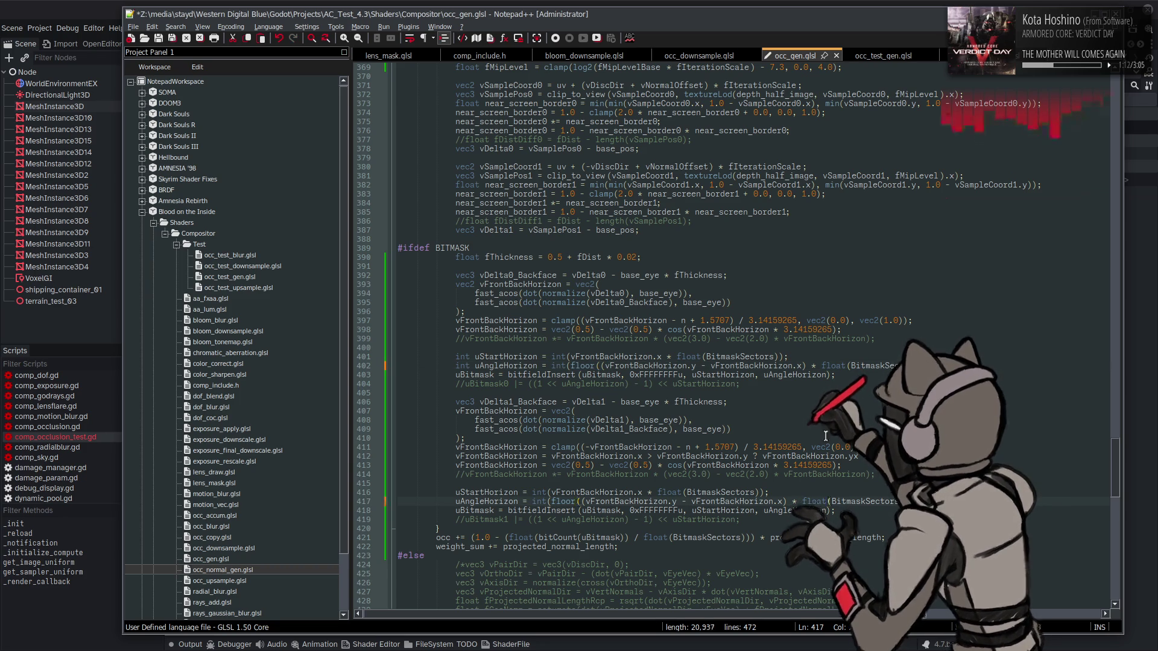
key(ctrl+s)
key(alt+Tab)
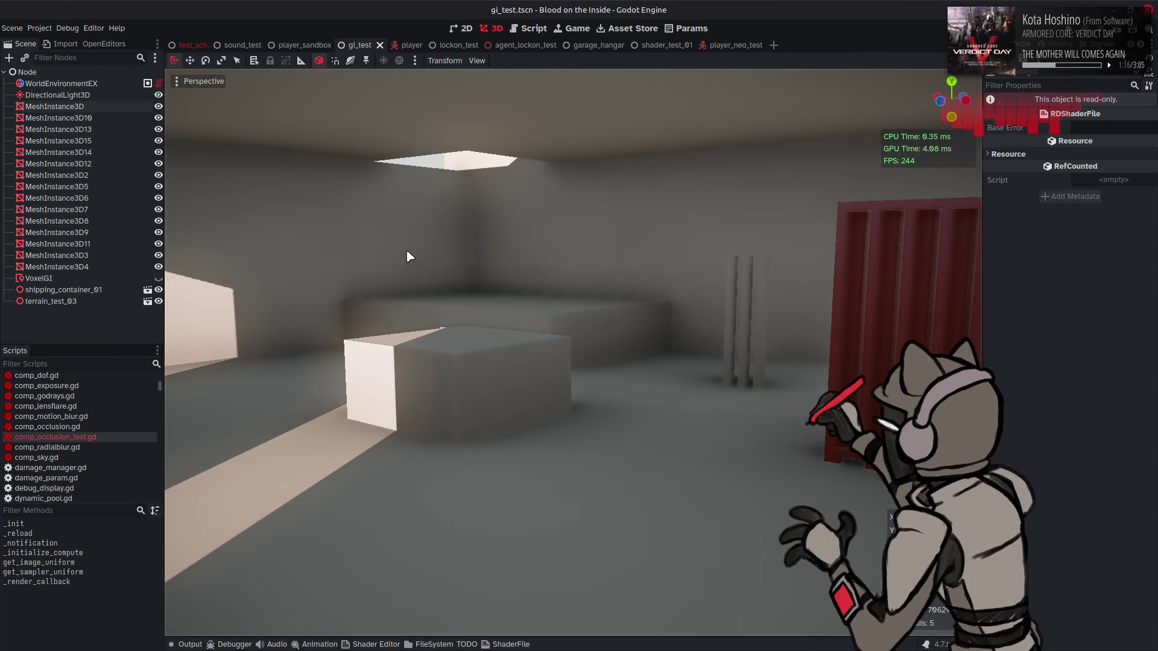
key(alt+Tab)
double_click(562, 501)
text(ce)
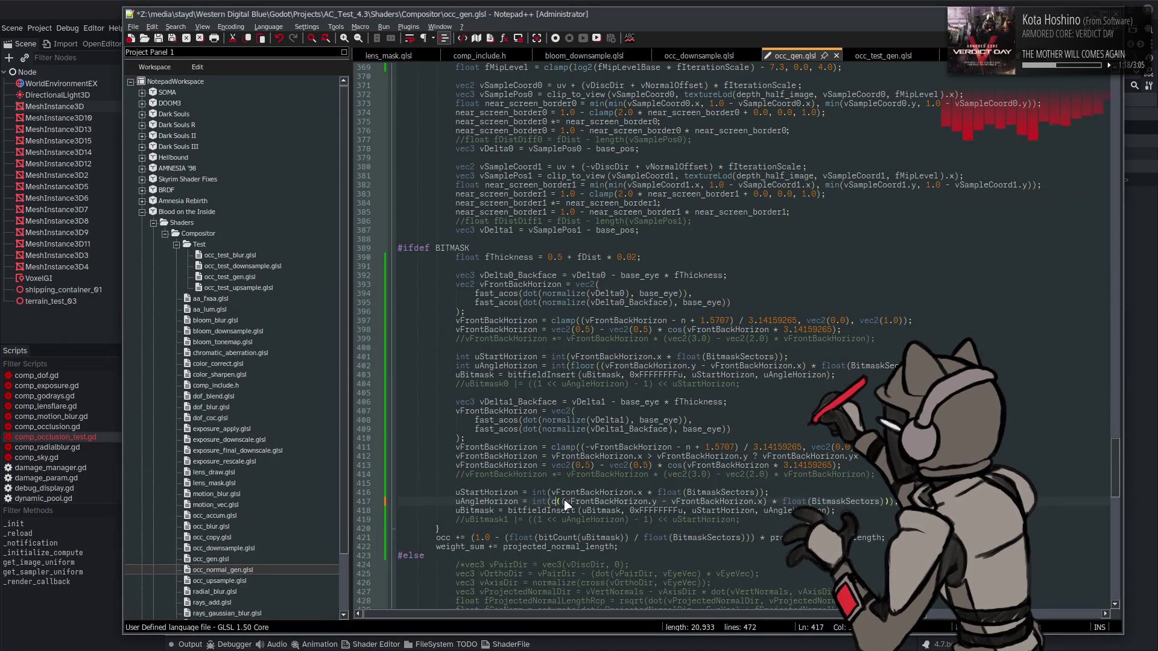
text(il)
double_click(562, 501)
key(ctrl+c)
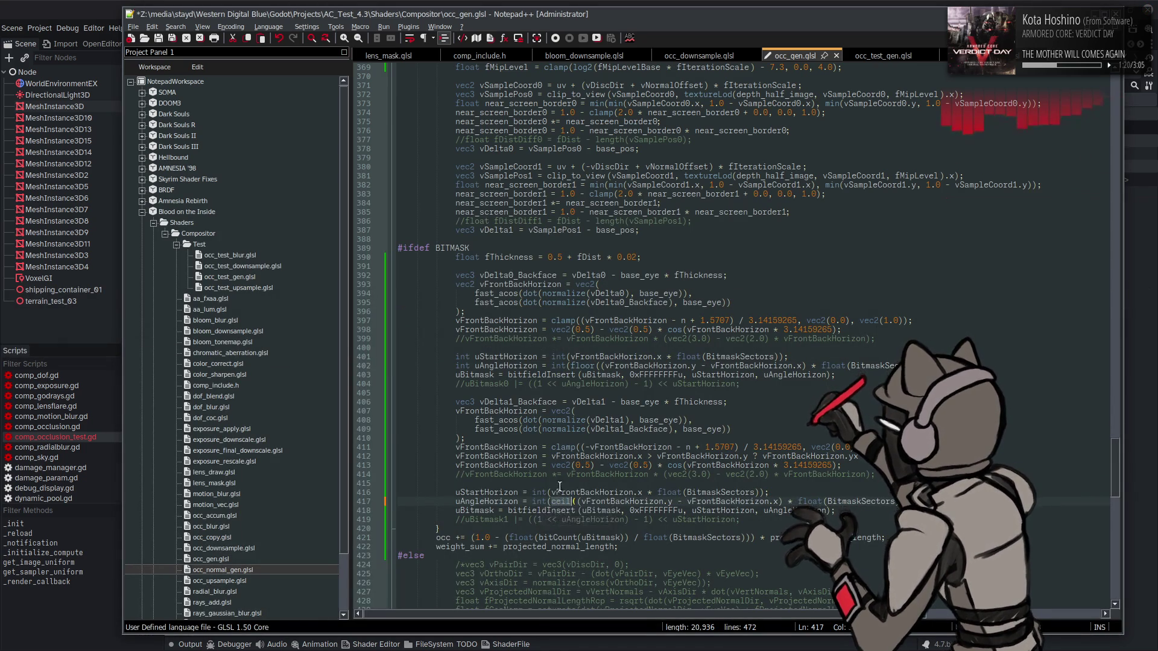
double_click(583, 366)
key(ctrl+v)
key(ctrl+s)
- Test ceil in Godot, revert both lines to floor, save, and compare again
click(85, 6)
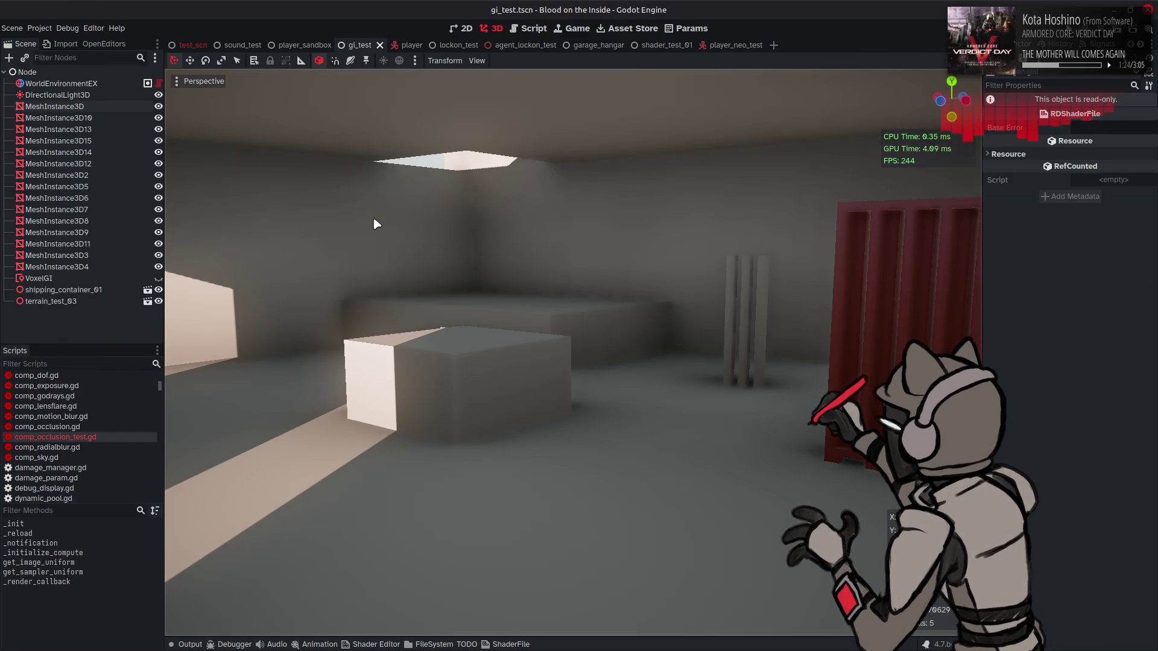
key(alt+Tab)
key(ctrl+z)
key(ctrl+z)
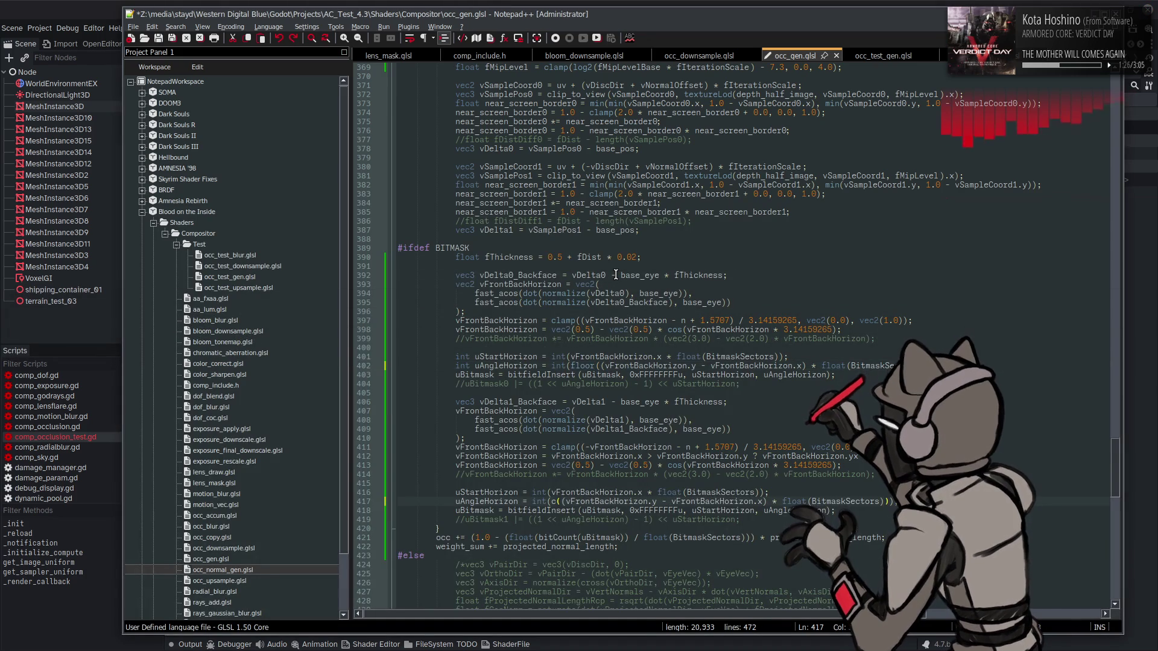
key(ctrl+s)
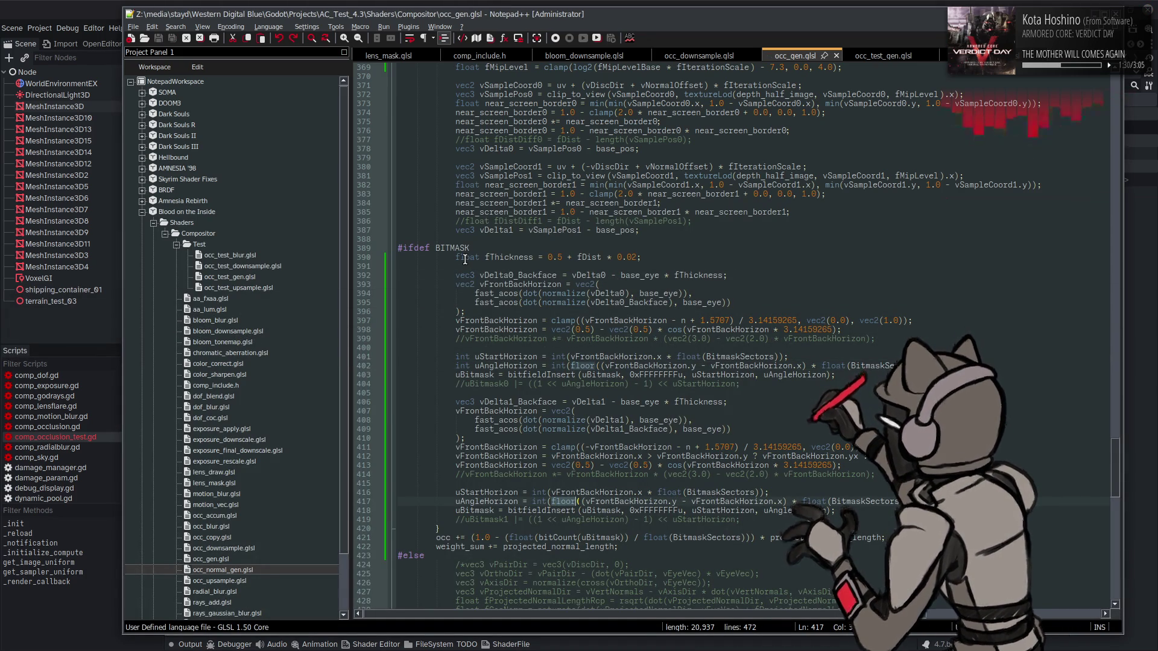
click(70, 6)
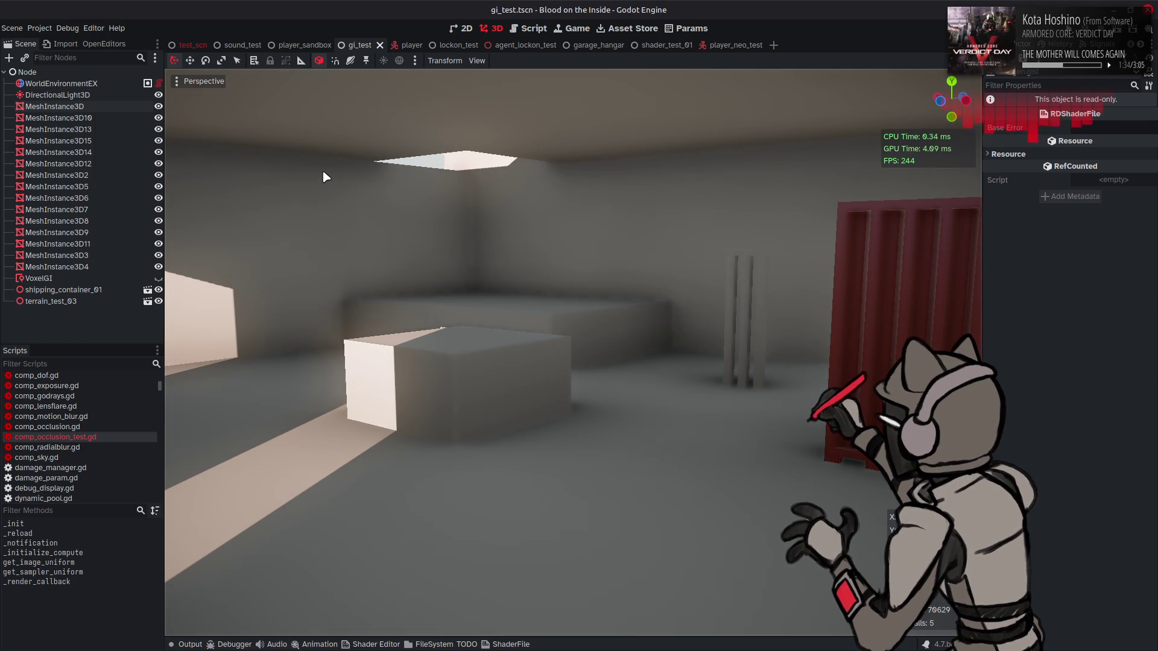
key(alt+Tab)
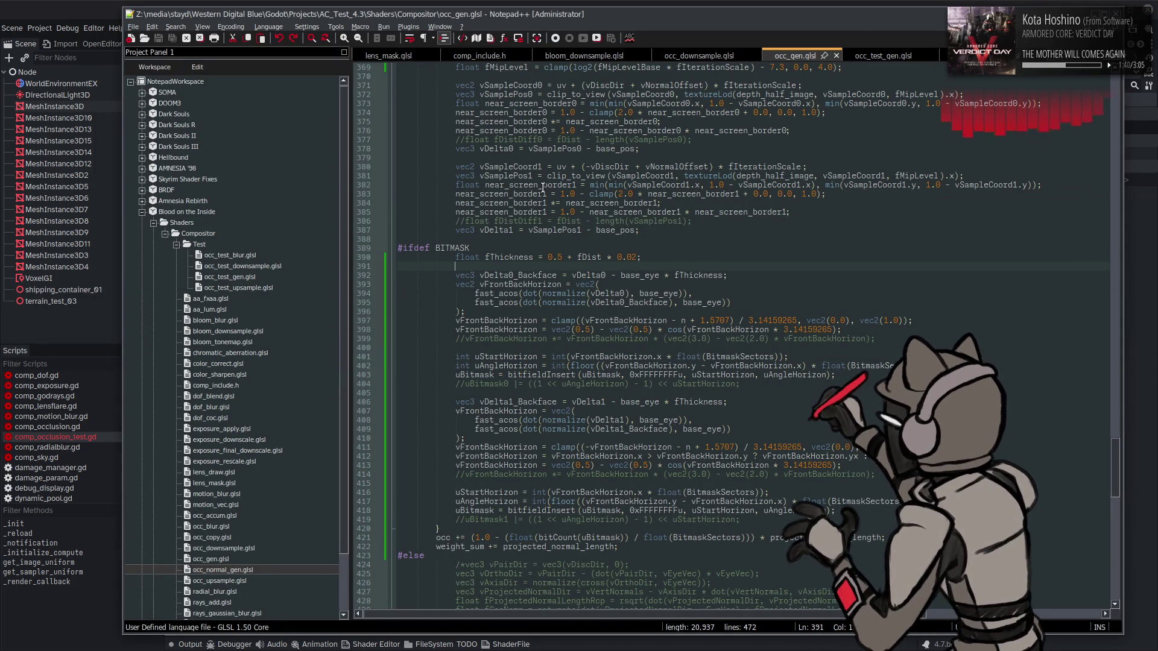
click(305, 28)
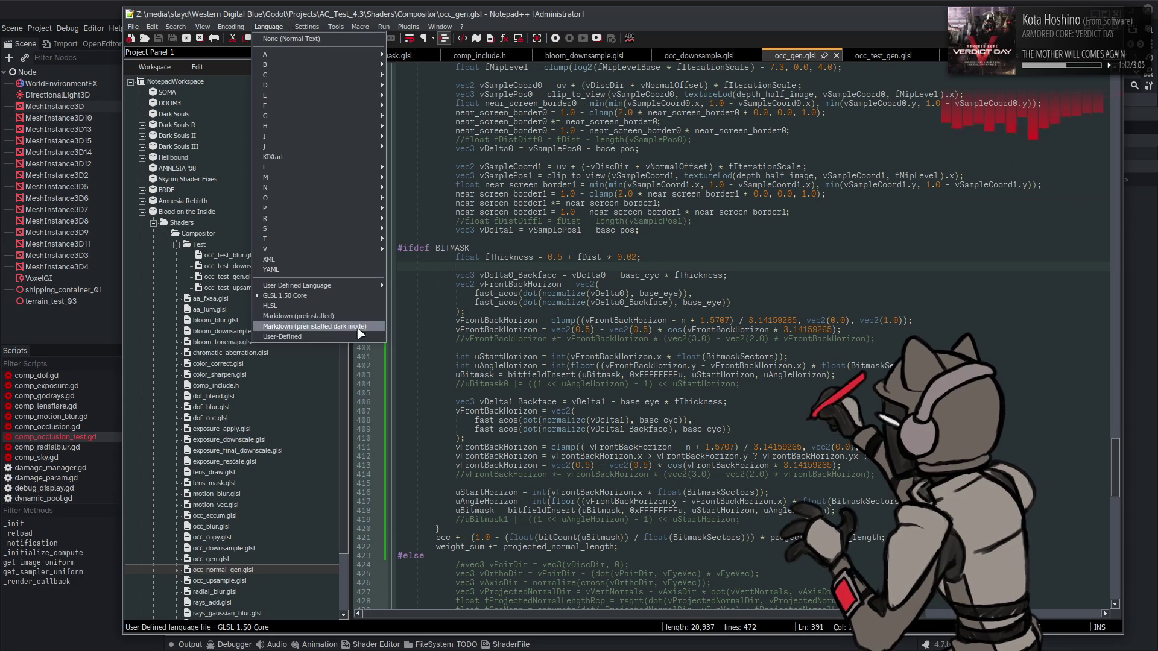
mouse_move(380, 283)
click(422, 286)
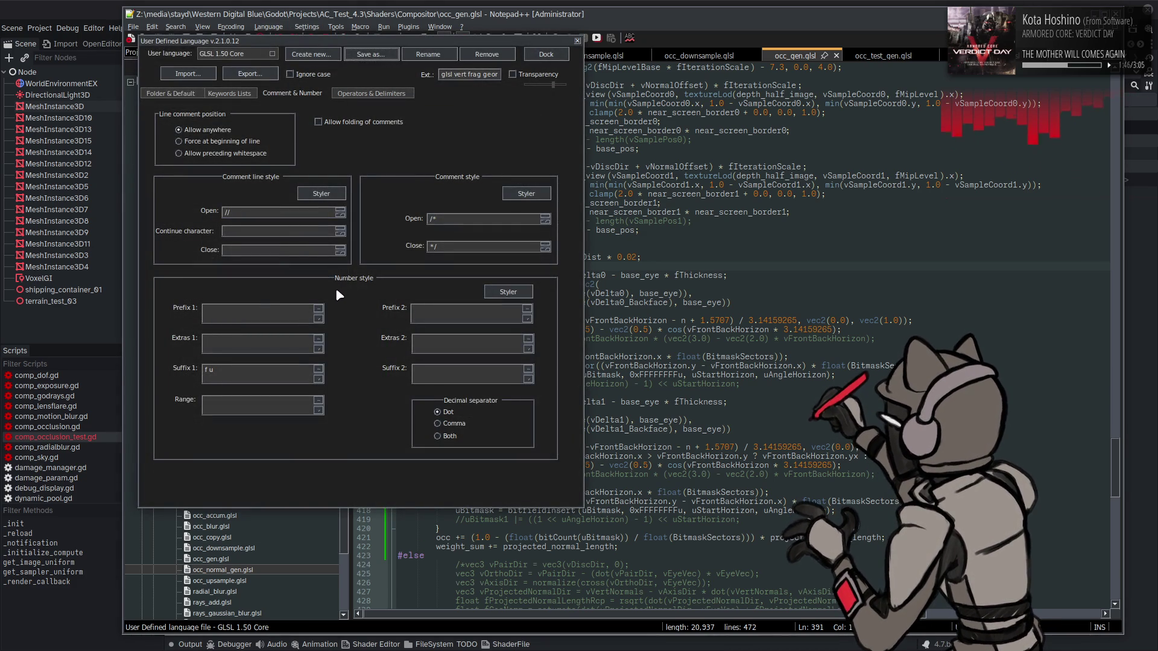
click(266, 307)
text(0x)
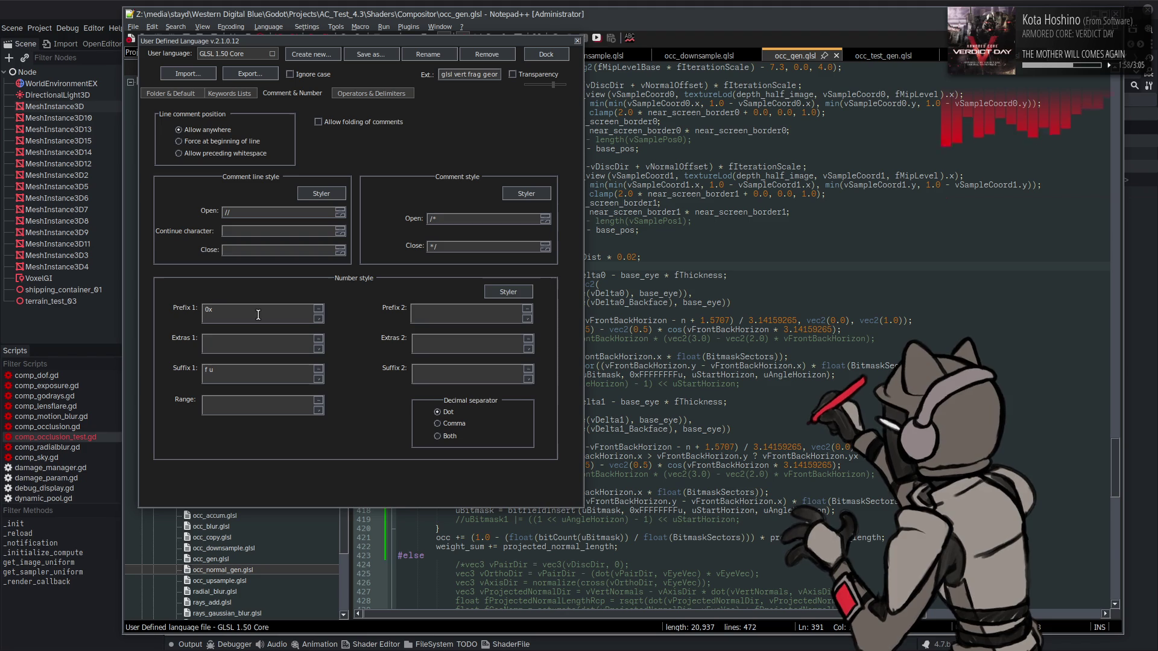
double_click(258, 314)
key(ctrl+x)
click(461, 320)
key(ctrl+v)
key(shift+Home)
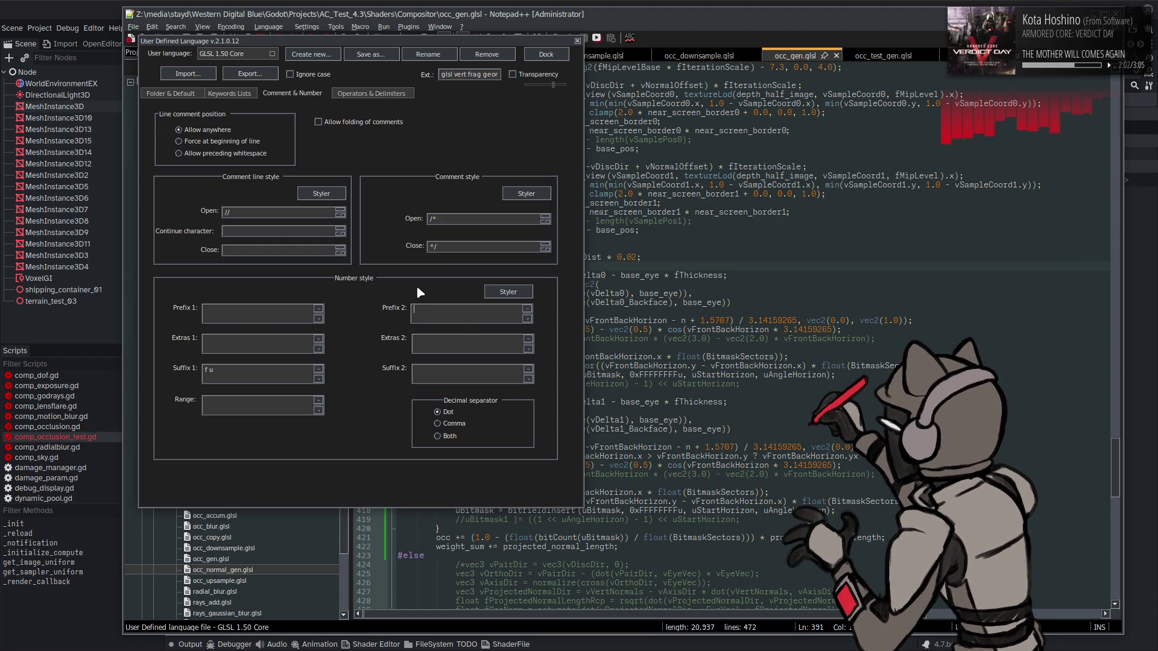
click(577, 40)
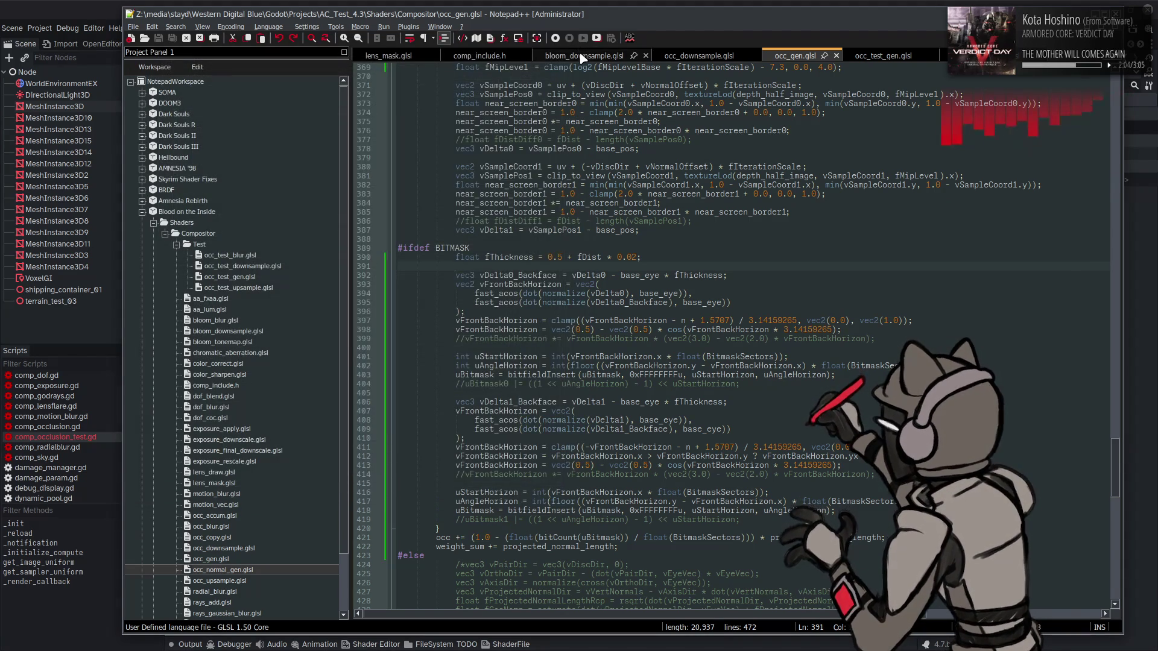
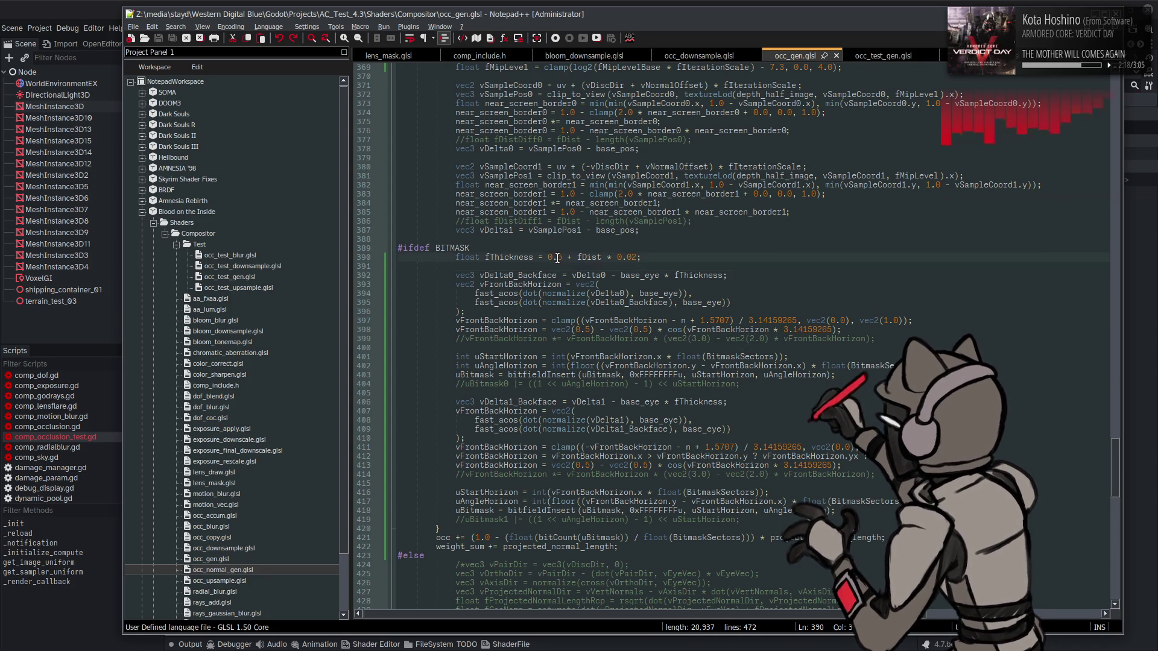
- Change fThickness on line 390 to 0.25, save, and compare the occlusion in Godot
text(0)
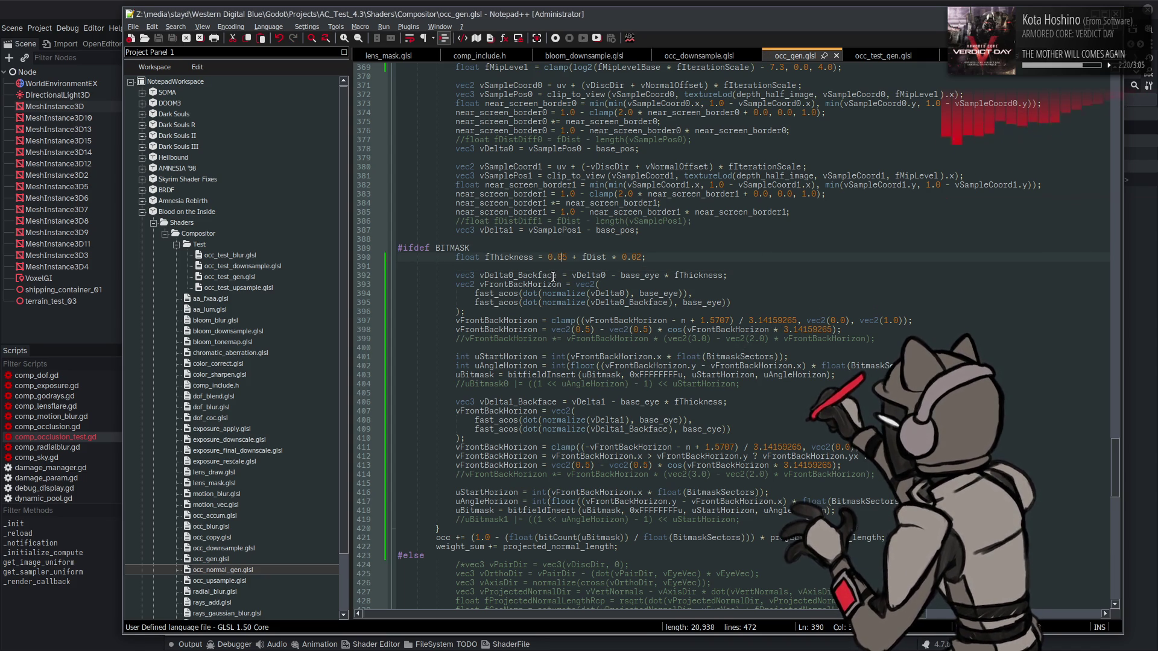
key(ctrl+s)
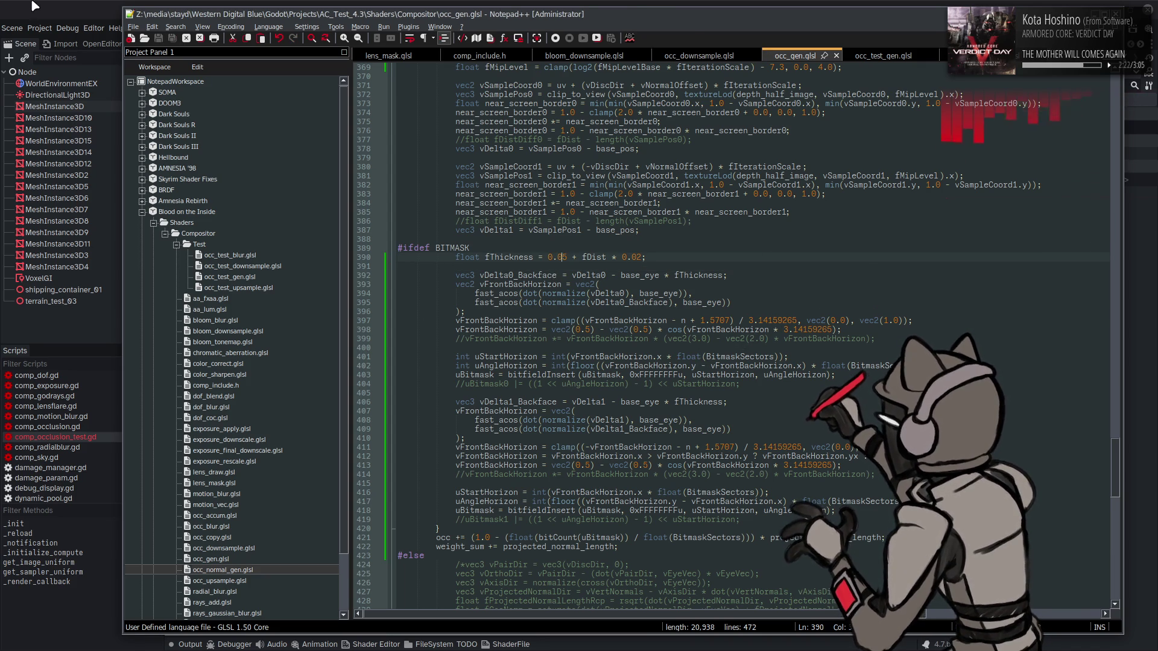
key(alt+Tab)
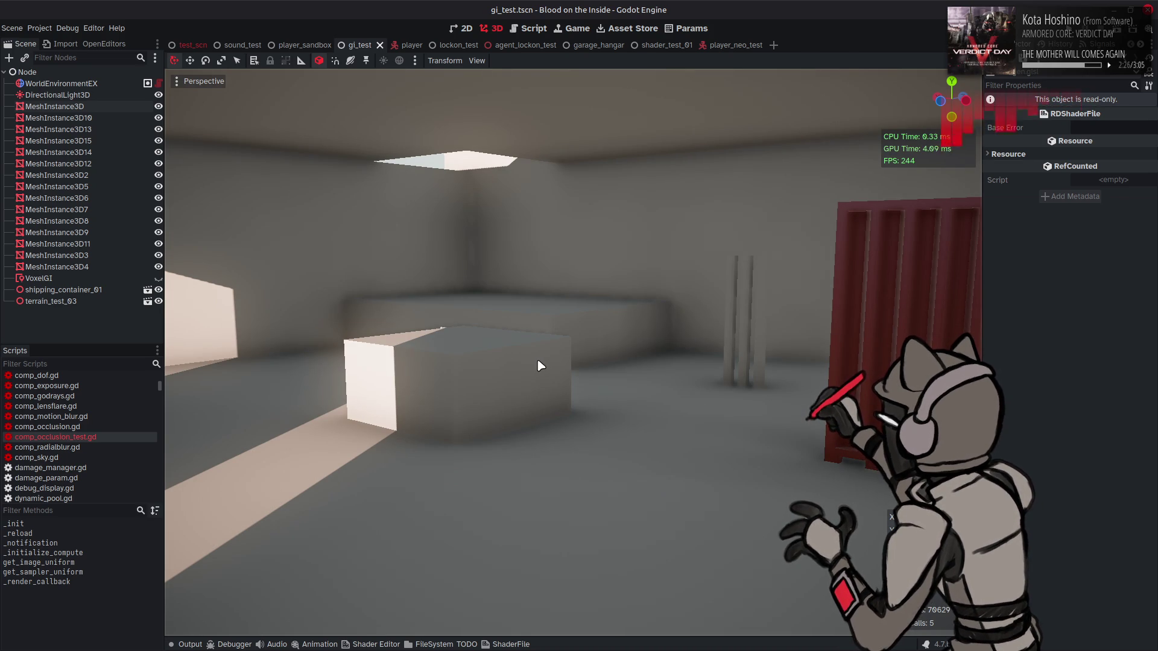
key(alt+Tab)
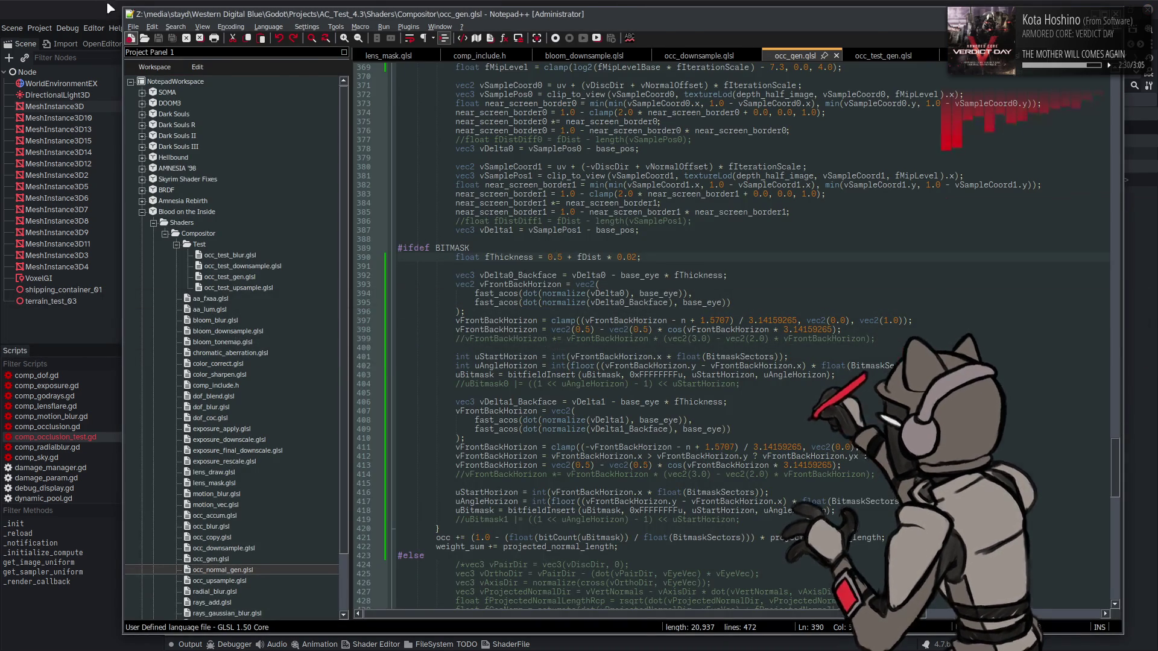
key(alt+Tab)
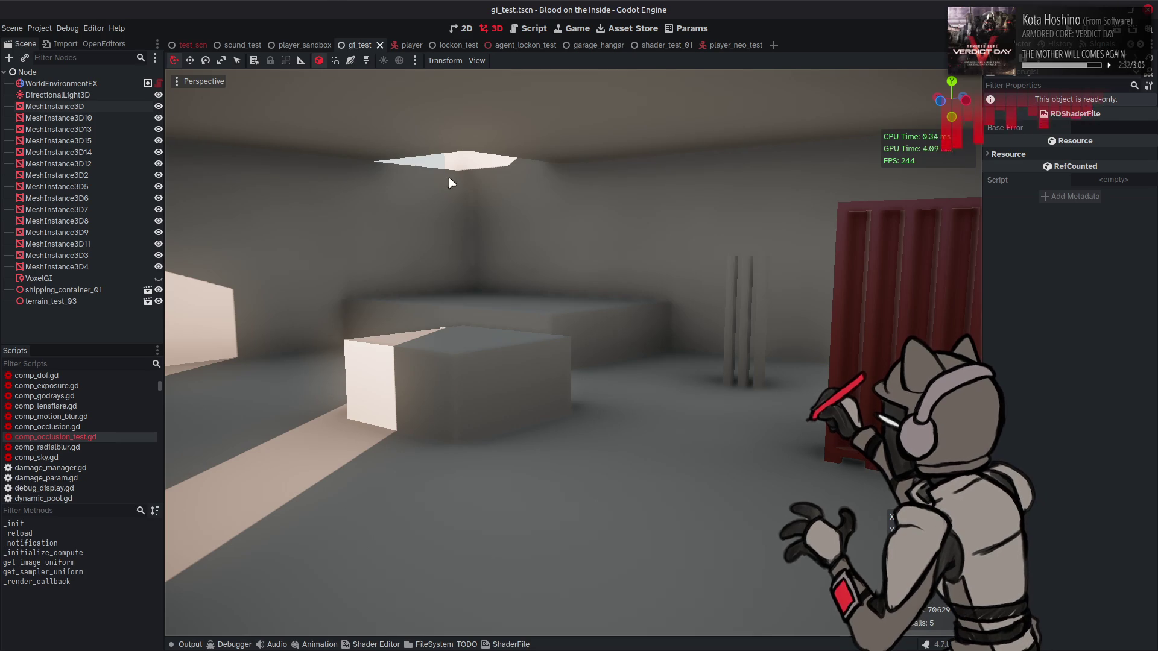
key(alt+Tab)
key(ctrl+s)
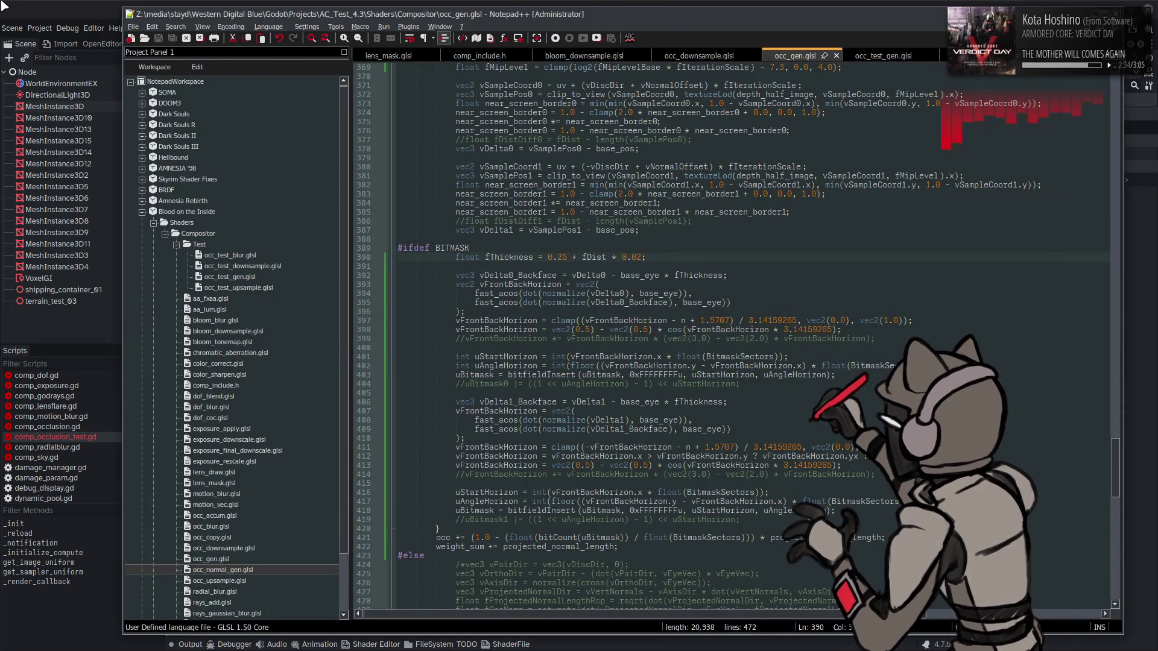
key(alt+Tab)
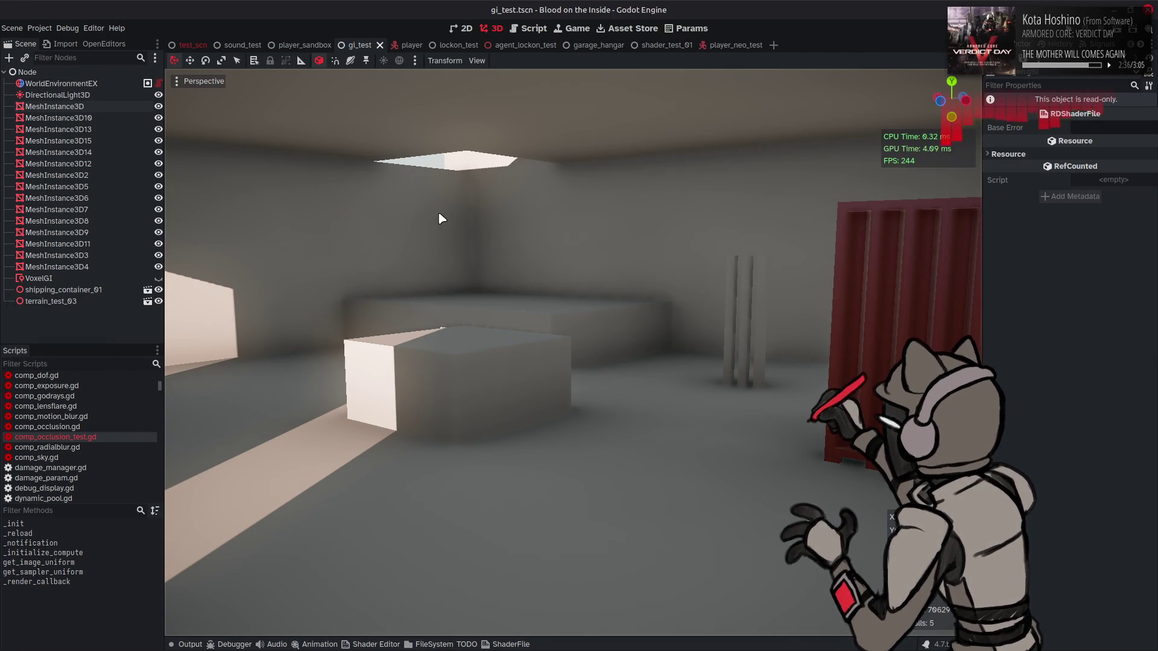
key(alt+Tab)
scroll(538, 247, up, 10)
- Comment out #define BITMASK, compare in Godot, then restore and save it again
scroll(538, 247, up, 20)
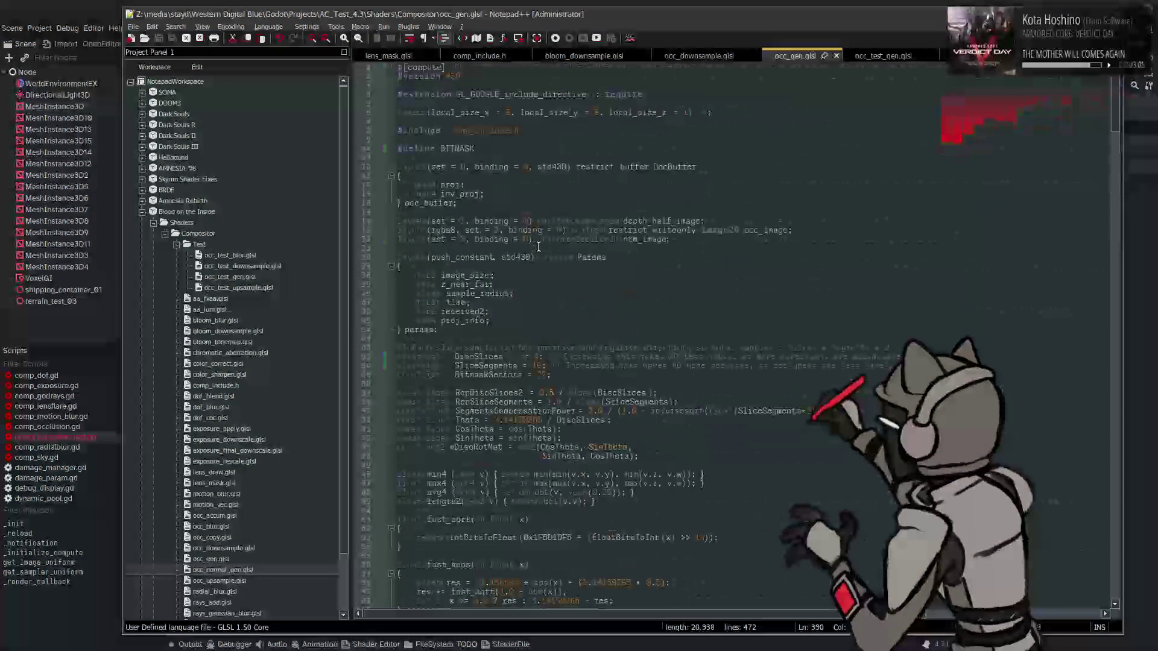
click(403, 148)
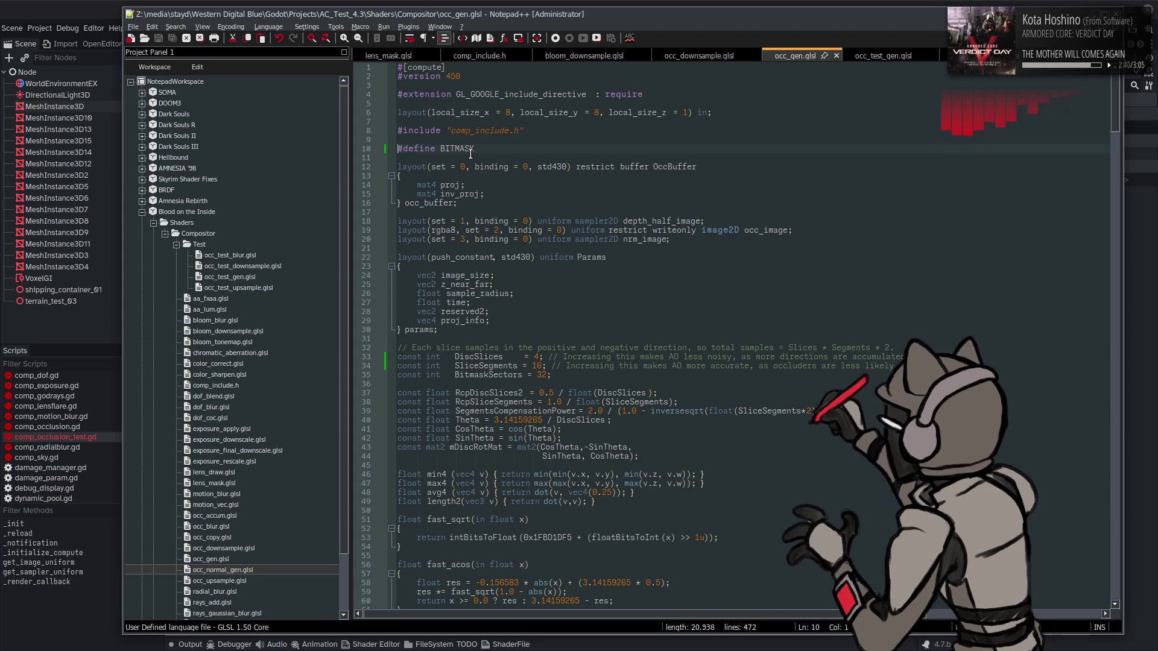
text(//)
key(ctrl+s)
click(54, 2)
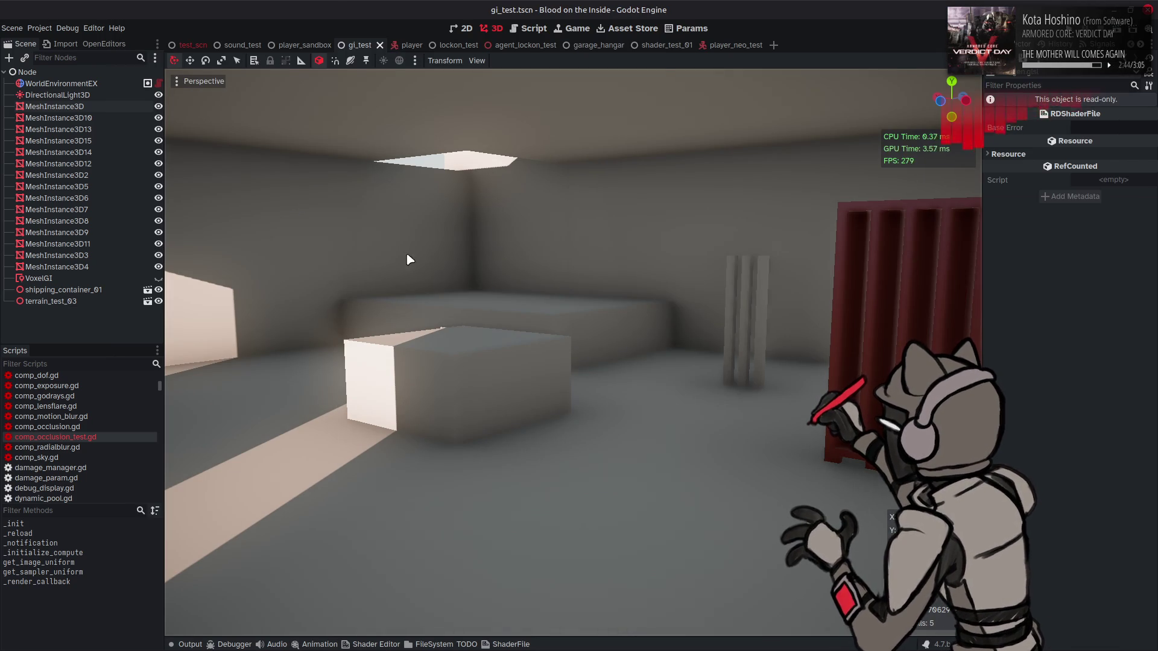
key(alt+Tab)
key(ctrl+z)
key(ctrl+s)
key(alt+Tab)
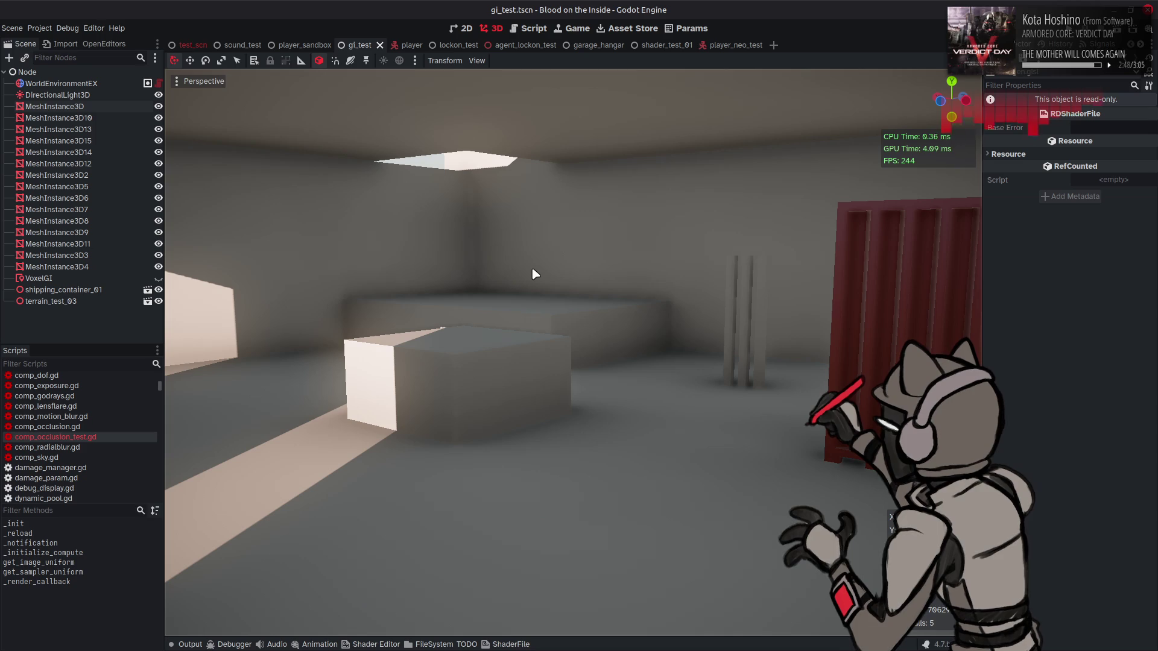
key(alt+Tab)
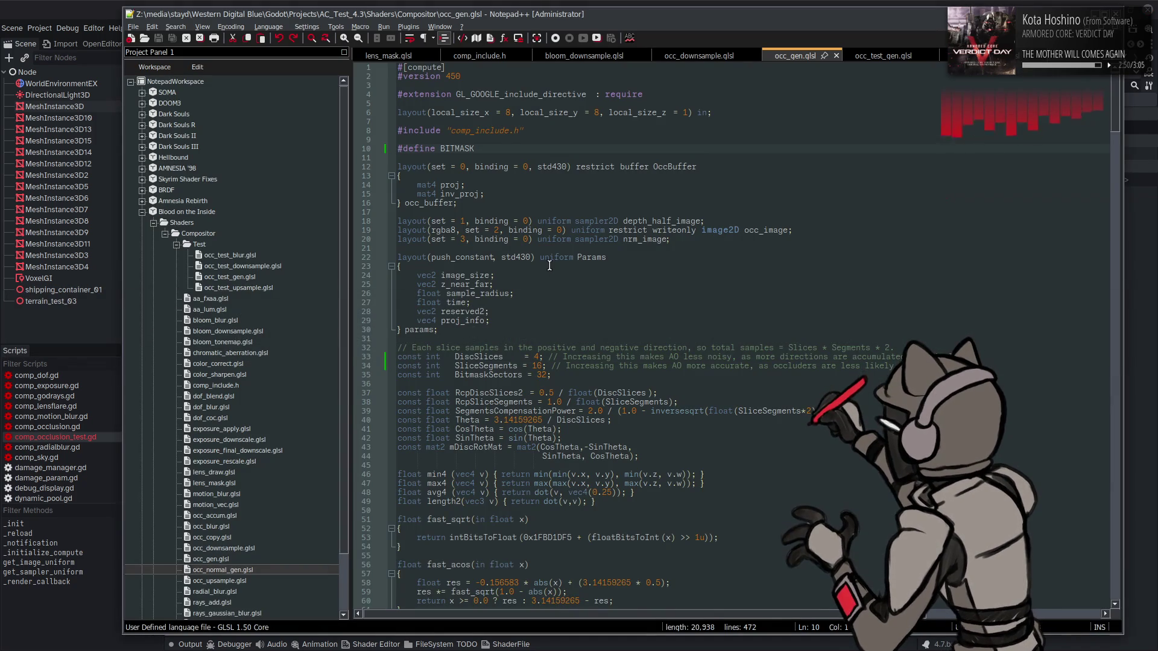
- Set SliceSegments to 12, save, and view the result in Godot
click(537, 366)
key(Delete)
text(2)
click(536, 357)
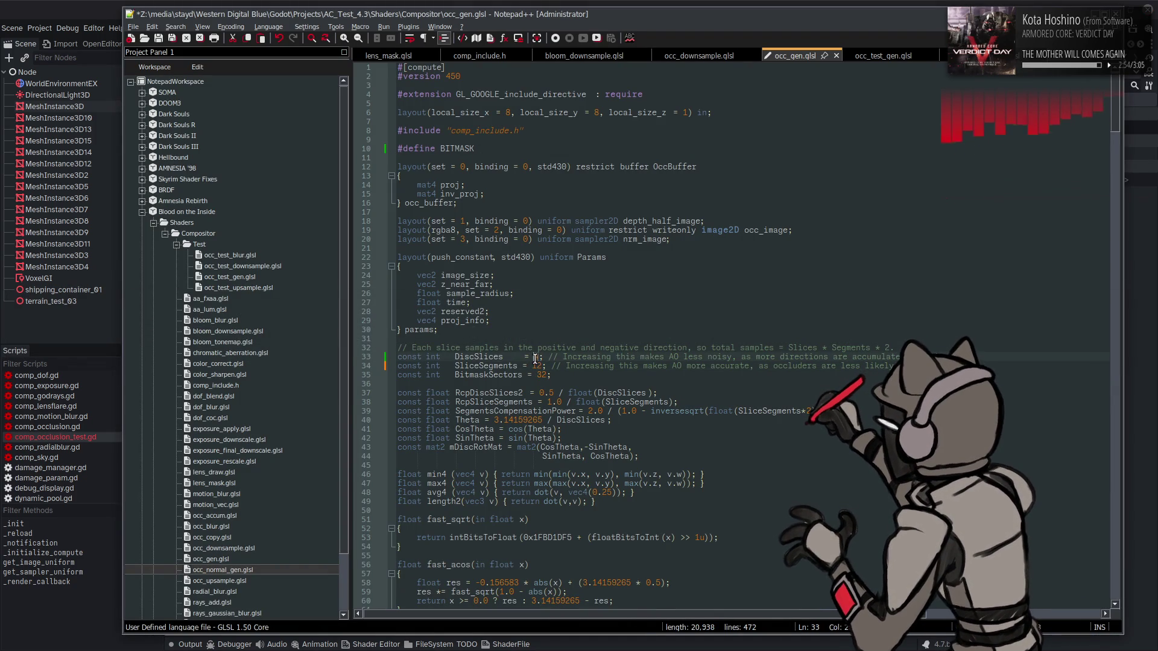
key(ctrl+s)
click(43, 6)
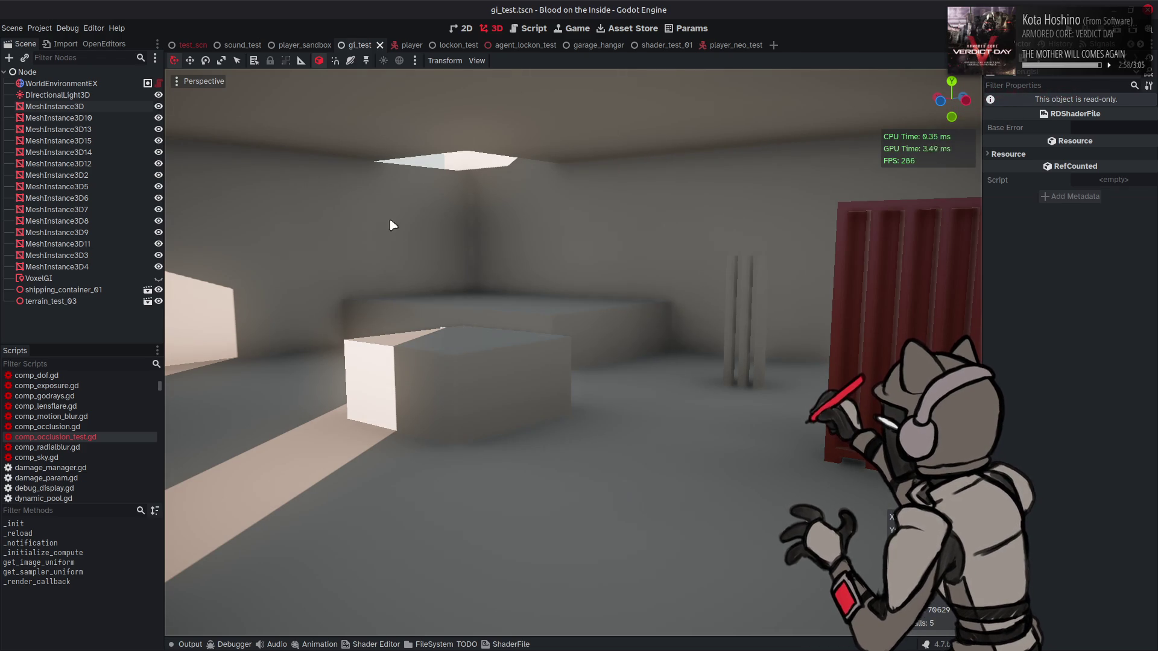
key(alt+Tab)
- Disable the BITMASK define on line 10 and compare the render in Godot
click(398, 149)
text(//#define BITMASK)
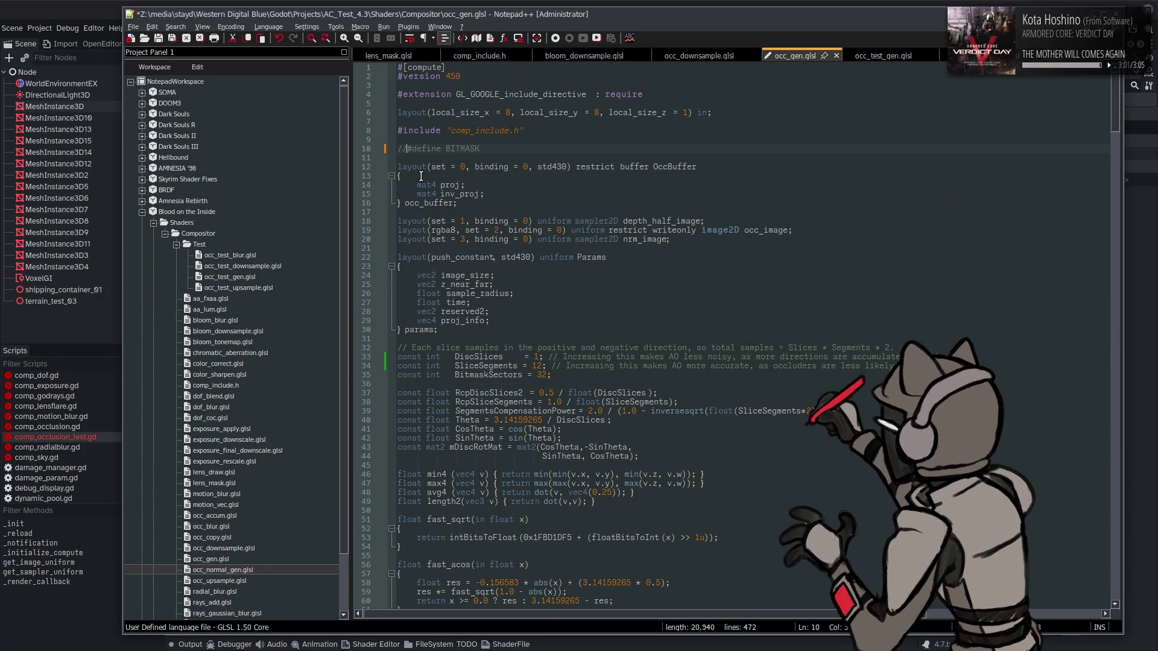
key(ctrl+s)
click(81, 6)
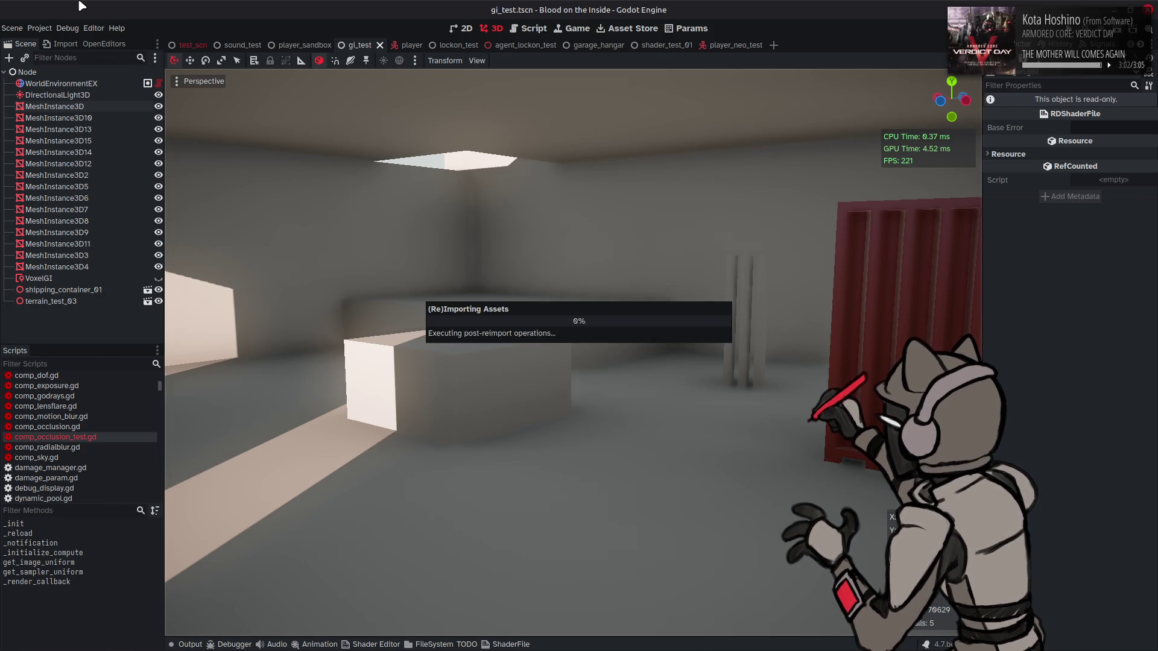
key(alt+Tab)
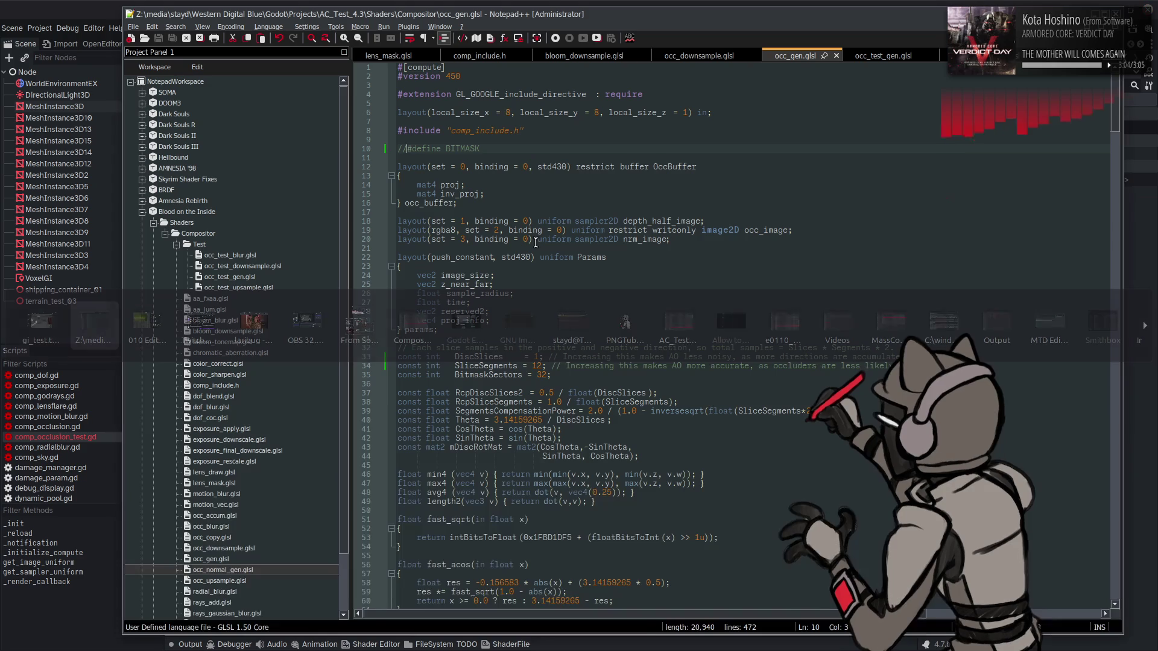
- Try 4 disc slices with 16 segments, then revert to 1 slice and save
click(539, 358)
key(BackSpace)
text(4)
key(Down)
key(BackSpace)
text(6)
key(ctrl+s)
key(alt+Tab)
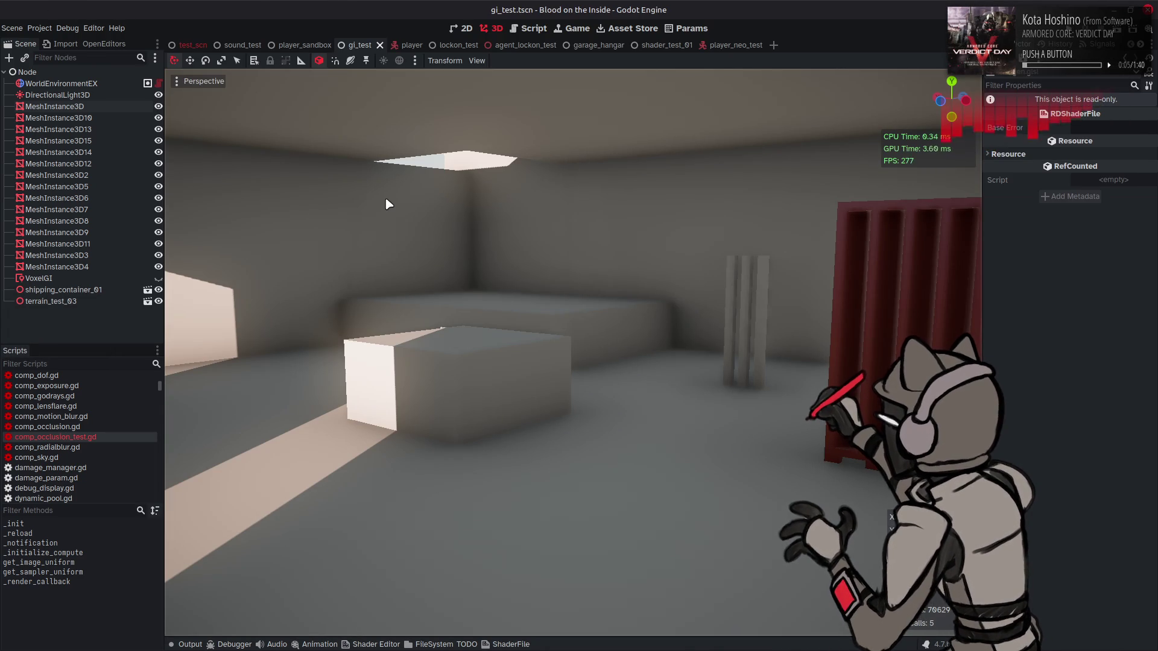
key(alt+Tab)
key(ctrl+z)
key(ctrl+z)
key(ctrl+z)
key(ctrl+z)
key(ctrl+y)
key(ctrl+s)
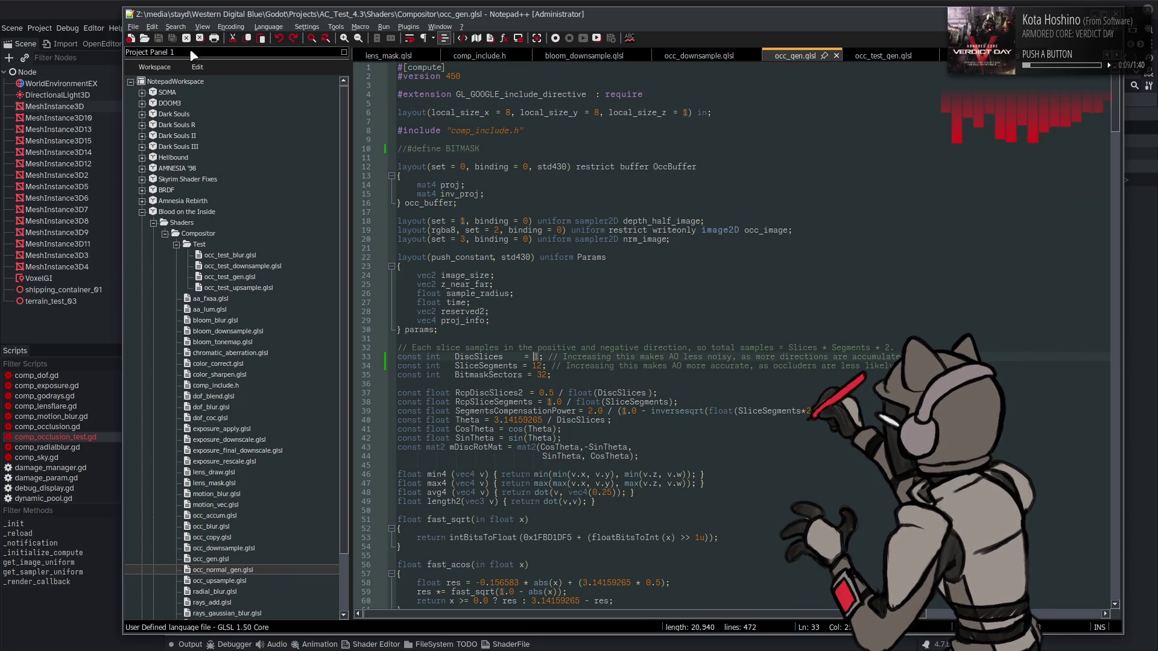
- Compare renders in Godot, then redo the 4 slices, 16 segments settings and save
click(71, 4)
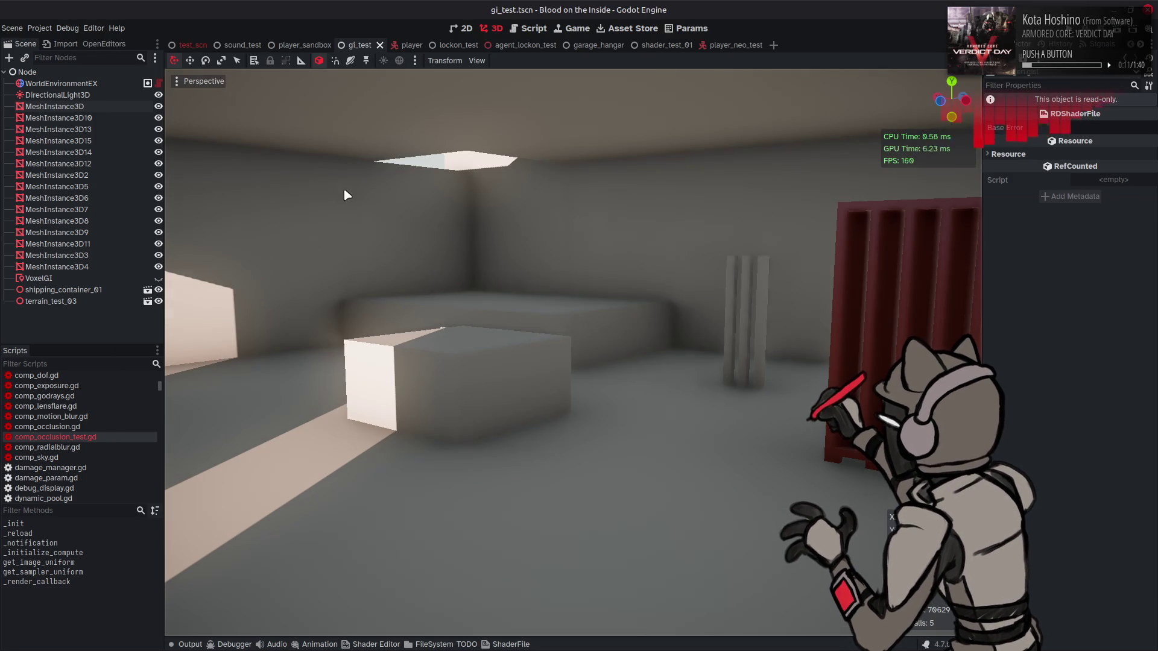
key(alt+Tab)
click(83, 5)
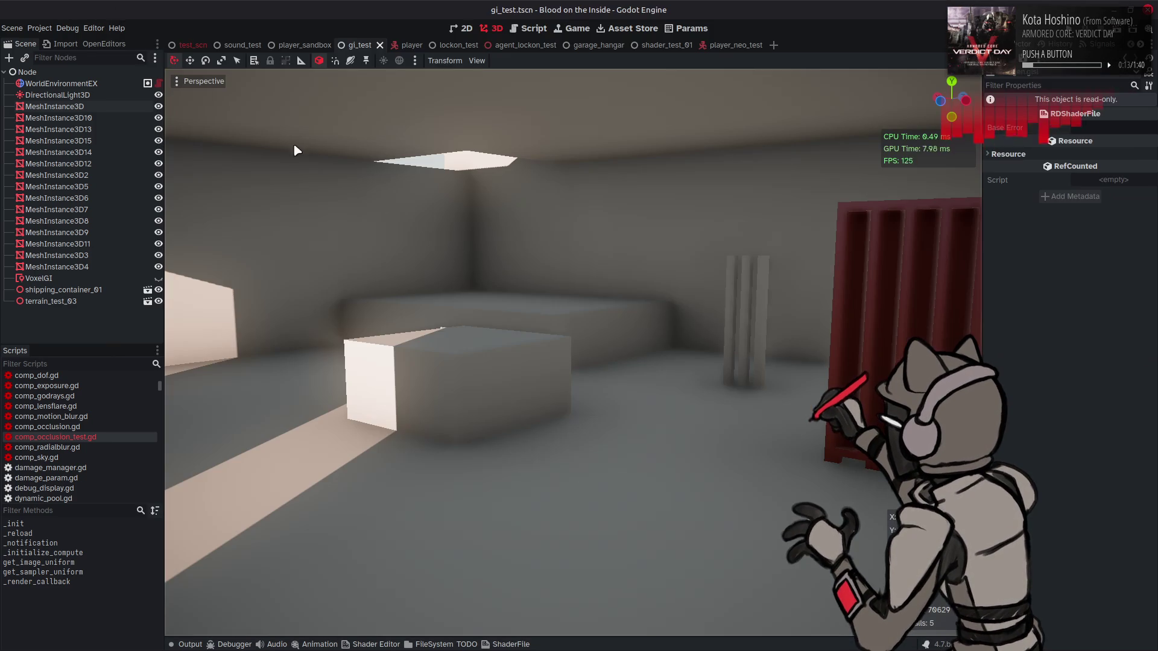
key(alt+Tab)
key(ctrl+z)
key(ctrl+z)
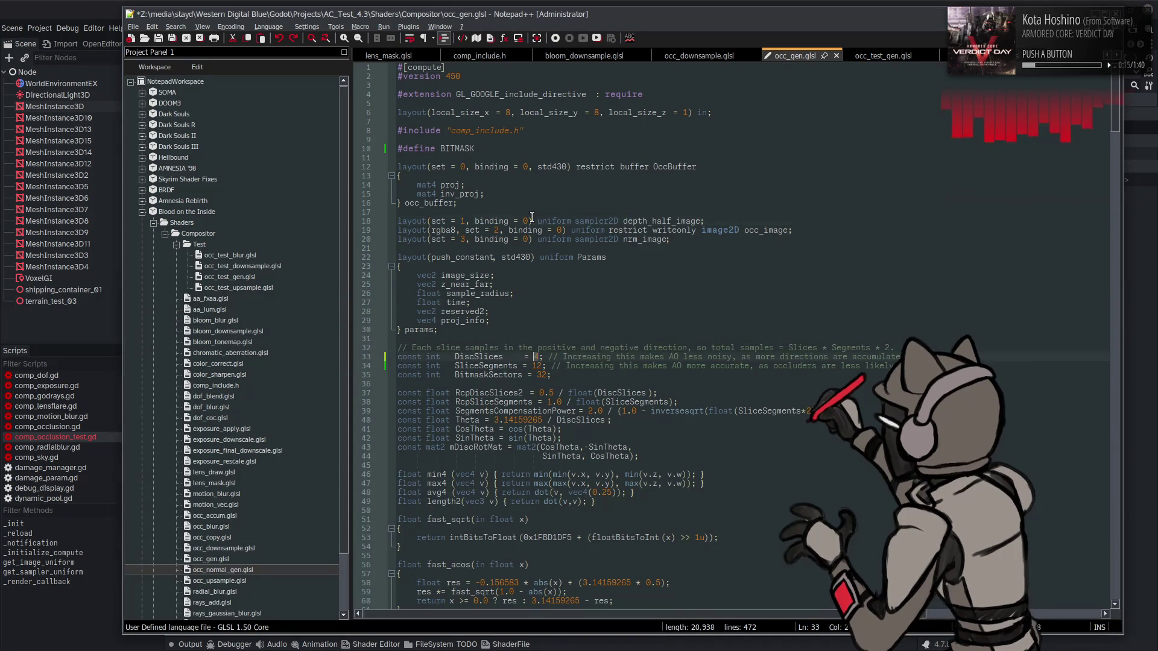
key(ctrl+s)
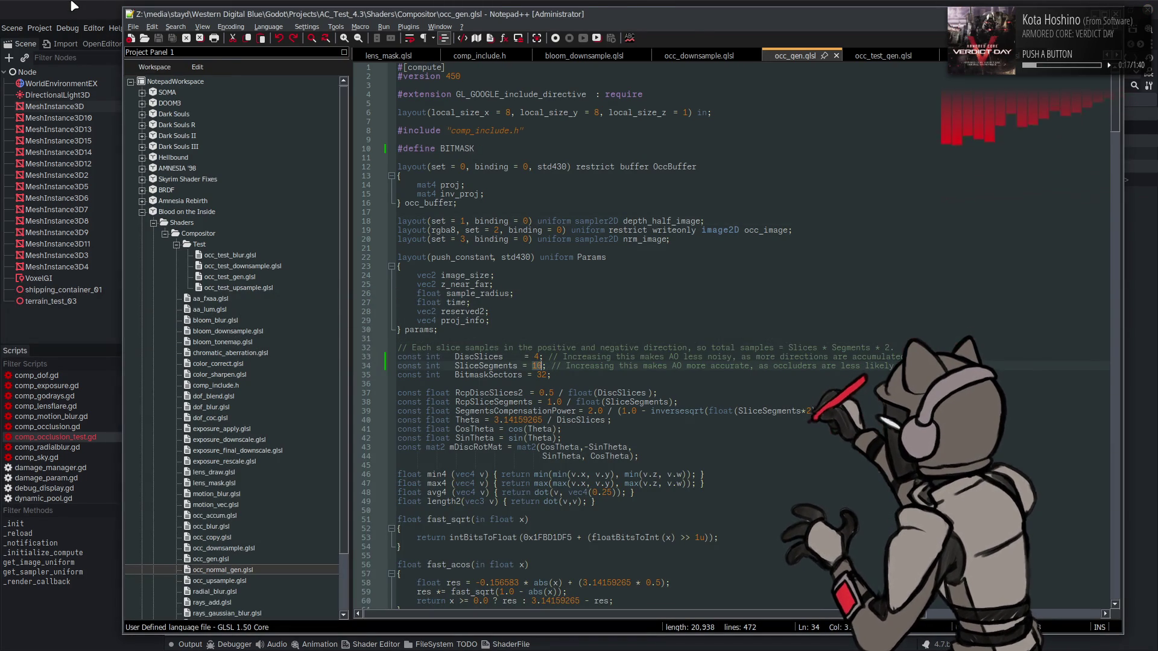
key(alt+Tab)
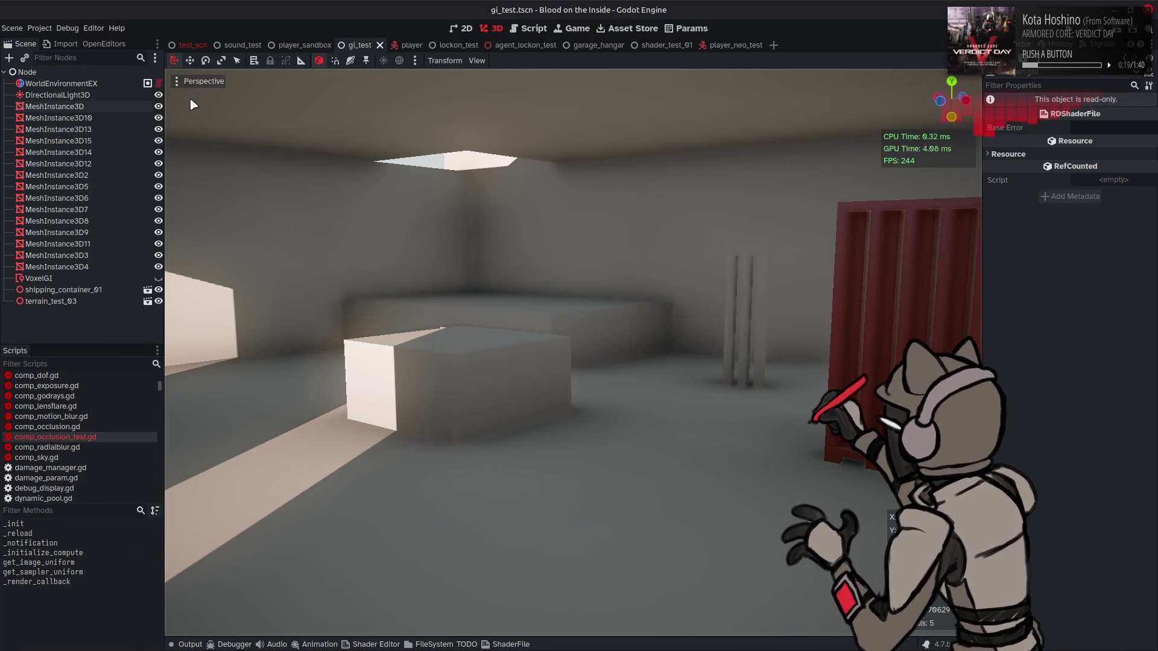
key(alt+Tab)
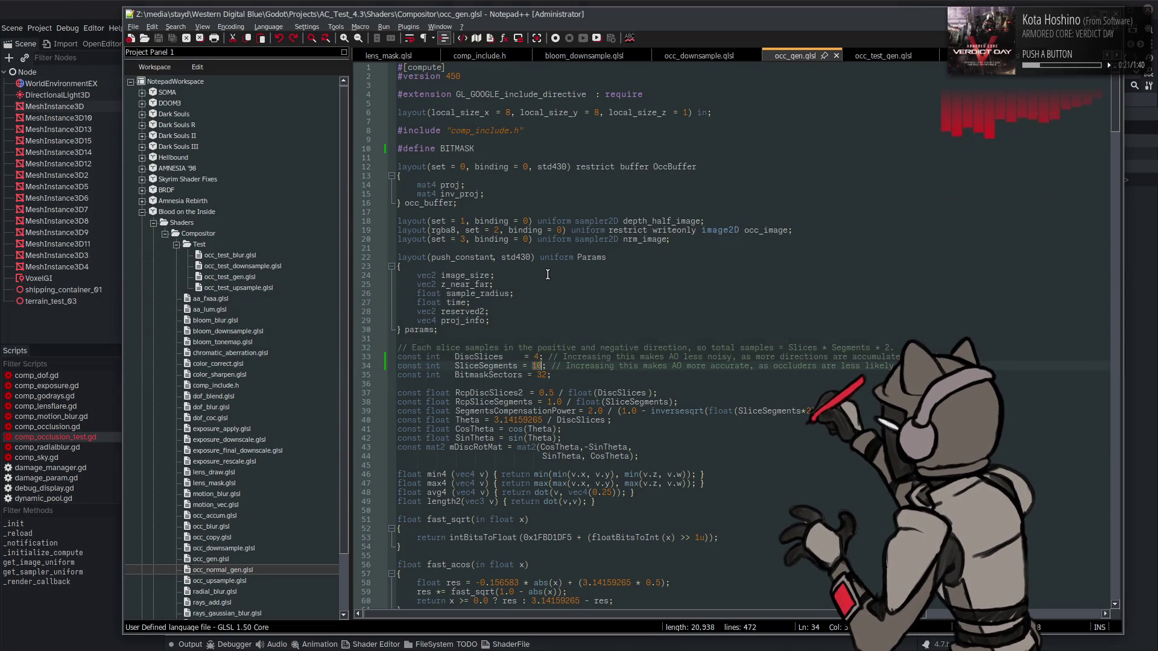
- Set SliceSegments to 12, save, and compare in Godot
text(12)
key(ctrl+s)
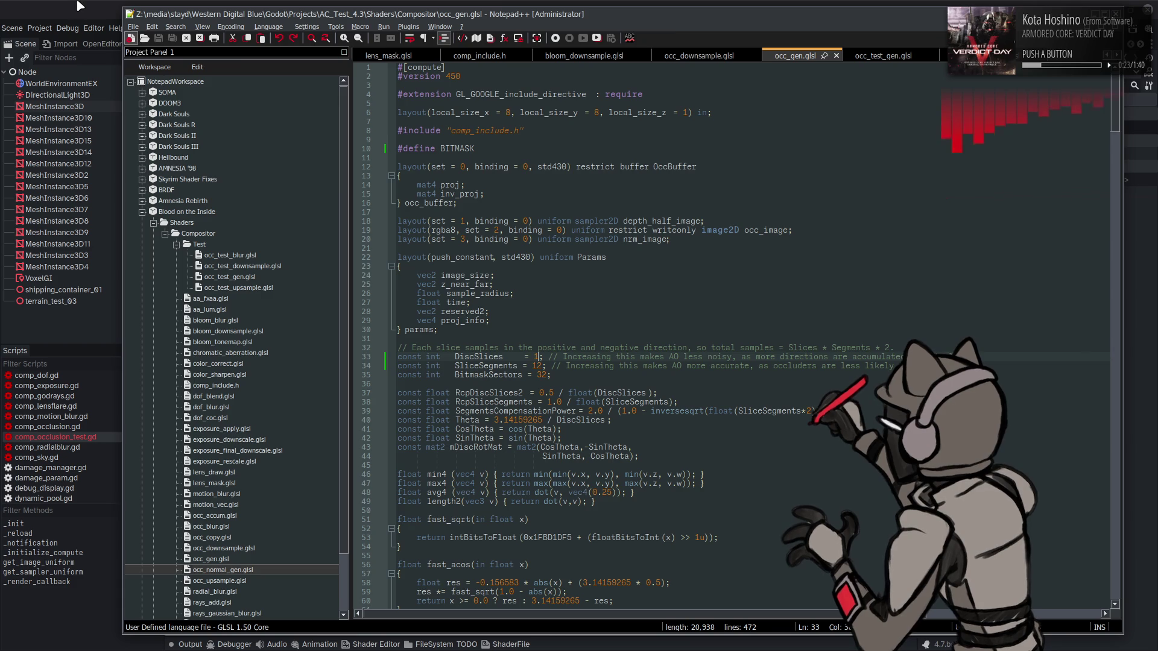
key(alt+Tab)
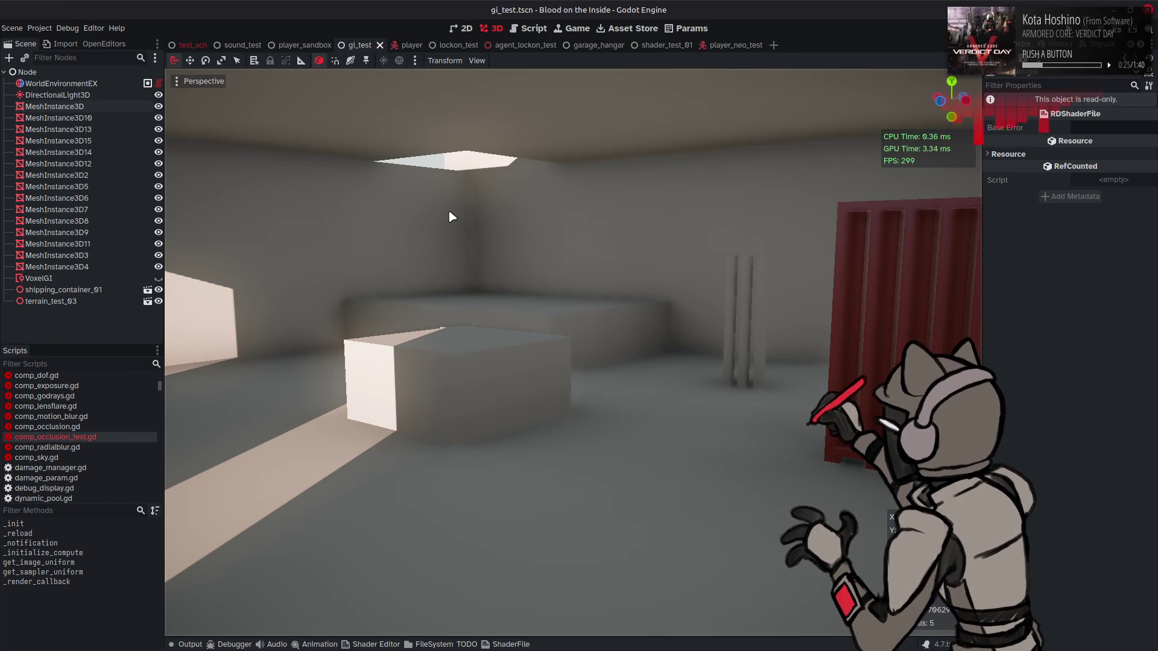
key(alt+Tab)
- Set DiscSlices to 4 and SliceSegments to 32, save, and compare in Godot
key(BackSpace)
text(4)
key(Down)
key(Delete)
key(ctrl+s)
key(alt+Tab)
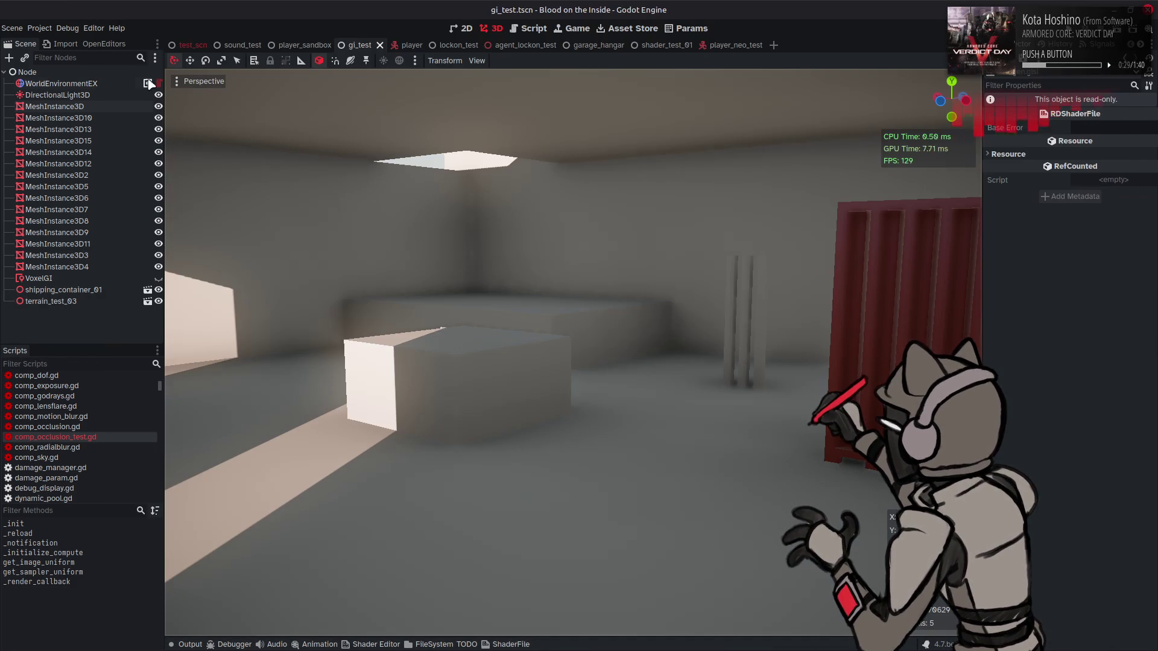
key(alt+Tab)
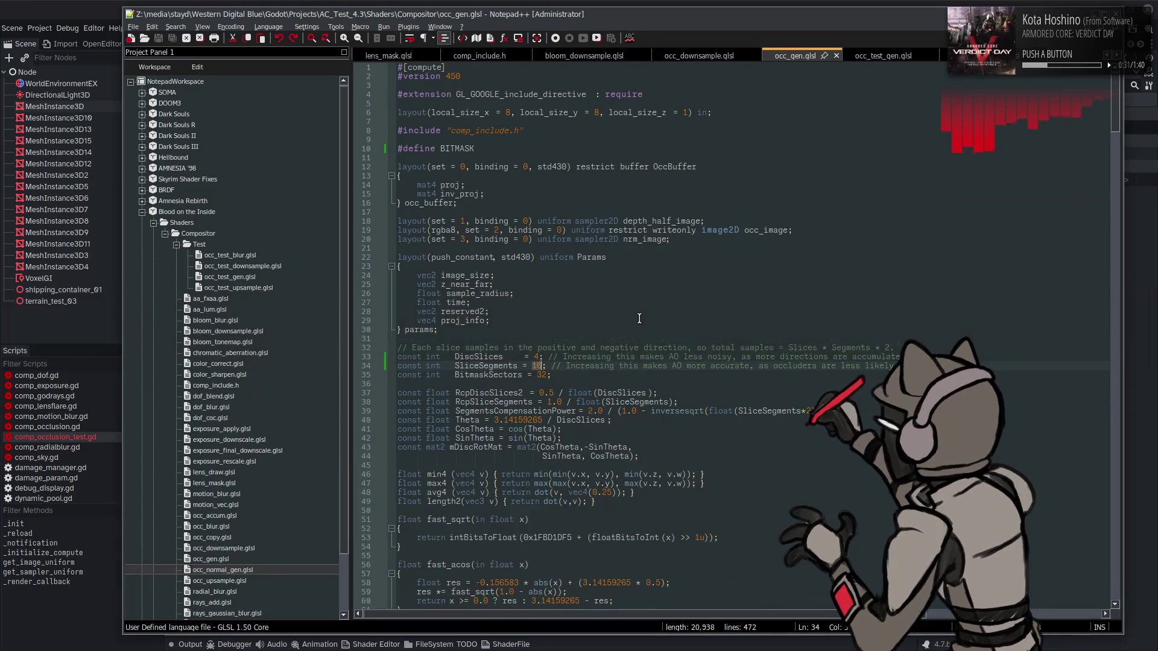
- Highlight every use of fMipLevelBase in the shader's mip level code
scroll(639, 318, down, 20)
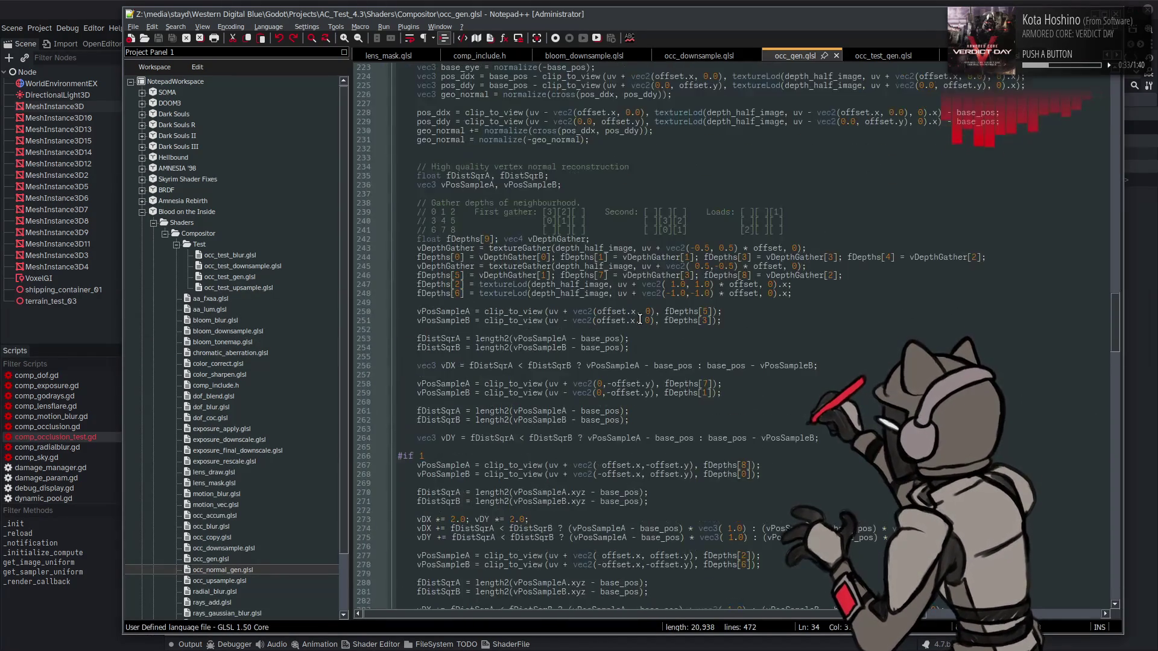
scroll(640, 320, up, 7)
scroll(640, 320, down, 19)
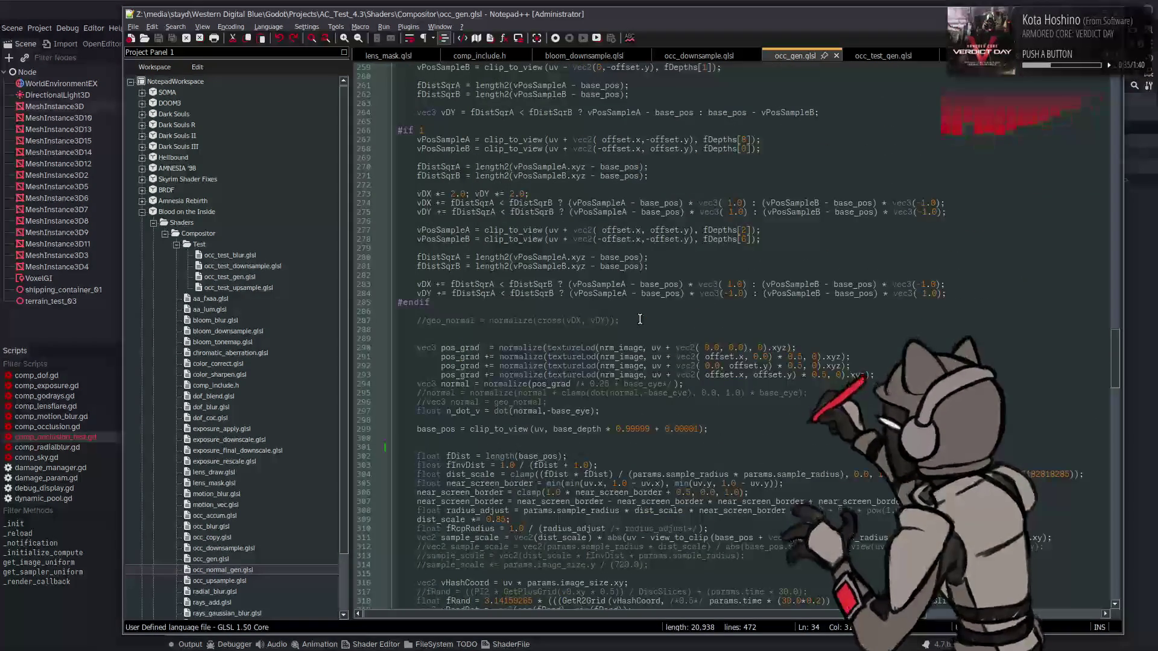
scroll(640, 319, down, 15)
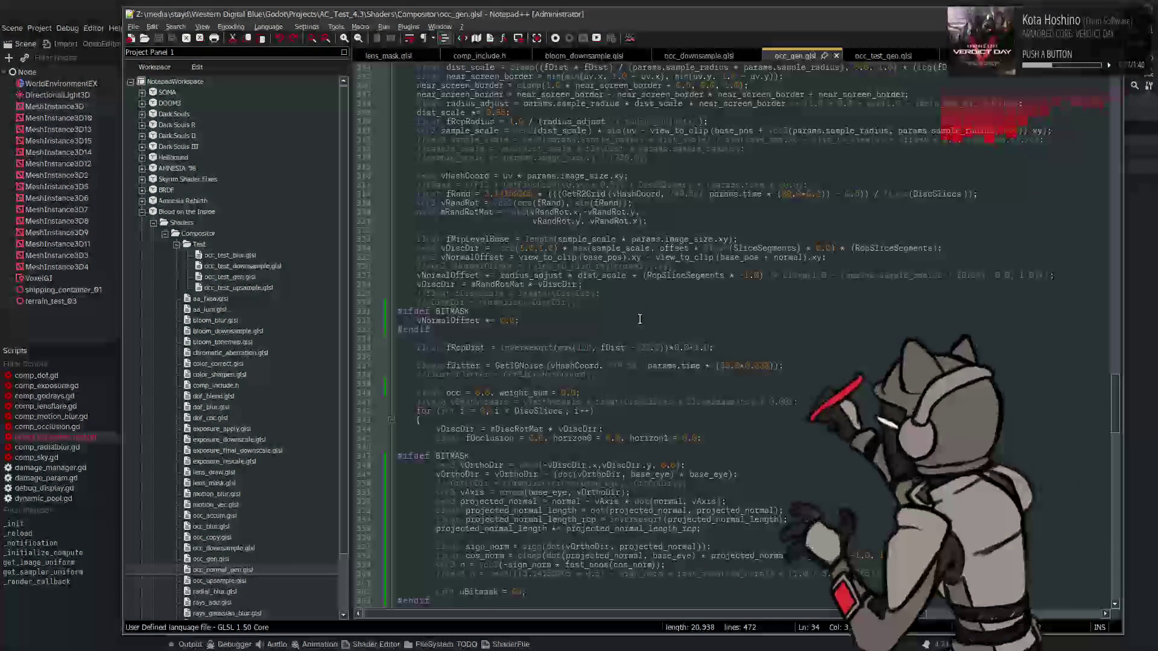
double_click(469, 239)
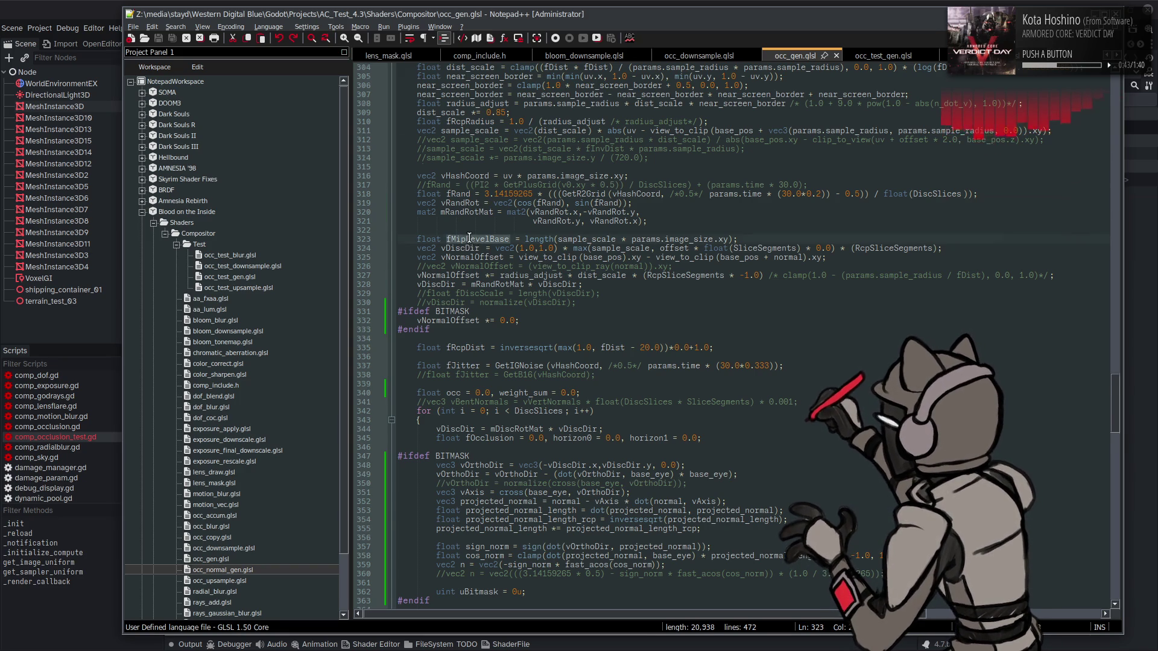
scroll(470, 240, down, 6)
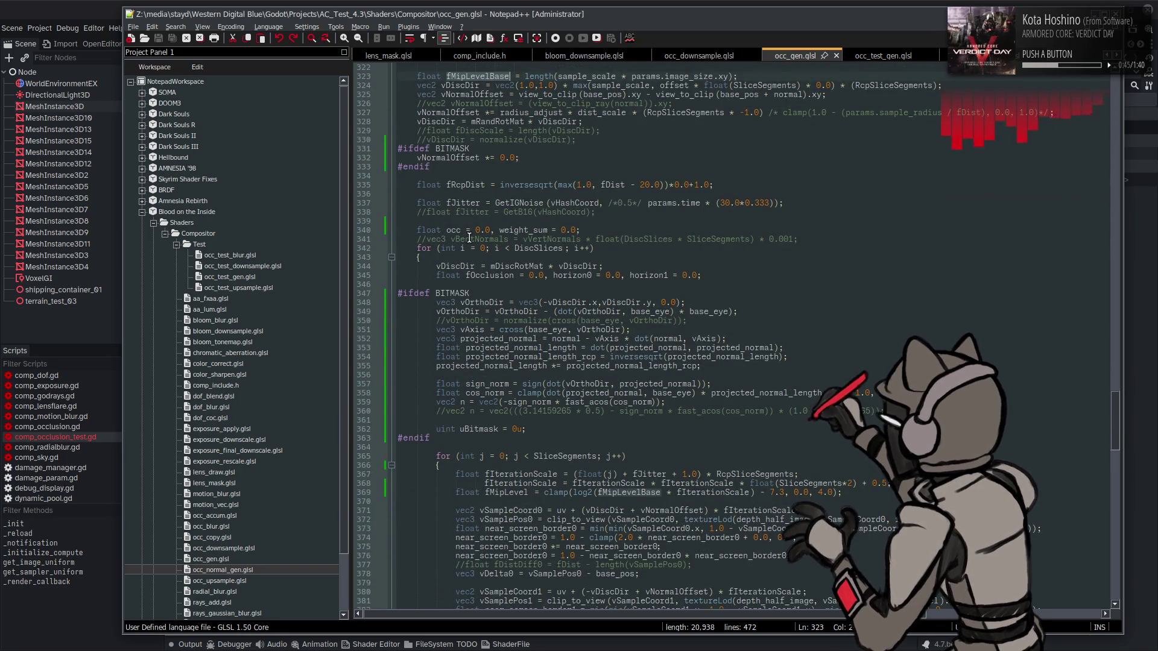
scroll(470, 239, down, 4)
- Change the mip limit on line 369 from 4.0 to 6.0, save, and check it in Godot
click(820, 385)
key(BackSpace)
text(6)
key(ctrl+s)
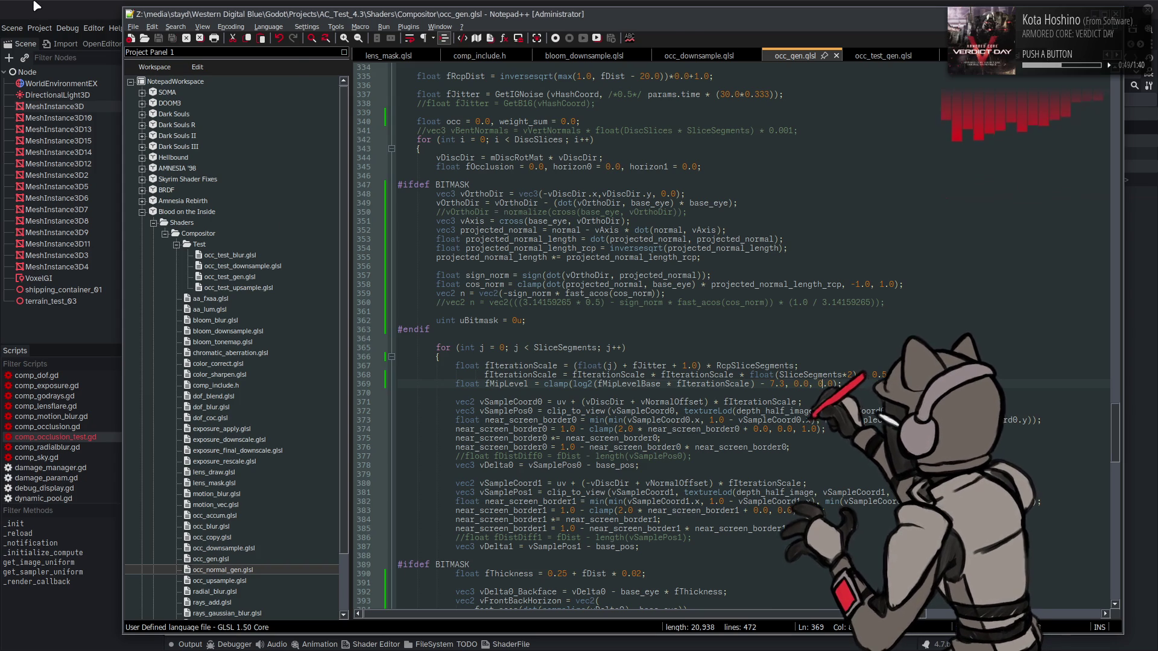
key(alt+Tab)
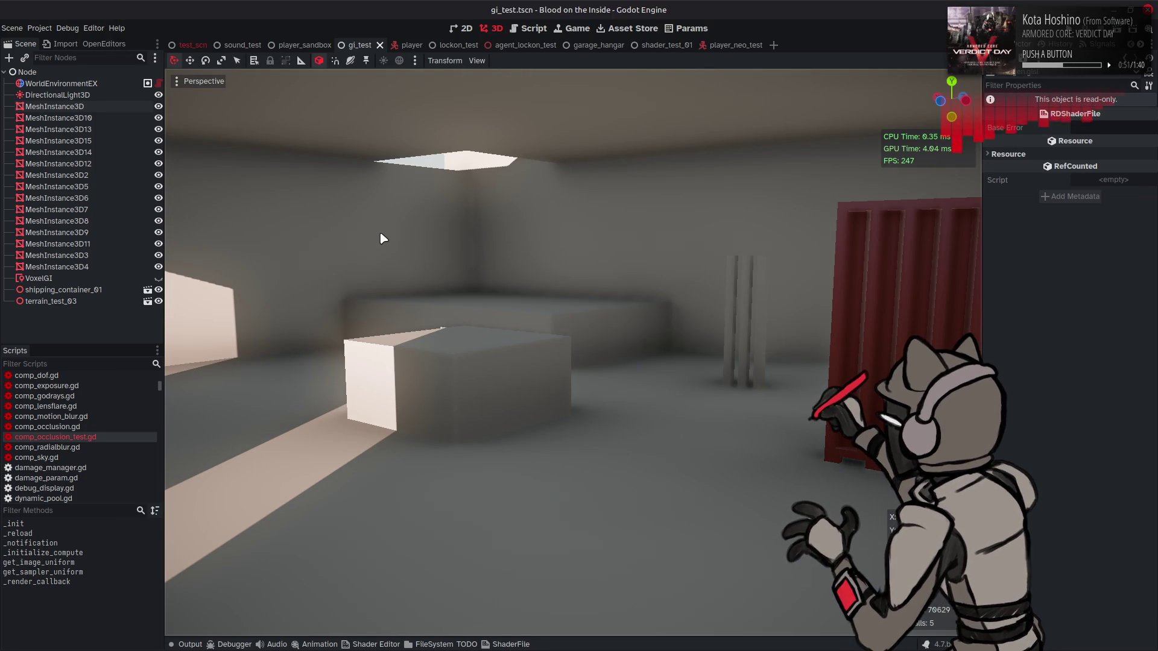
key(alt+Tab)
key(alt+Tab)
key(alt+Tab)
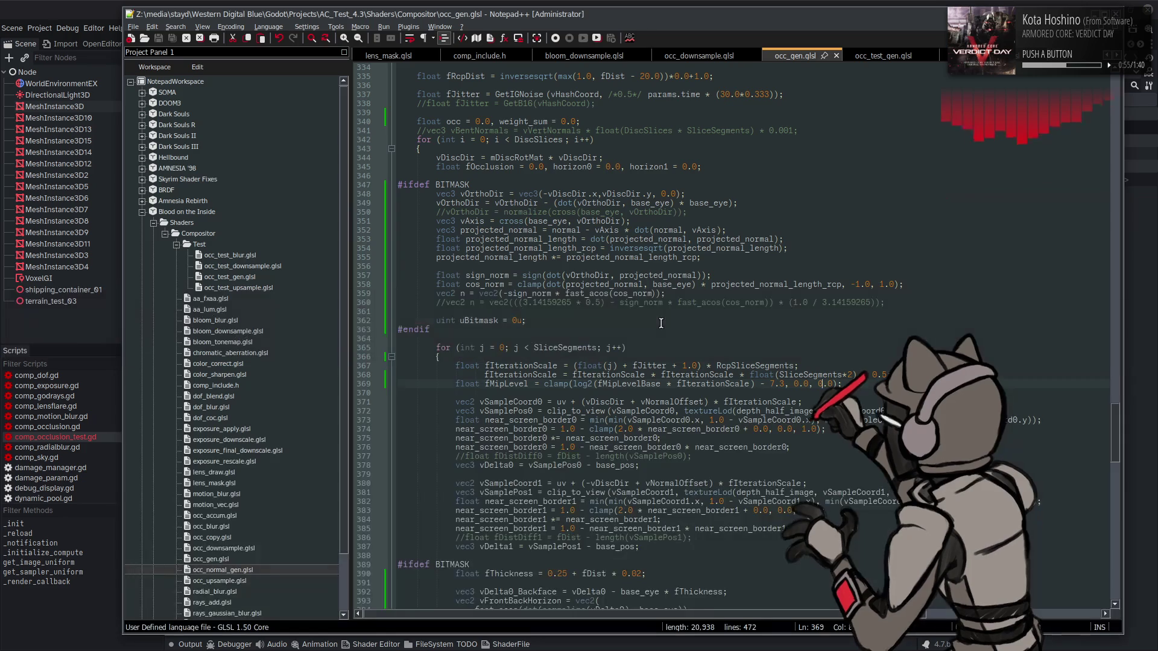
key(alt+Tab)
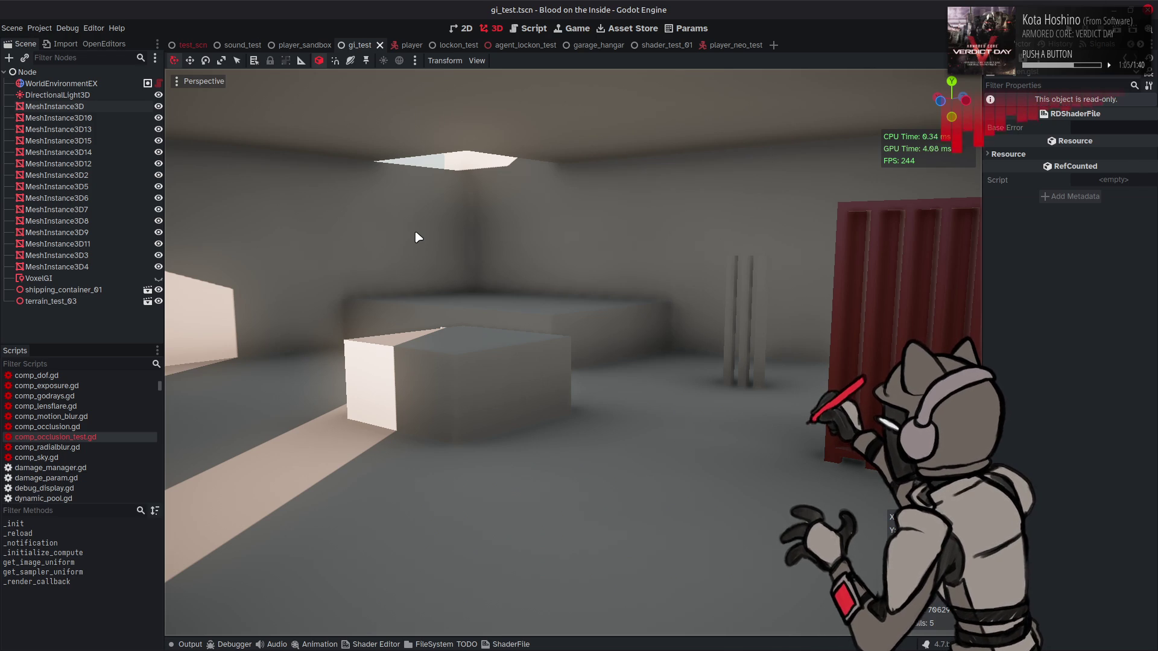
key(alt+Tab)
scroll(614, 333, up, 2)
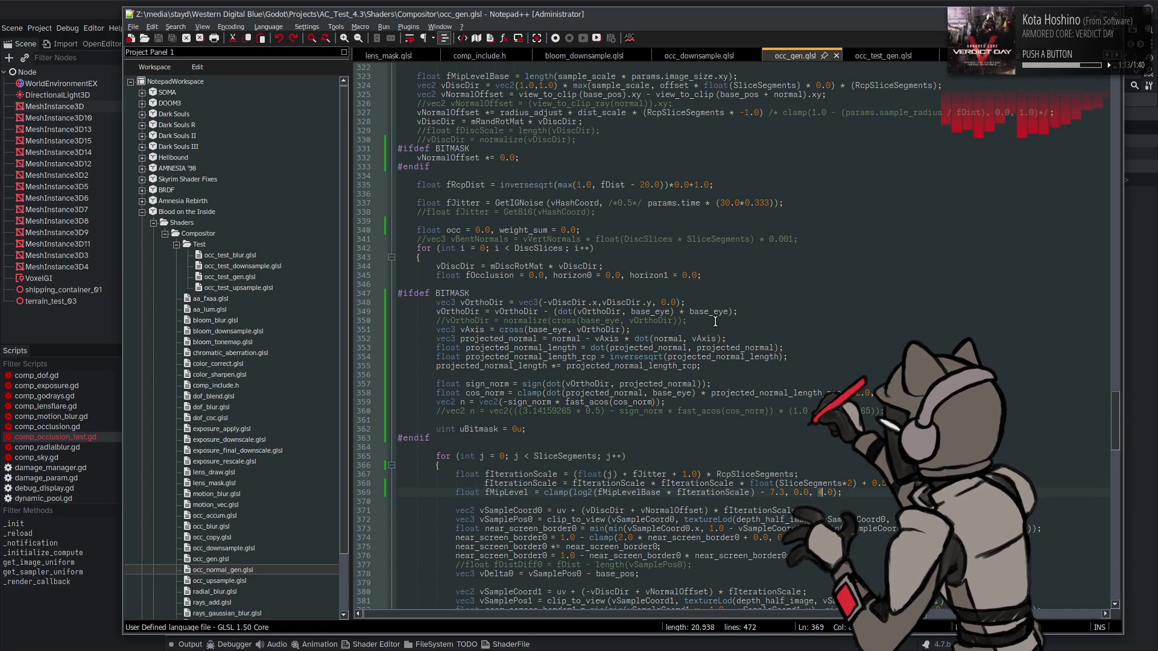
- Comment out the horizon cosine remaps on lines 413 and 398, save, and view in Godot
scroll(707, 322, down, 13)
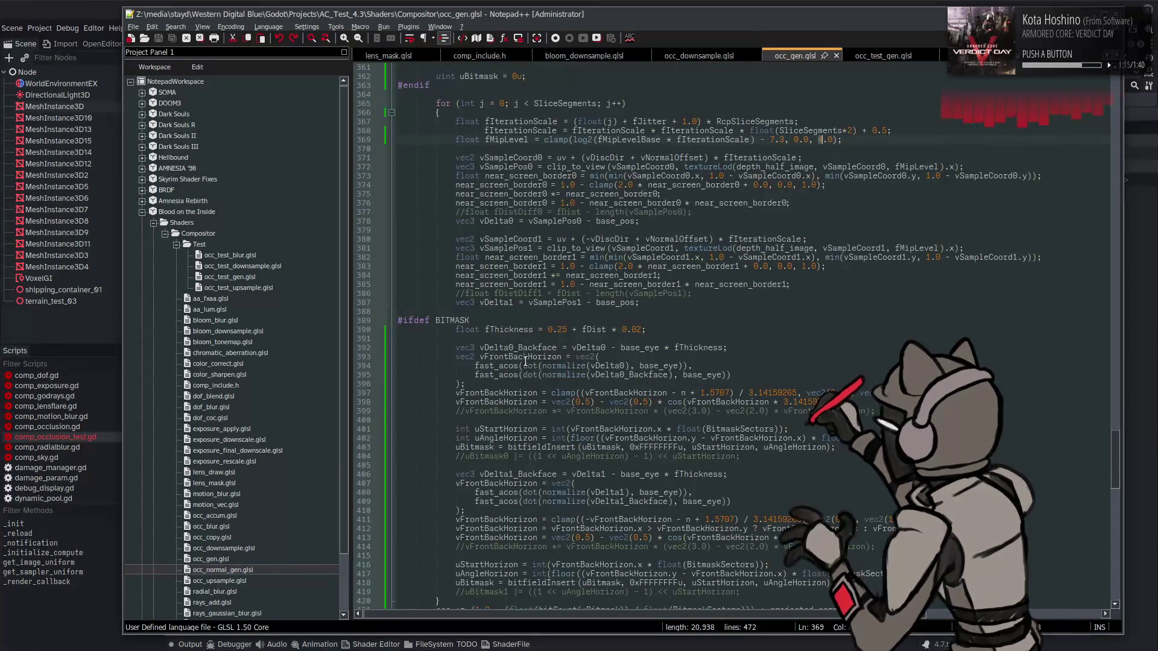
scroll(519, 374, down, 3)
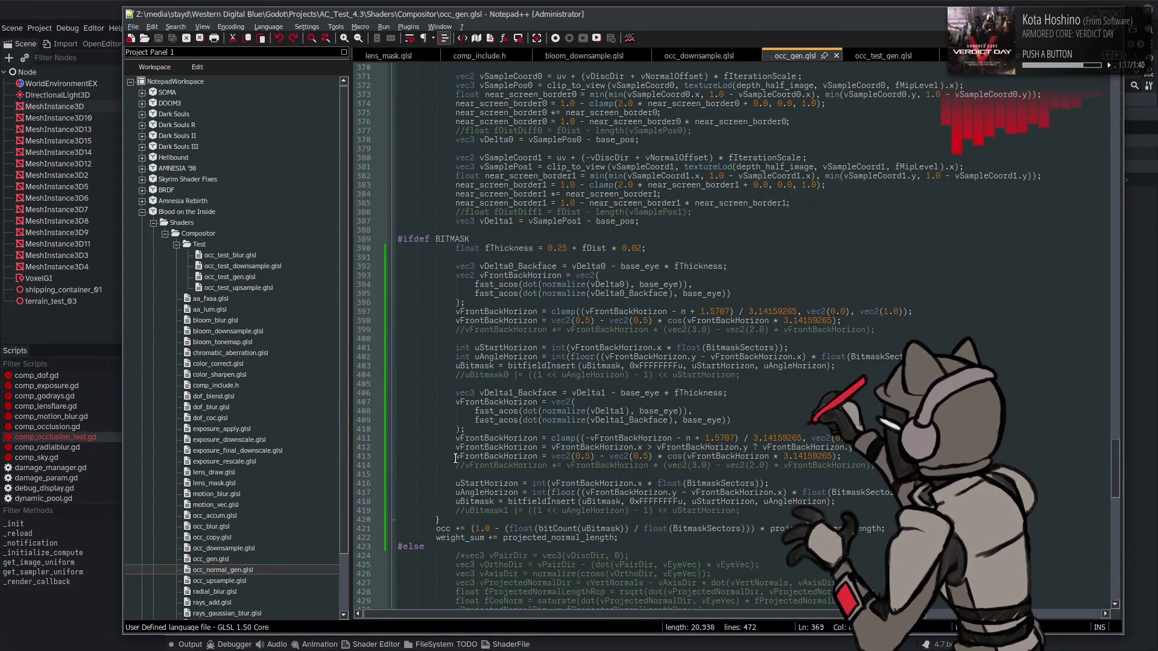
text(//)
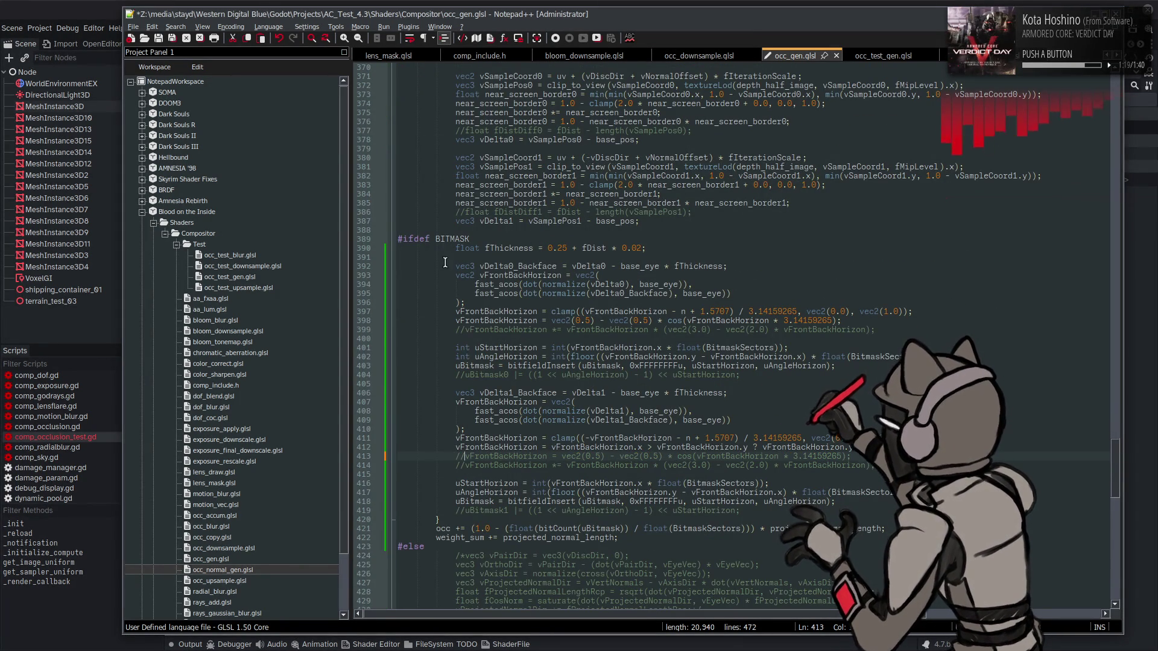
scroll(459, 174, up, 2)
scroll(475, 298, down, 3)
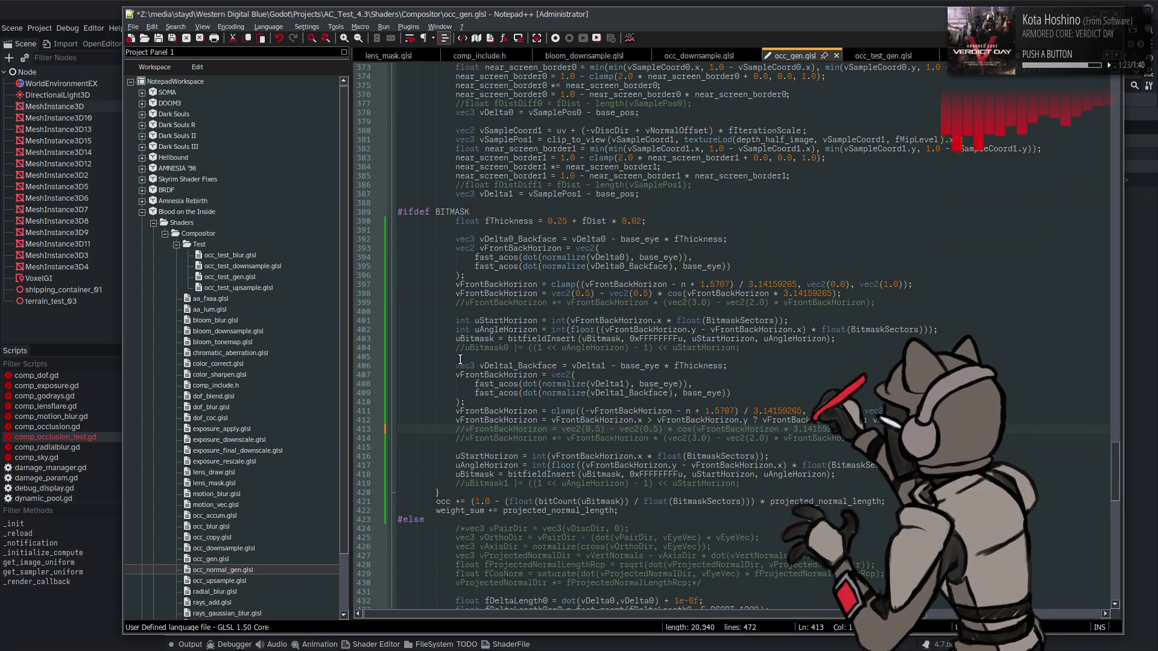
click(455, 293)
text(//)
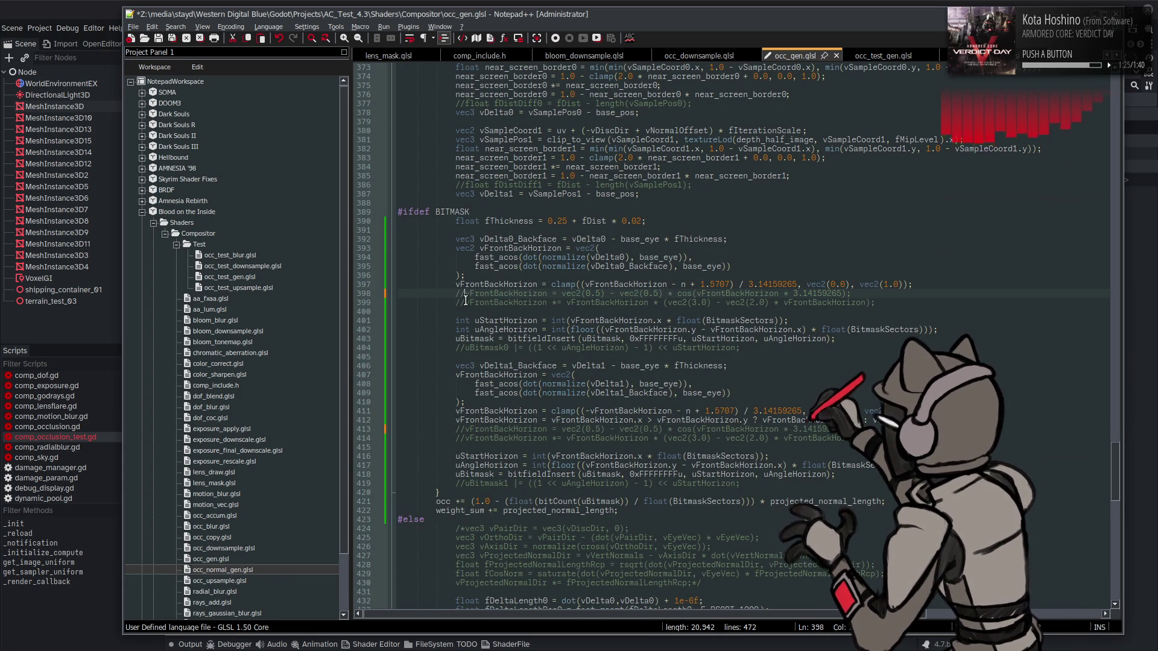
key(ctrl+s)
key(alt+Tab)
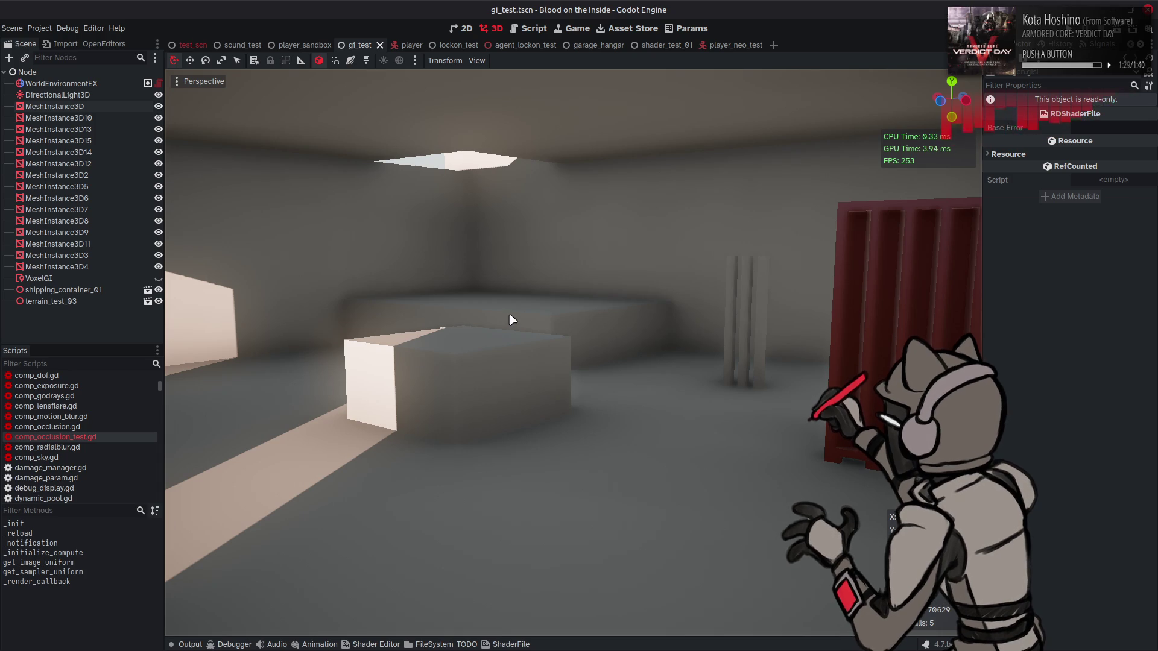
key(alt+Tab)
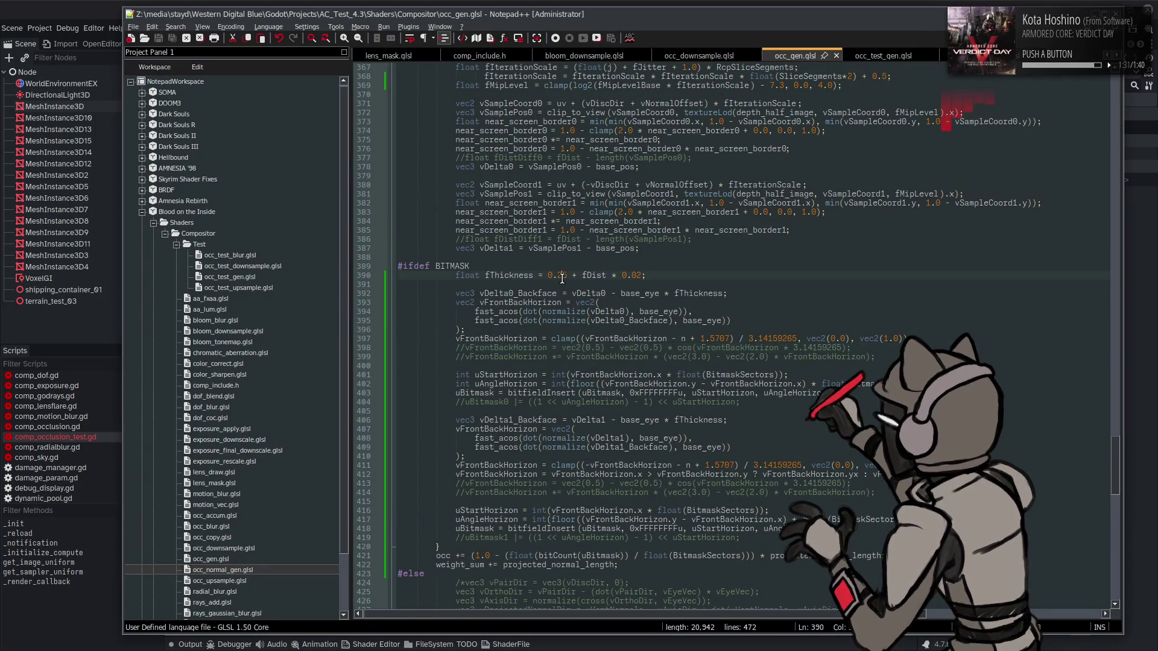
- Try fThickness 0.05, save, and orbit the Godot hangar view to inspect it
text(5)
key(ctrl+s)
key(alt+Tab)
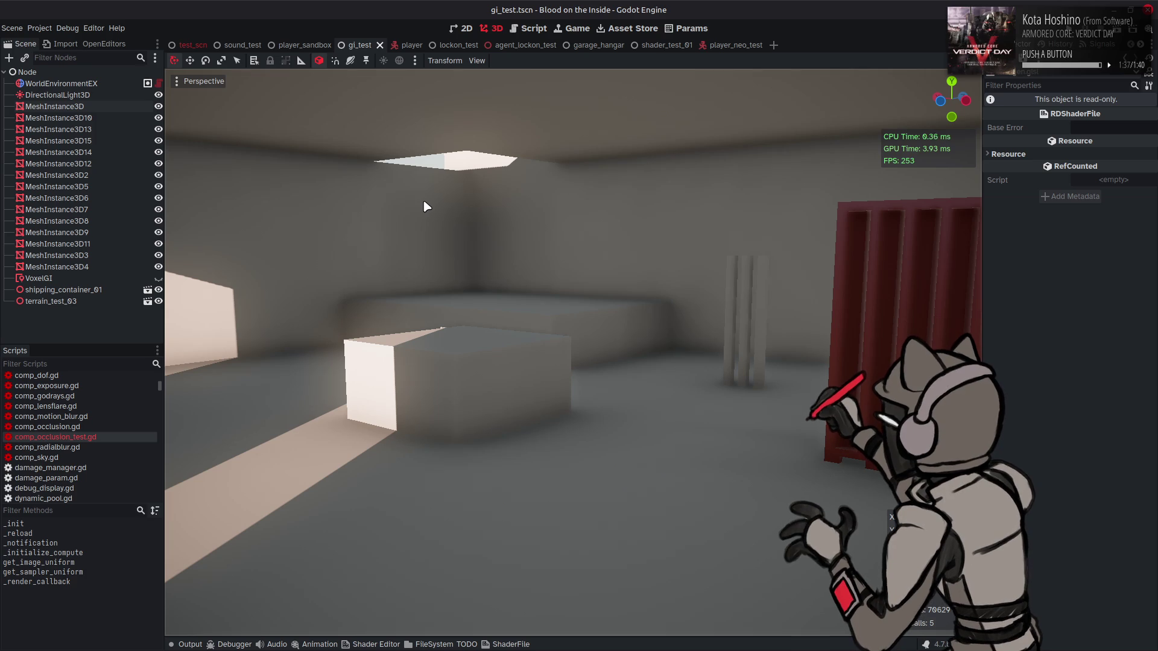
mouse_move(430, 209)
mouse_down()
mouse_move(362, 284)
mouse_move(407, 283)
mouse_move(407, 265)
mouse_move(457, 228)
mouse_up()
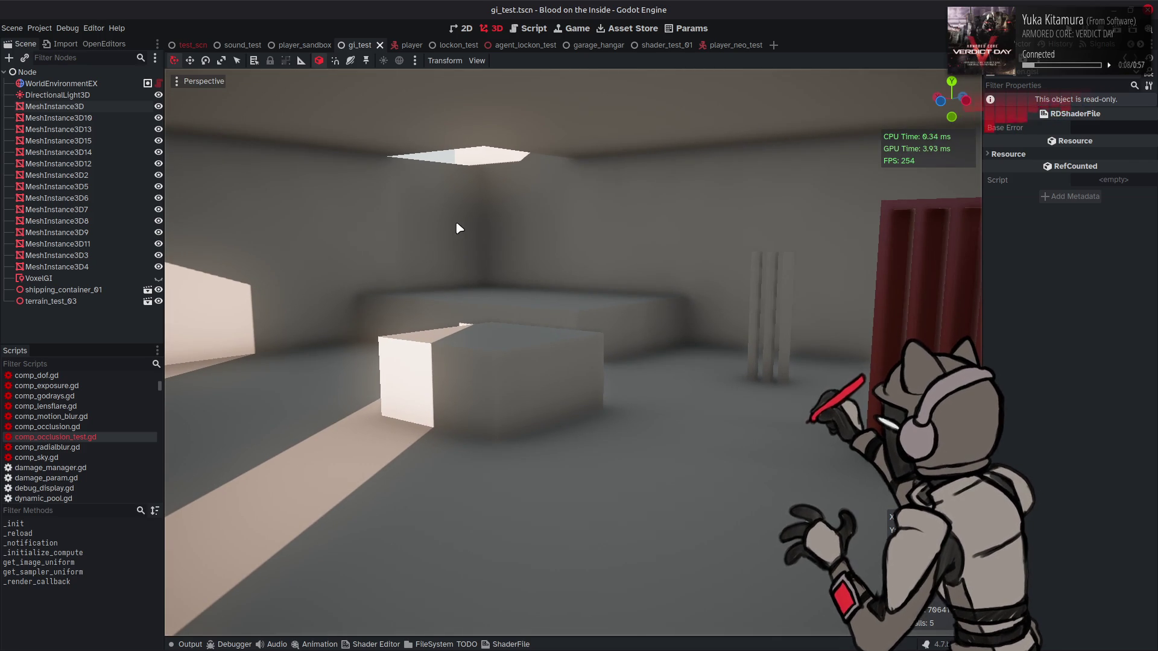
key(alt+Tab)
- Try fThickness 0.5 then 0.25, saving and comparing each in Godot
click(556, 275)
key(Delete)
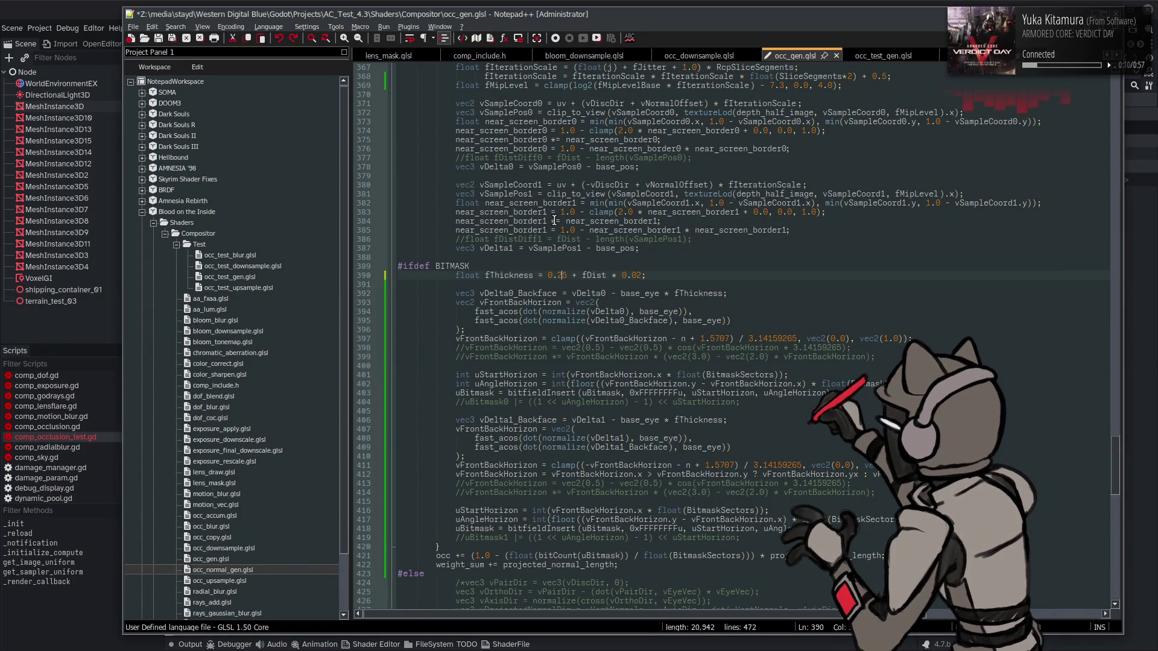
key(ctrl+s)
key(alt+Tab)
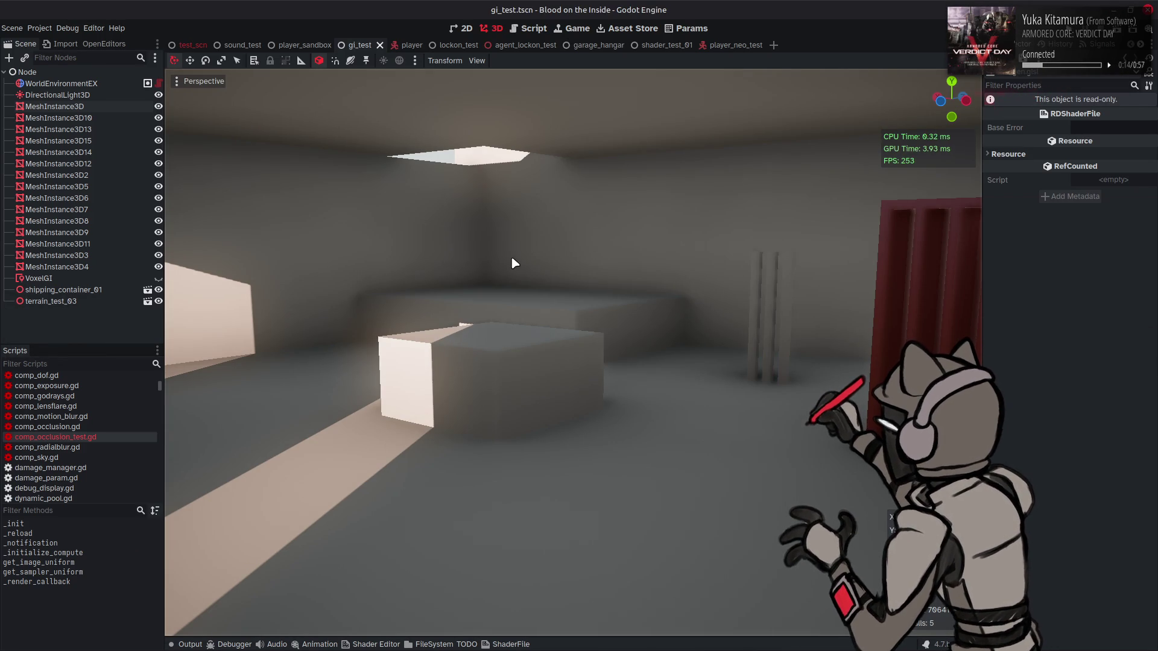
key(alt+Tab)
text(2)
key(ctrl+s)
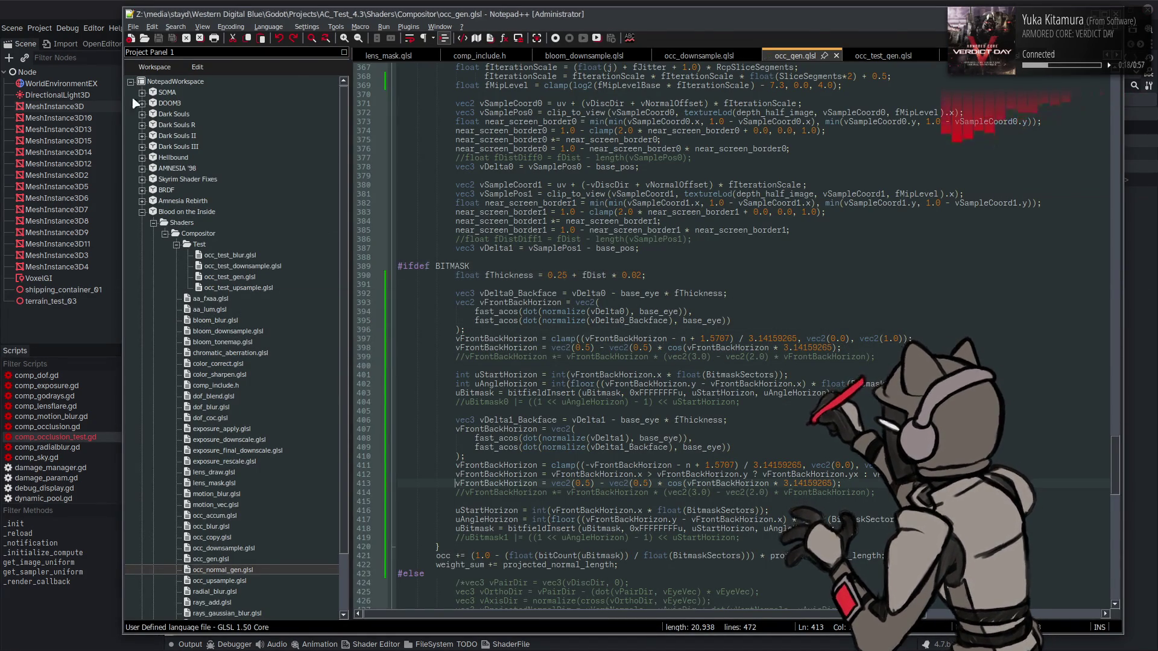
click(45, 2)
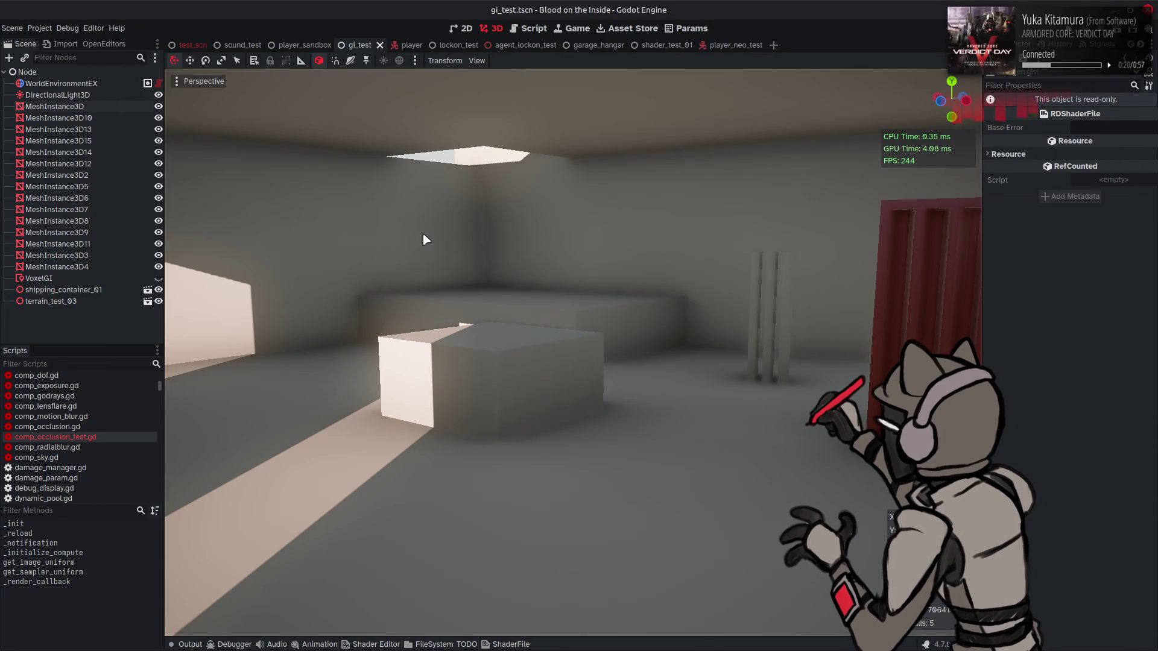
key(alt+Tab)
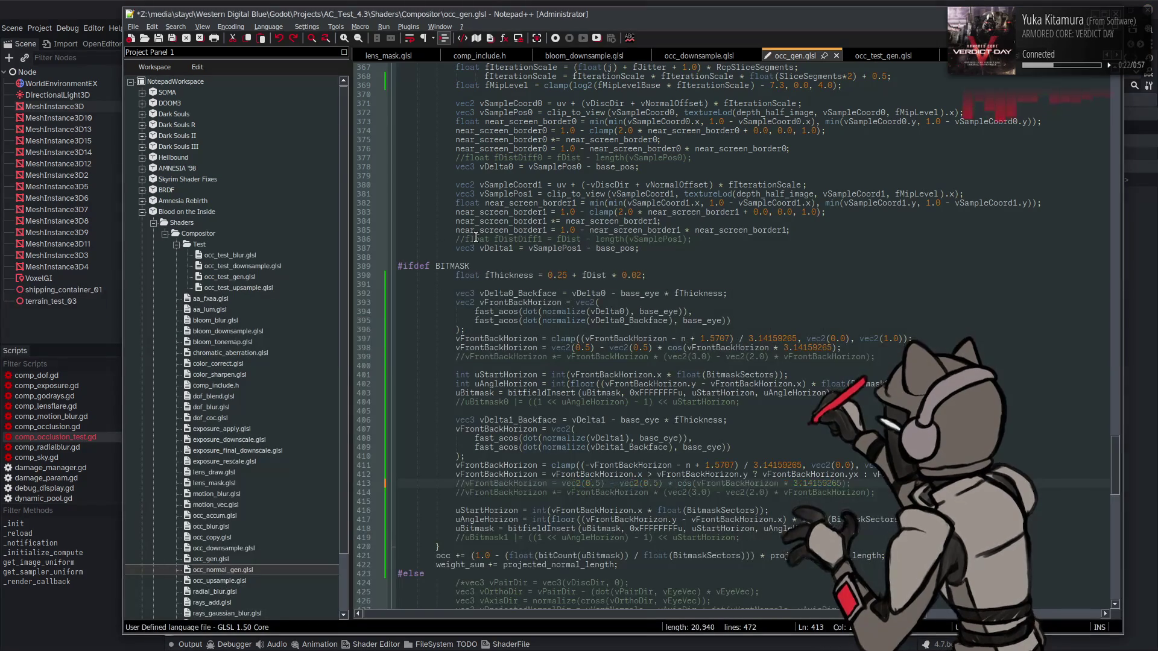
click(34, 6)
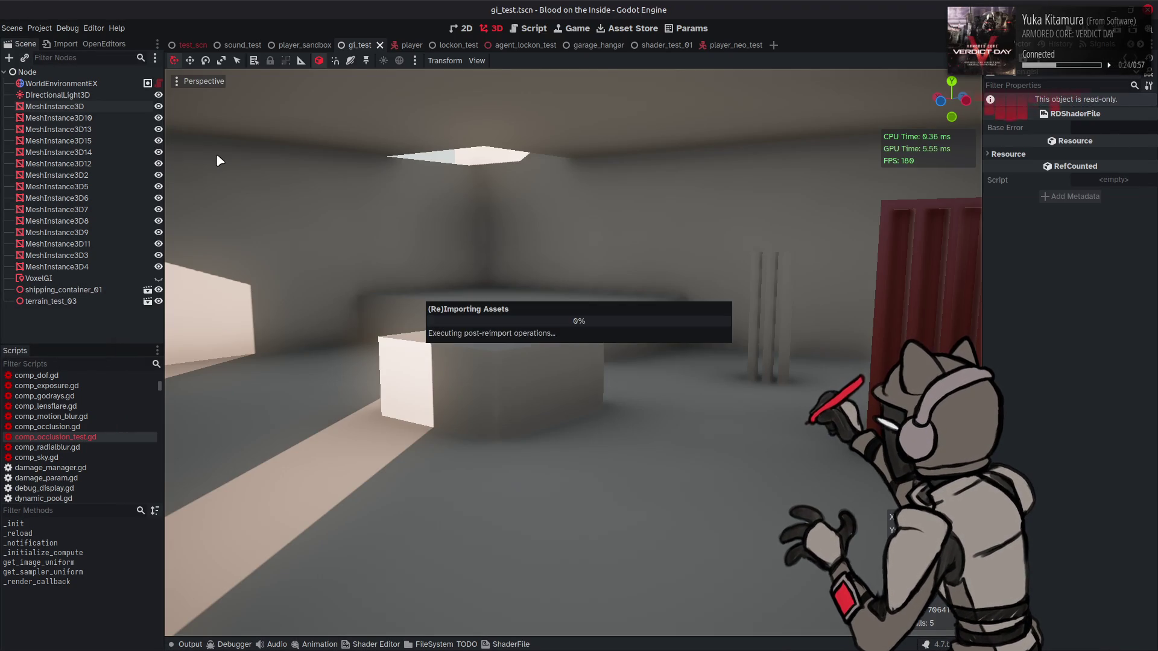
- Test another fThickness value in Godot, then revert it to 0.5 and save
key(alt+Tab)
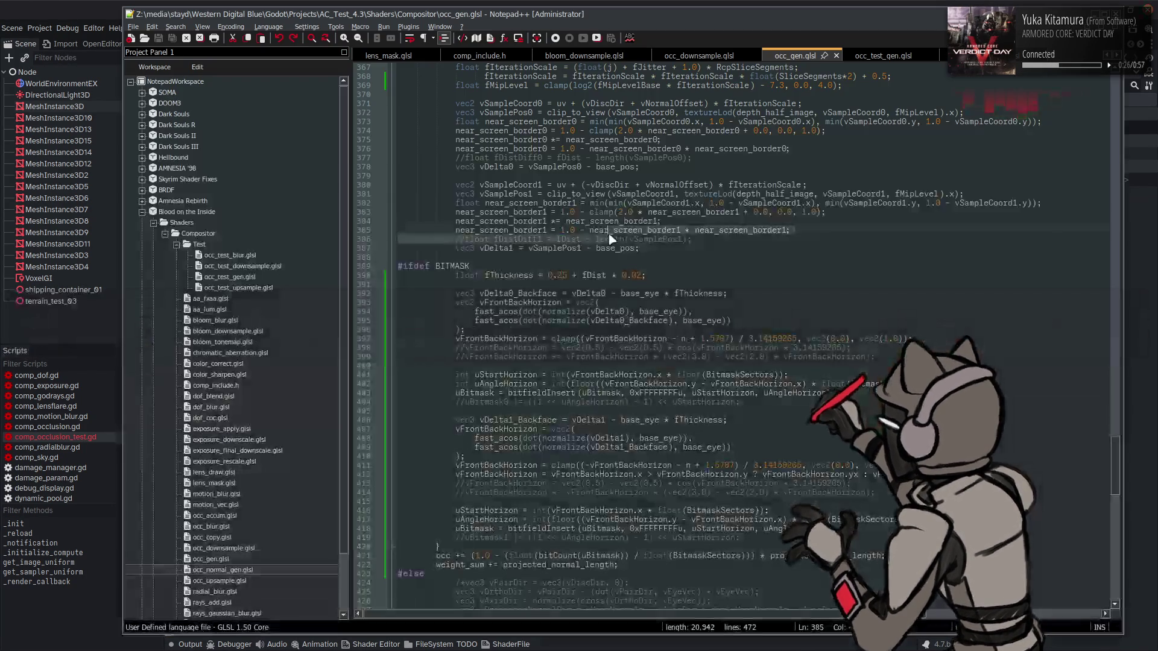
text(0)
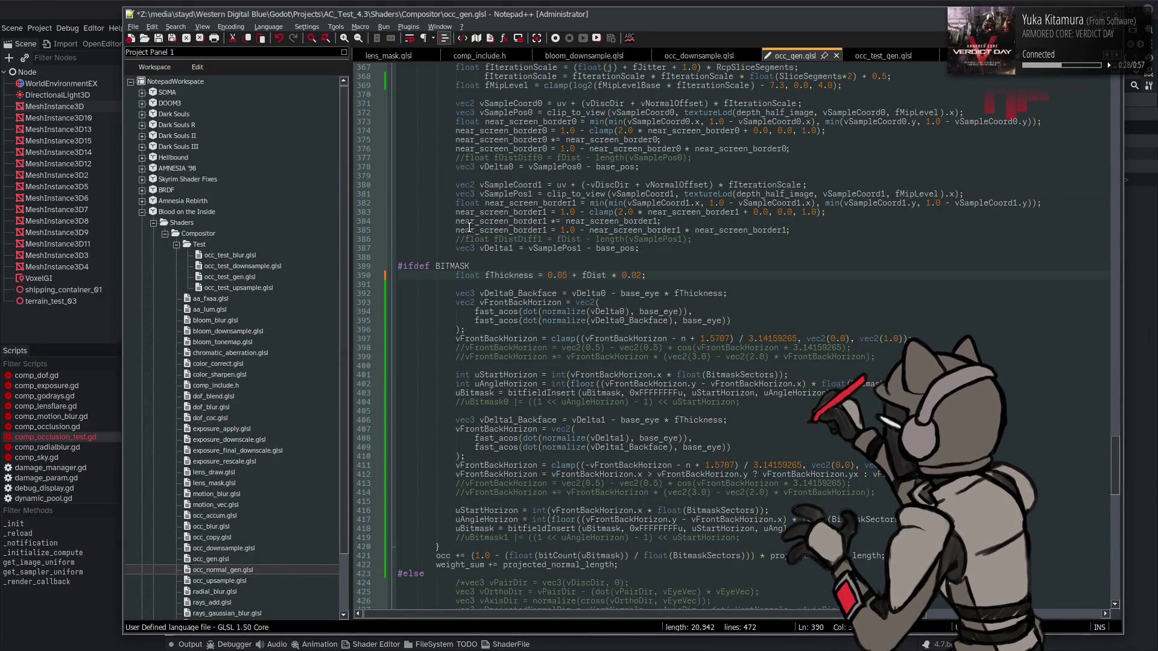
key(ctrl+s)
key(alt+Tab)
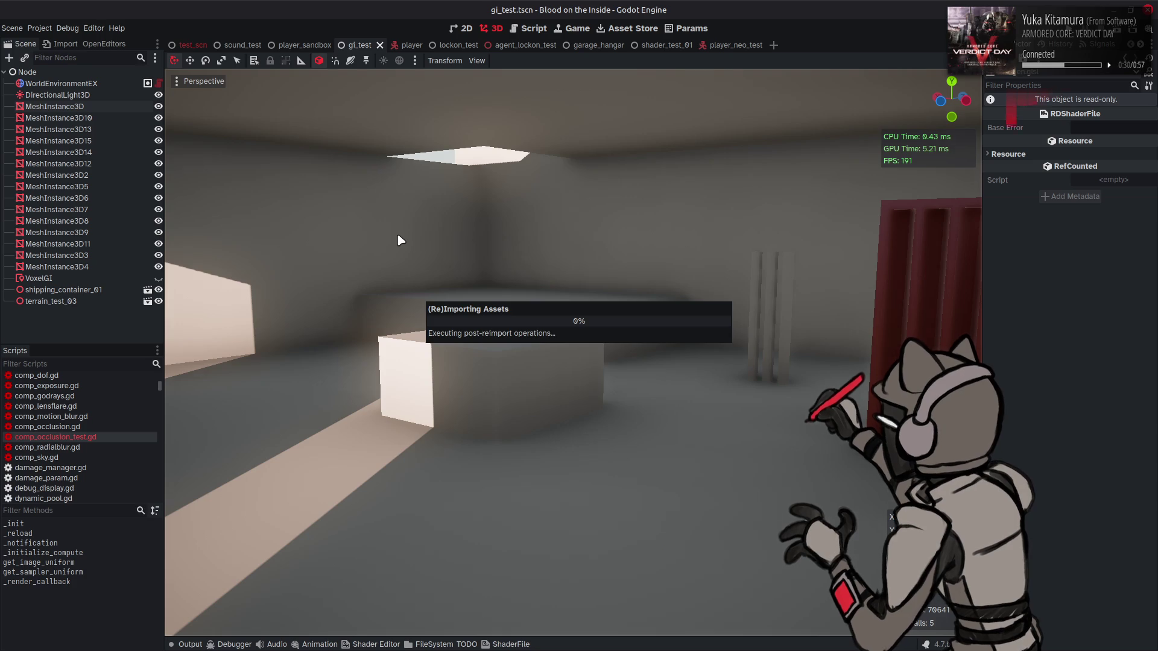
key(alt+Tab)
key(ctrl+z)
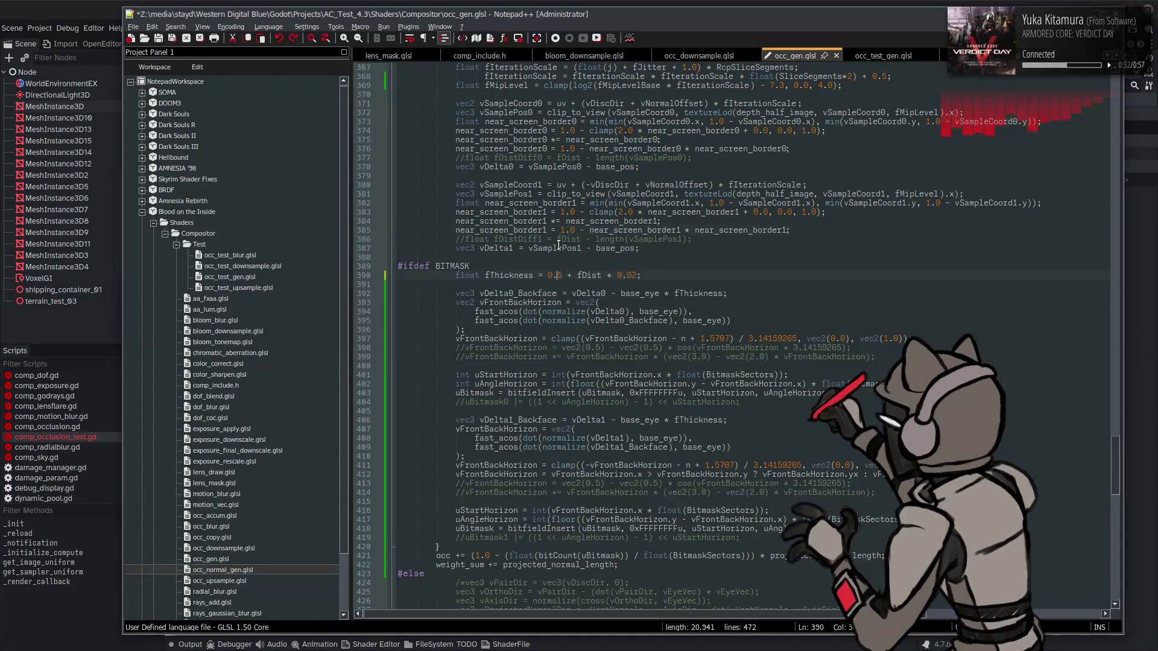
key(ctrl+s)
key(alt+Tab)
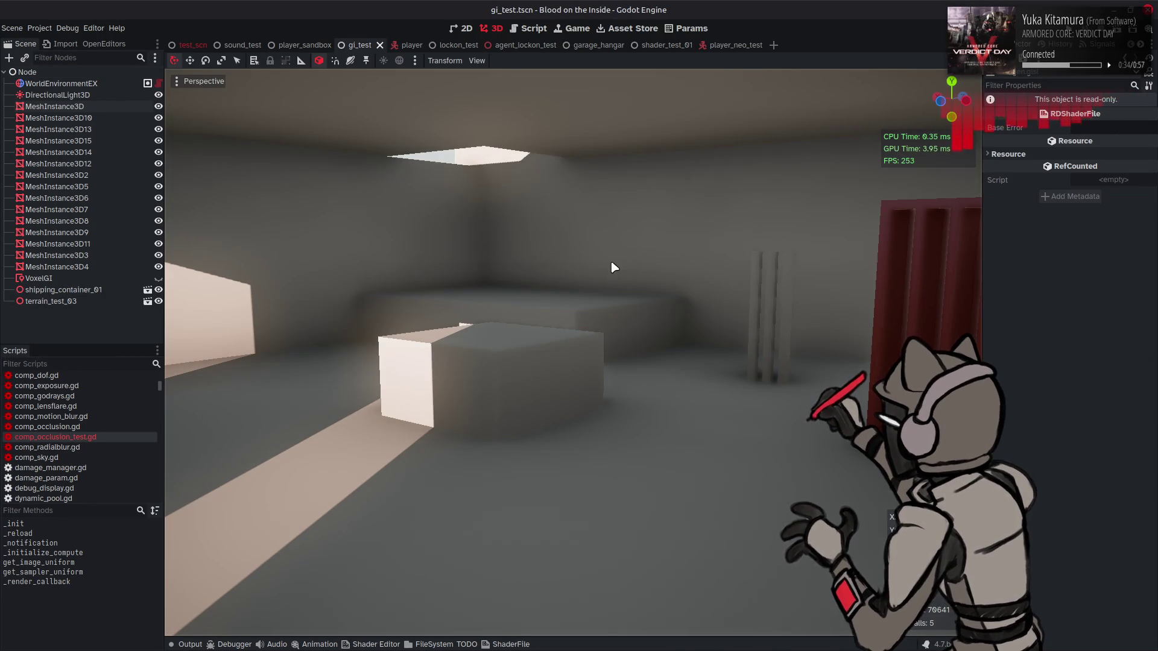
key(alt+Tab)
- Comment out #define BITMASK on line 10, save, and fly the Godot camera toward the container
scroll(610, 261, up, 20)
click(401, 148)
text(//)
key(ctrl+s)
key(alt+Tab)
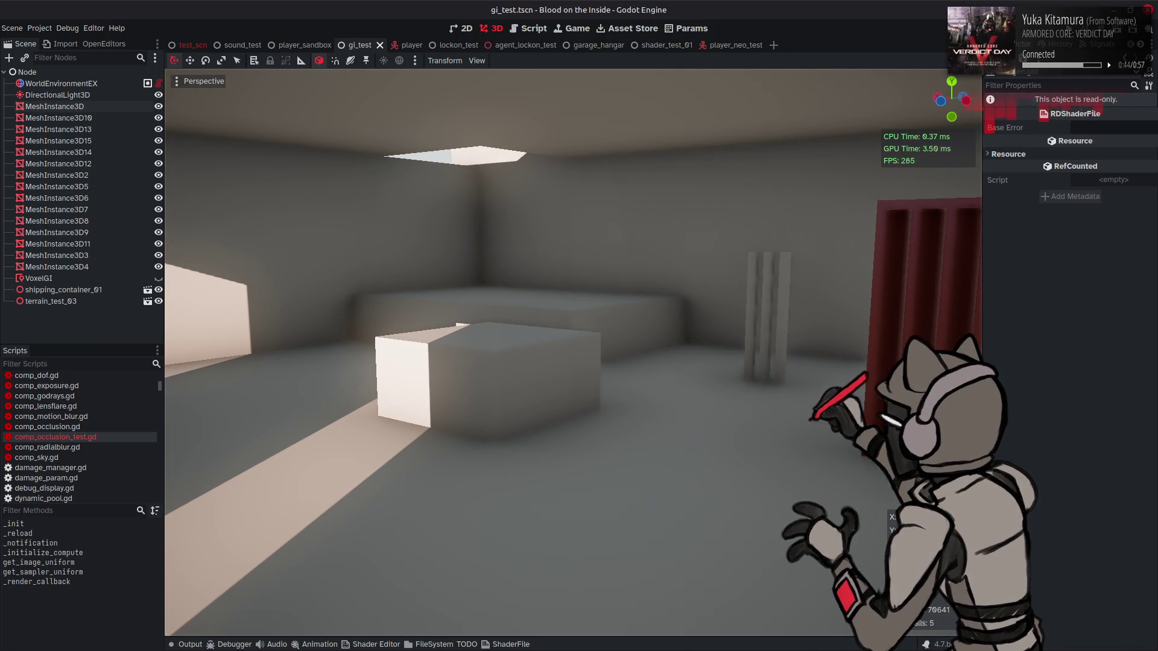
key(s)
key(w)
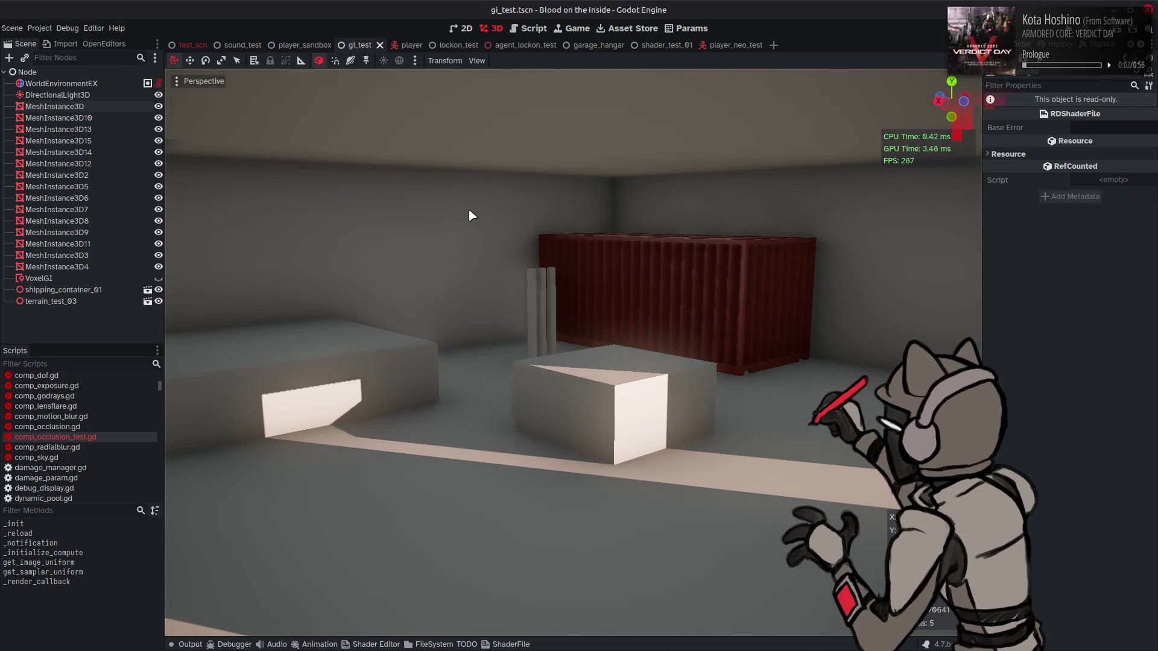
- Restore the BITMASK define, toggling and saving it while comparing renders in Godot
key(alt+Tab)
key(ctrl+s)
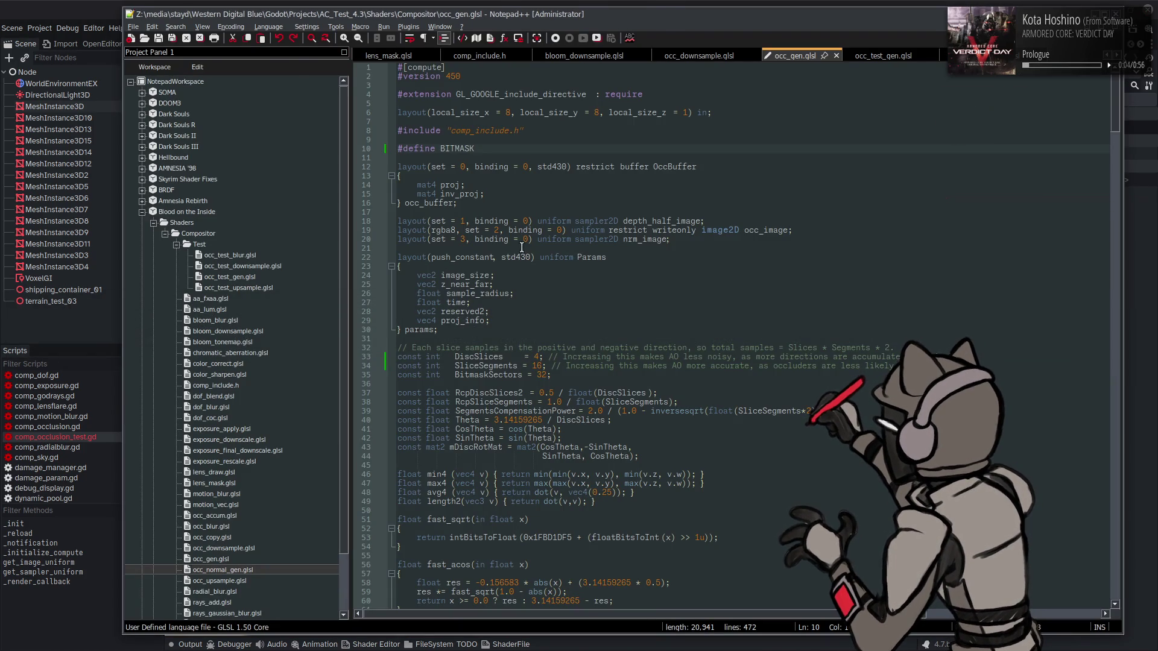
key(alt+Tab)
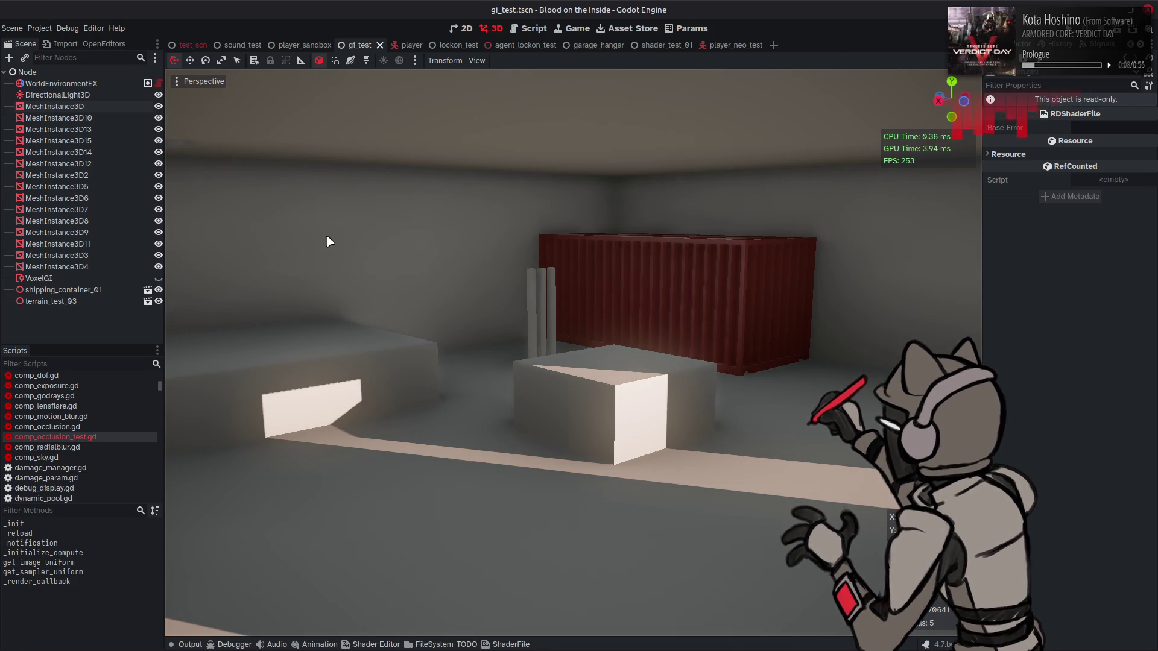
key(alt+Tab)
key(ctrl+s)
key(alt+Tab)
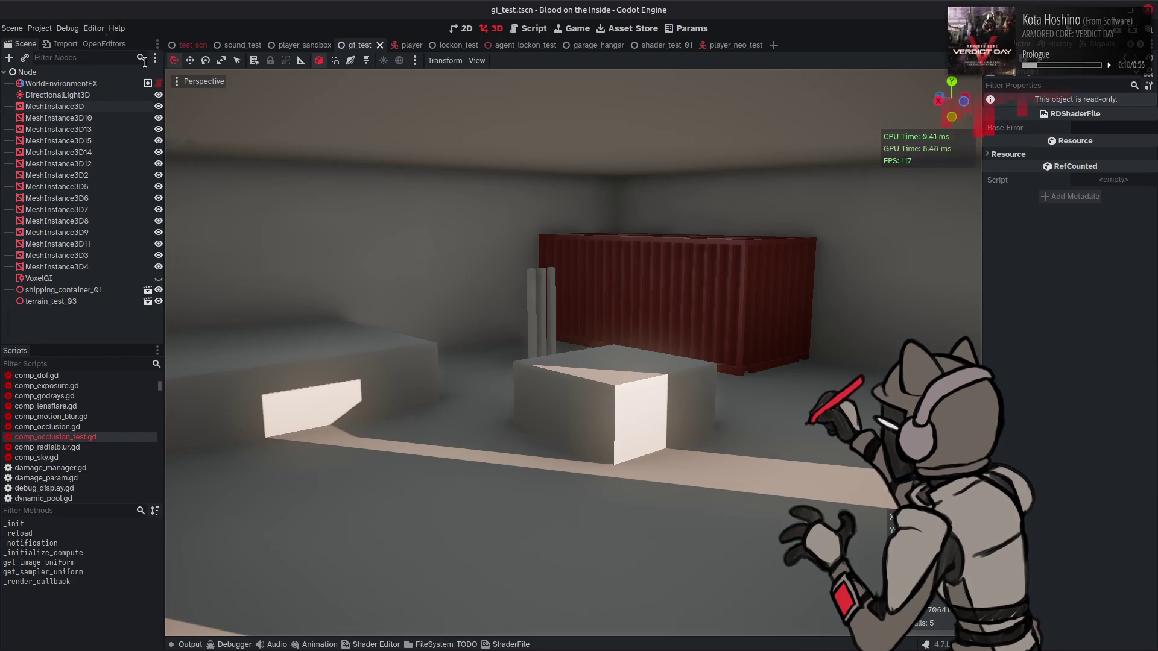
key(alt+Tab)
key(ctrl+s)
key(alt+Tab)
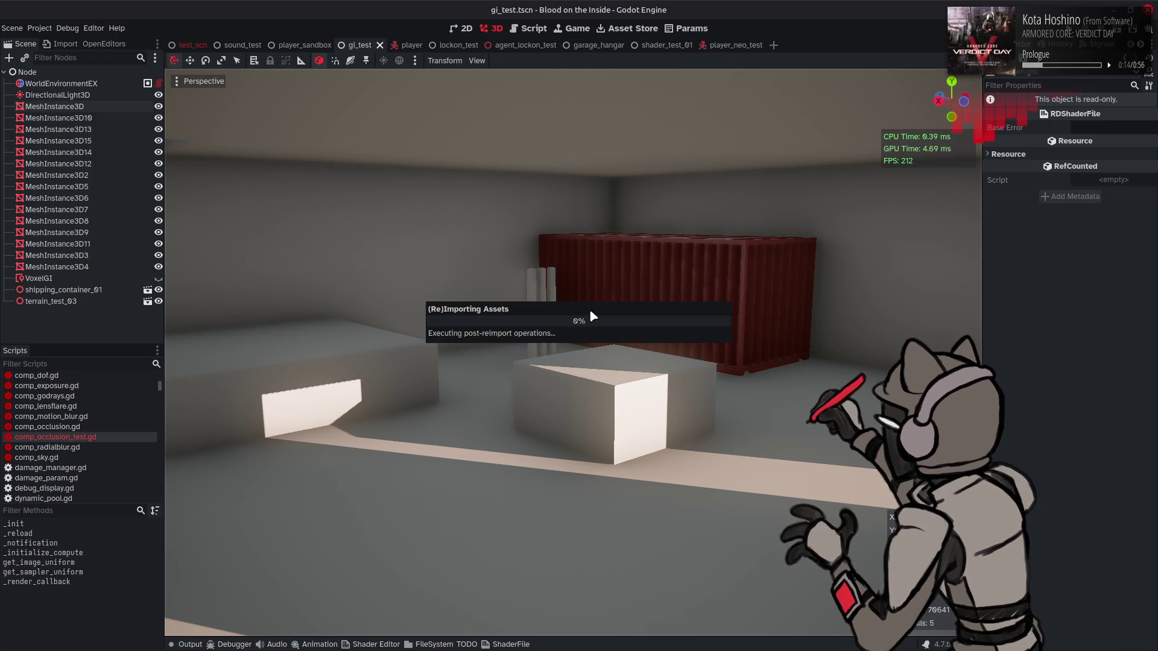
key(alt+Tab)
- Uncomment the horizon adjustments on lines 399 and 414, save, and view in Godot
scroll(596, 315, down, 20)
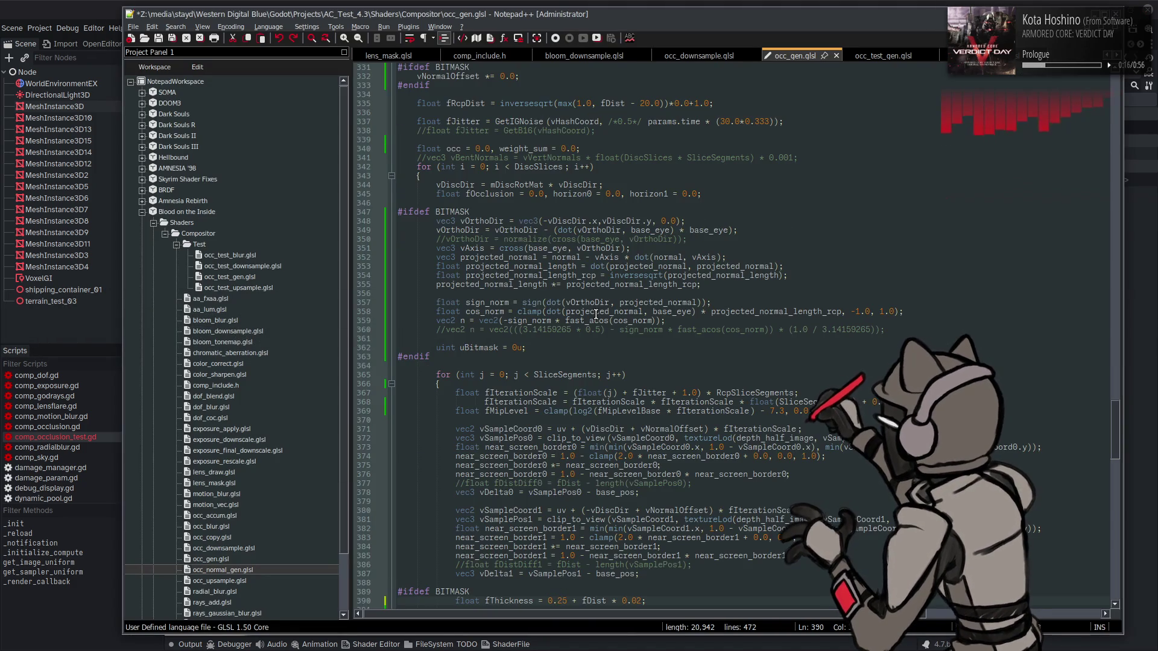
click(556, 411)
scroll(558, 375, down, 7)
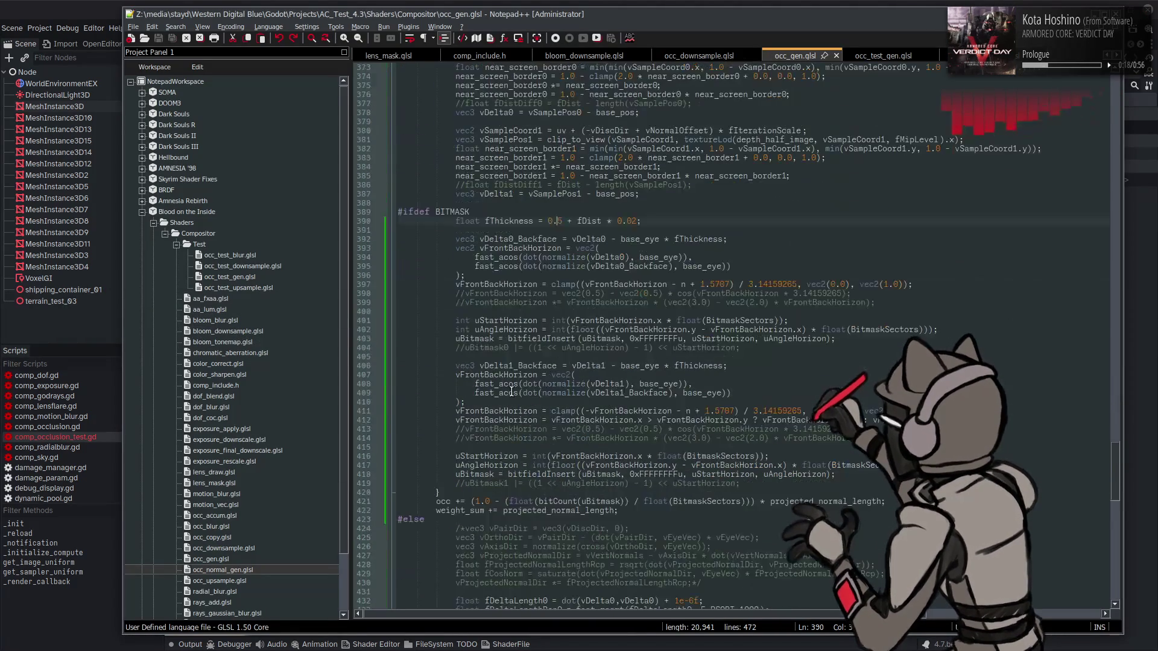
key(Delete)
key(Delete)
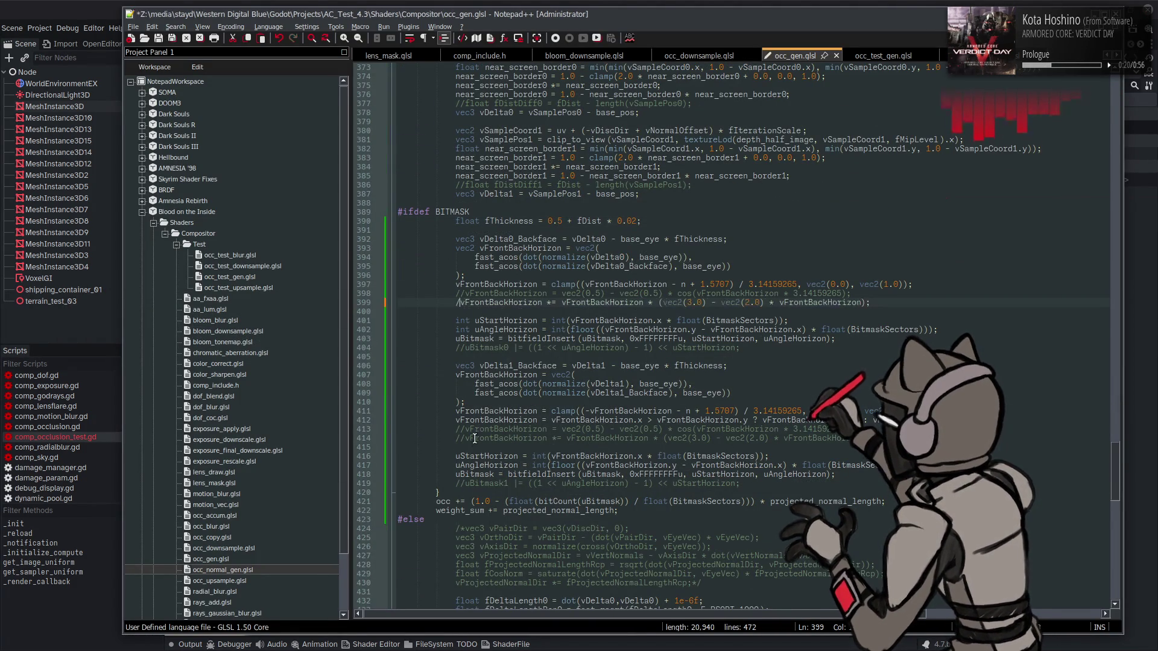
key(Down)
key(Down)
key(Down)
key(Delete)
key(Delete)
key(ctrl+s)
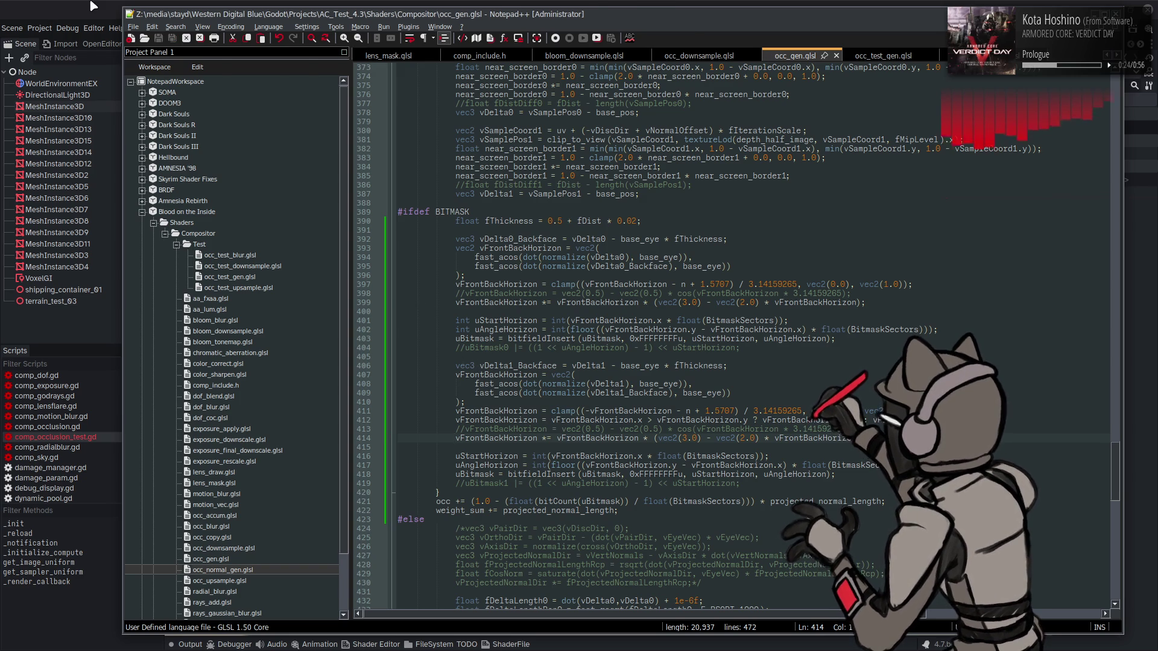
click(90, 6)
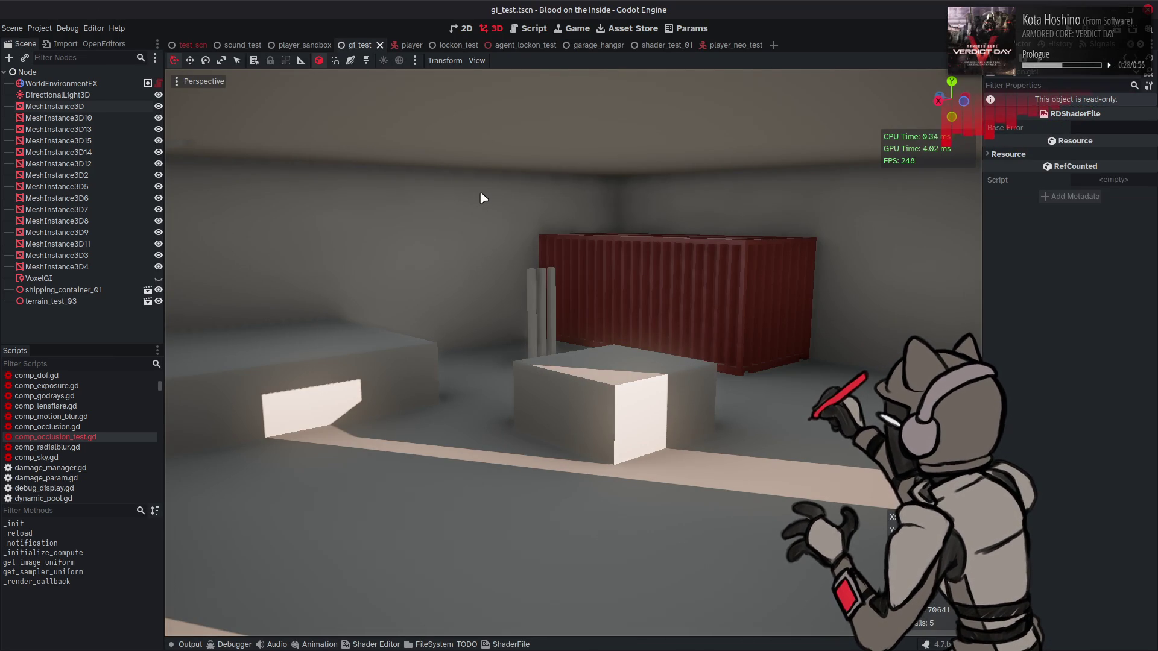
key(alt+Tab)
scroll(509, 221, up, 10)
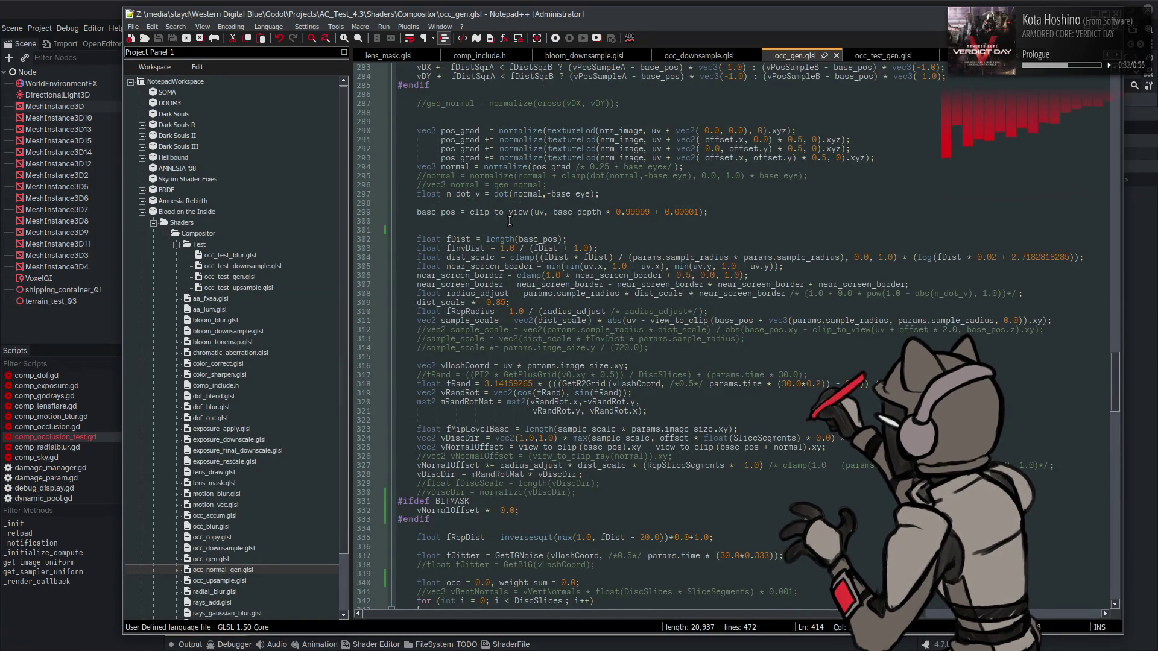
- Edit line 296 to drop the vec3 declaration and comment out normal = geo_normal, then save
scroll(510, 221, up, 4)
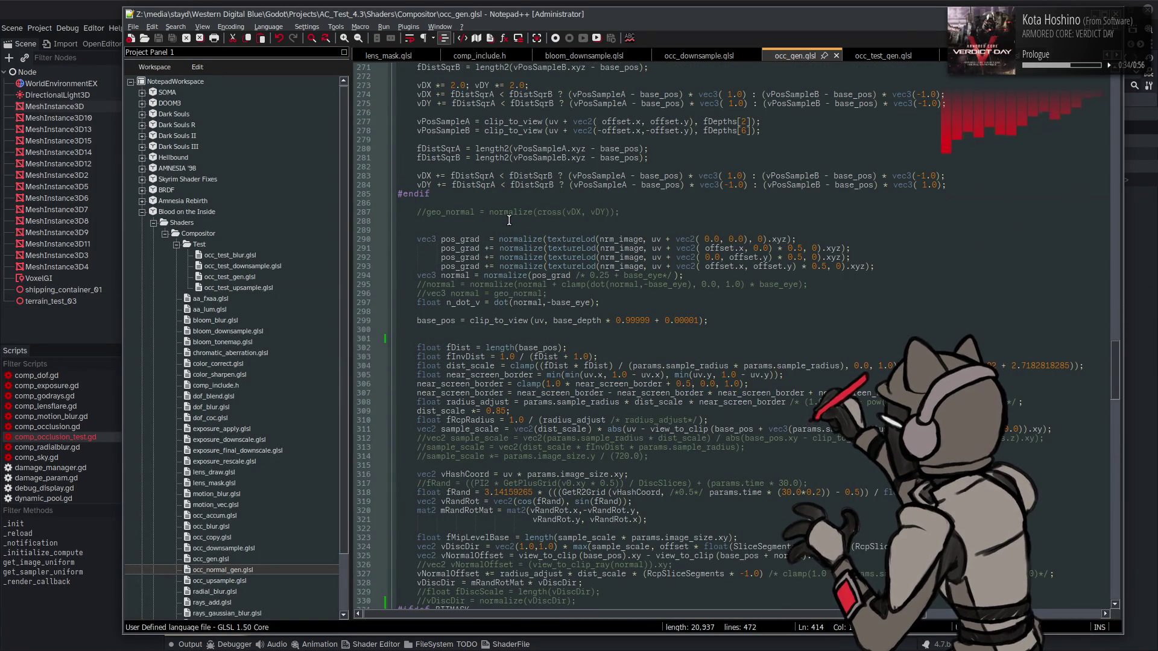
double_click(438, 285)
double_click(435, 293)
key(Delete)
key(BackSpace)
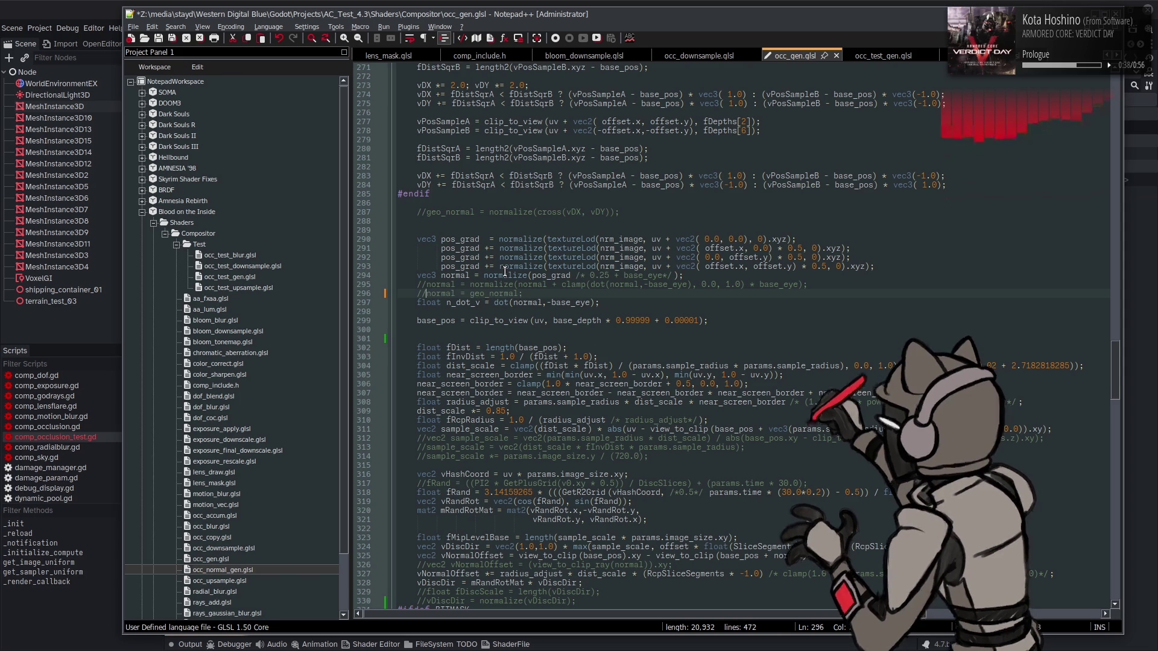
key(BackSpace)
key(BackSpace)
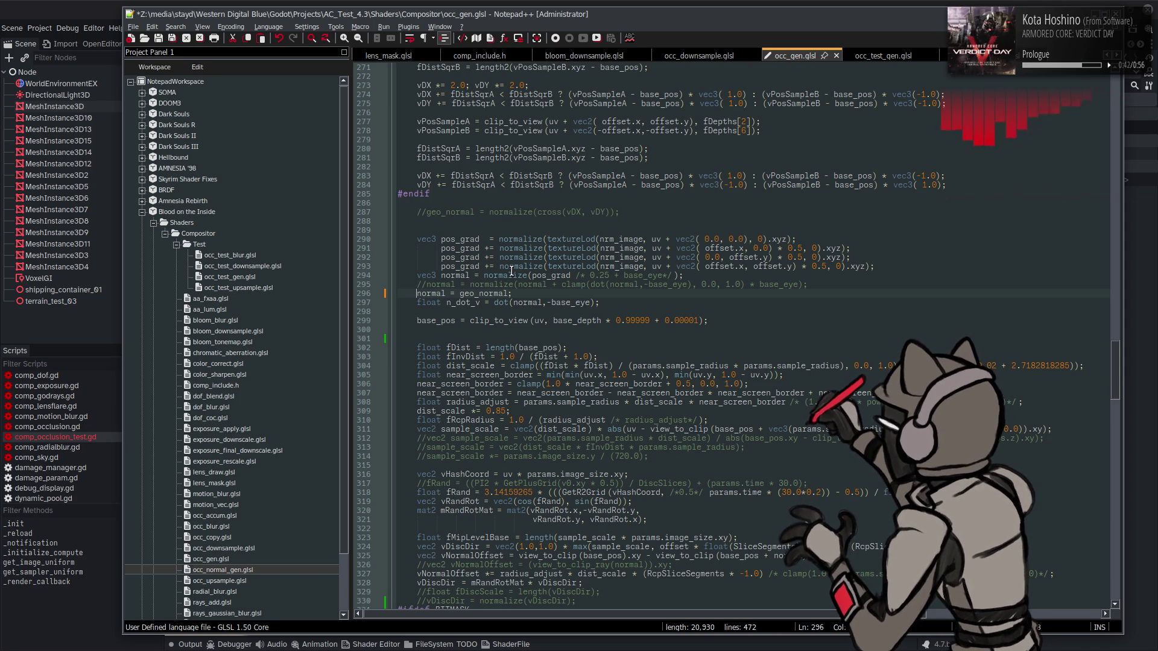
key(ctrl+s)
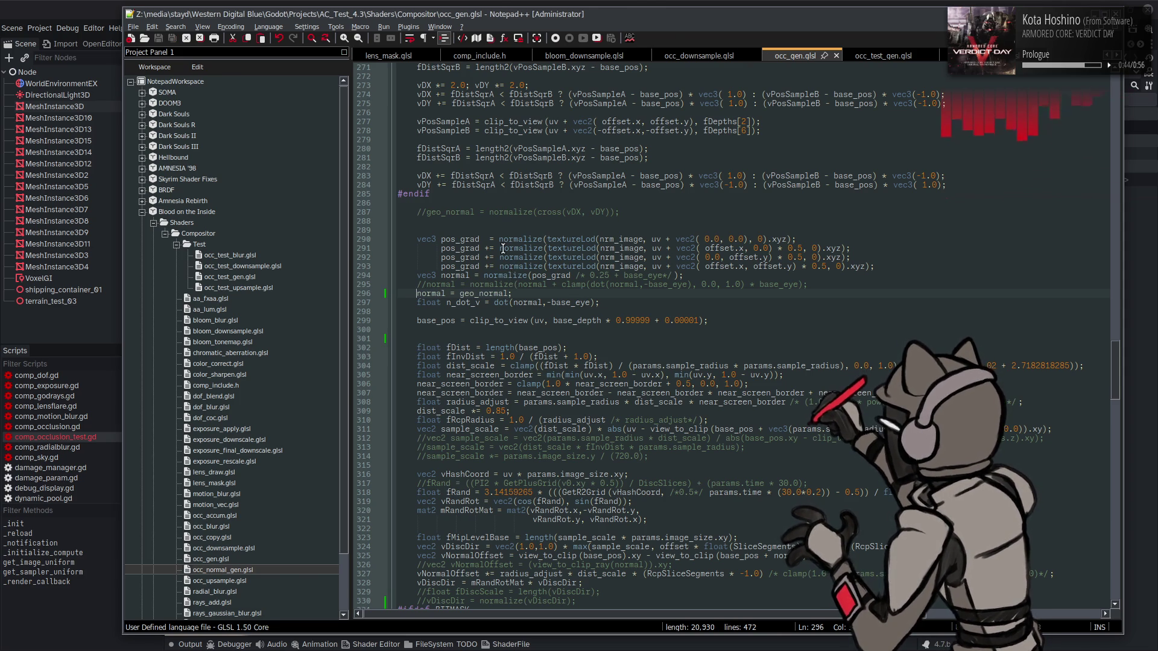
- Fly the freelook camera toward and away from the box in the Godot hangar
key(alt+Tab)
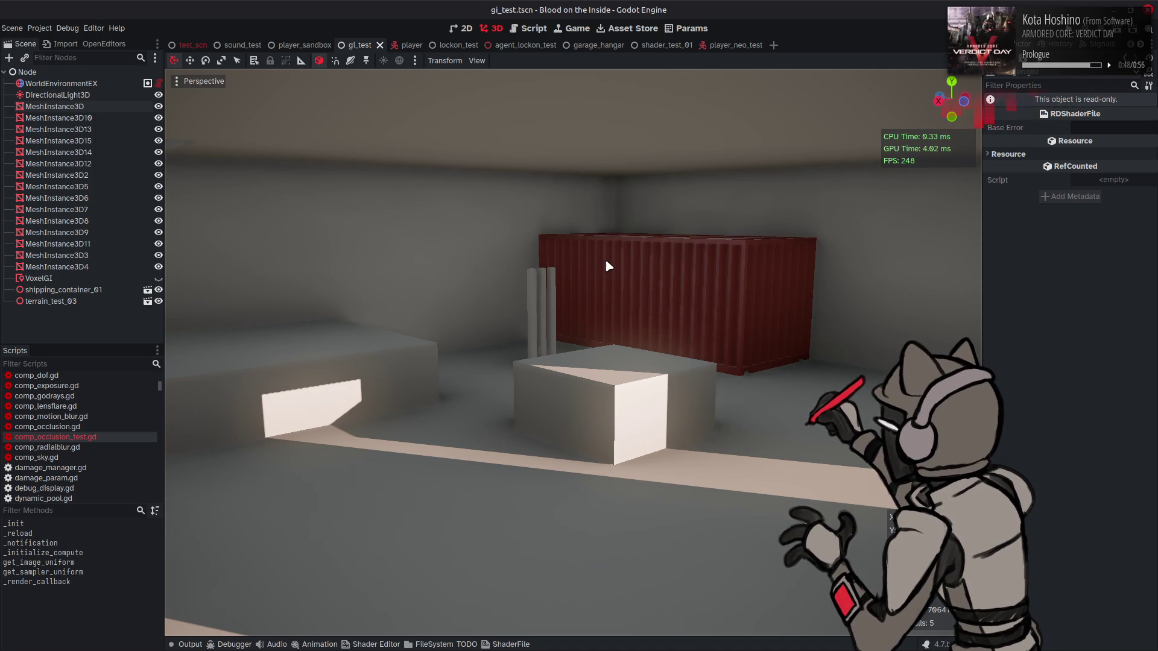
right_click(625, 258)
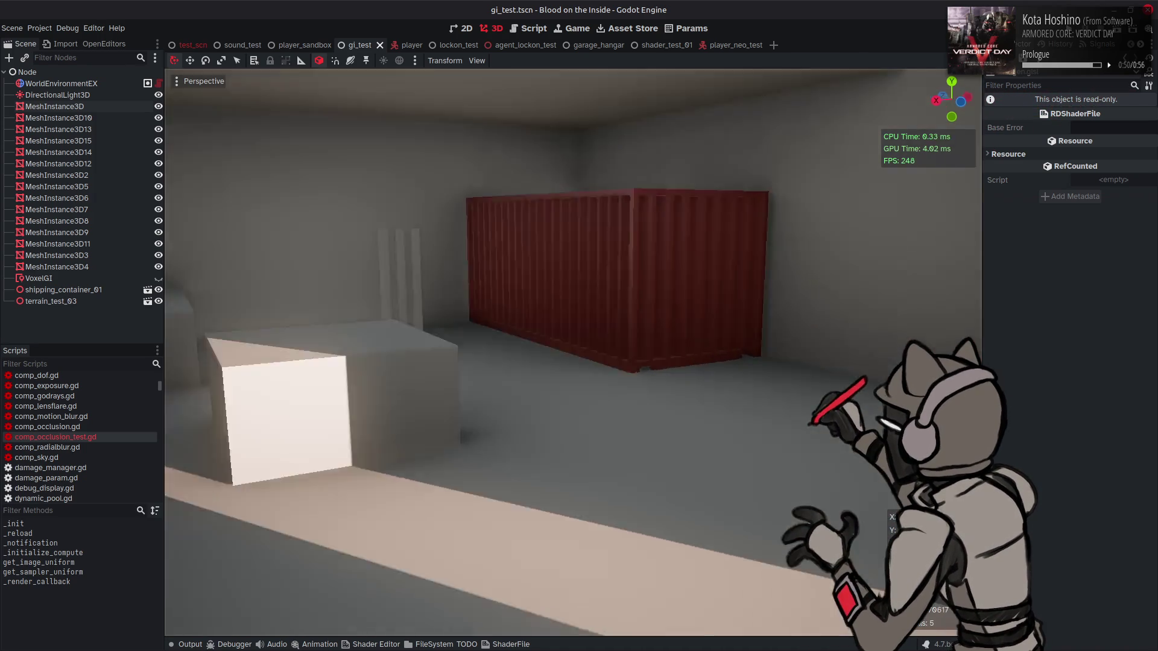
key(w)
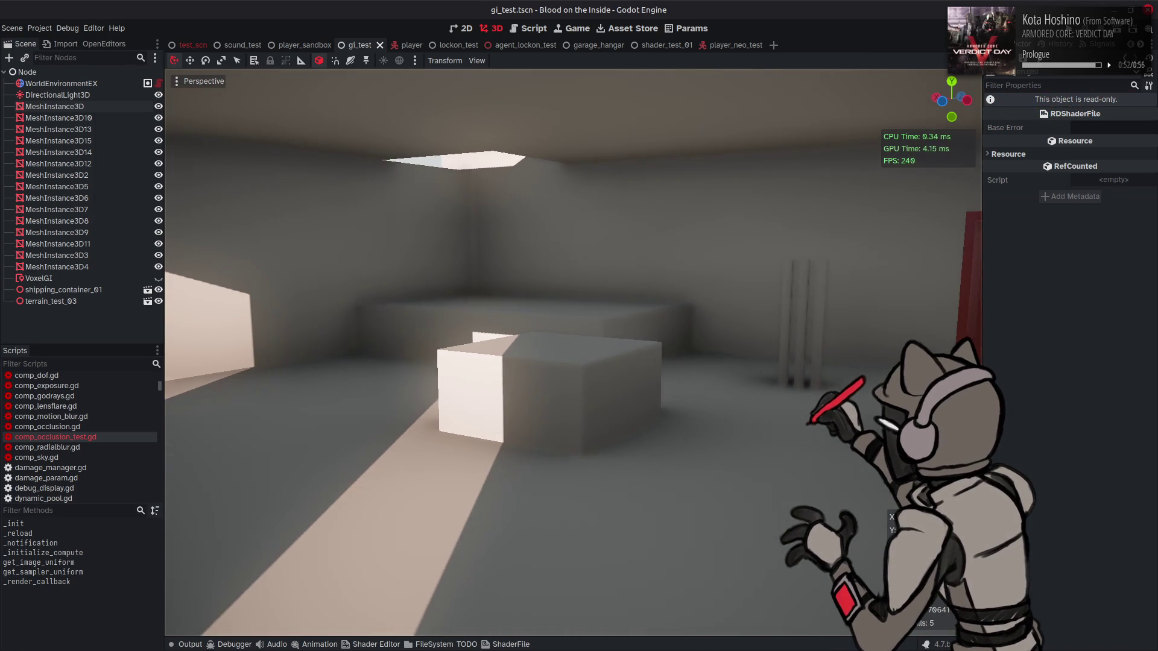
key(s)
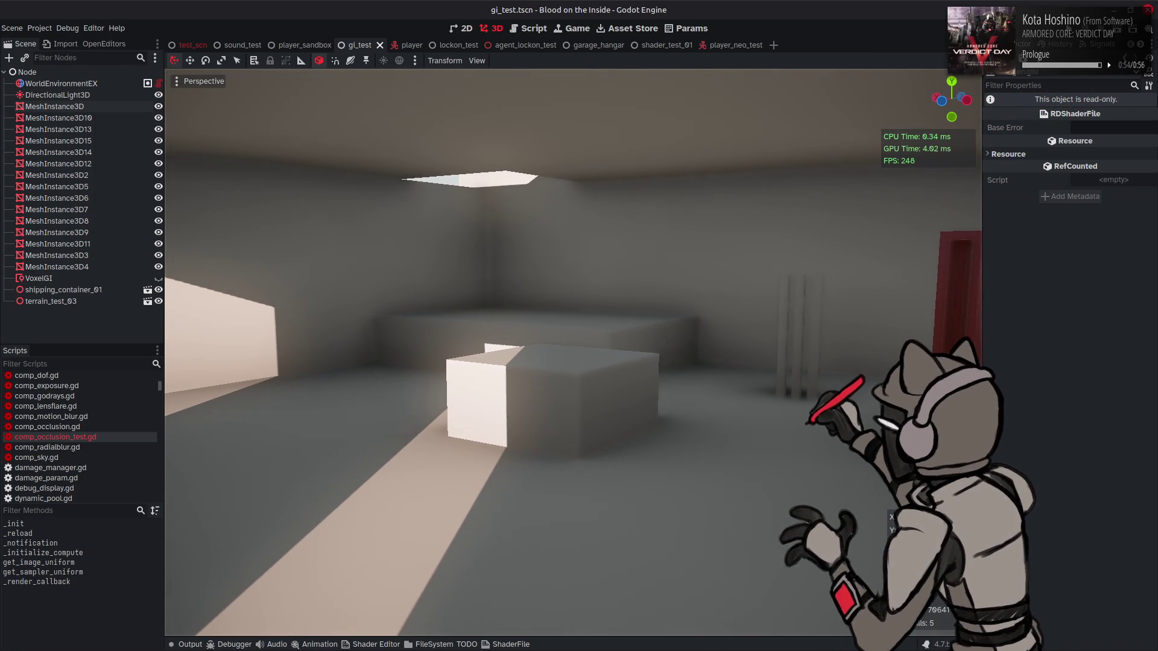
- Resave the shader and compare the shading between Notepad++ and Godot, then highlight pos_grad
key(alt+Tab)
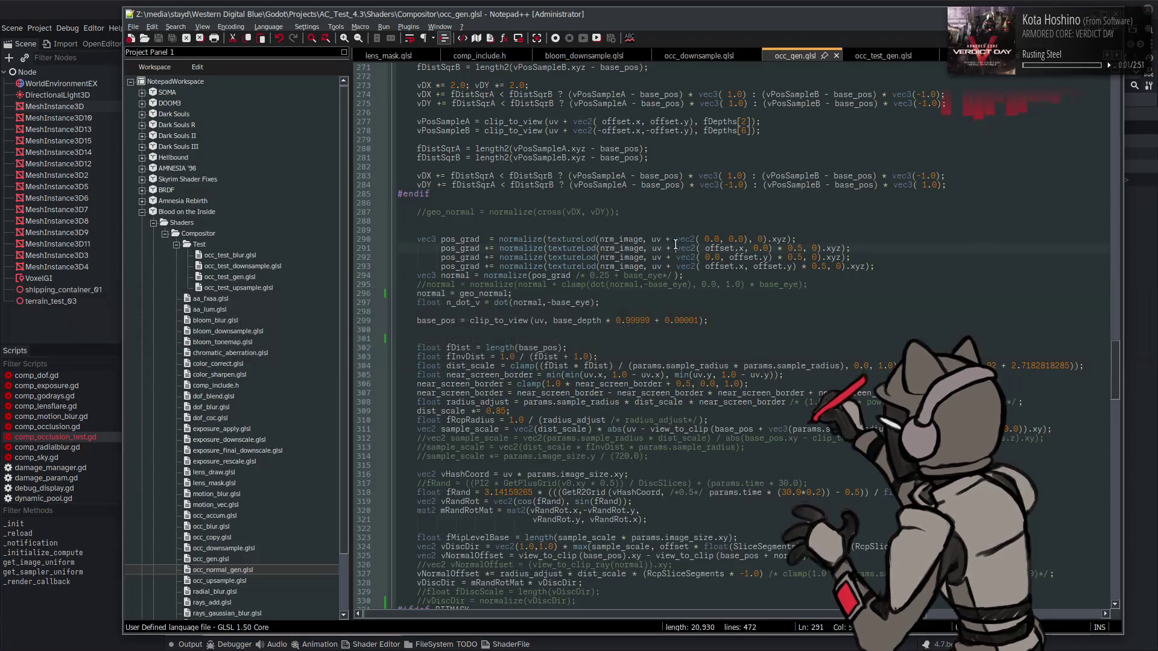
key(ctrl+s)
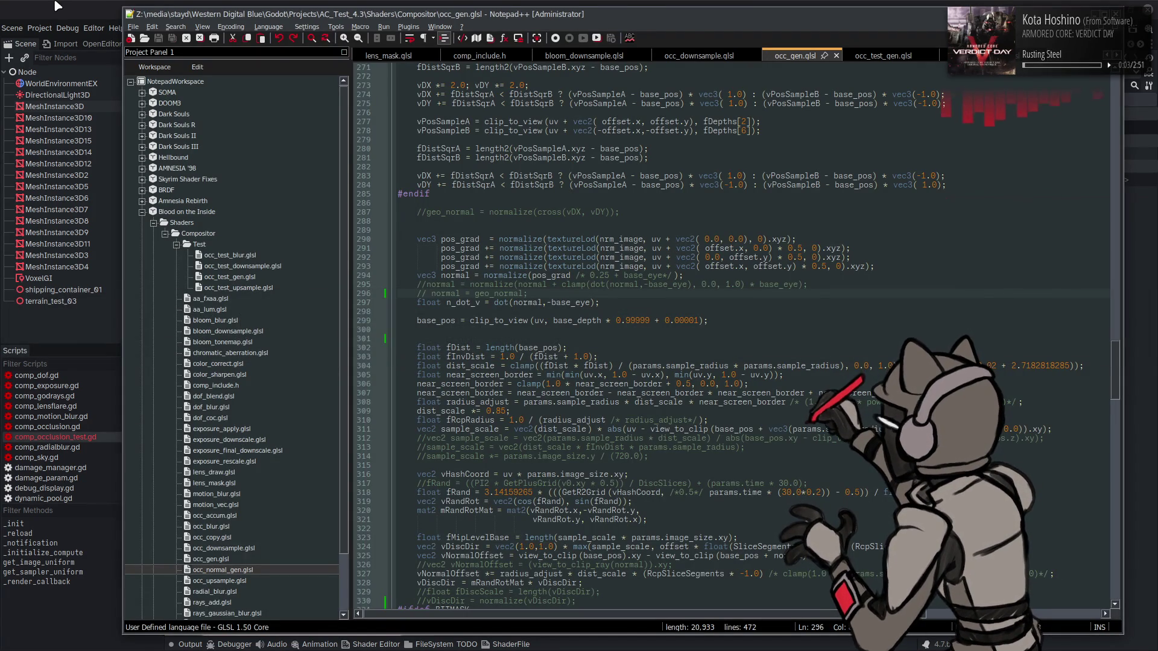
key(alt+Tab)
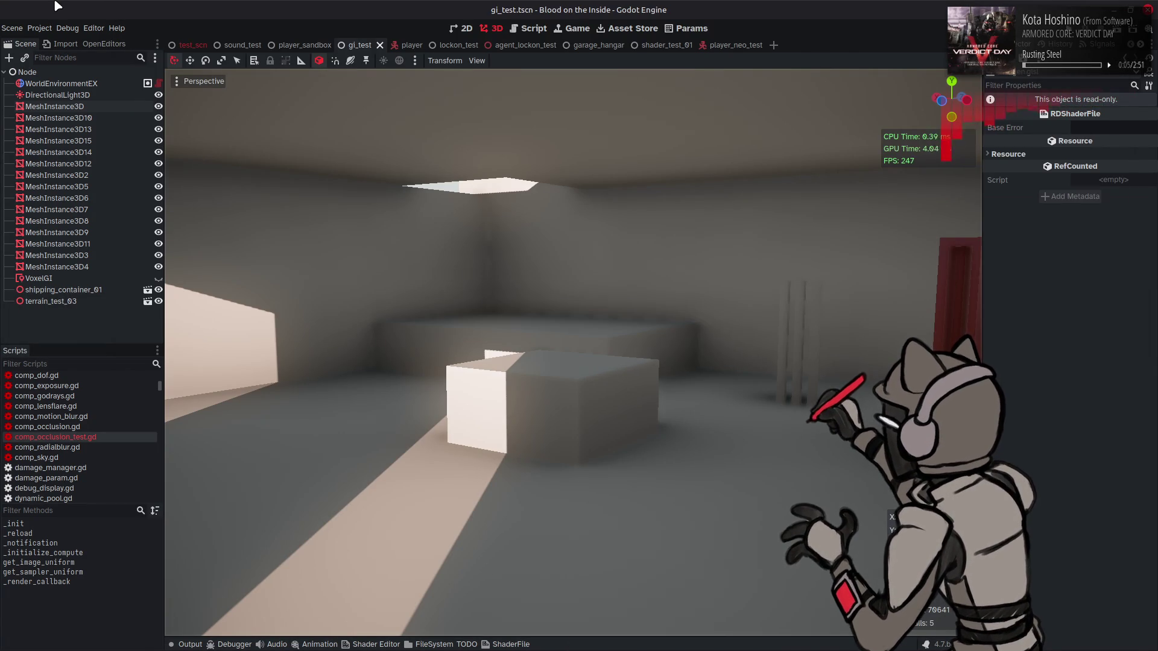
key(alt+Tab)
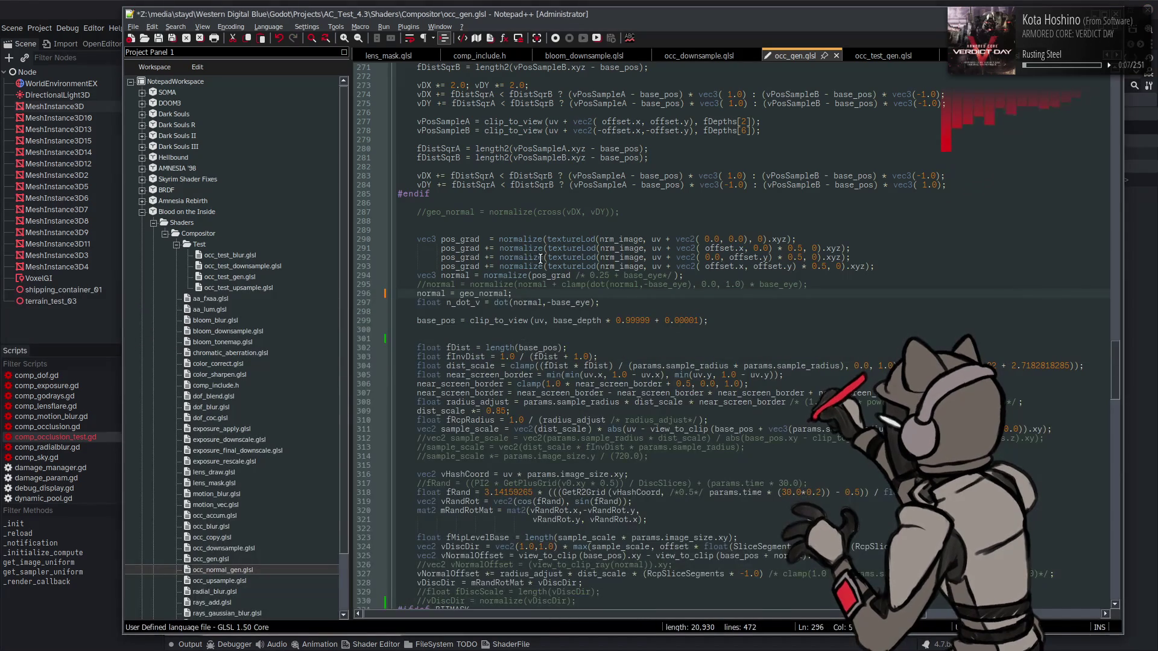
key(alt+Tab)
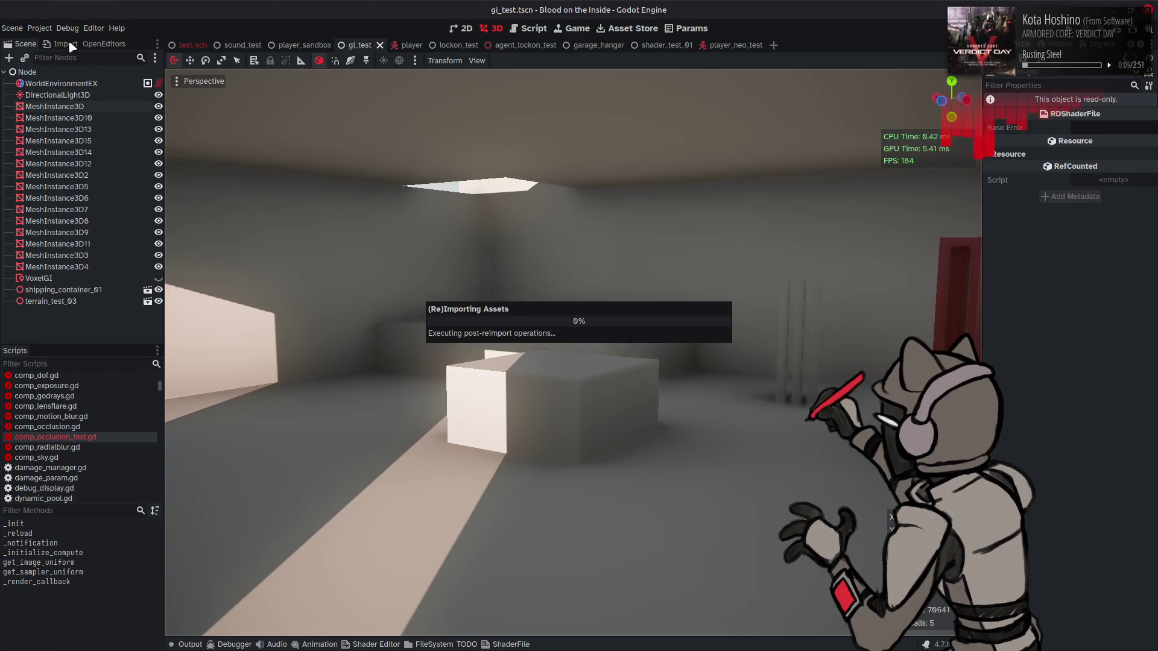
key(alt+Tab)
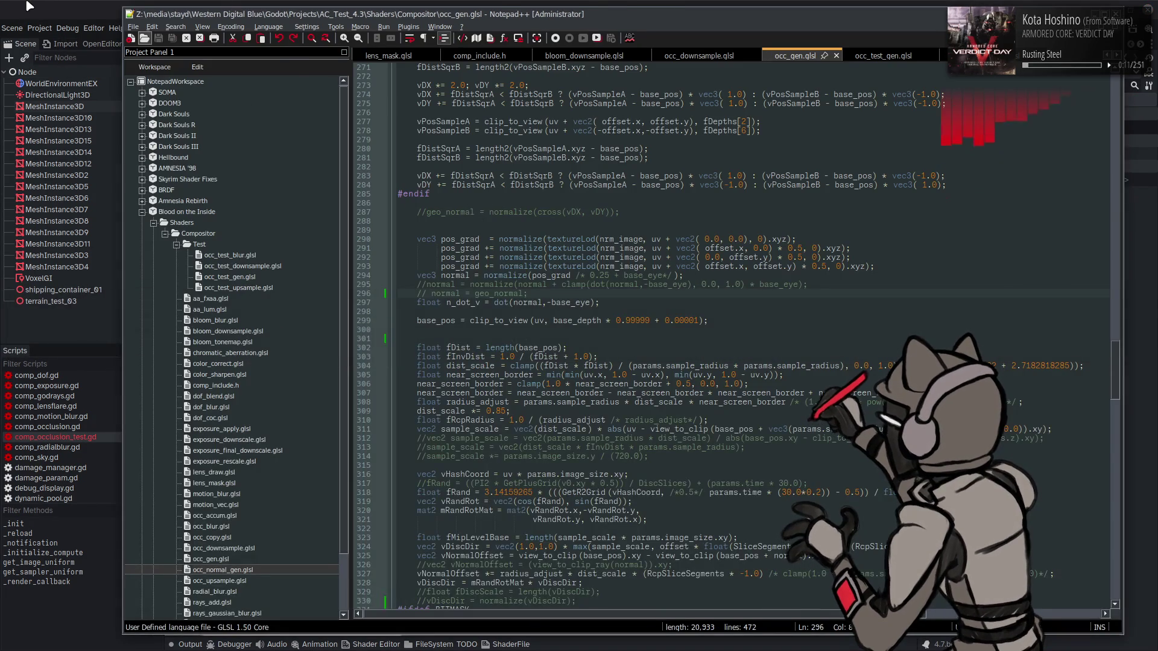
key(alt+Tab)
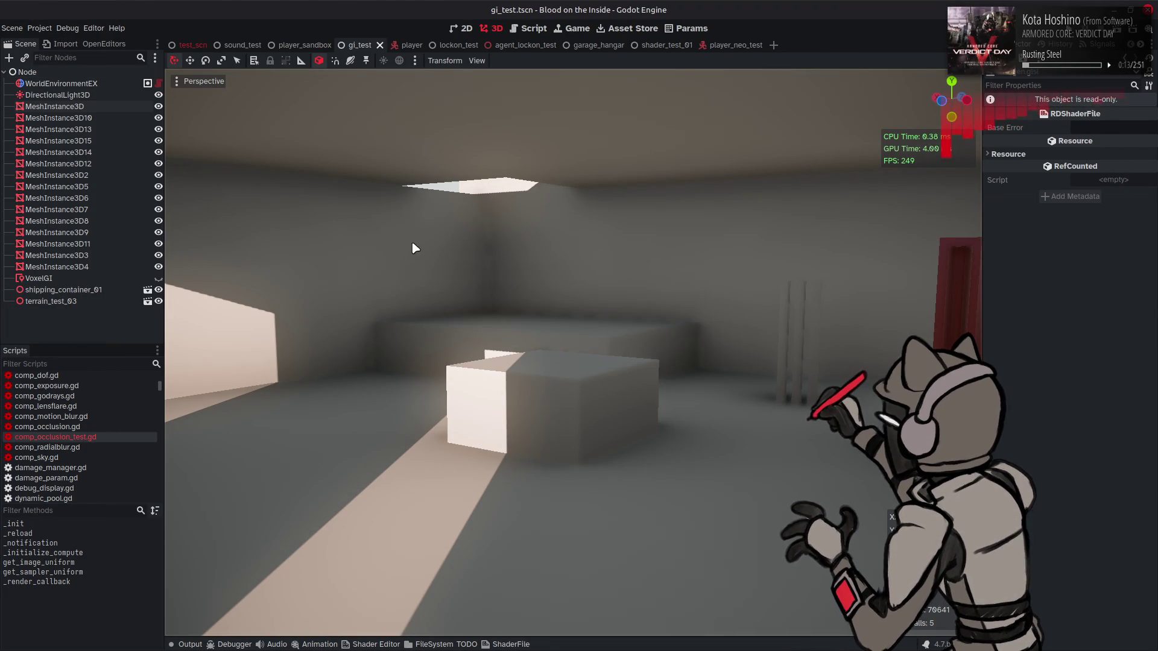
key(alt+Tab)
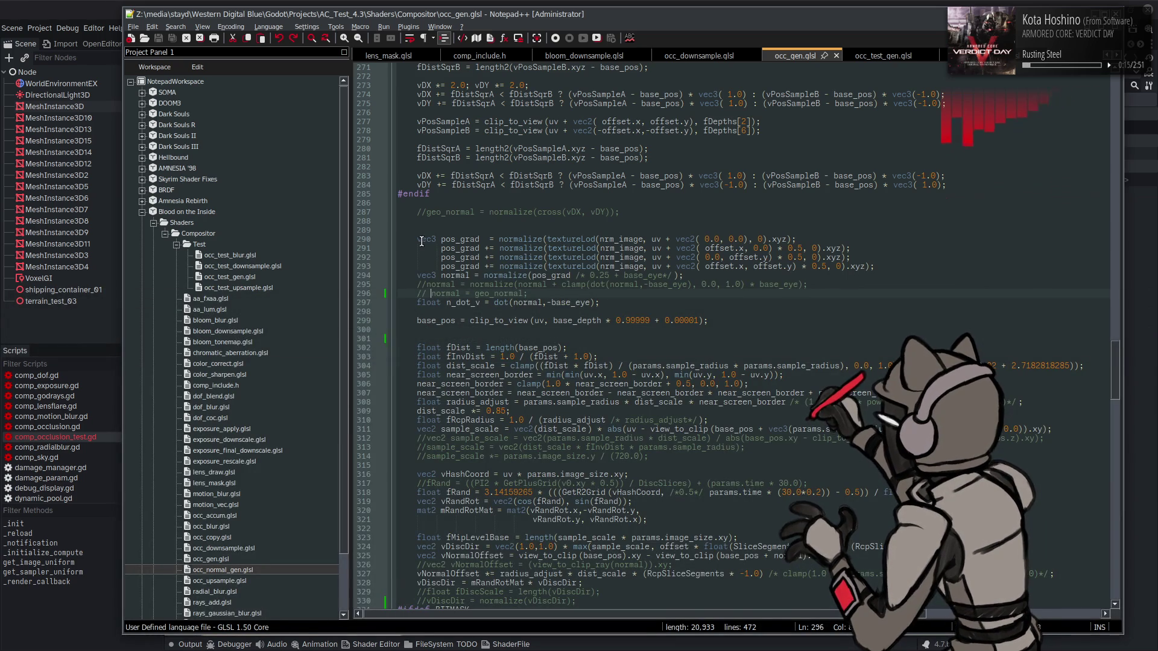
double_click(466, 240)
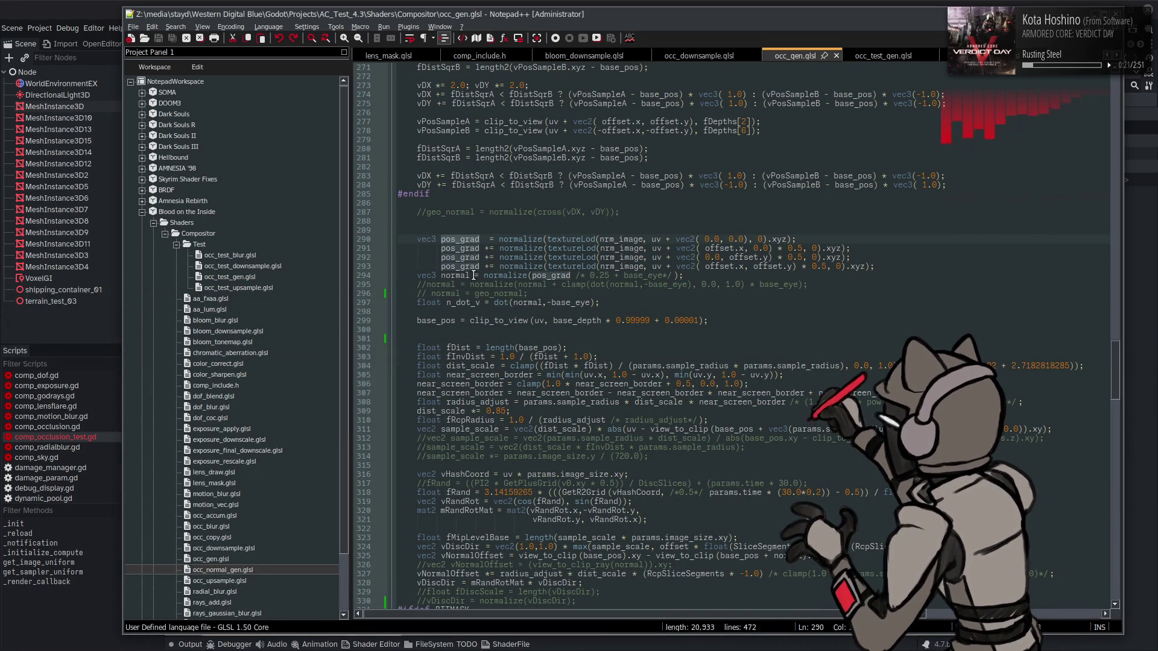
- Find the pos_grad uses, then delete the normalize calls on lines 290–293 and save
click(531, 275)
double_click(560, 276)
key(ctrl+f)
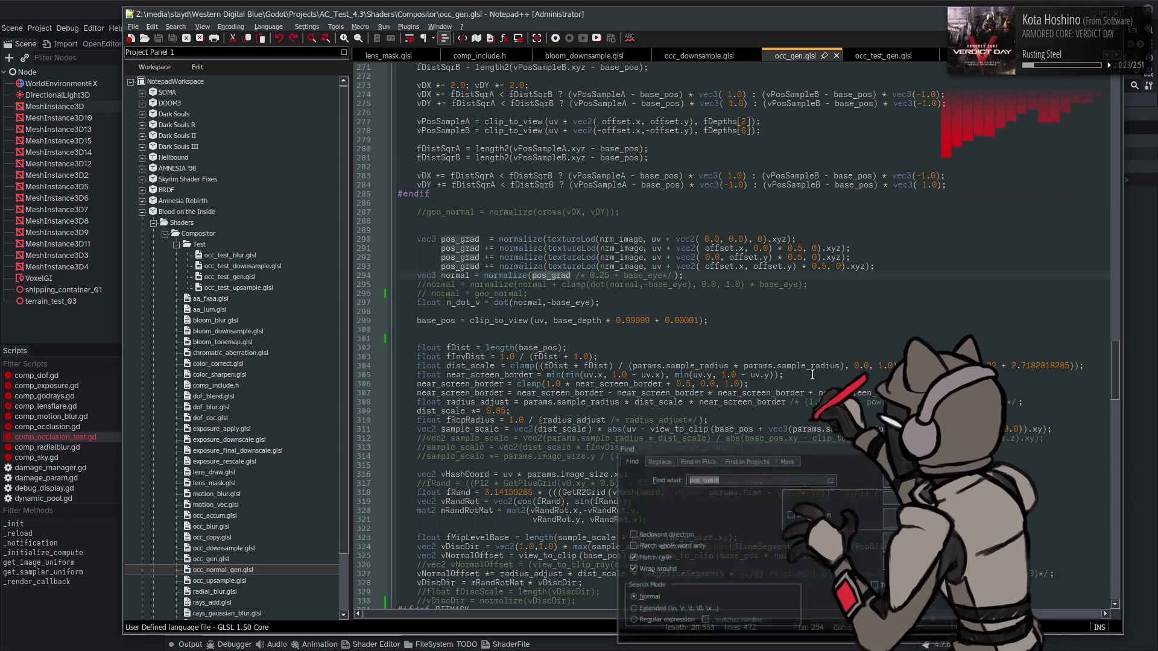
key(Return)
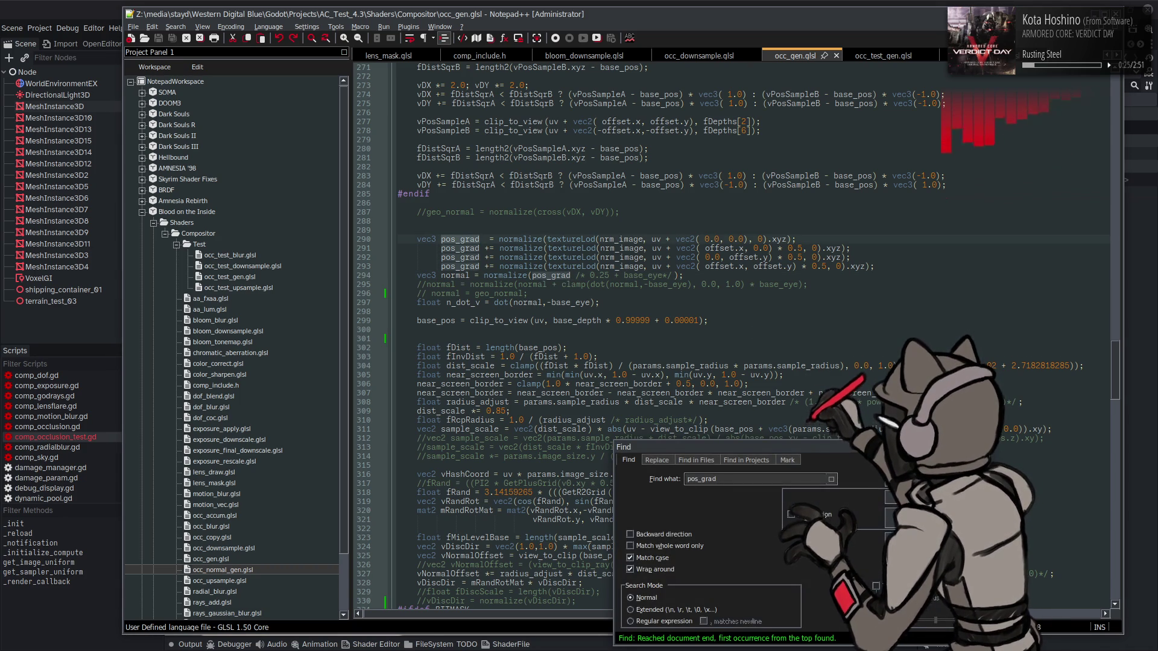
key(Escape)
drag(498, 238, 543, 266)
key(Delete)
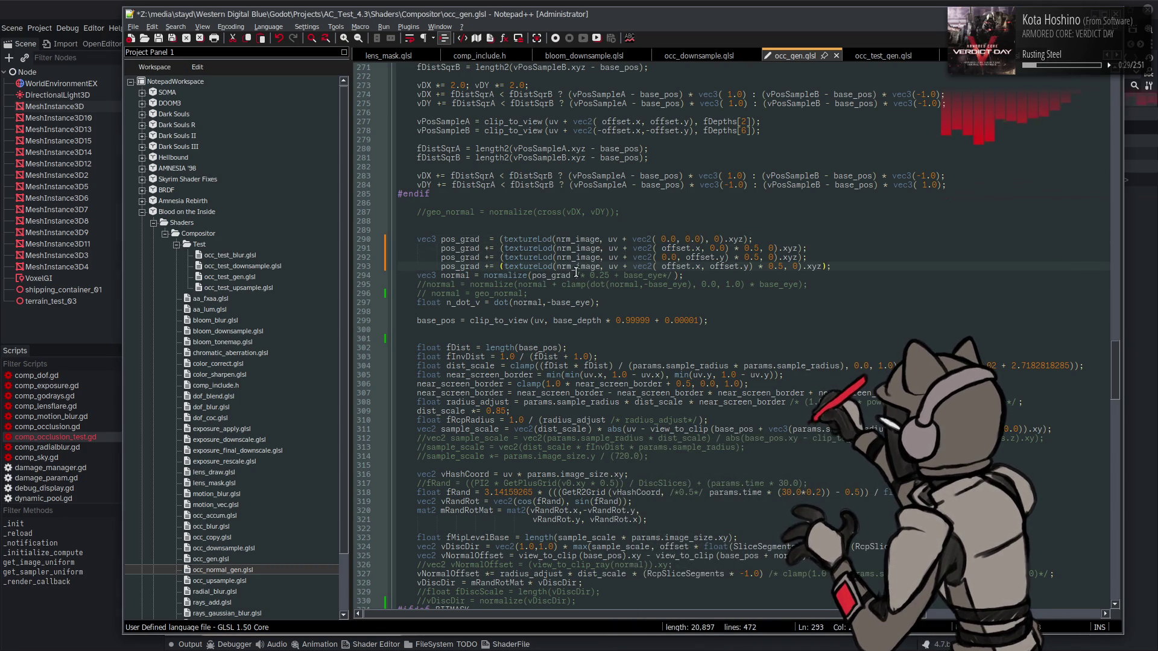
key(ctrl+s)
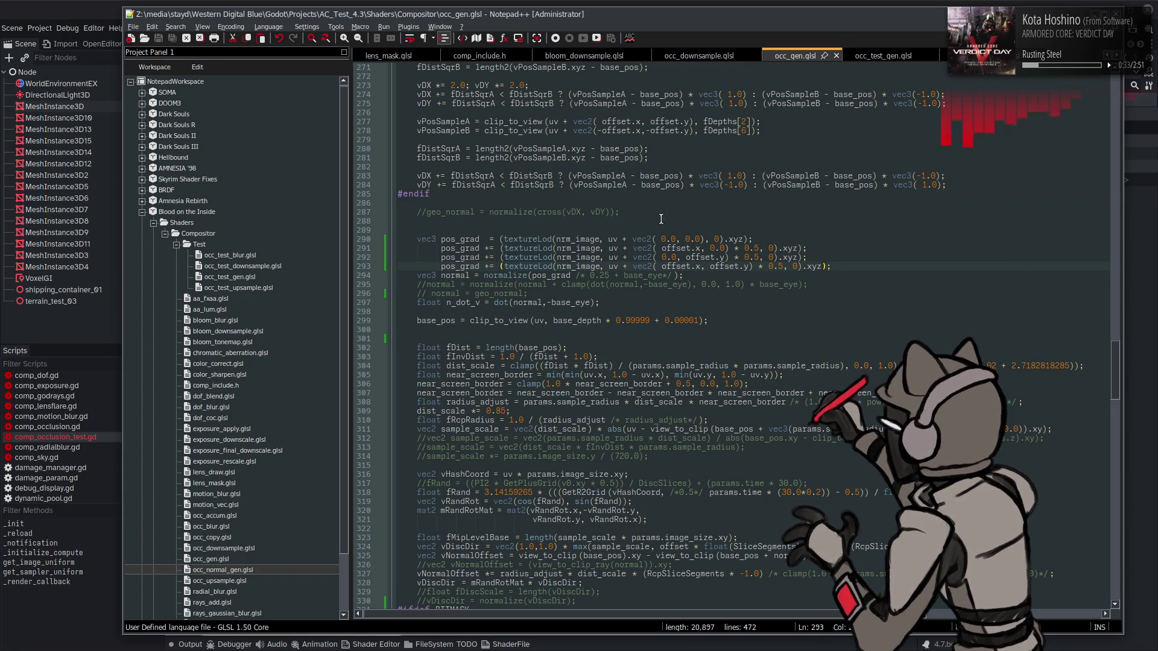
- Compare the recompiled occlusion in the Godot hangar against the edited shader code
double_click(675, 248)
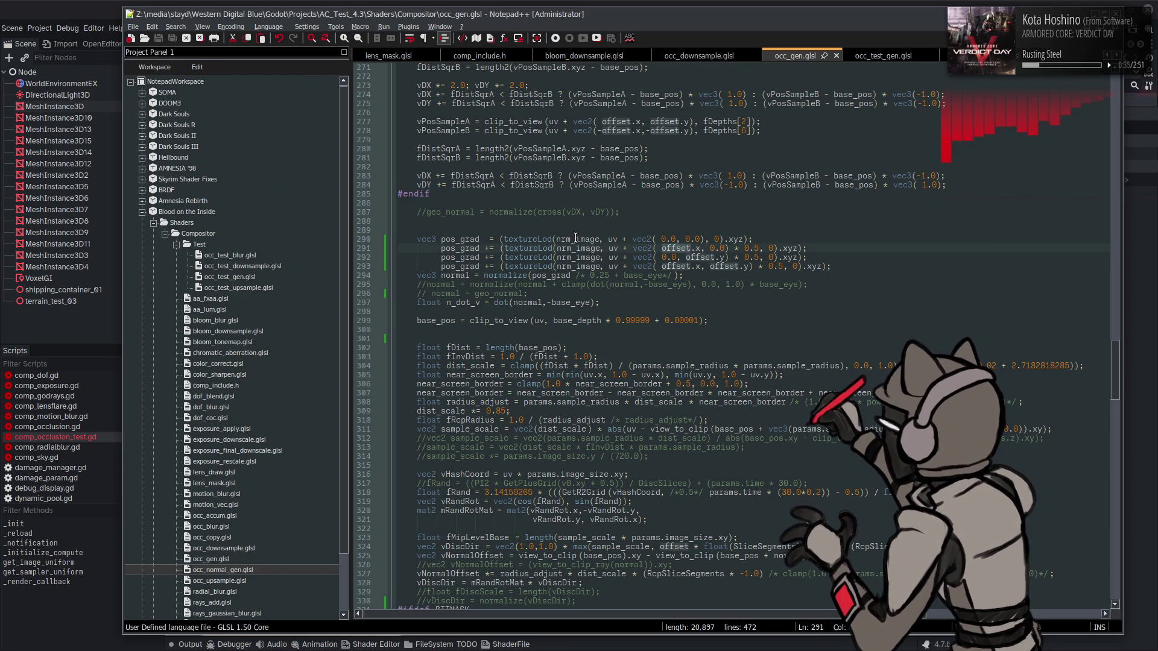
key(alt+Tab)
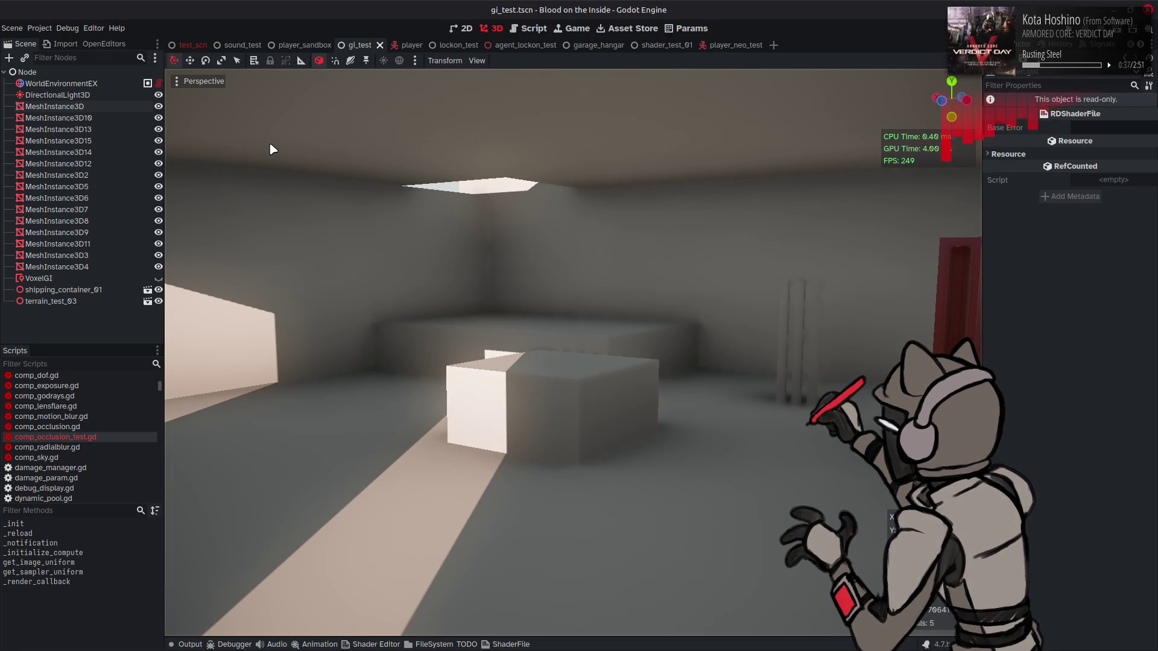
key(alt+Tab)
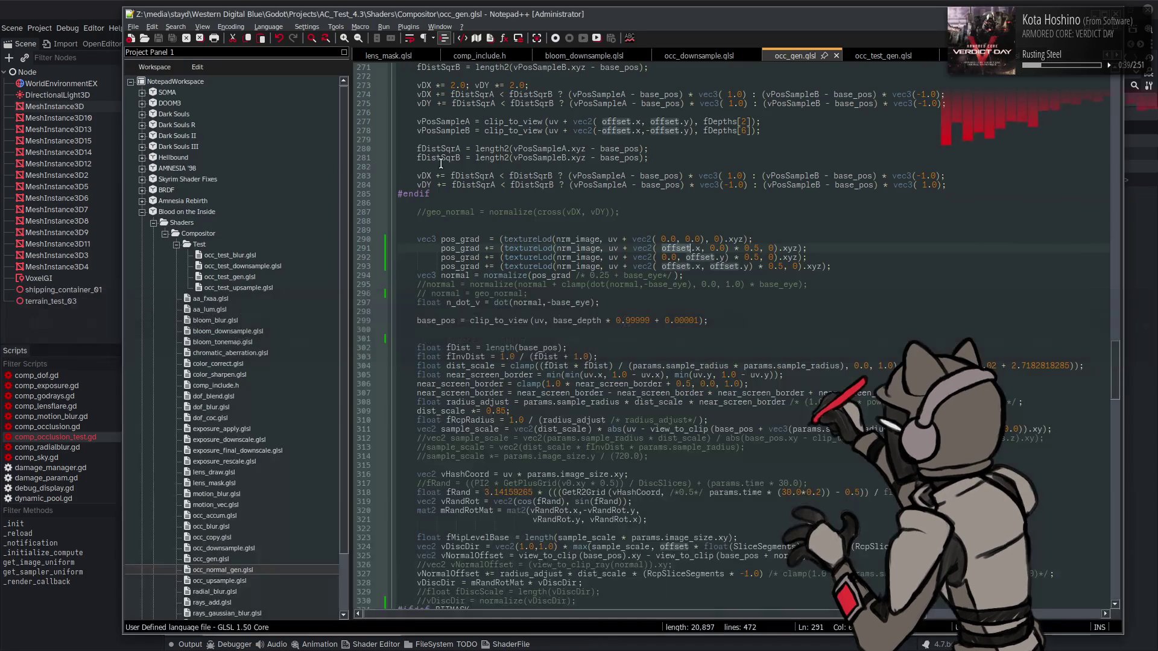
key(alt+Tab)
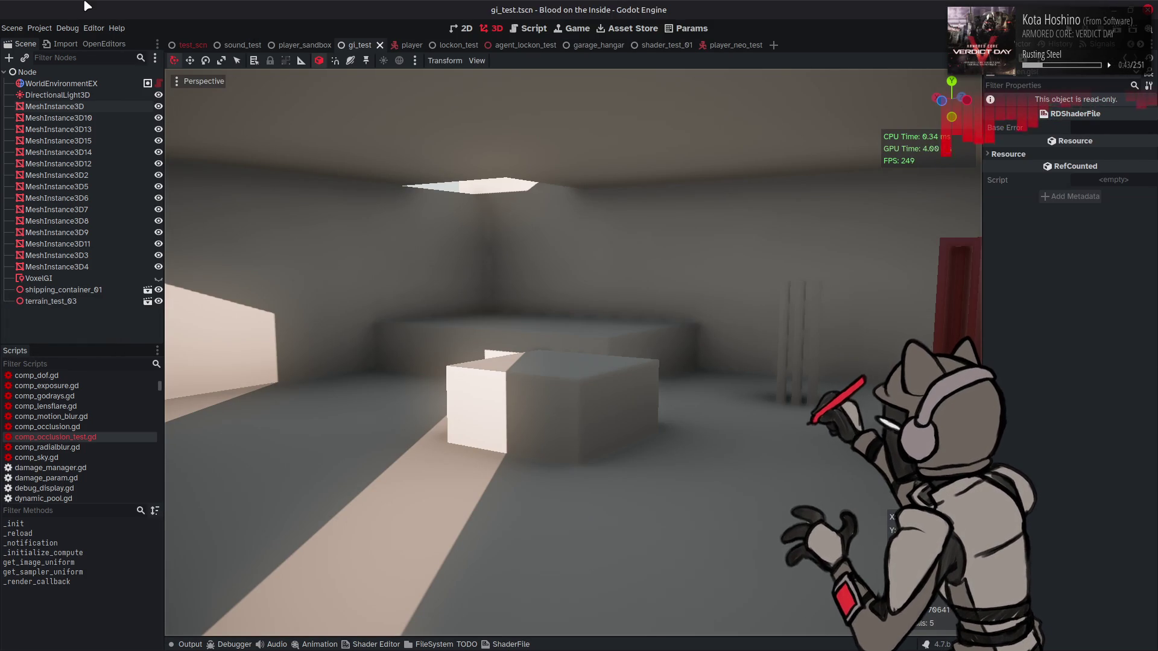
key(alt+Tab)
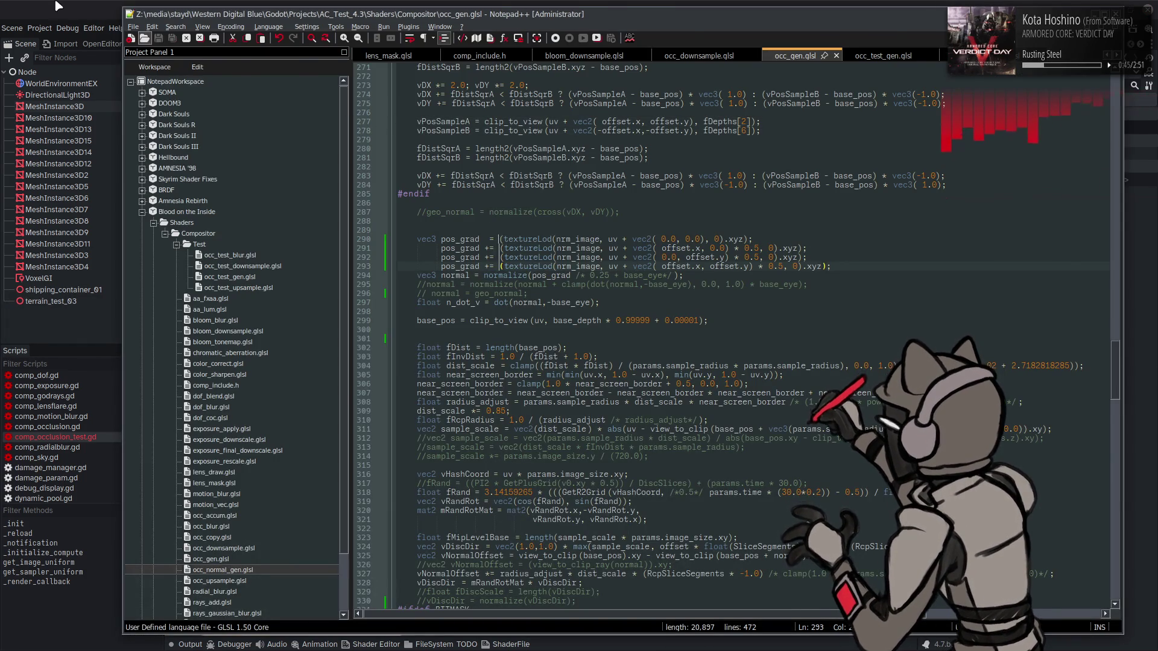
key(alt+Tab)
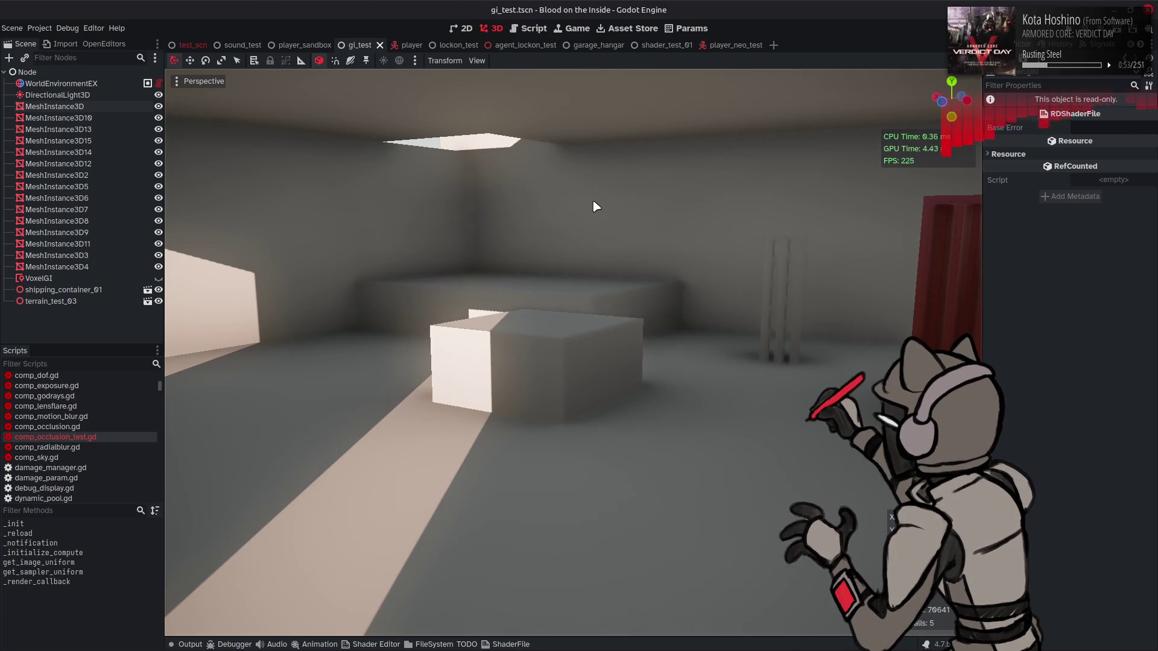
key(alt+Tab)
scroll(593, 223, up, 20)
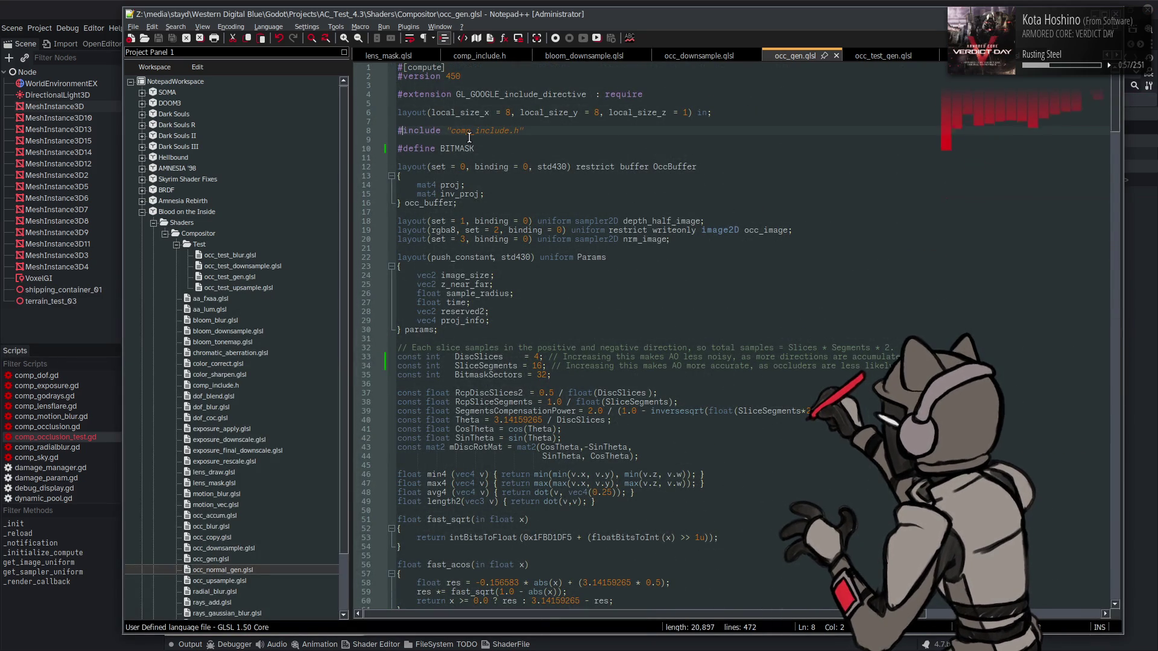
- Comment out the #include line and then #define BITMASK, saving and checking Godot after each
text(//)
key(ctrl+s)
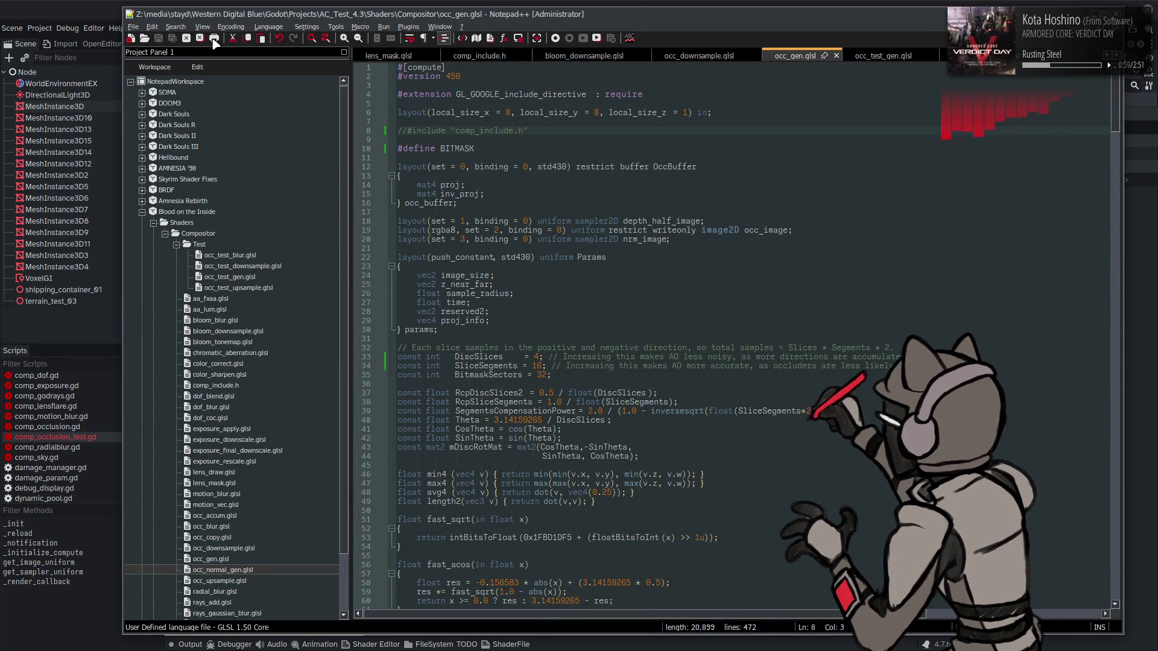
key(alt+Tab)
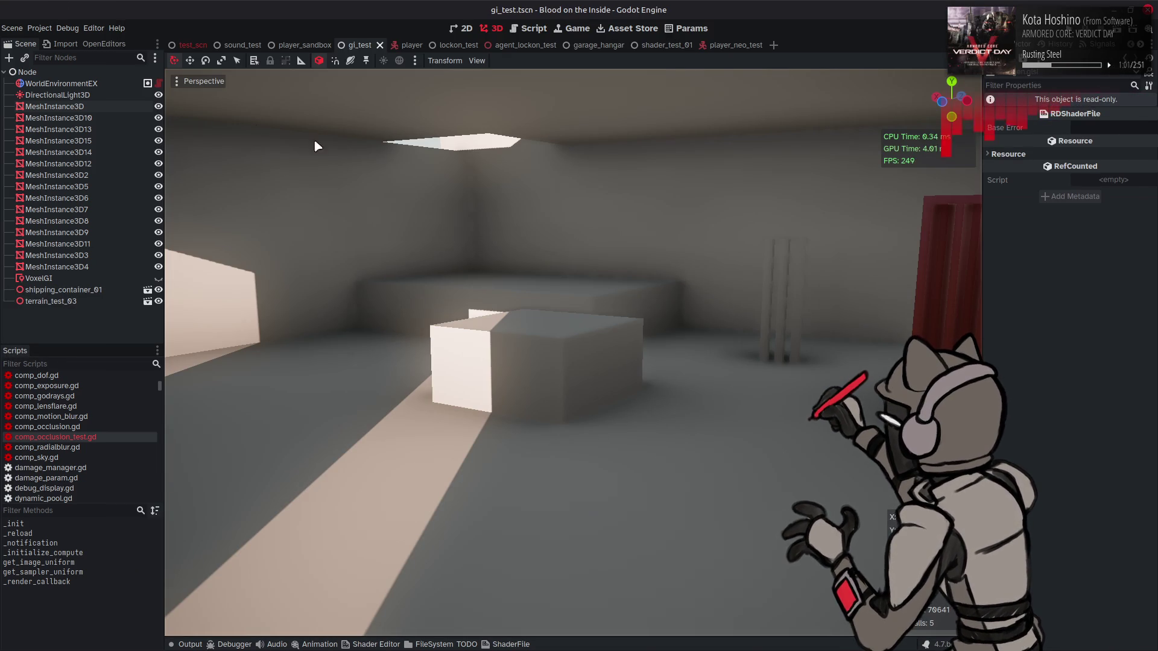
key(alt+Tab)
click(398, 148)
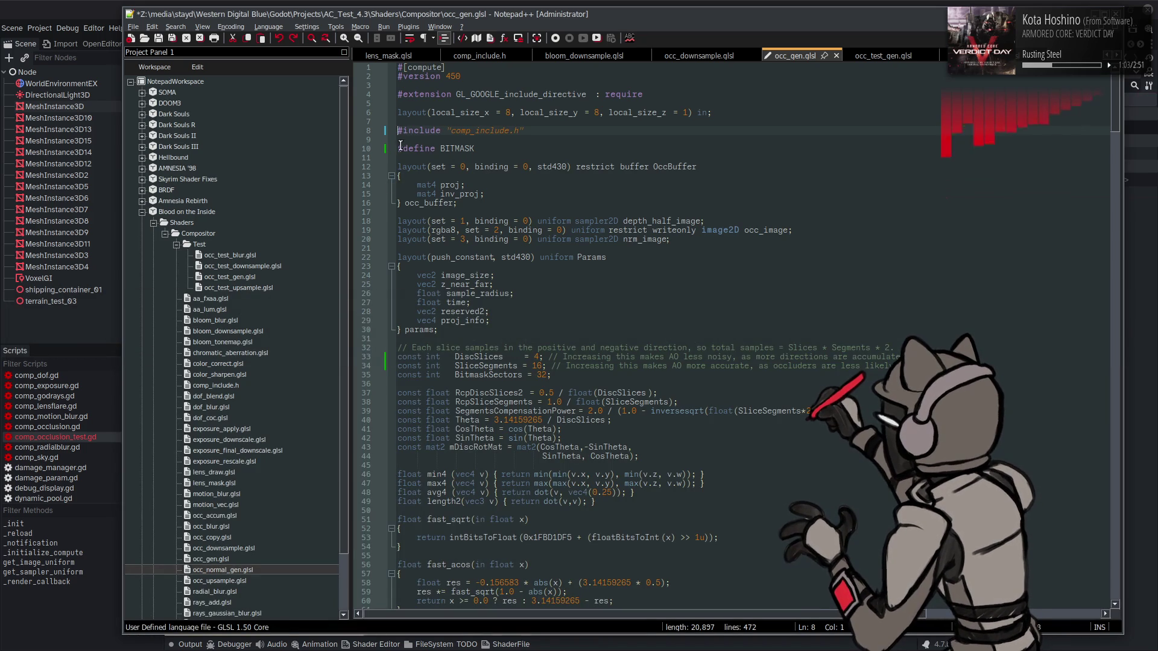
key(ctrl+s)
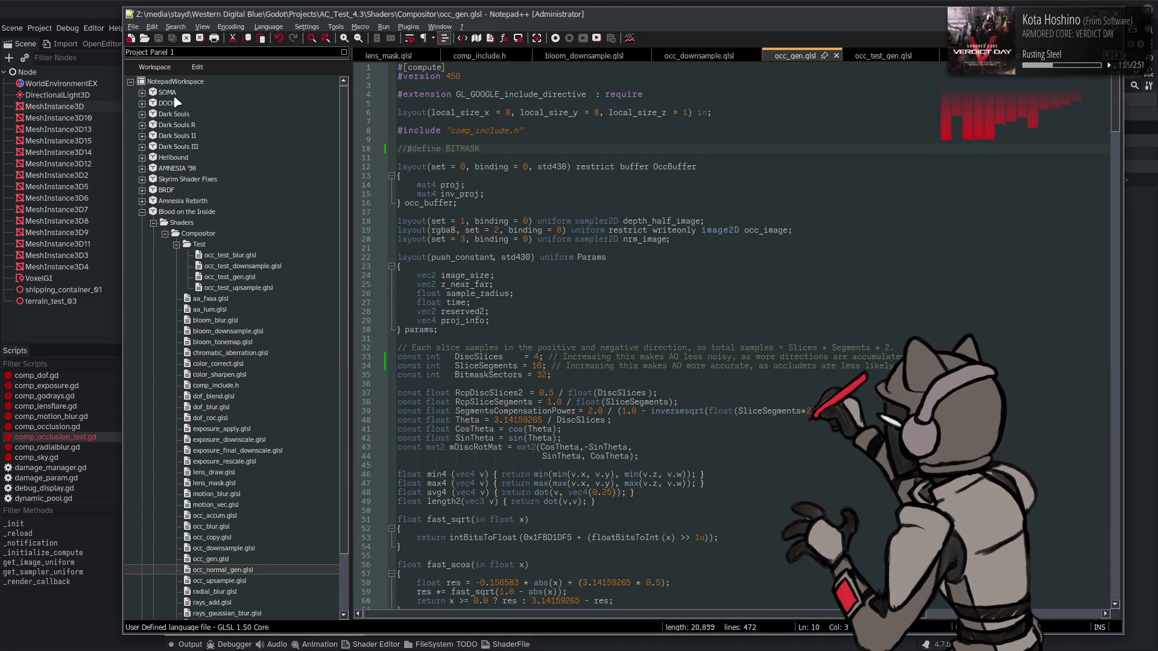
key(alt+Tab)
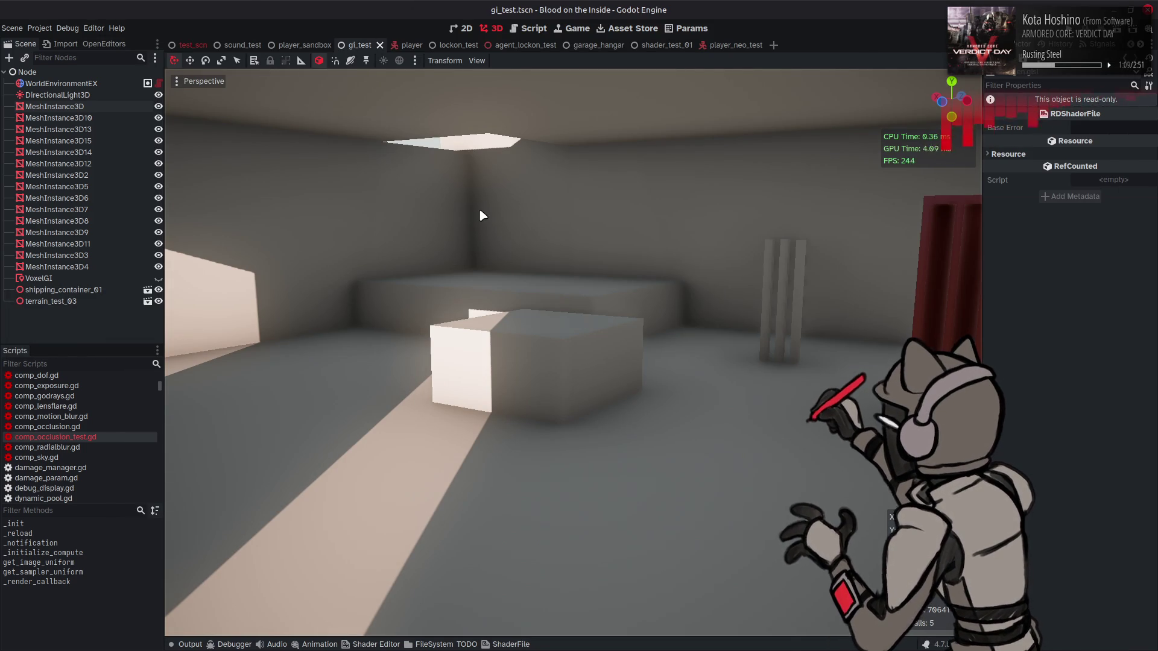
key(alt+Tab)
- Re-enable BITMASK, save, and compare the hangar scene in Godot again
click(112, 6)
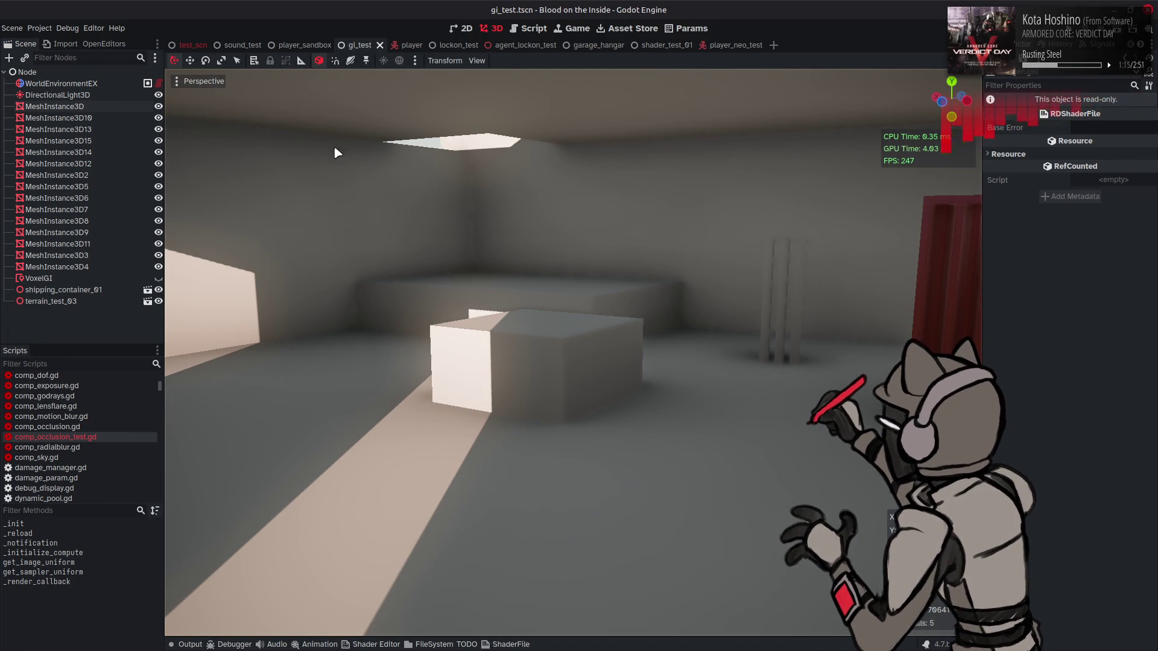
key(alt+Tab)
key(ctrl+s)
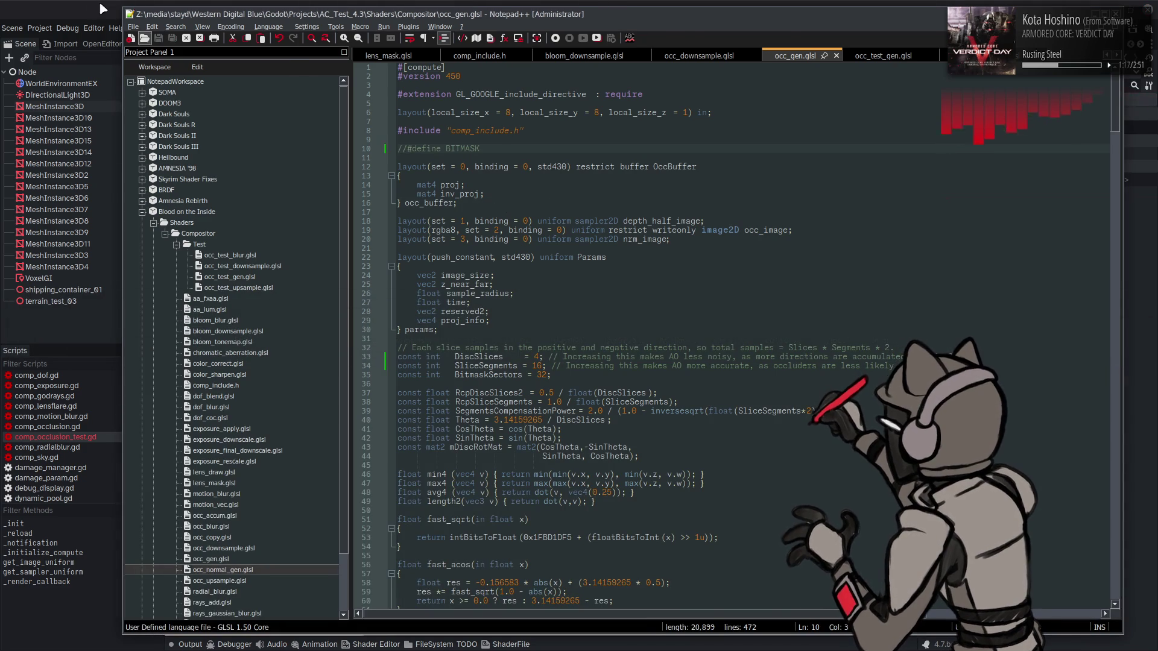
click(92, 3)
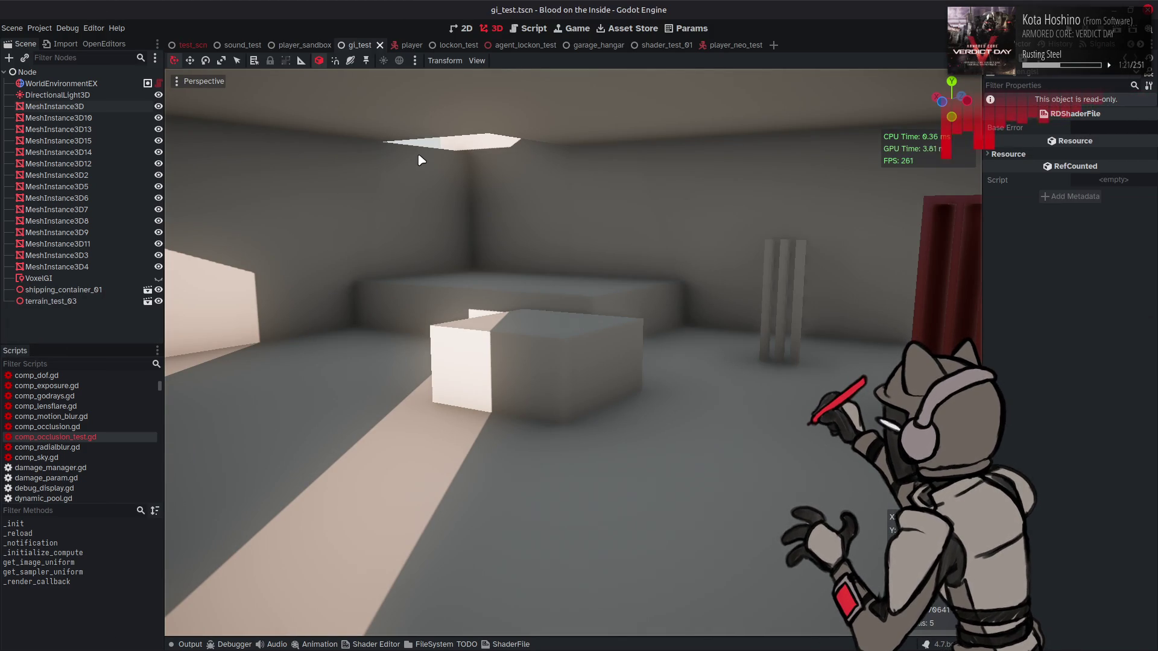
key(alt+Tab)
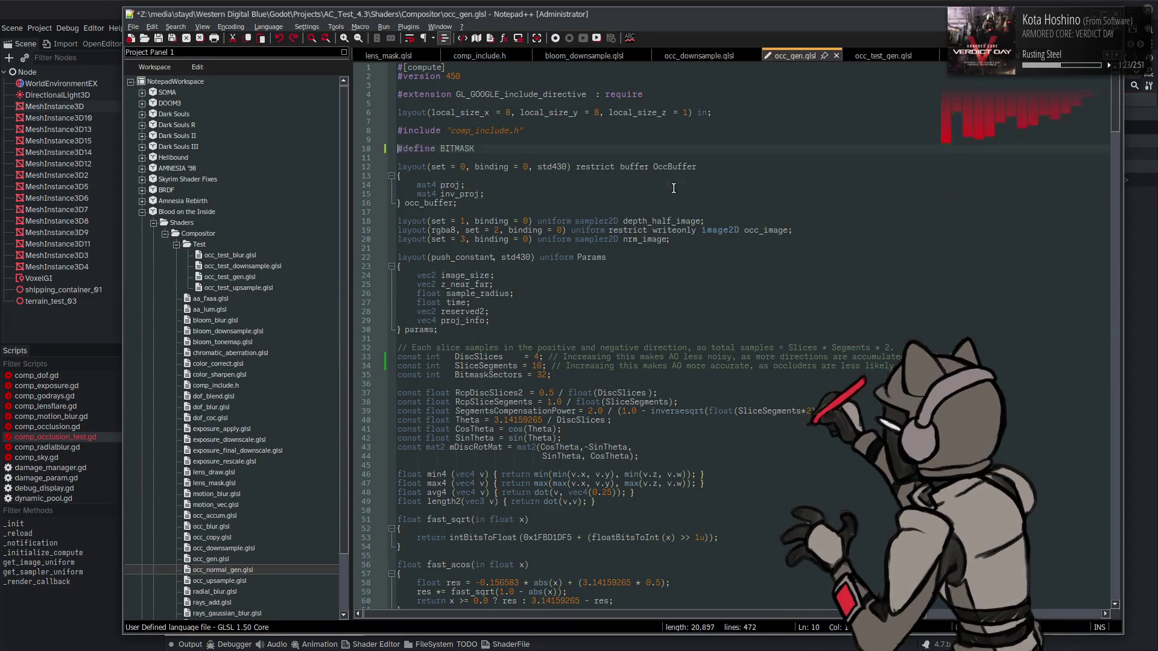
click(32, 5)
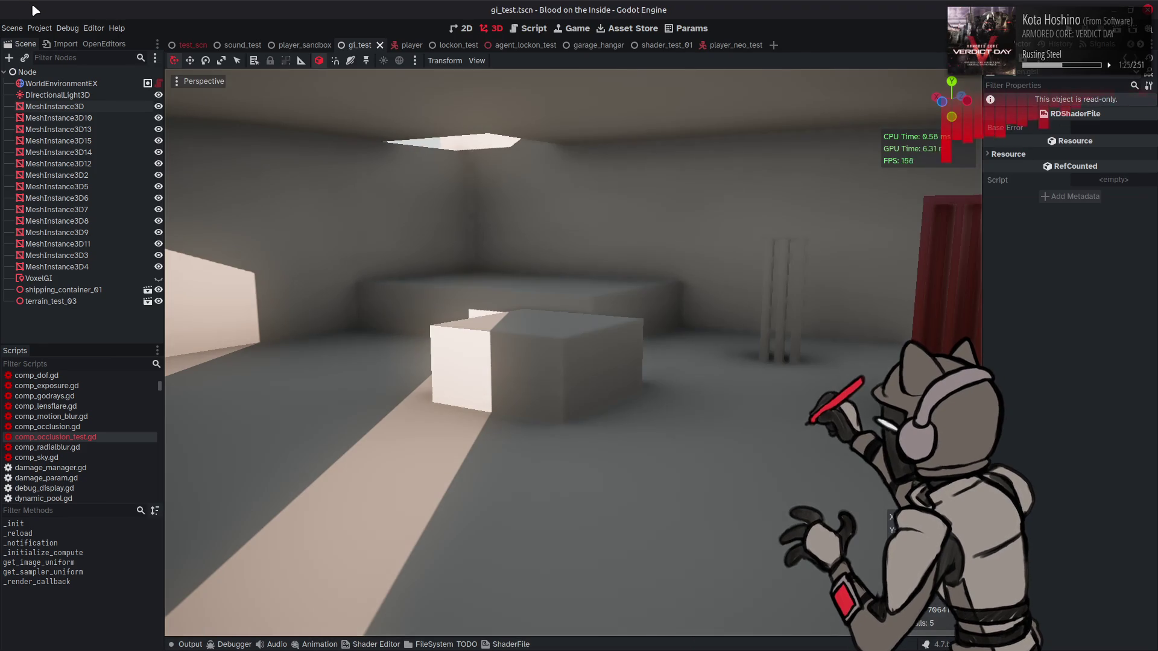
key(alt+Tab)
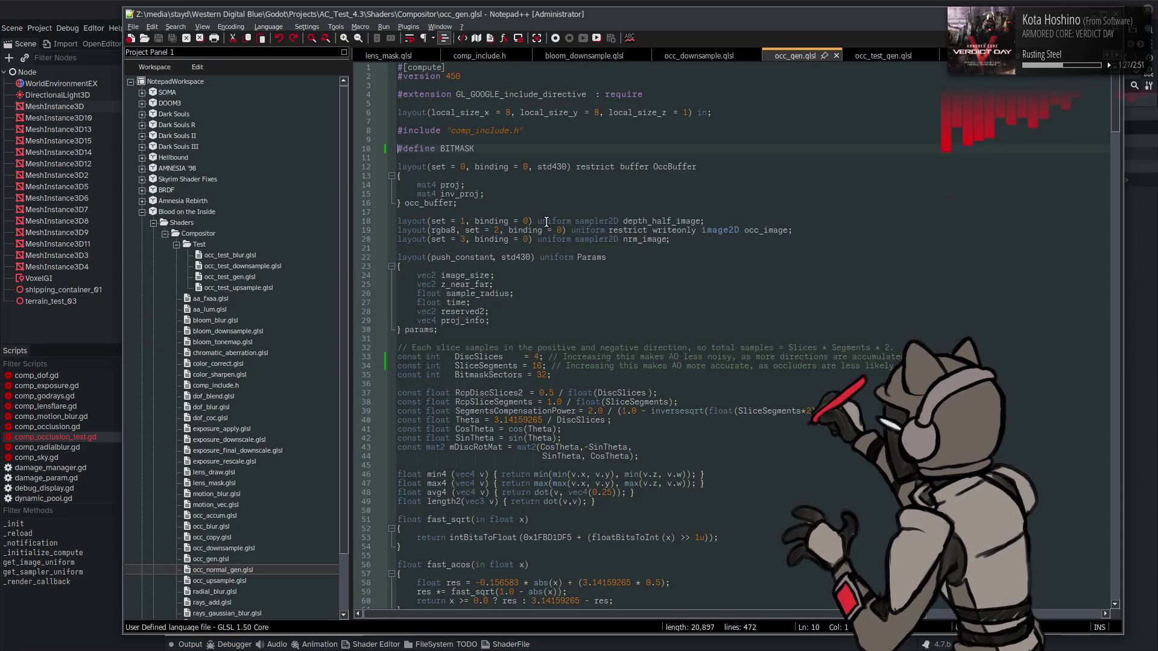
- Toggle the normalize removal with undo/redo, leaving the normalize calls on lines 290–293 restored
scroll(547, 221, down, 5)
key(ctrl+z)
key(ctrl+z)
key(ctrl+z)
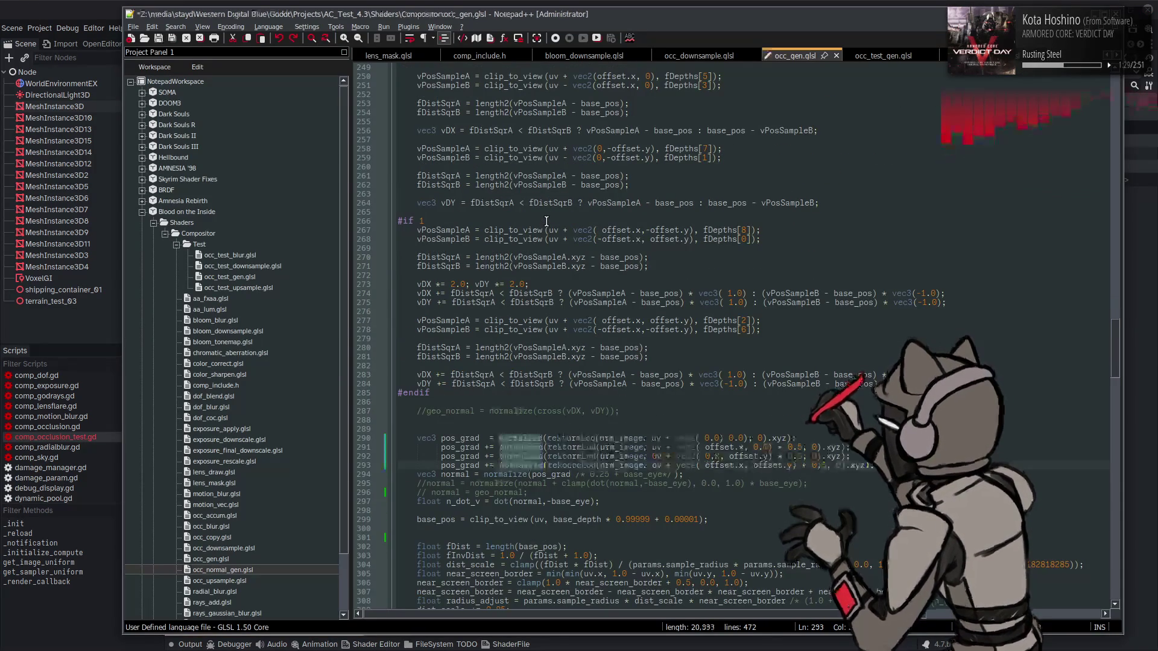
key(ctrl+y)
key(ctrl+y)
key(ctrl+y)
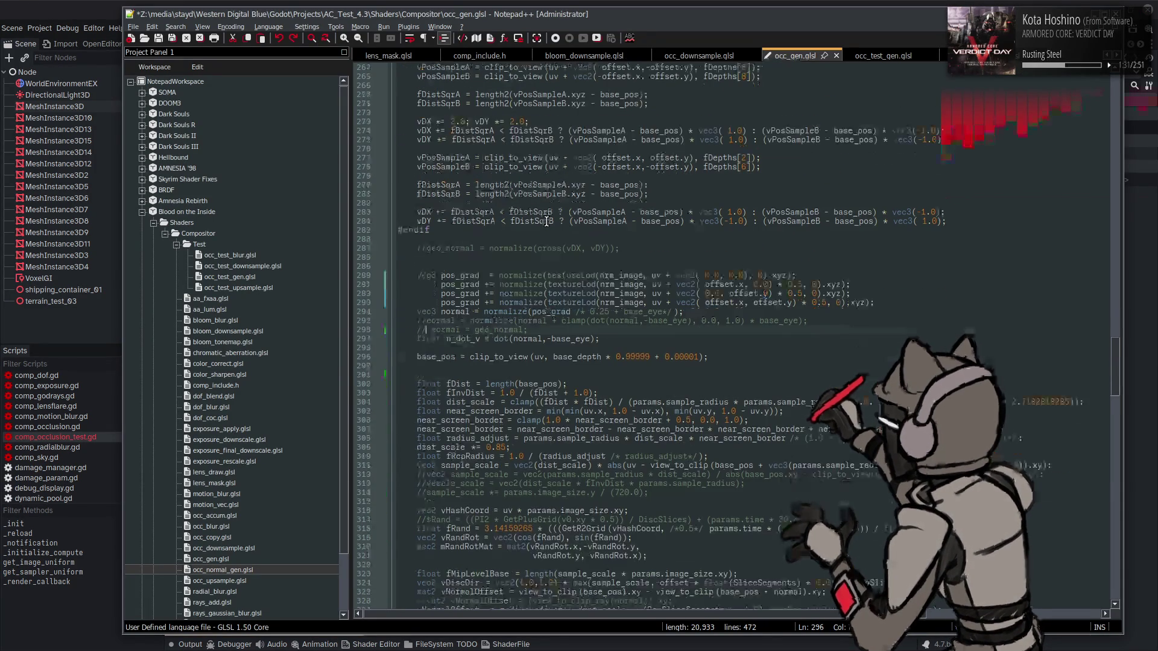
key(ctrl+z)
key(ctrl+z)
key(ctrl+z)
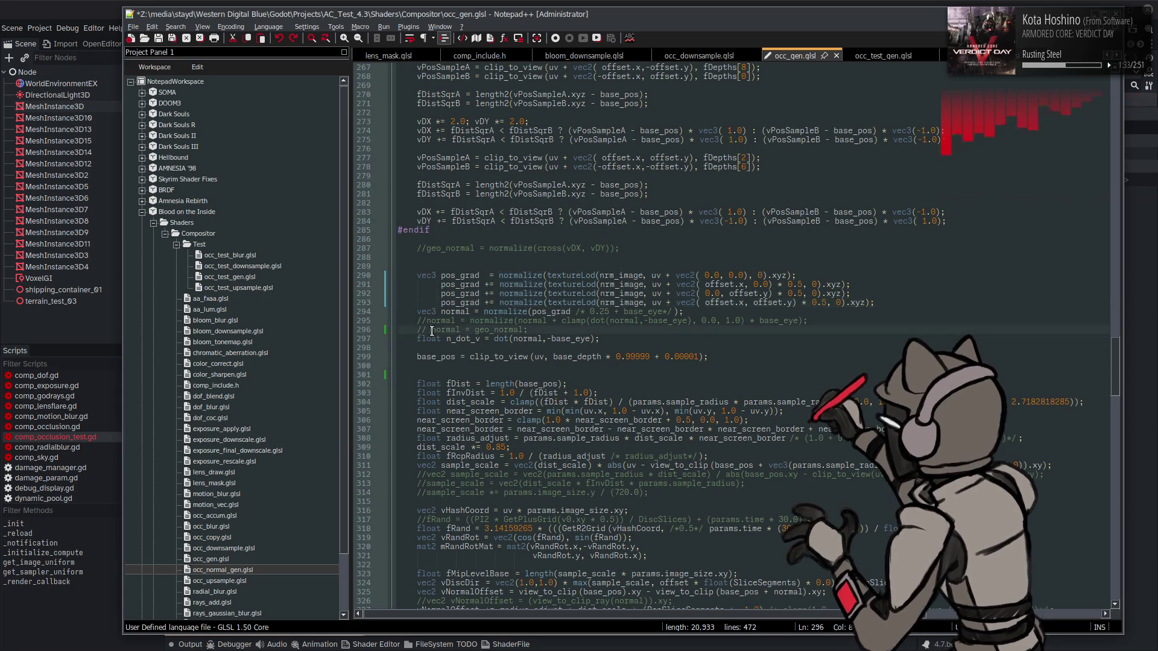
- Change line 390's fThickness constant from 0.5 to 0.05, save, and view it in Godot
scroll(520, 331, down, 7)
scroll(520, 331, down, 8)
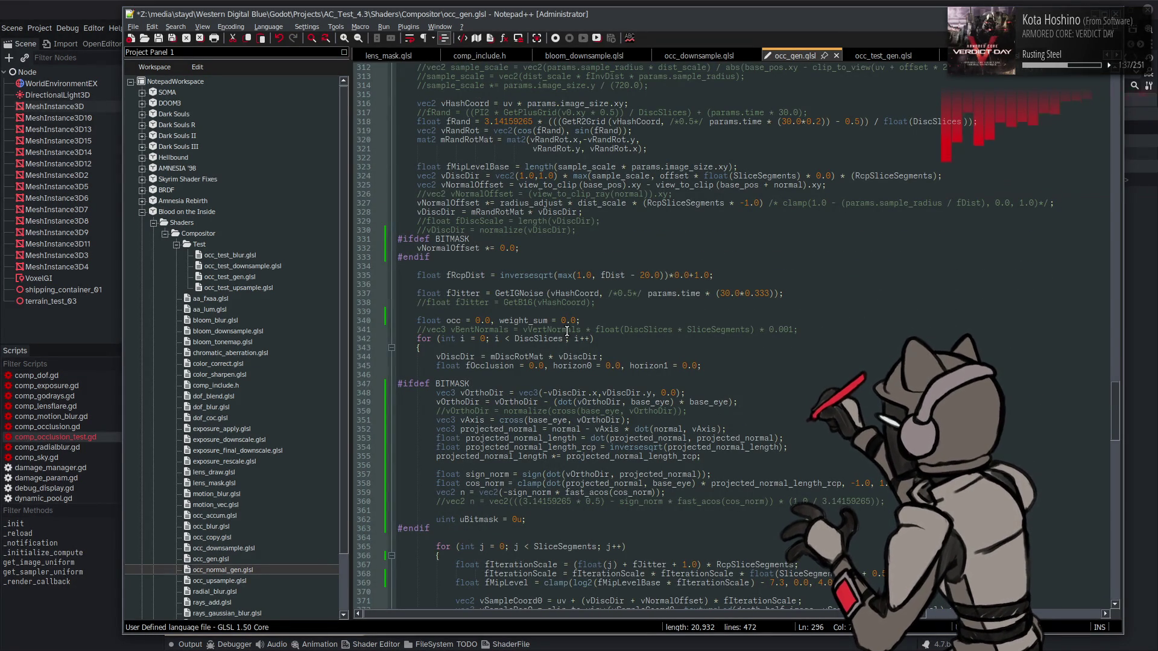
scroll(621, 303, down, 12)
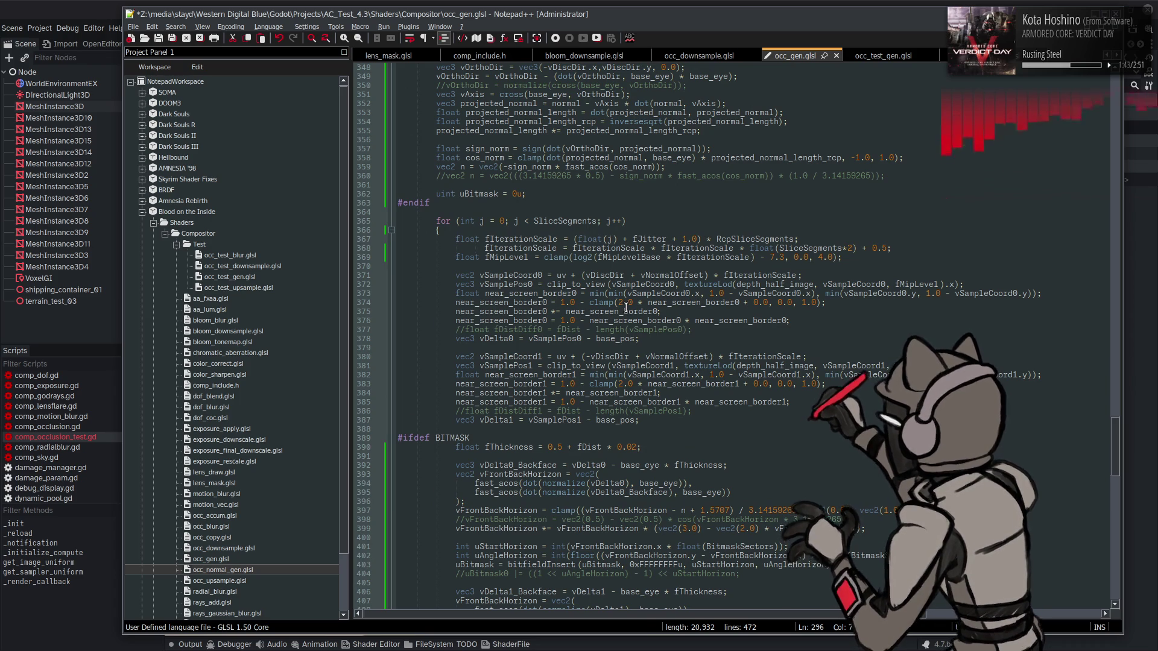
scroll(626, 308, down, 3)
click(556, 374)
click(556, 365)
text(0)
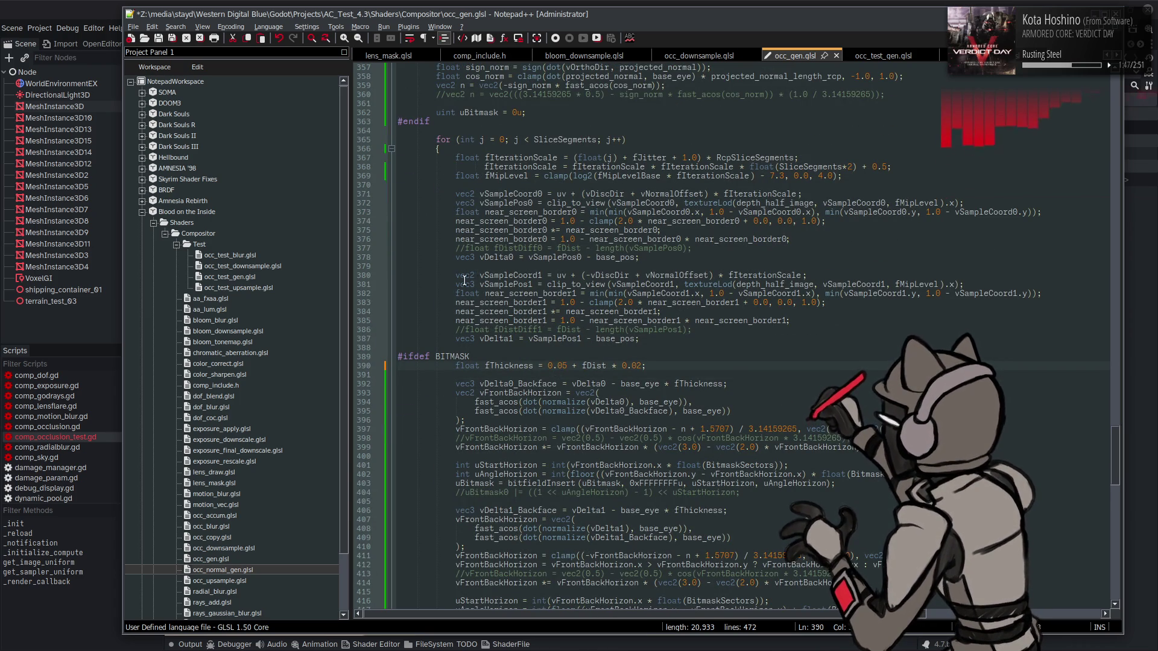
key(ctrl+s)
key(alt+Tab)
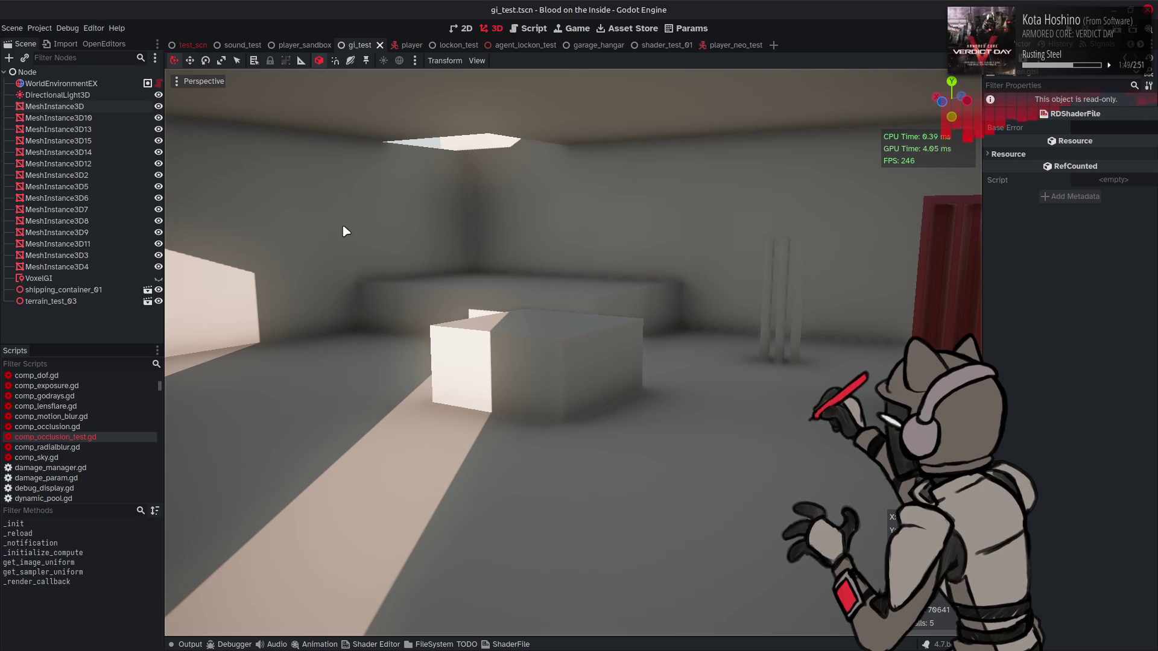
- Try an fThickness of 0.1 on line 390, save, and check the hangar occlusion
key(alt+Tab)
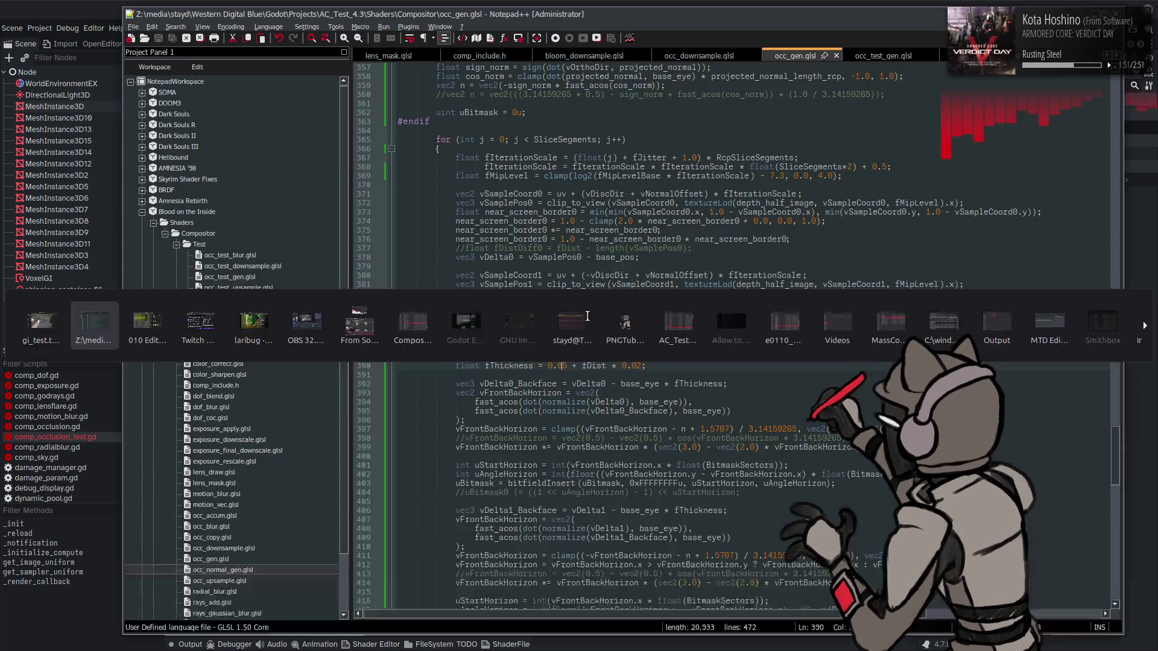
double_click(559, 366)
text(0.1)
key(ctrl+s)
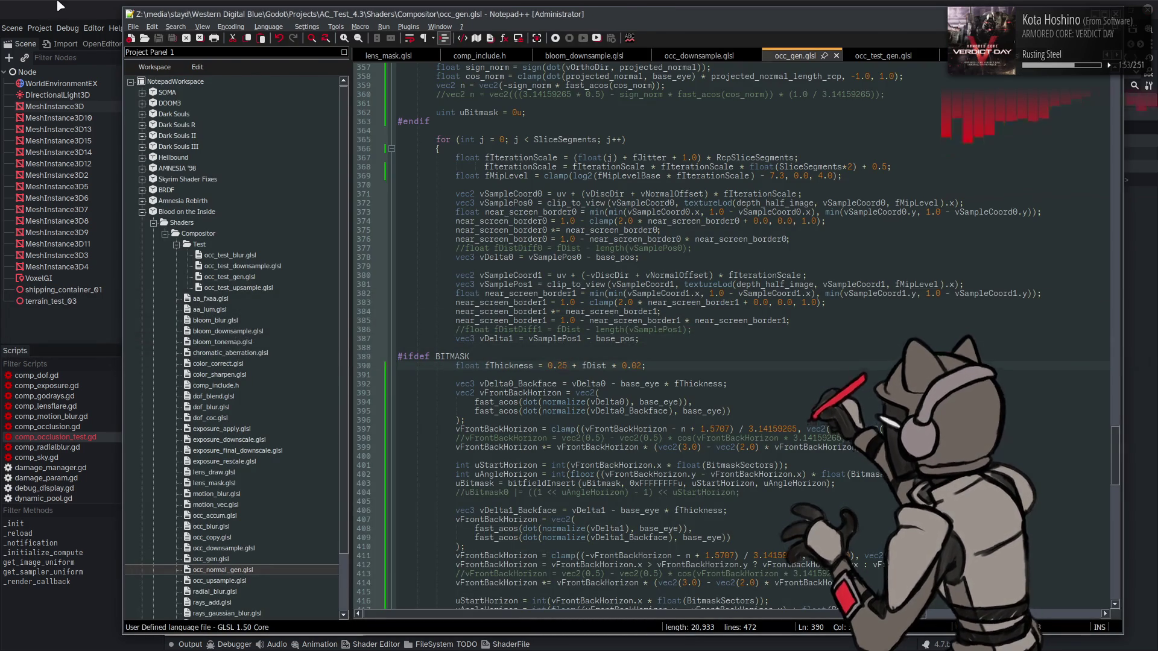
key(alt+Tab)
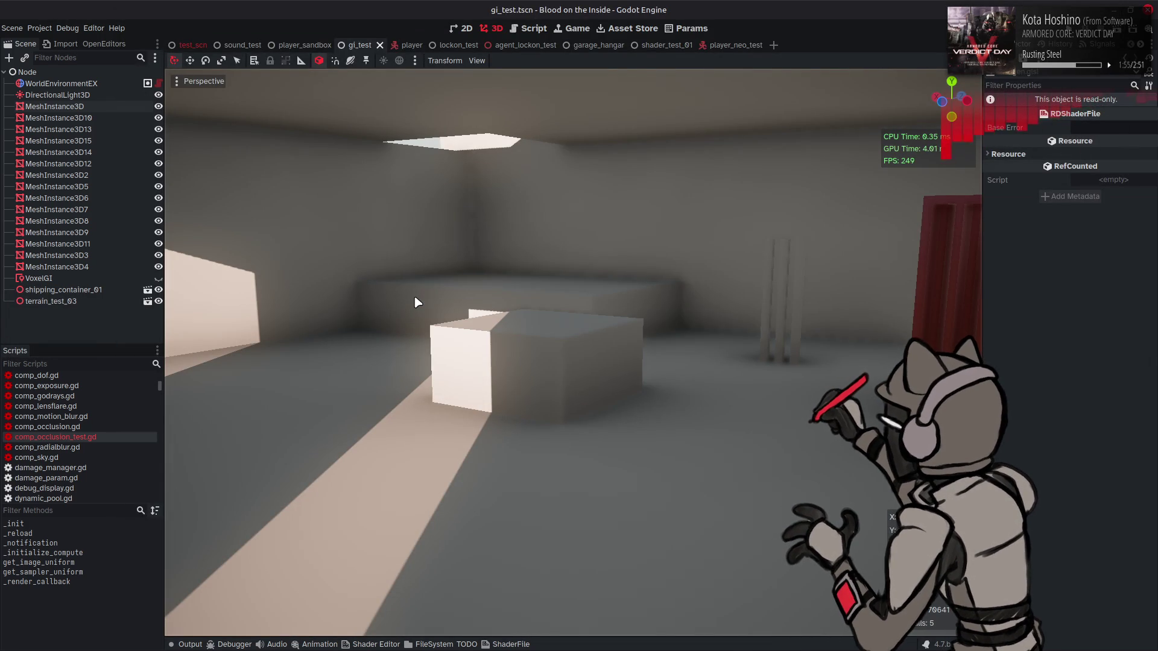
key(alt+Tab)
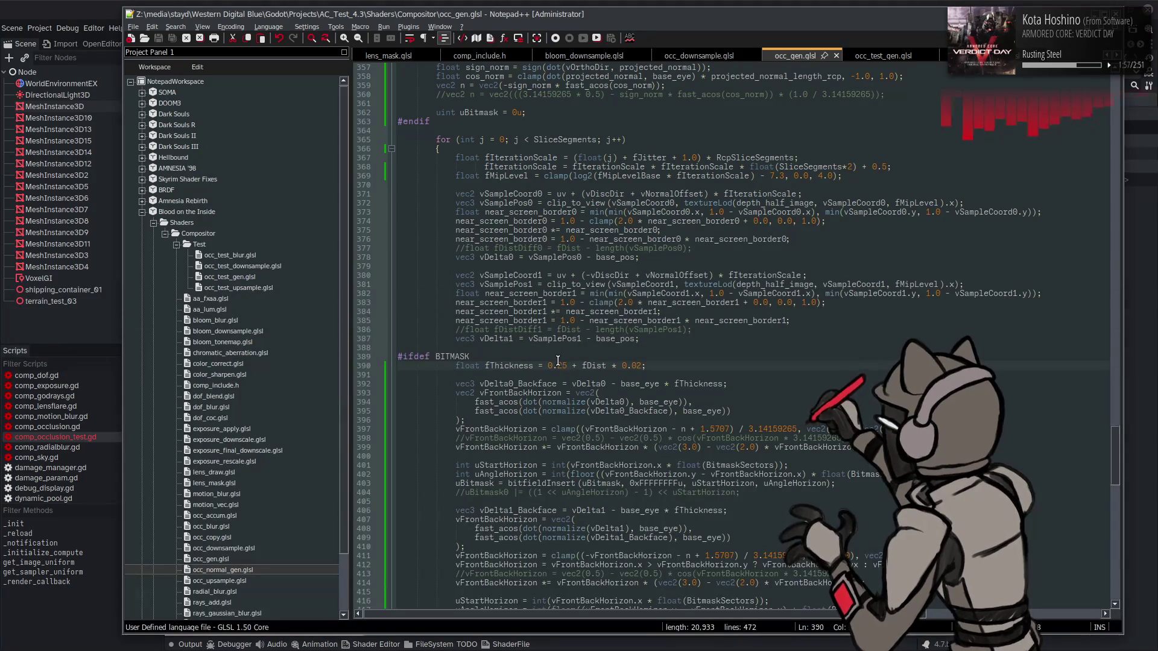
- Try an fThickness of 1.5, save, and compare the occlusion in Godot
double_click(558, 365)
text(1.5)
key(ctrl+s)
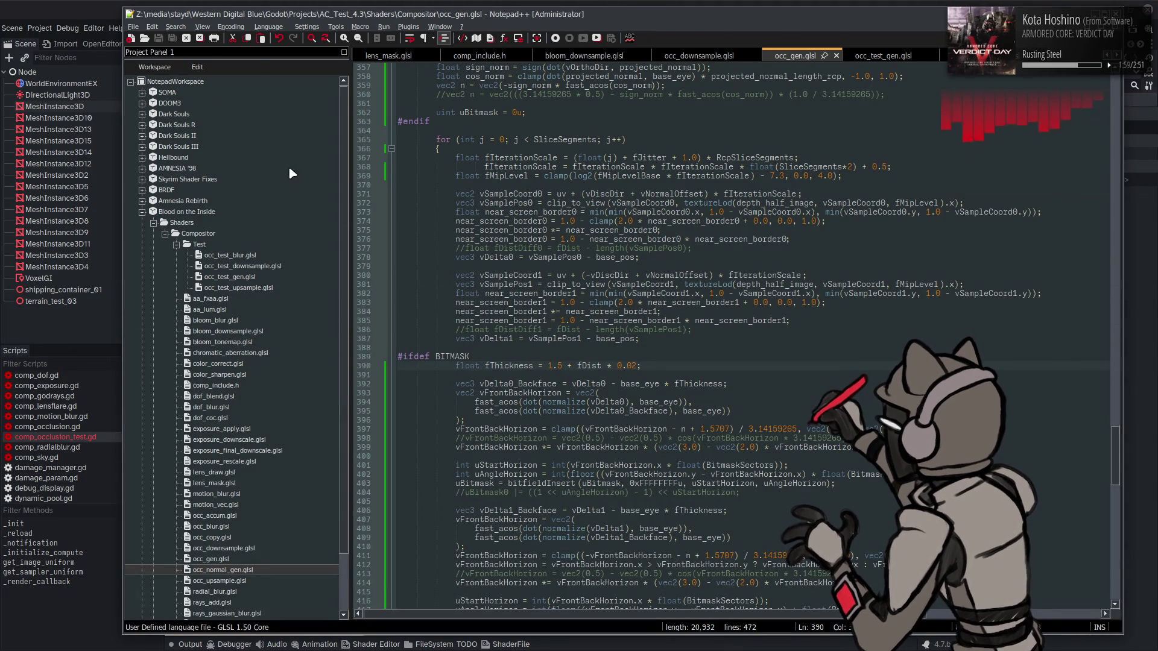
key(alt+Tab)
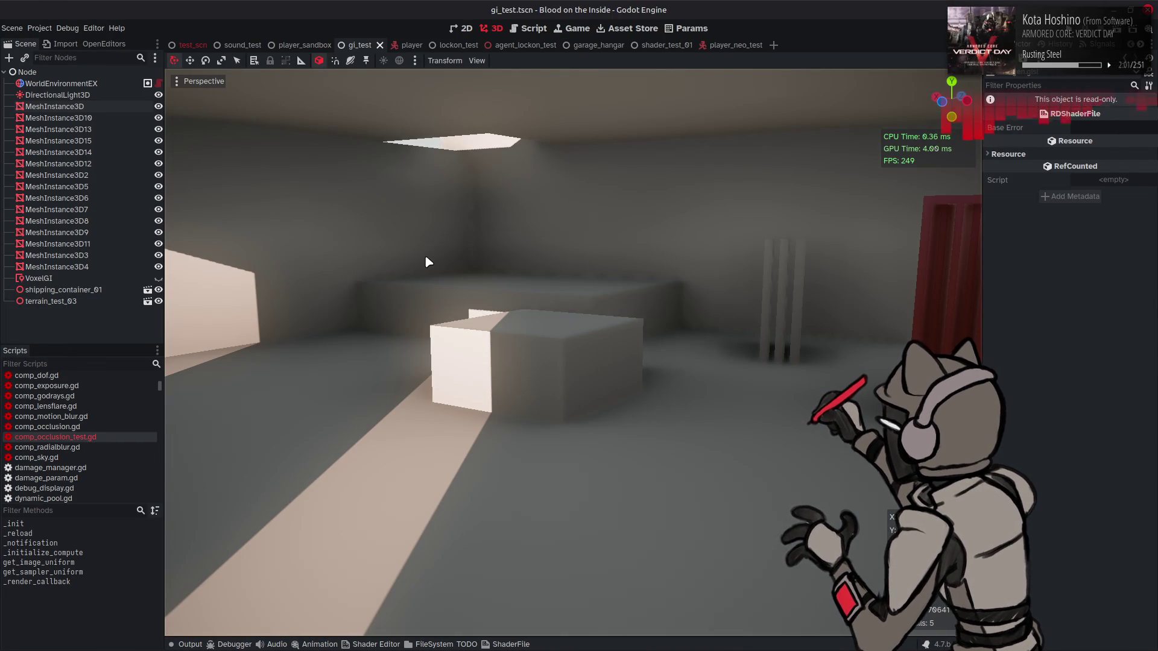
key(alt+Tab)
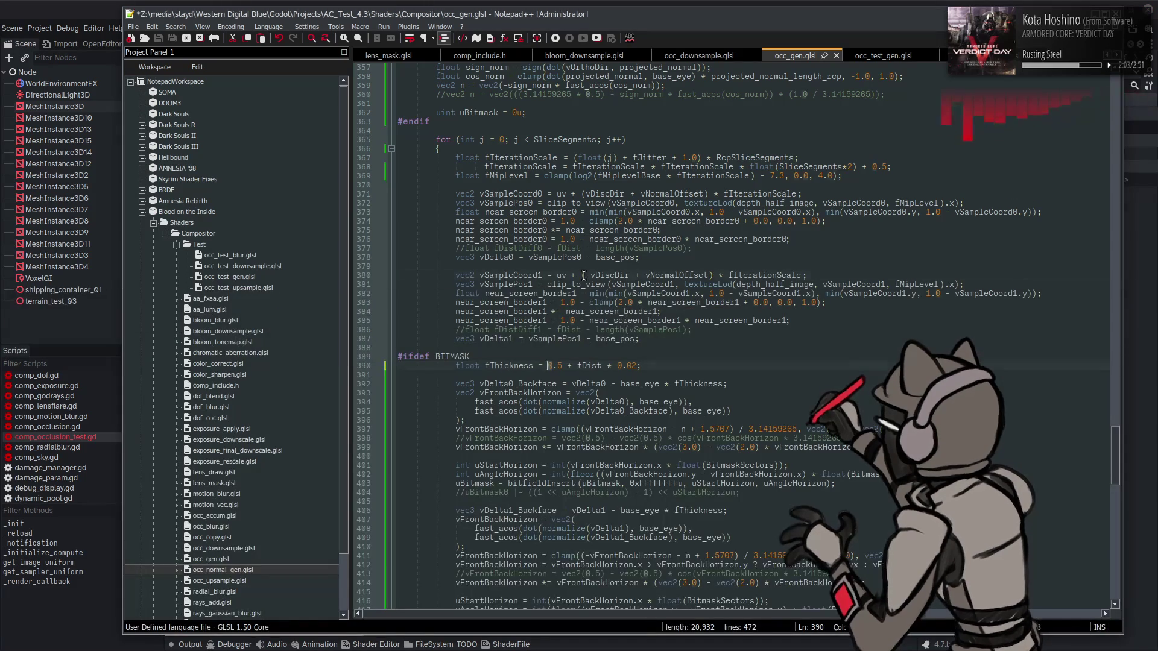
key(alt+Tab)
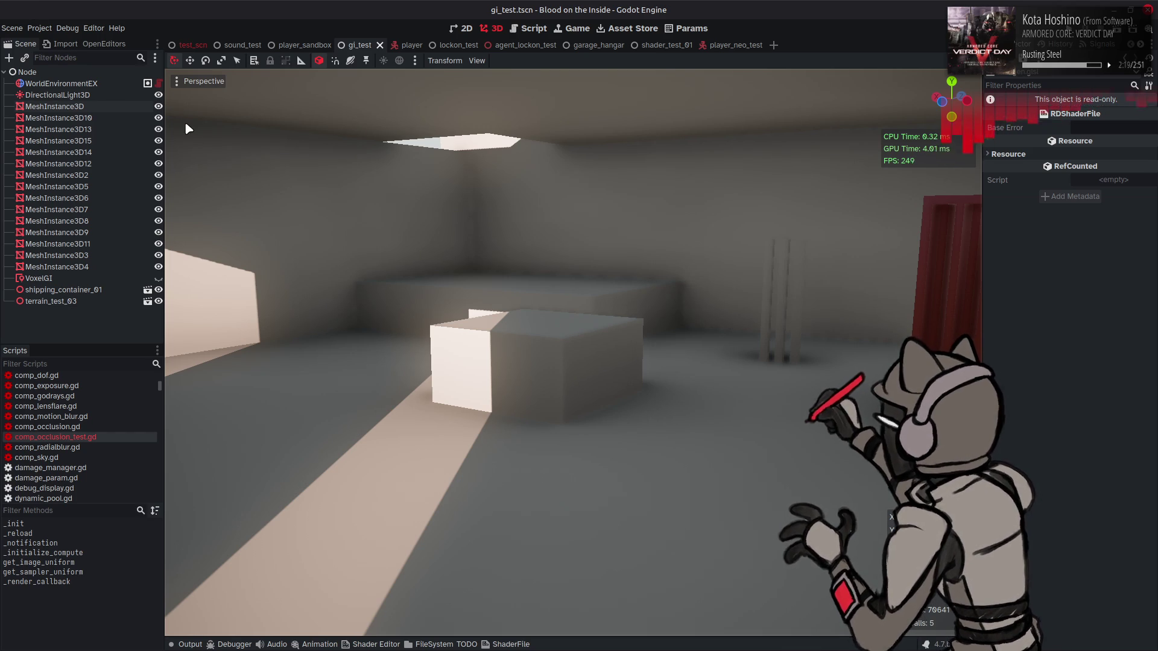
key(alt+Tab)
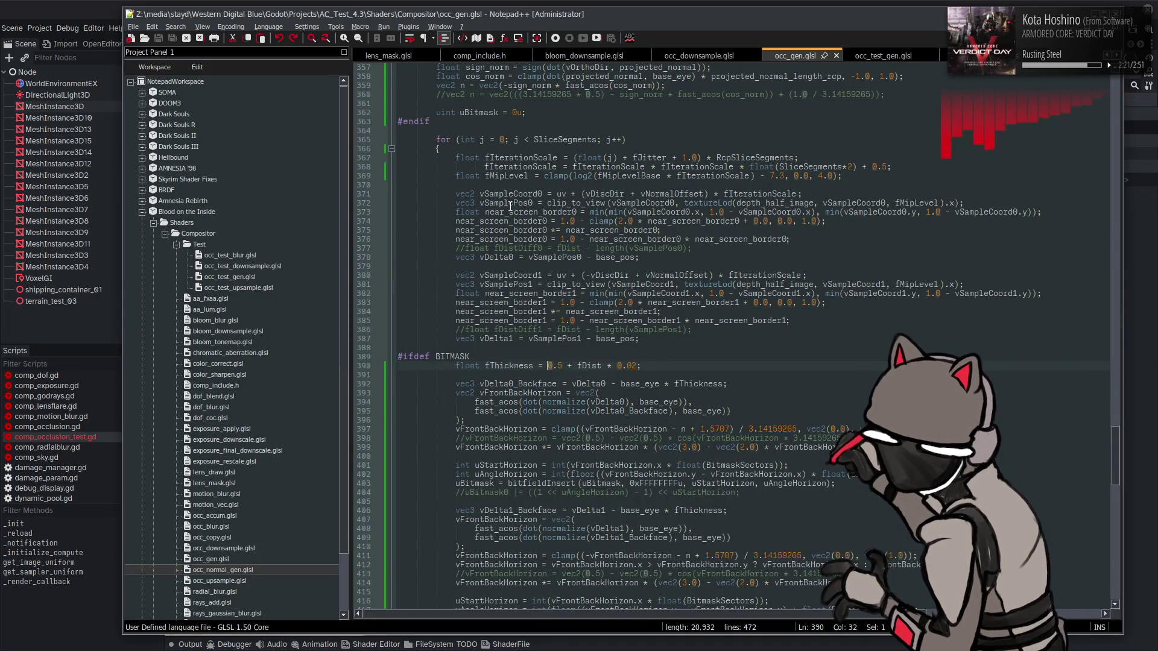
- Comment out the #ifdef BITMASK and #endif guard on lines 331–333, save, and view Godot
scroll(510, 206, up, 14)
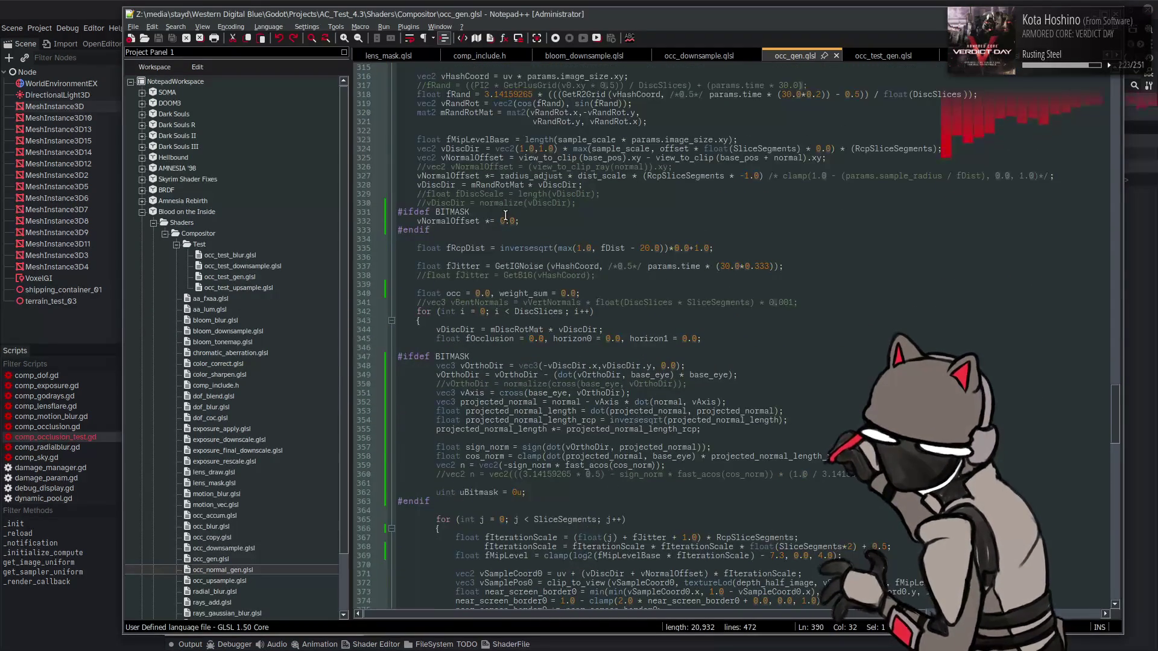
scroll(506, 215, up, 3)
click(406, 294)
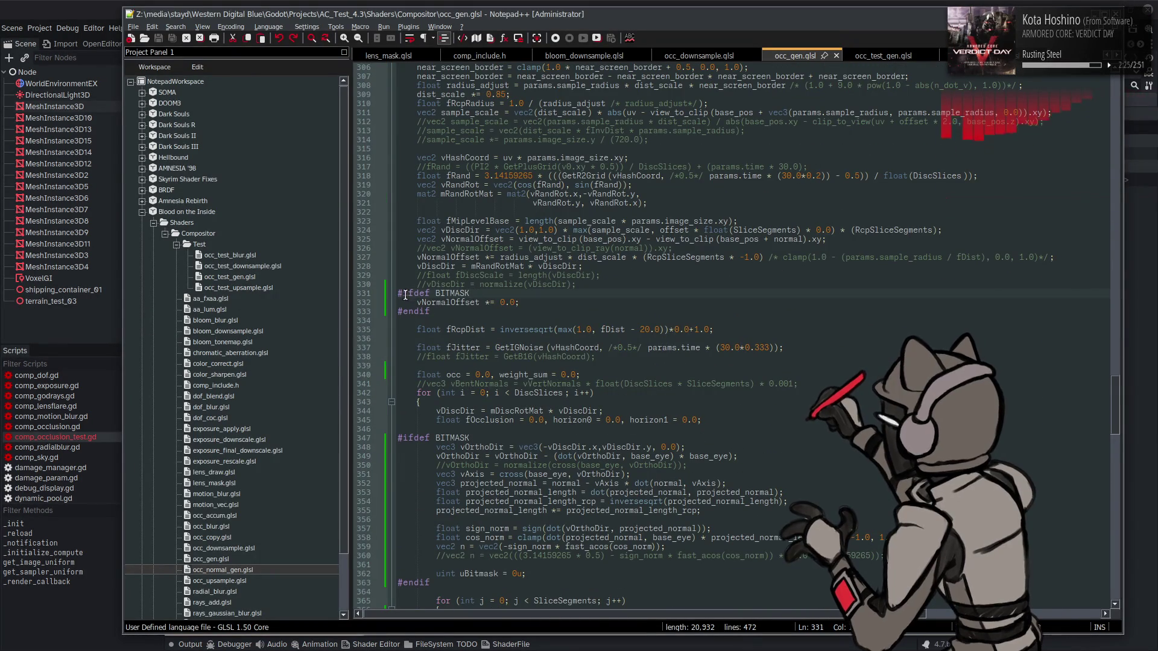
text(//)
key(Down)
key(Down)
key(Home)
text(//)
key(ctrl+s)
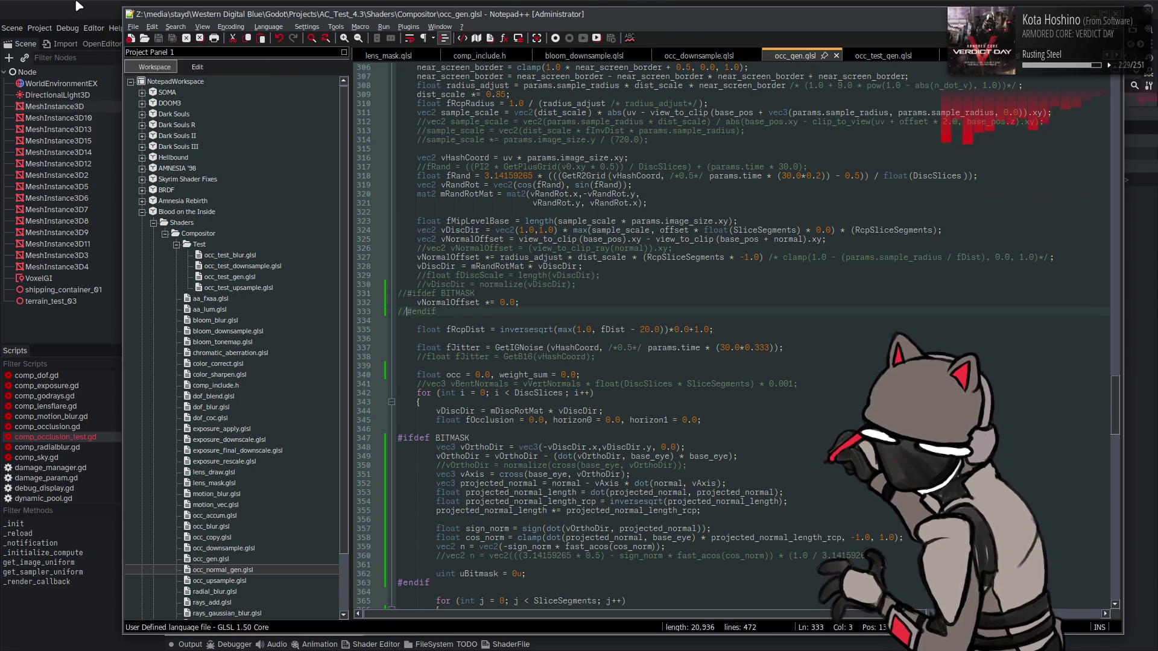
key(alt+Tab)
key(alt+Tab)
- Comment out #define BITMASK on line 10, save, and view the unmasked occlusion
scroll(471, 228, up, 20)
click(398, 148)
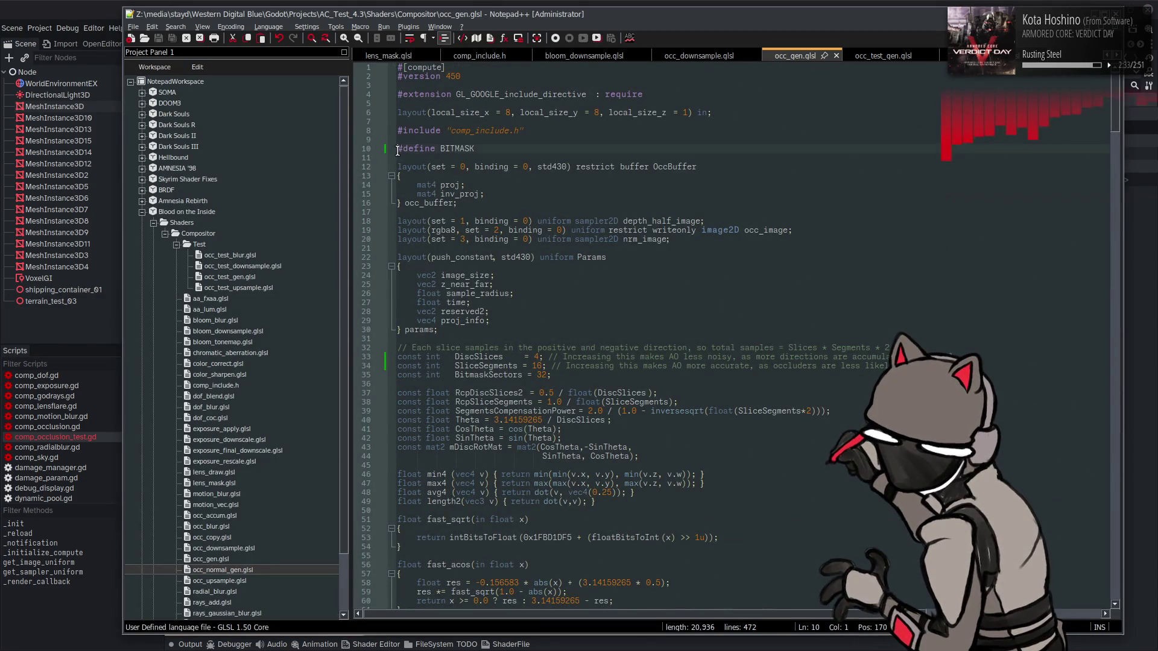
text(//)
key(ctrl+s)
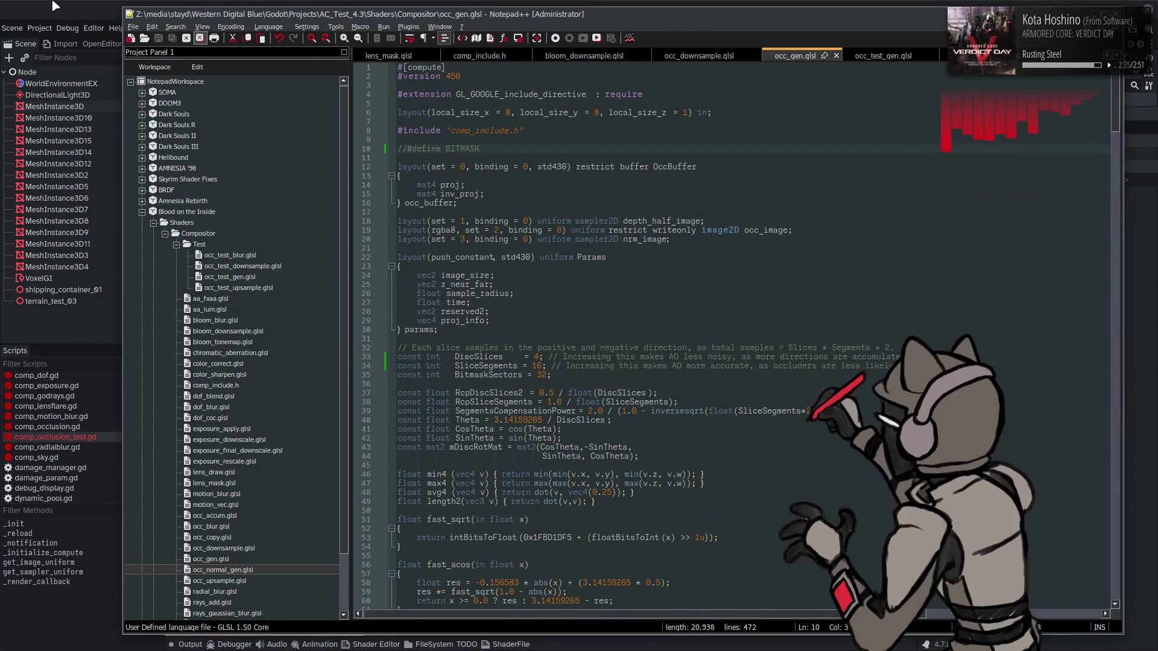
key(alt+Tab)
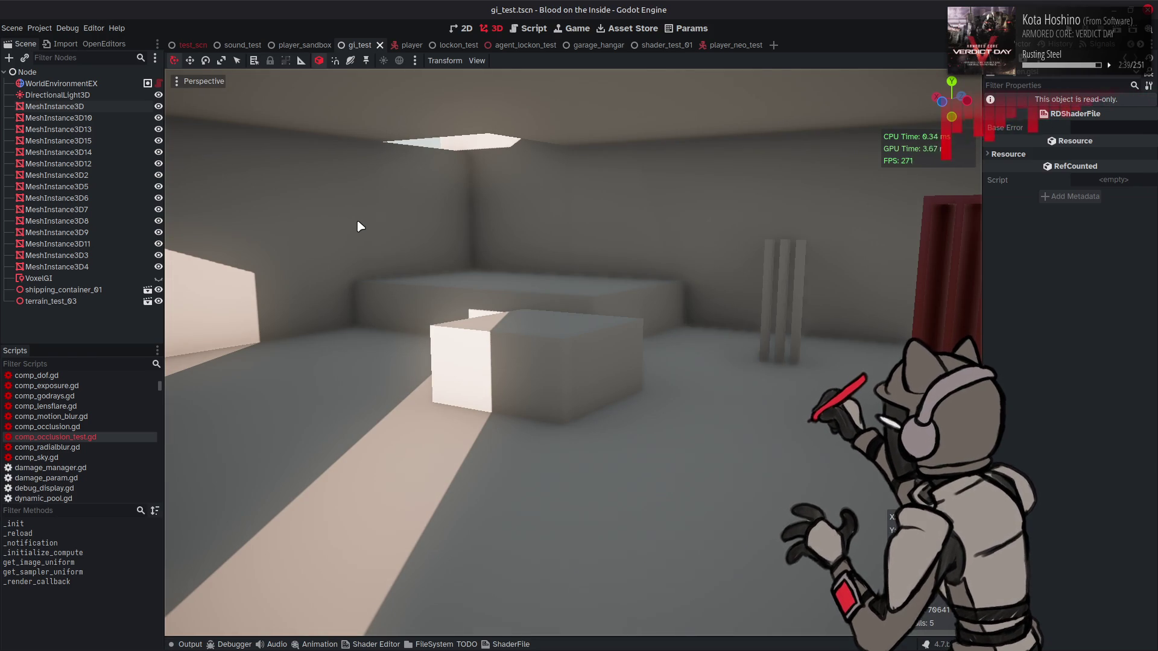
- Uncomment #define BITMASK, save, and compare the hangar shading in Godot
key(alt+Tab)
key(ctrl+z)
key(ctrl+s)
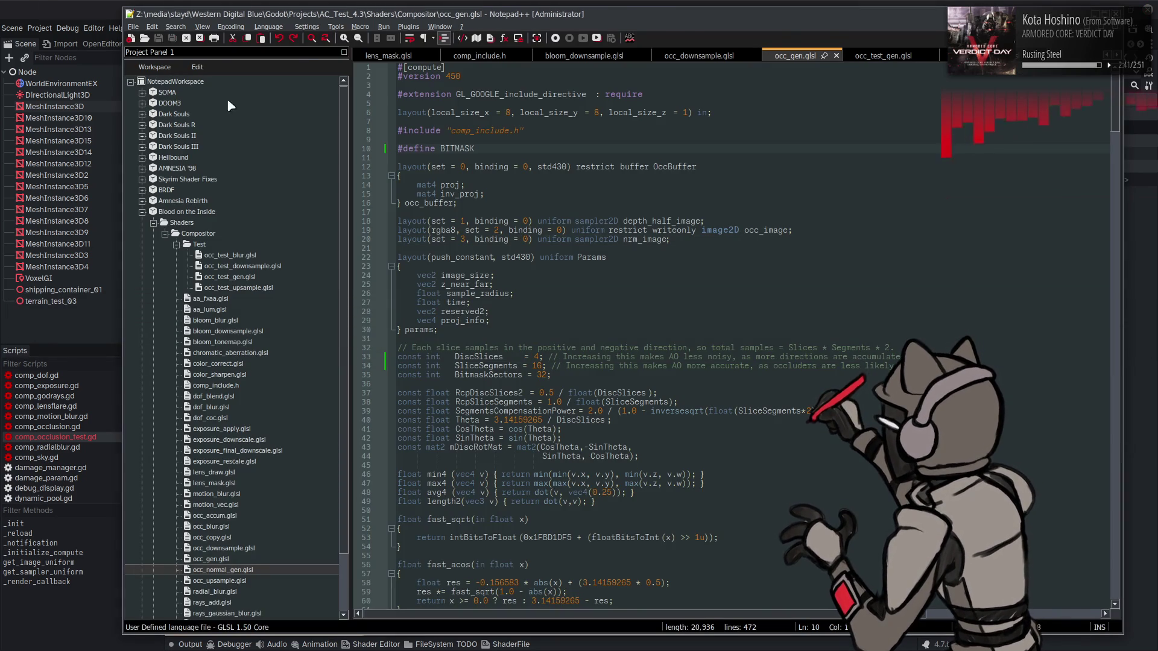
key(alt+Tab)
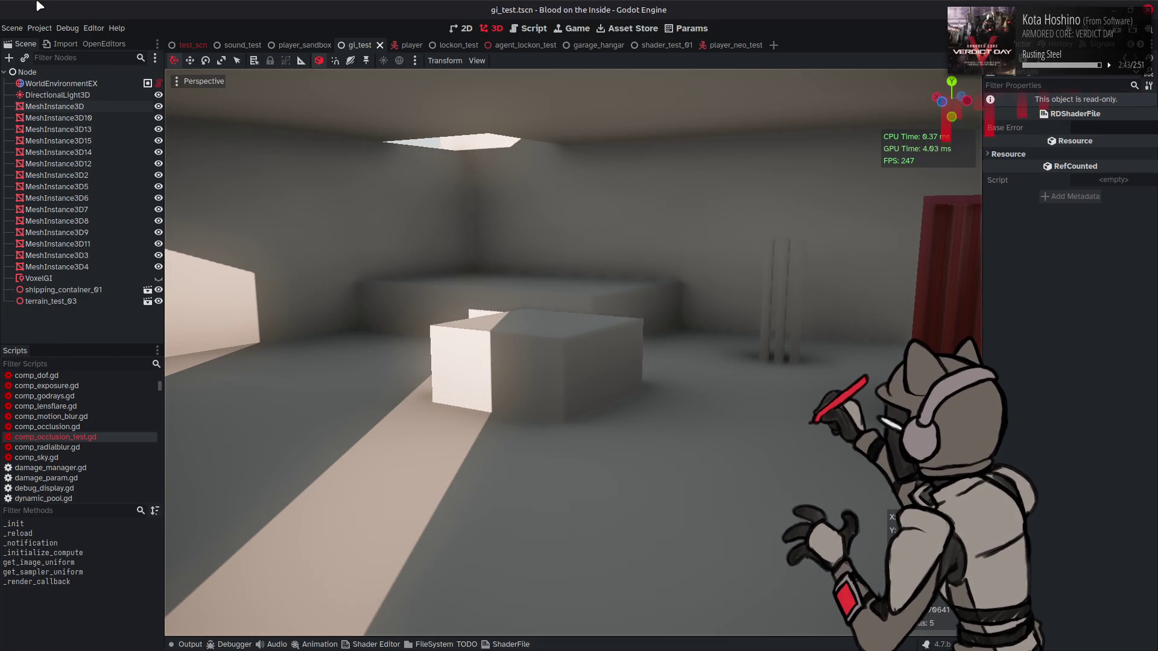
key(alt+Tab)
key(ctrl+s)
key(alt+Tab)
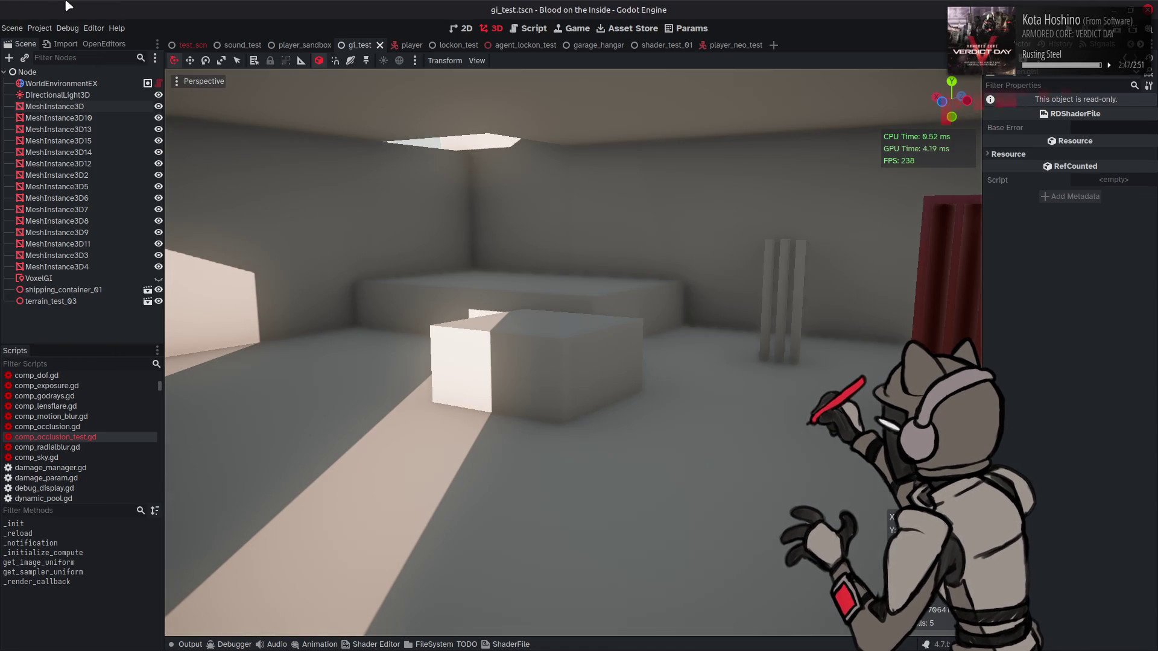
- Keep toggling and saving the BITMASK define, comparing the Godot shading each round
key(alt+Tab)
key(ctrl+s)
key(alt+Tab)
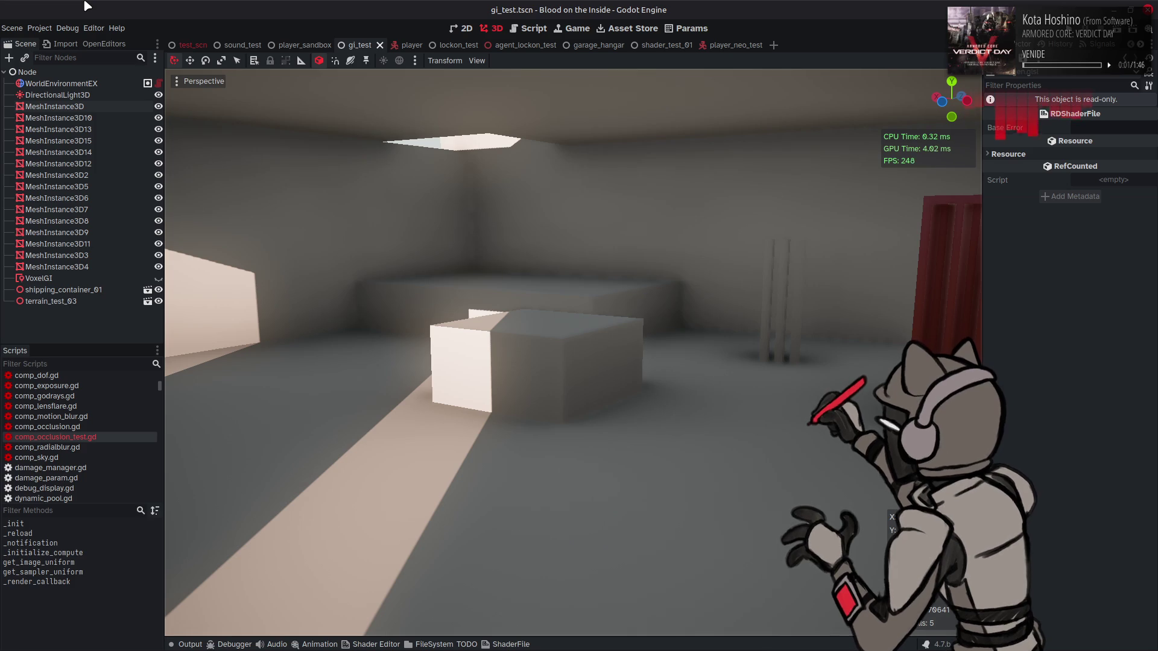
key(alt+Tab)
key(ctrl+s)
key(alt+Tab)
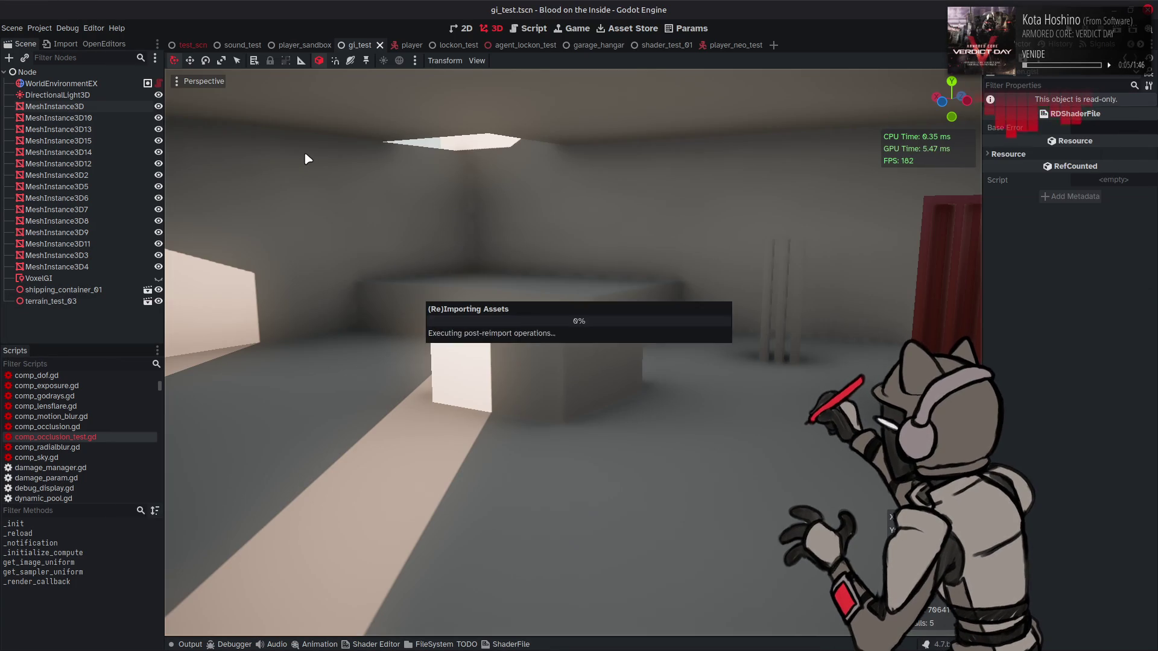
- Undo the remaining edits to restore the BITMASK define and line 333 guard, saving each time
key(alt+Tab)
key(ctrl+z)
key(ctrl+s)
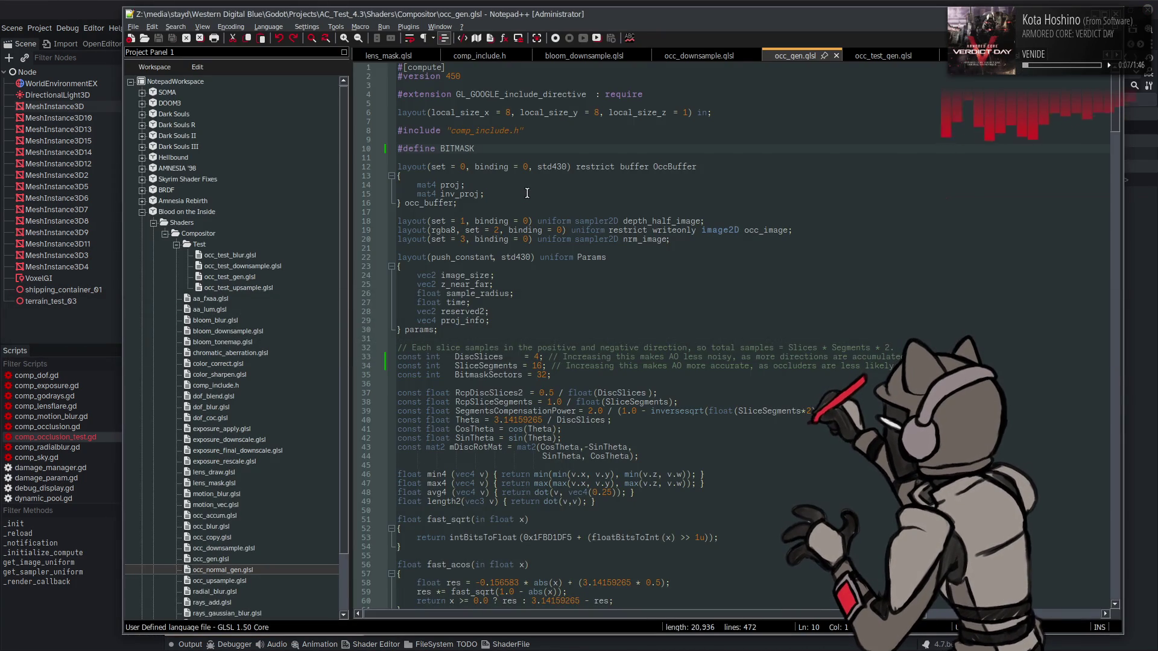
key(ctrl+z)
key(ctrl+s)
scroll(576, 263, down, 13)
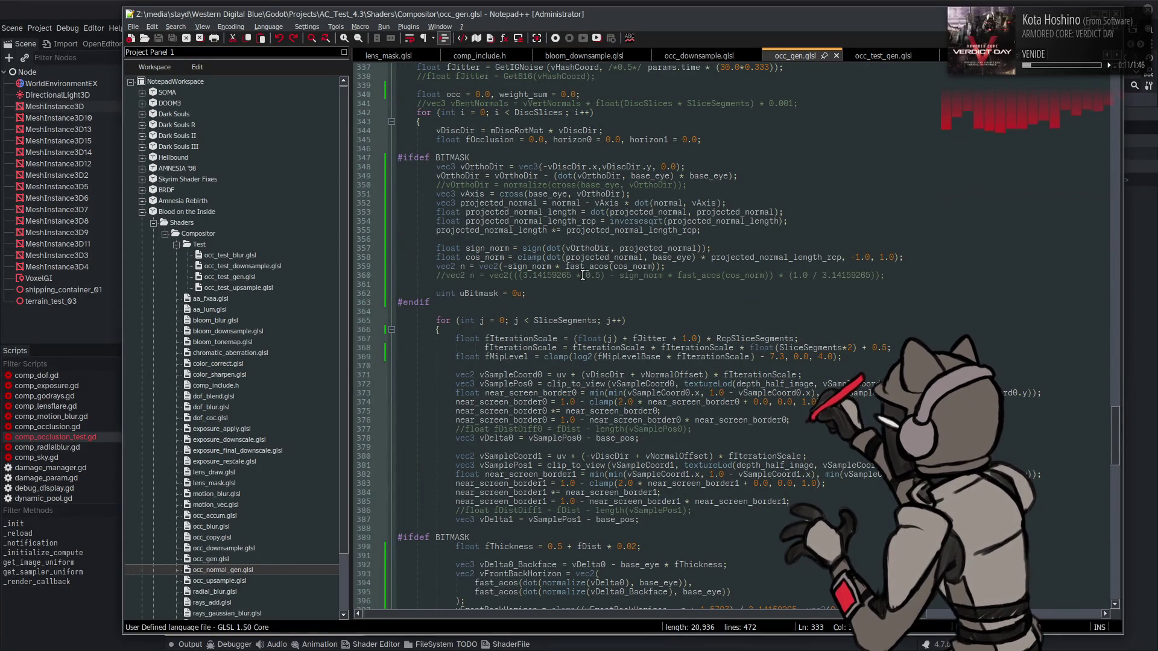
- Try fThickness 0.05 and then 0.25 on line 390, saving and viewing Godot after each
scroll(558, 446, down, 4)
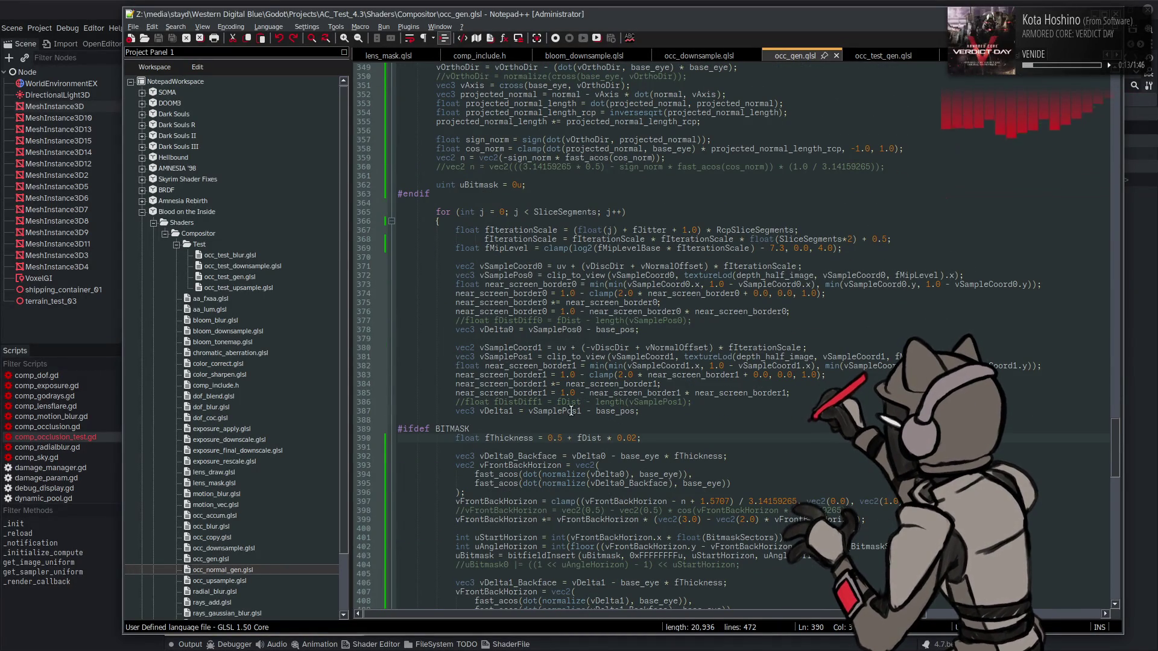
text(0)
key(ctrl+s)
key(alt+Tab)
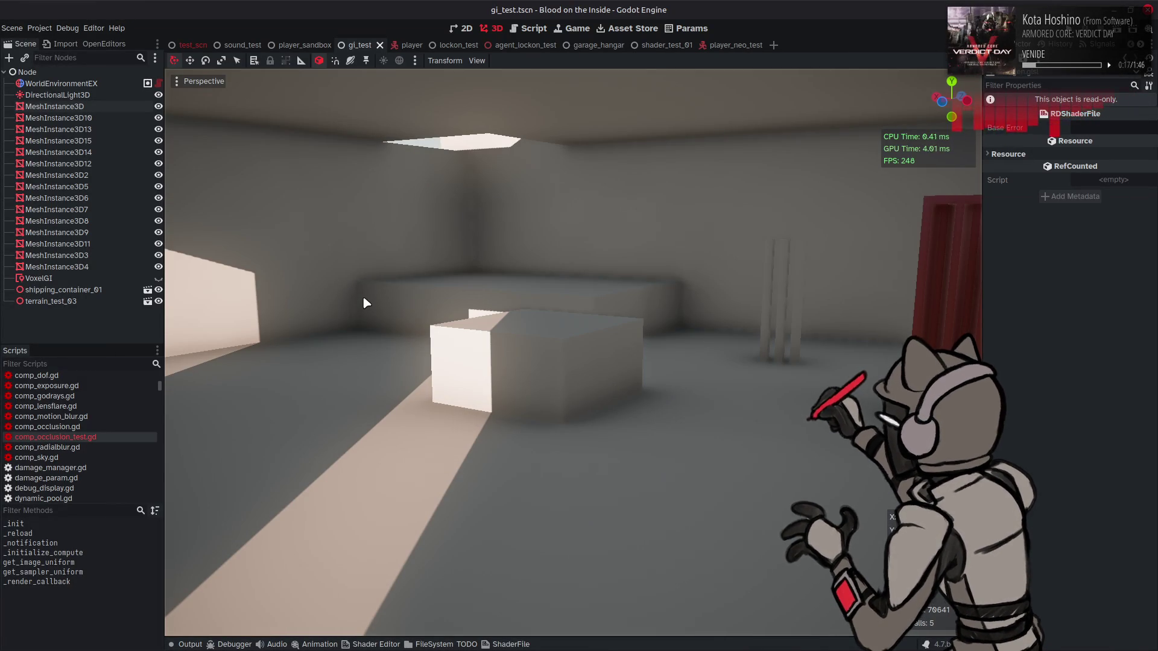
key(alt+Tab)
key(BackSpace)
text(2)
key(ctrl+s)
click(120, 5)
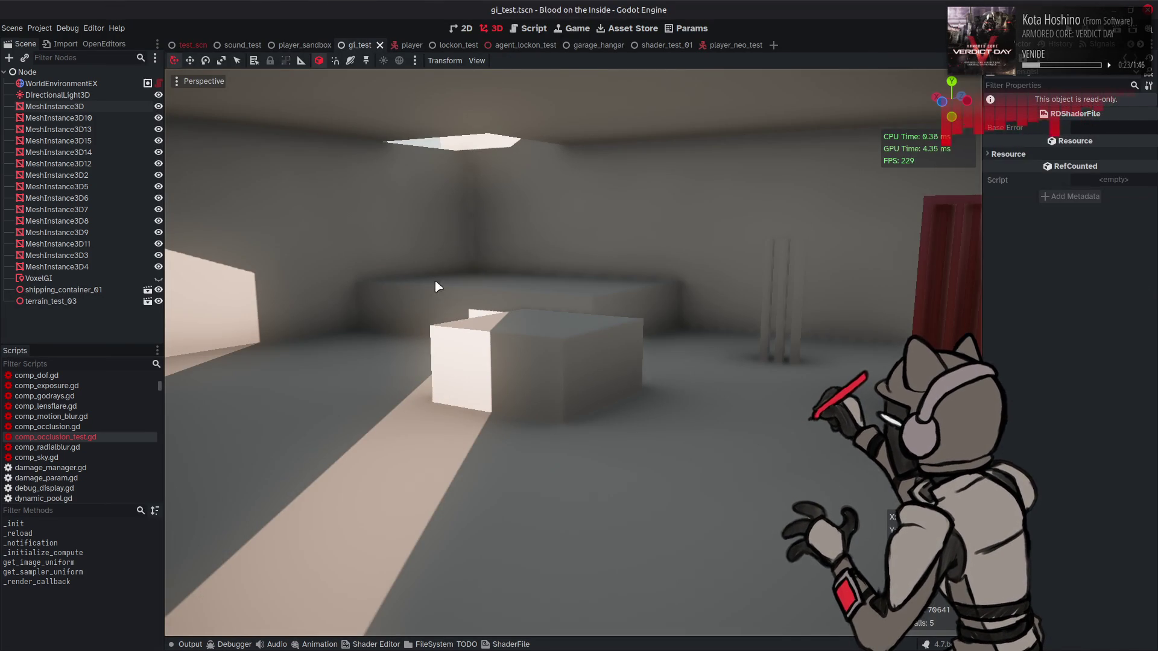
key(alt+Tab)
- Compare 0.5 against 0.25 in Godot, settling on 0.25 saved in the shader
key(BackSpace)
key(ctrl+s)
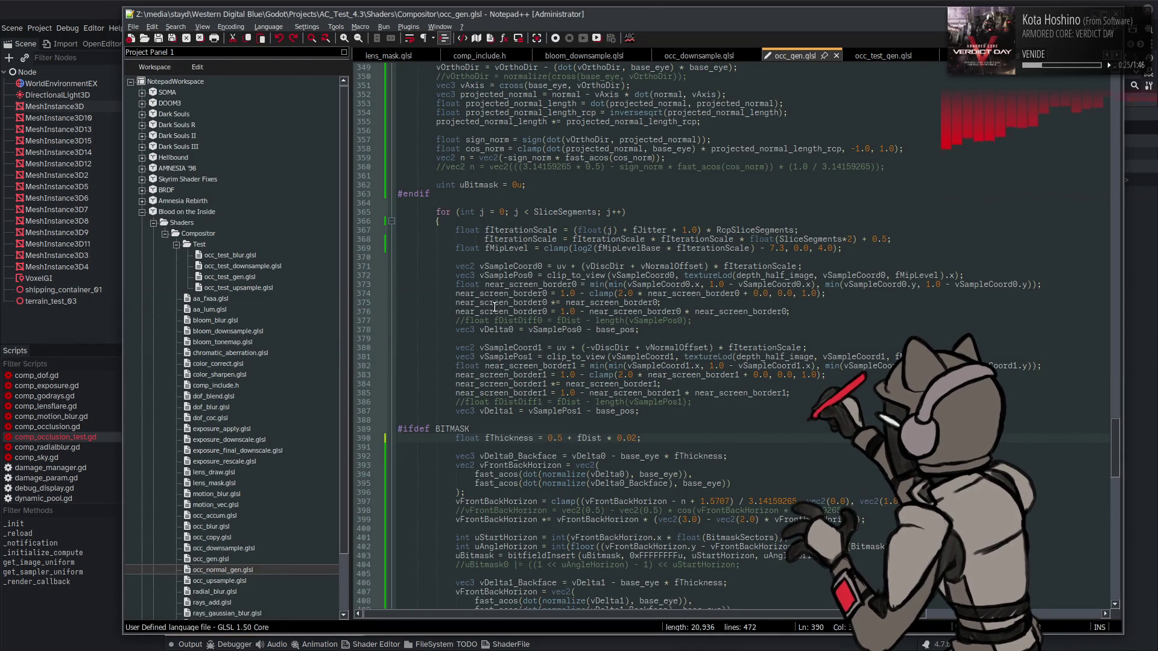
click(120, 5)
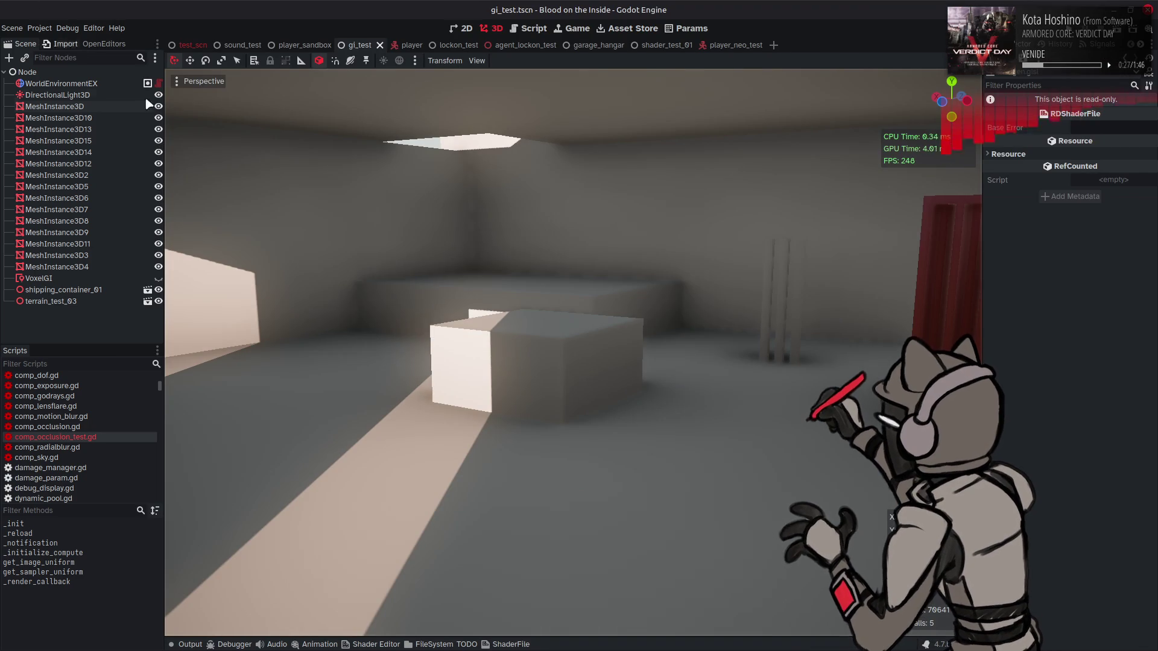
key(alt+Tab)
key(BackSpace)
text(2)
key(ctrl+s)
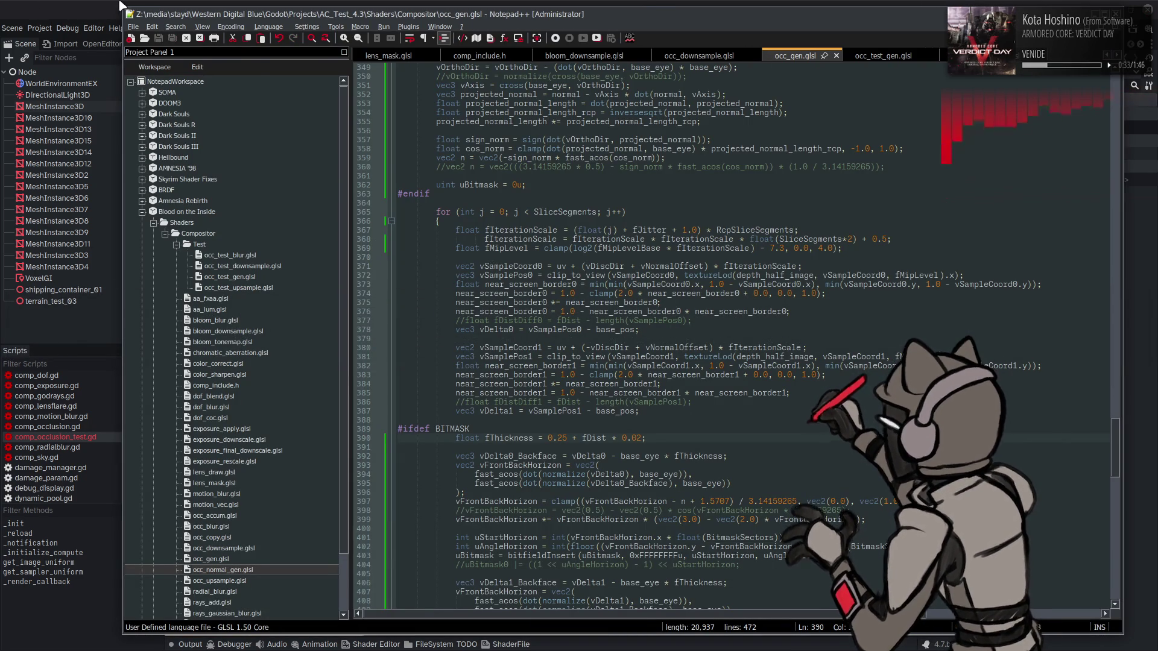
click(118, 5)
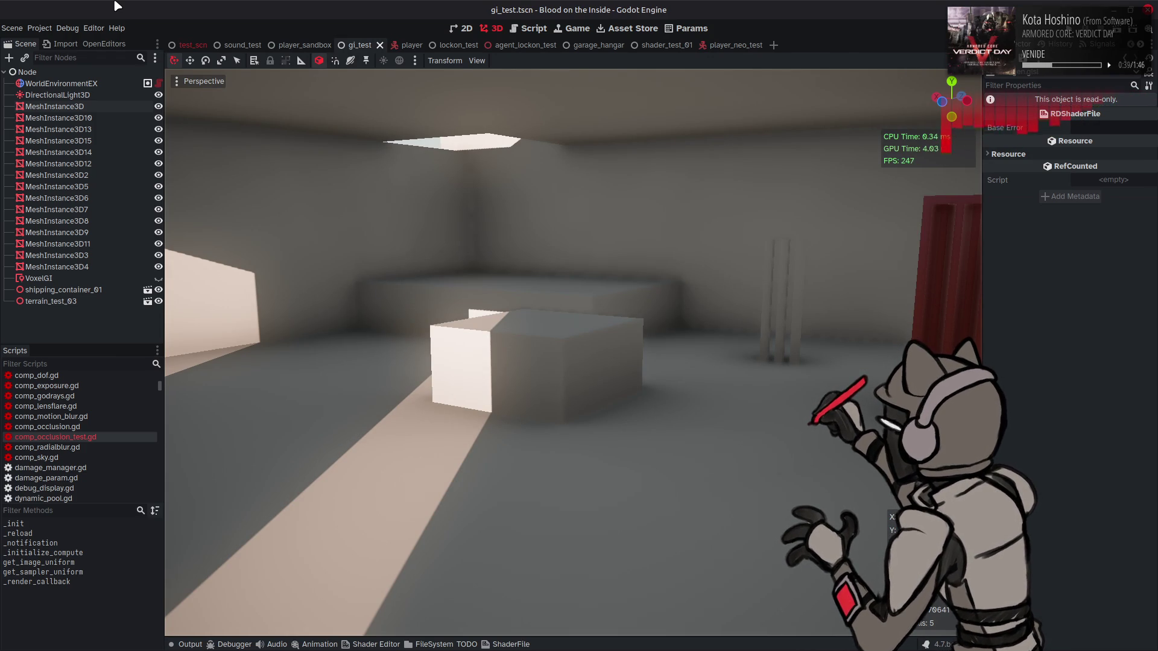
key(alt+Tab)
scroll(569, 341, up, 10)
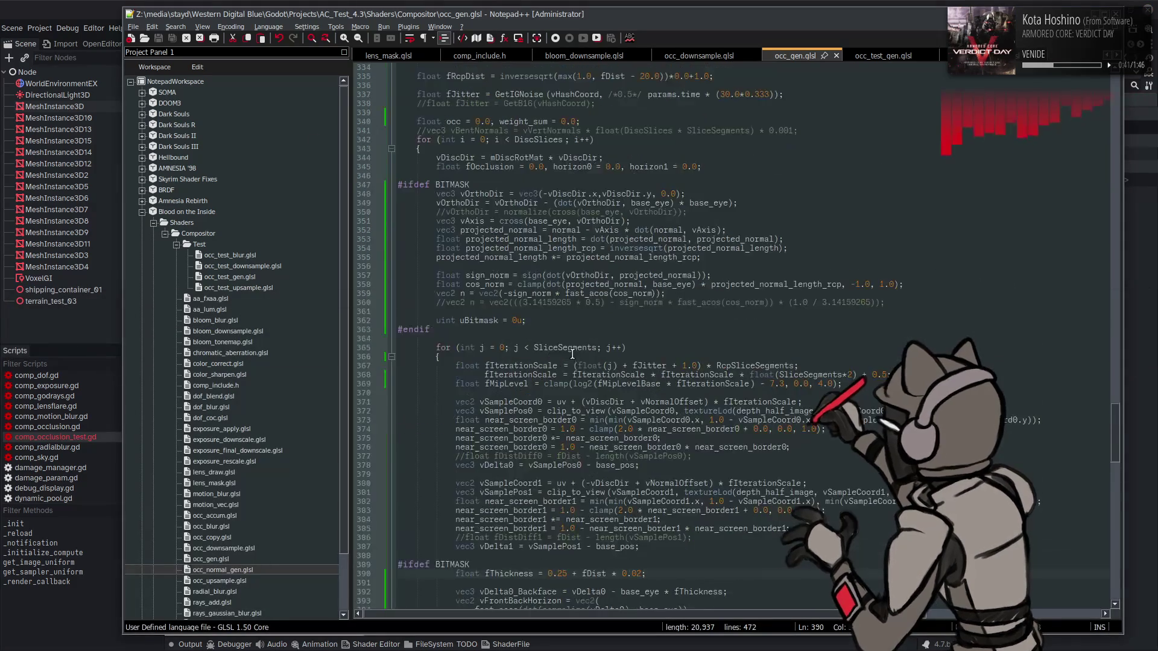
- Column-select and delete the normalize calls on lines 290–293, then save the shader
scroll(569, 341, up, 15)
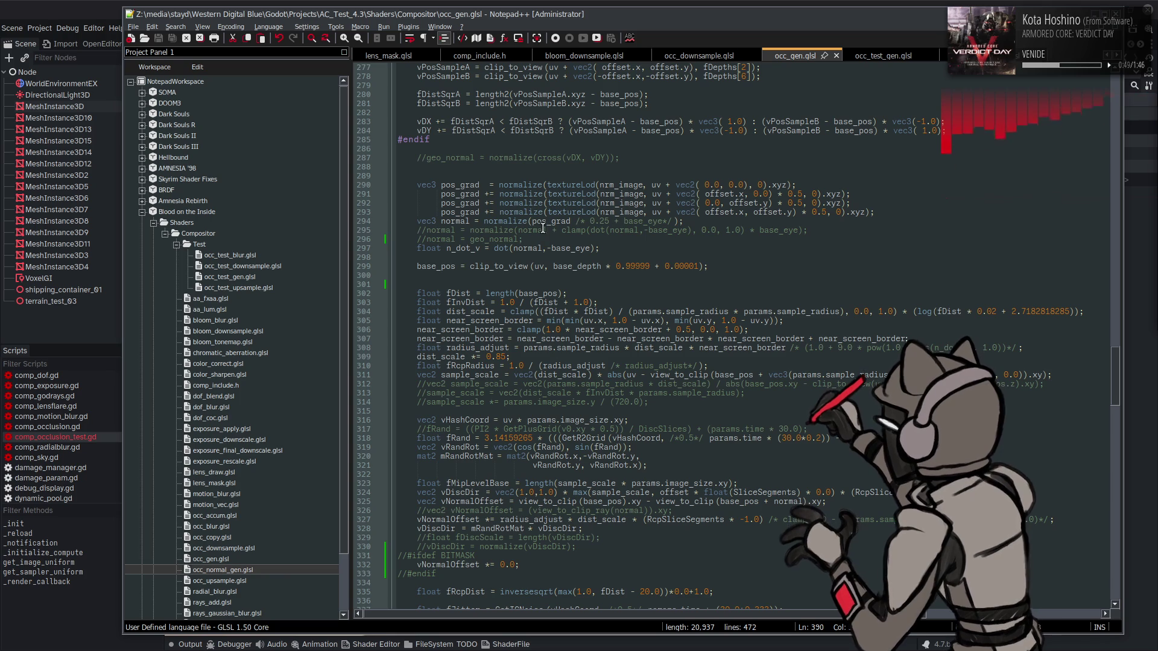
click(498, 185)
drag(499, 185, 543, 213)
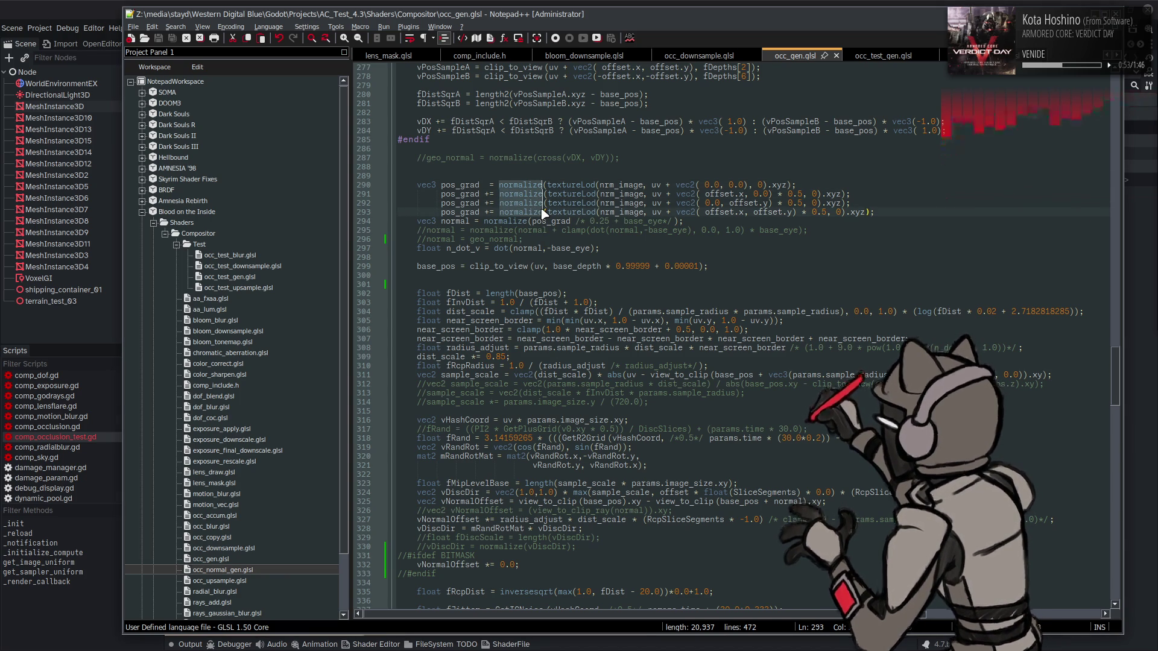
key(Delete)
key(ctrl+s)
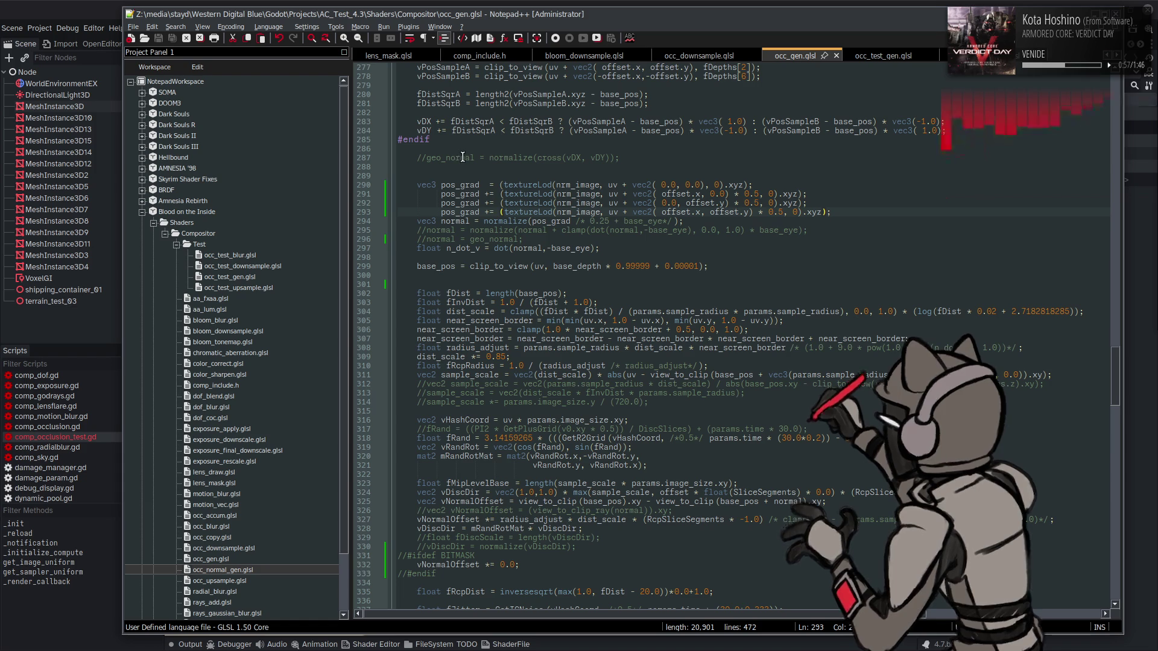
- Remove the extra space after vec2( on lines 290–293 and save
click(659, 184)
key(Delete)
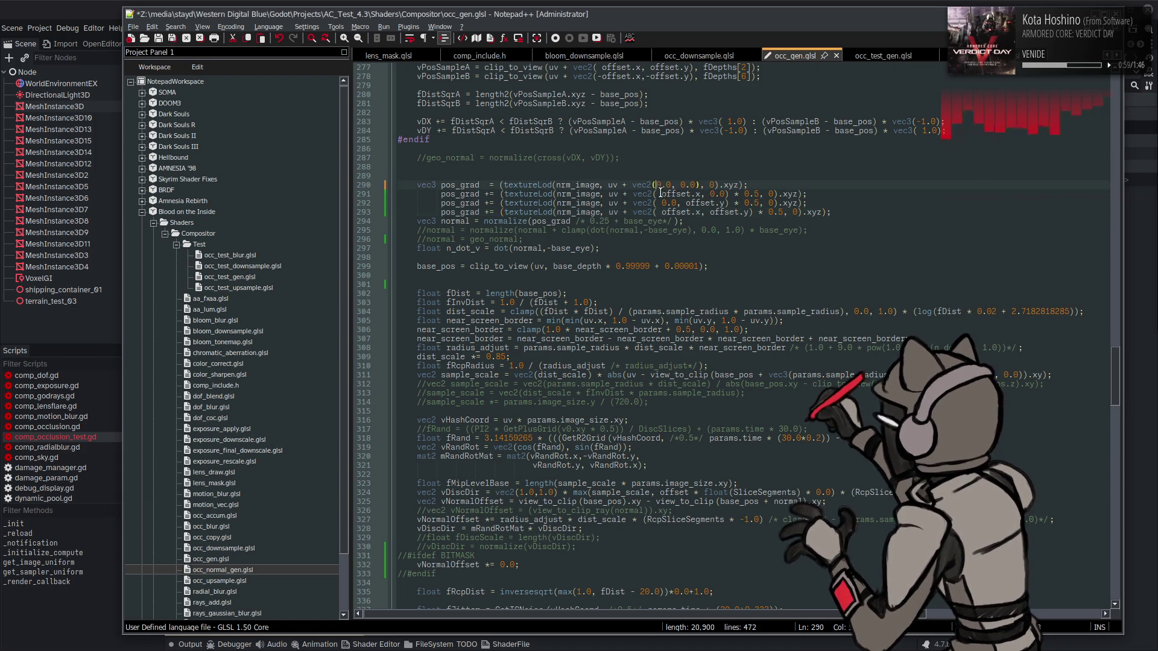
click(658, 193)
key(Delete)
click(659, 203)
key(Delete)
click(660, 212)
key(Delete)
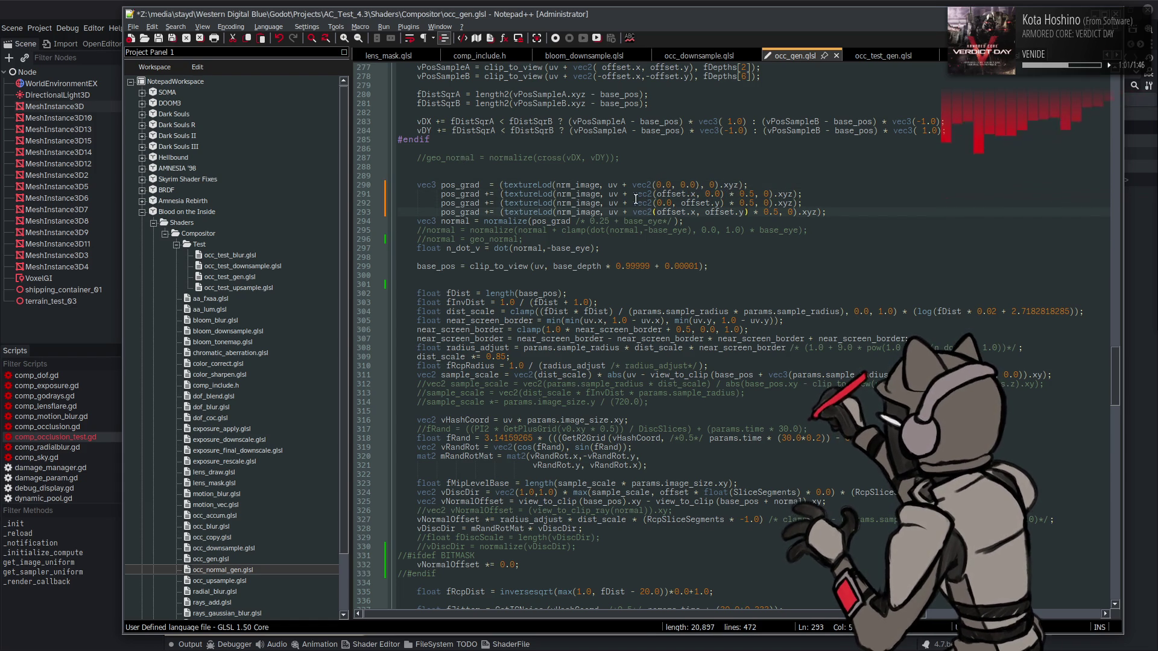
key(ctrl+s)
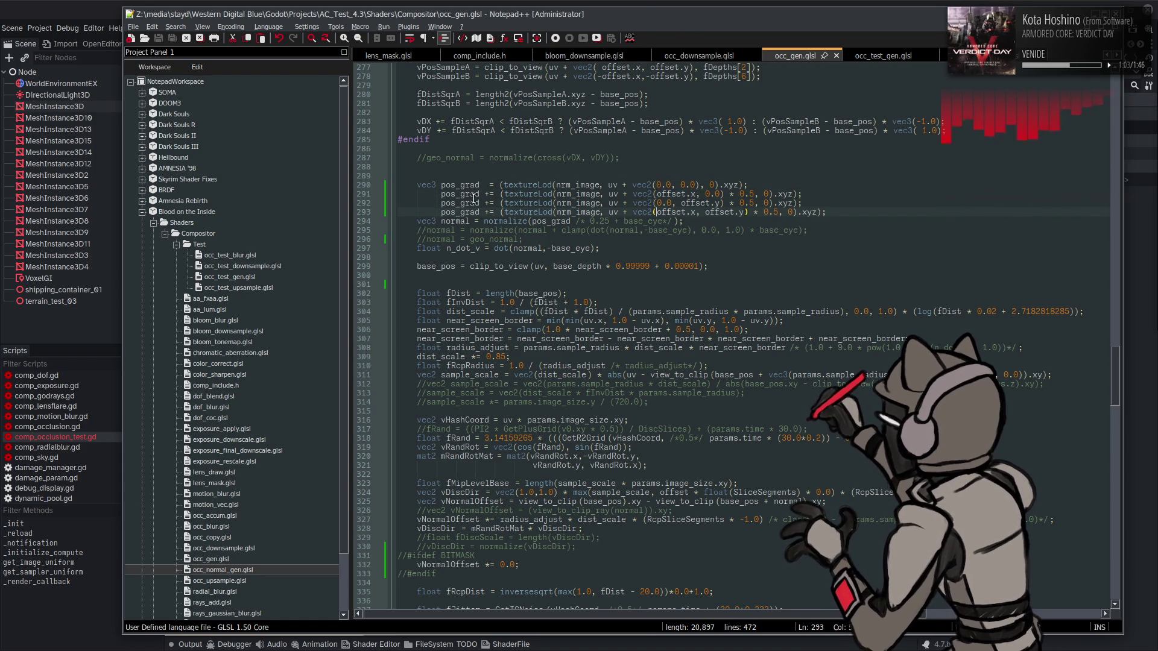
- Compare the normalized and unnormalized samples in Godot, keeping the normalize calls removed
key(alt+Tab)
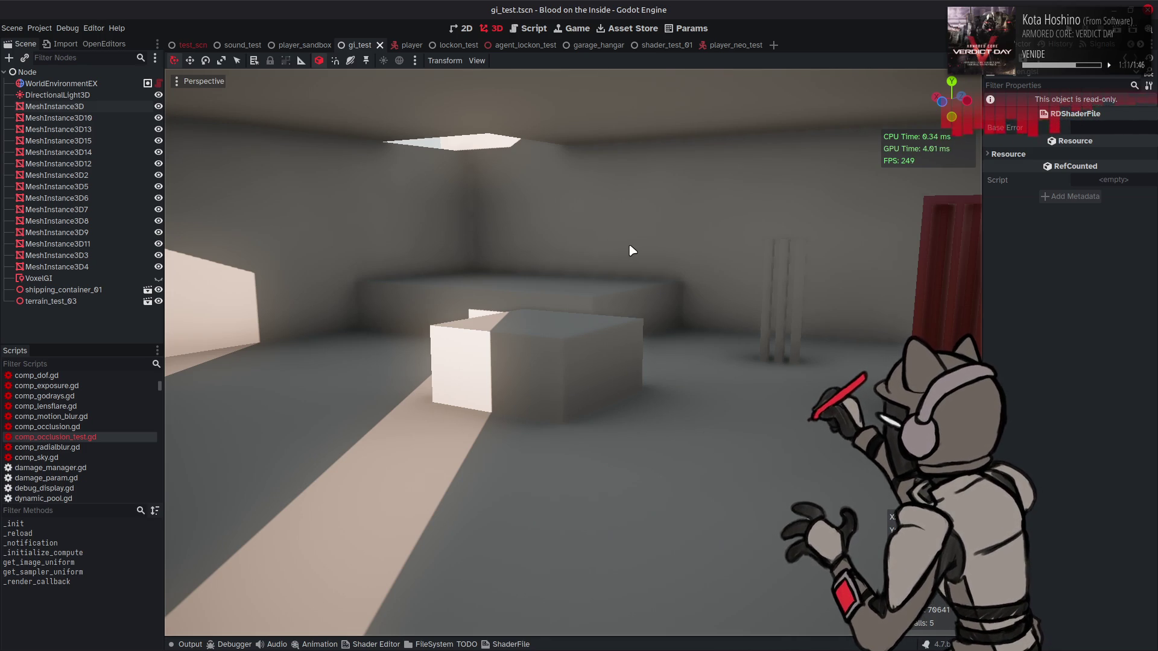
key(alt+Tab)
key(ctrl+z)
key(ctrl+z)
key(ctrl+z)
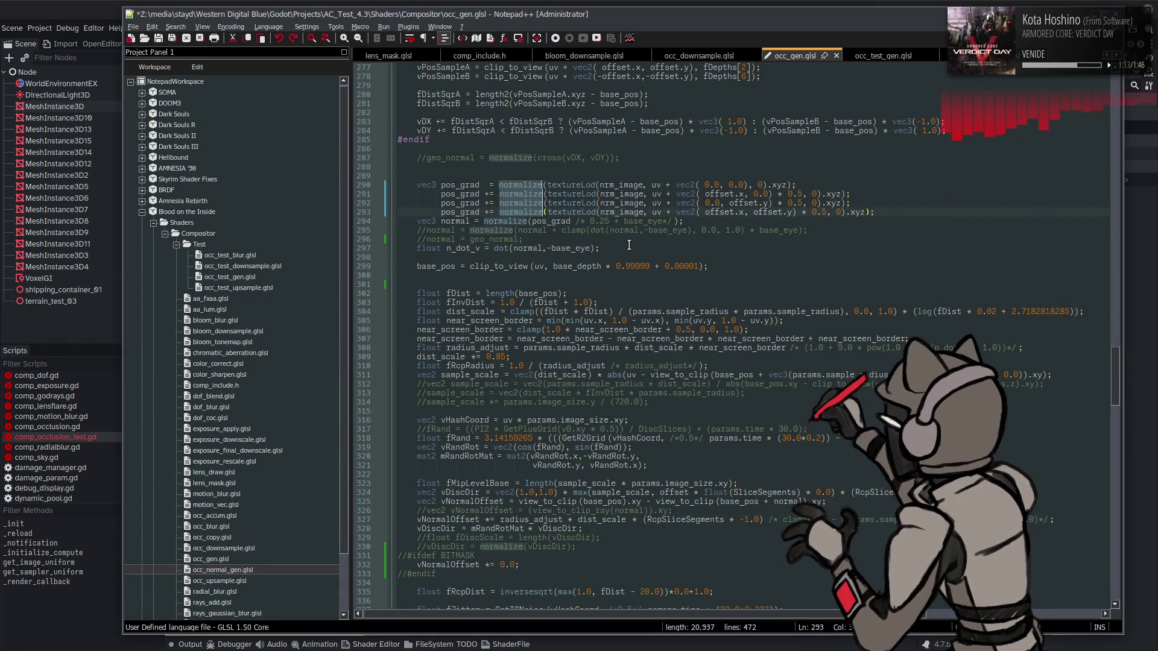
key(ctrl+s)
click(63, 6)
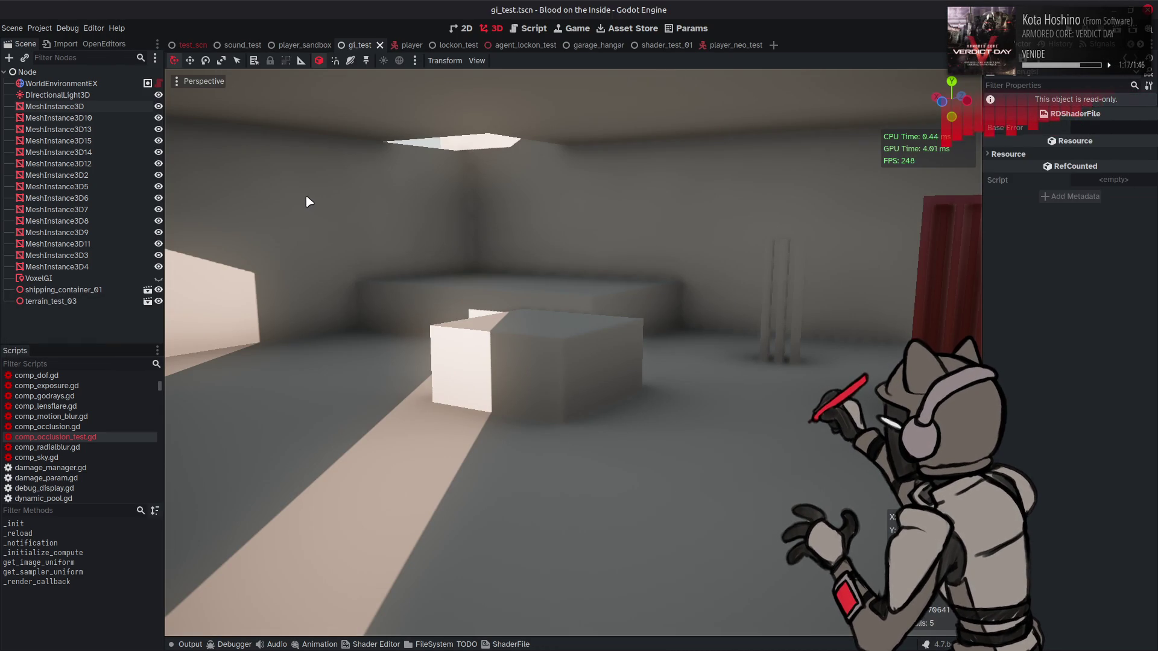
key(alt+Tab)
key(ctrl+y)
key(ctrl+y)
key(ctrl+y)
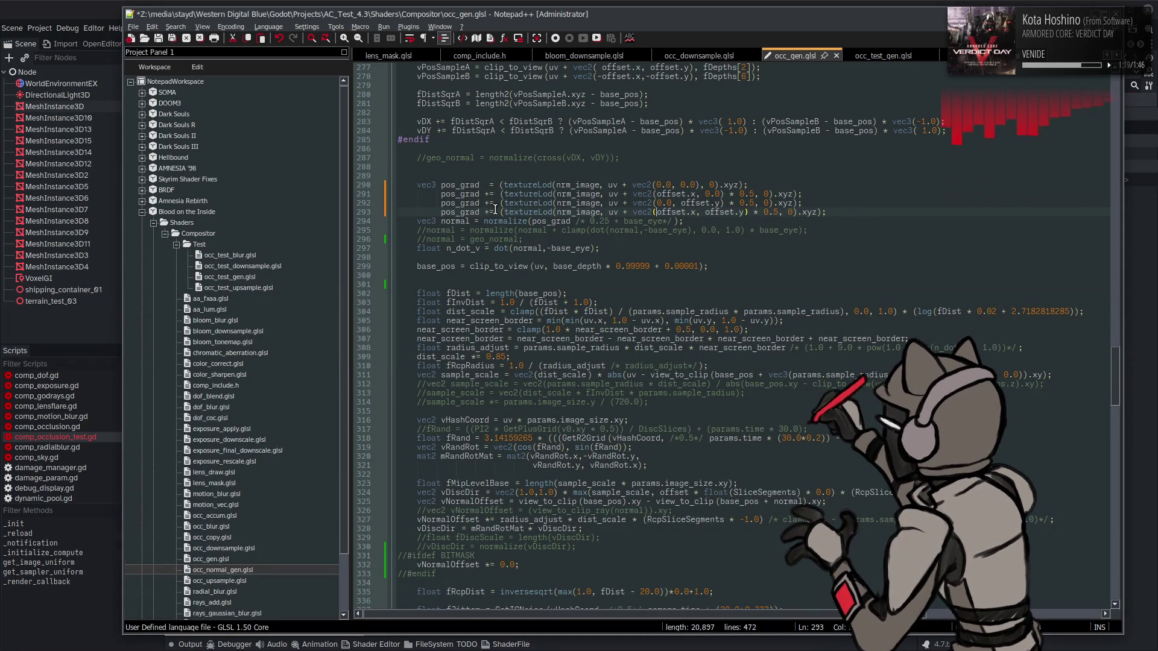
key(ctrl+s)
click(71, 6)
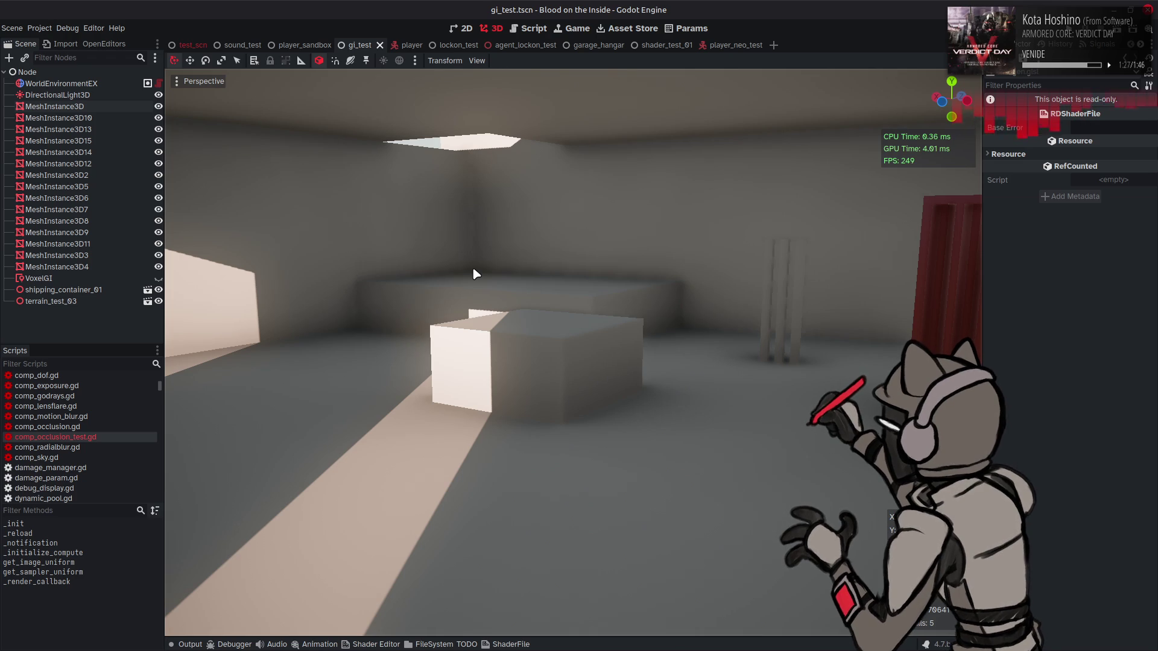
- Uncomment normal = geo_normal on line 296, save, and view the result in Godot
key(alt+Tab)
click(418, 239)
key(Delete)
key(Delete)
key(ctrl+s)
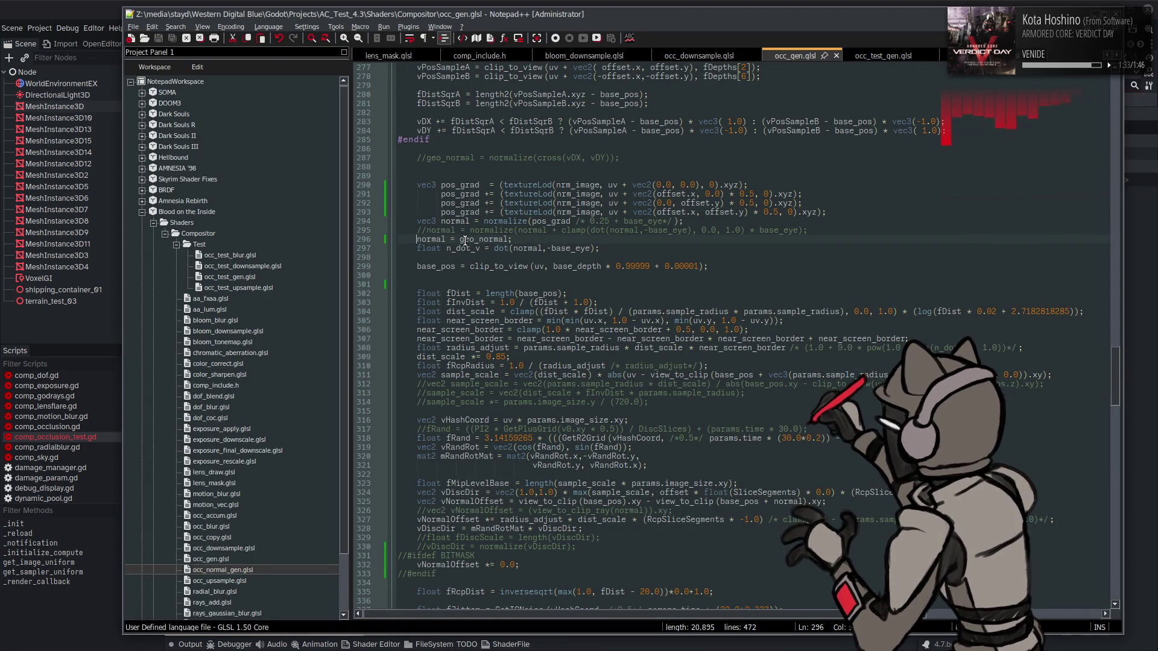
key(alt+Tab)
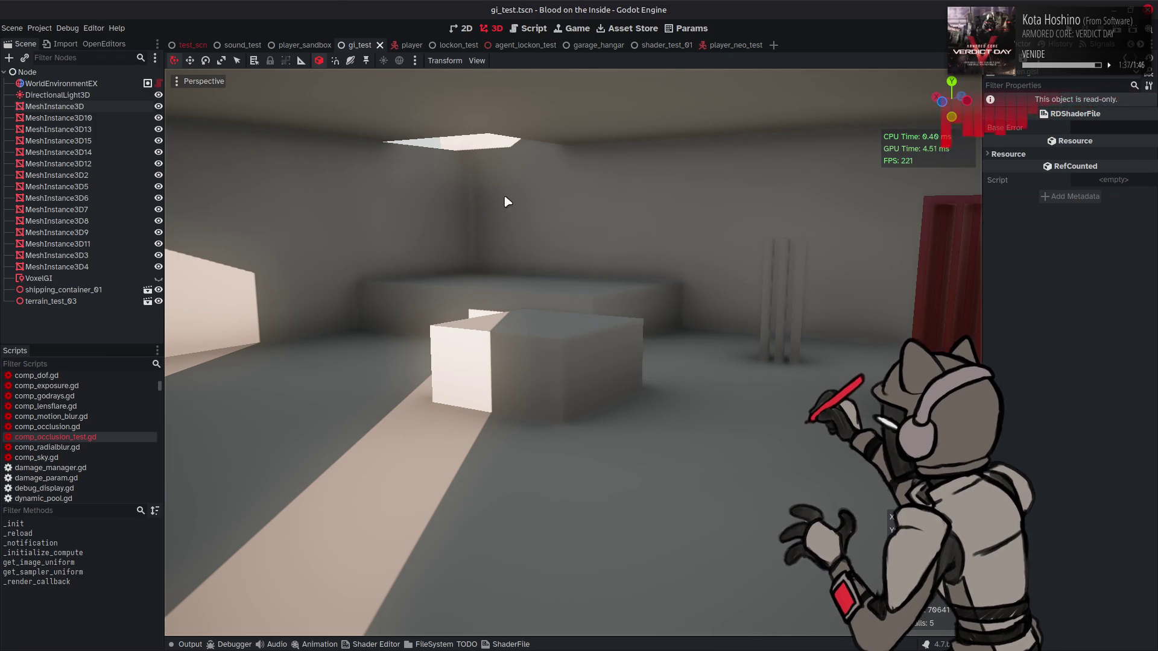
key(alt+Tab)
click(42, 6)
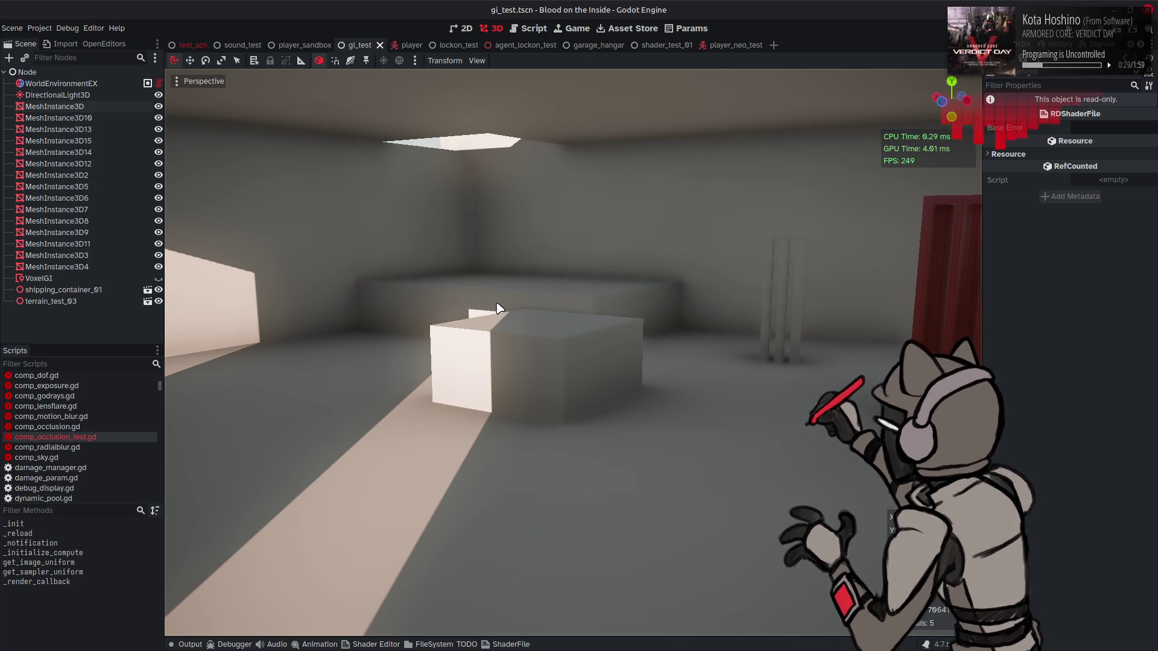
- Comment out #define BITMASK with //, save, and view the plain occlusion in Godot
key(alt+Tab)
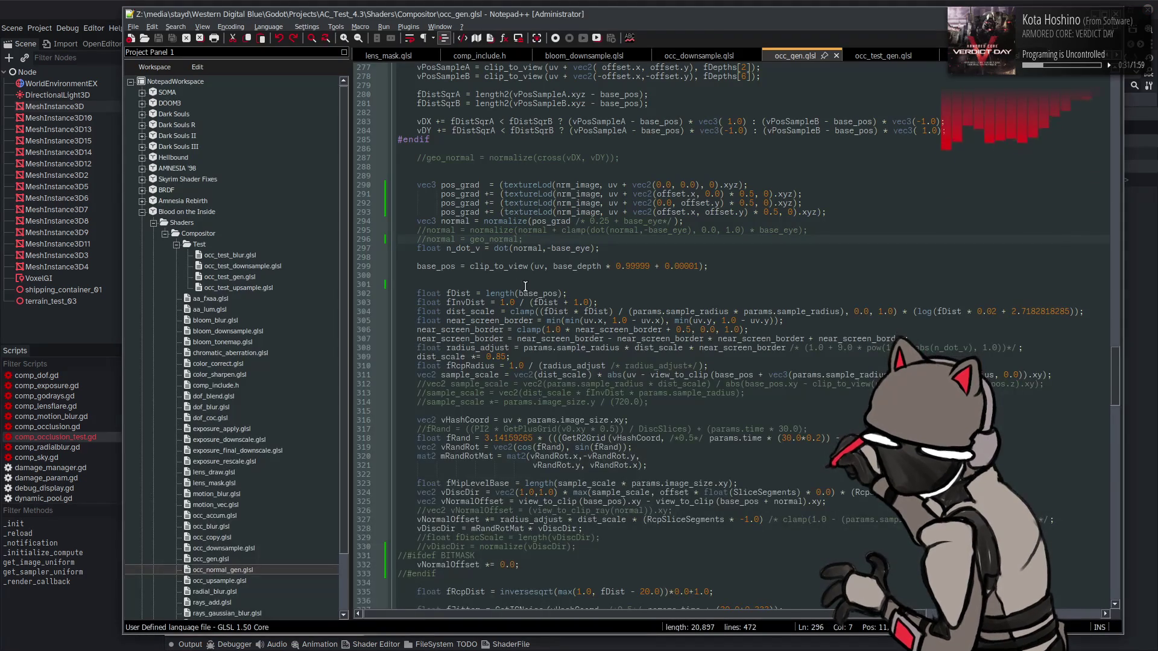
scroll(525, 284, up, 20)
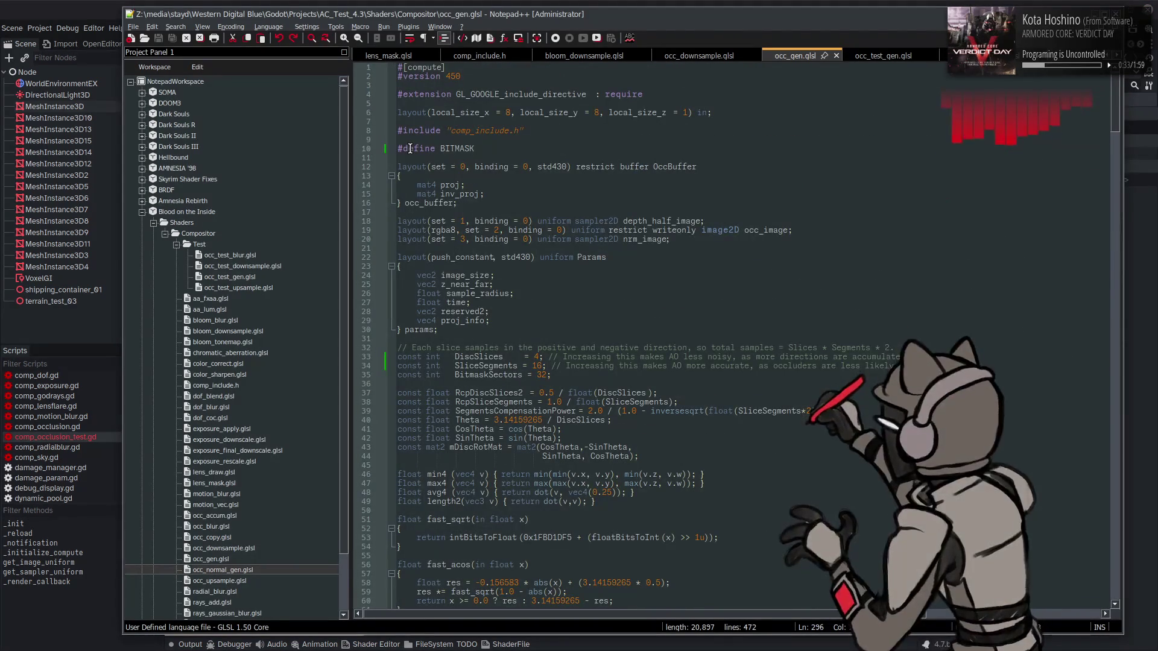
text(//)
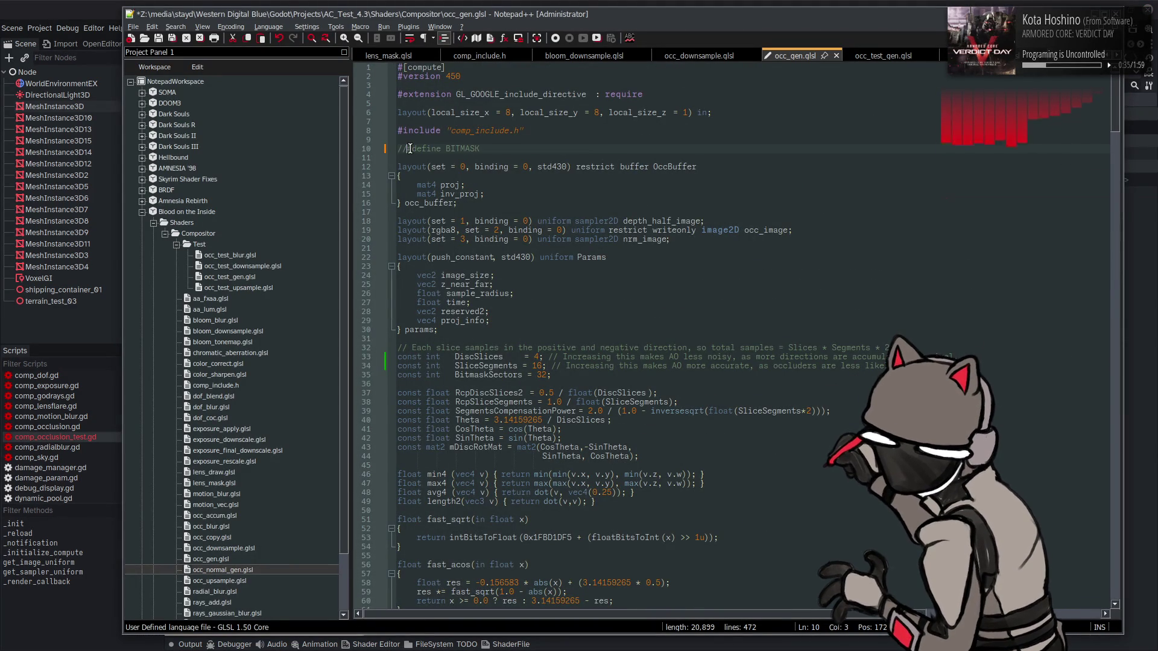
key(ctrl+s)
key(alt+Tab)
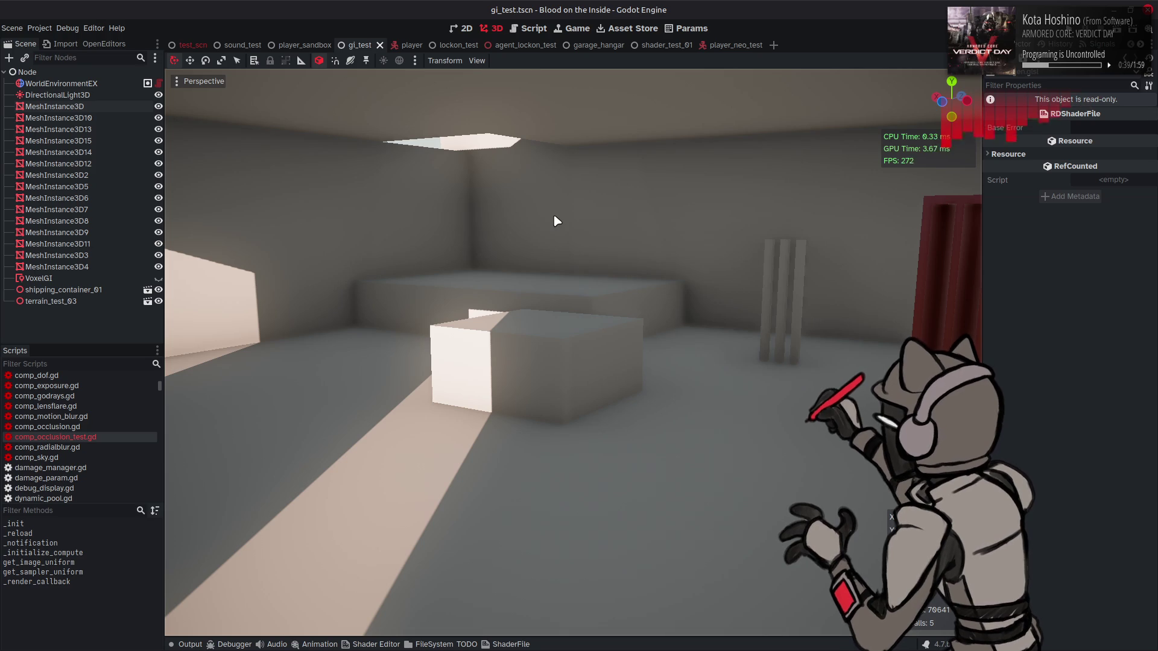
- Restore the BITMASK define and return to the normal reconstruction code near line 293
key(alt+Tab)
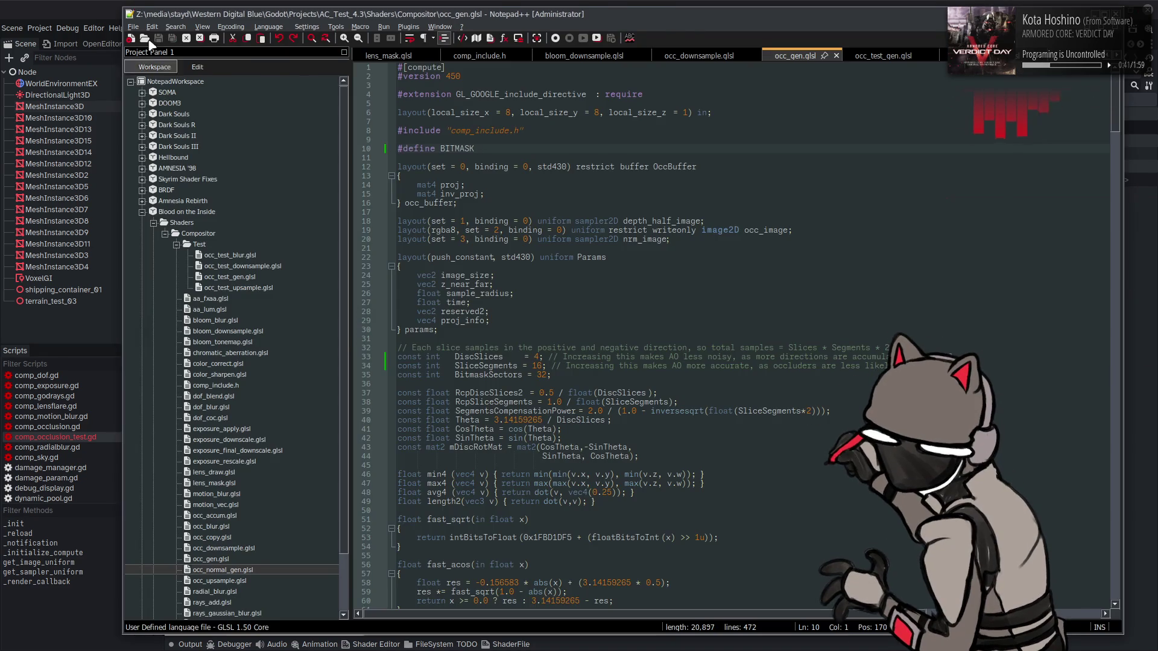
key(alt+Tab)
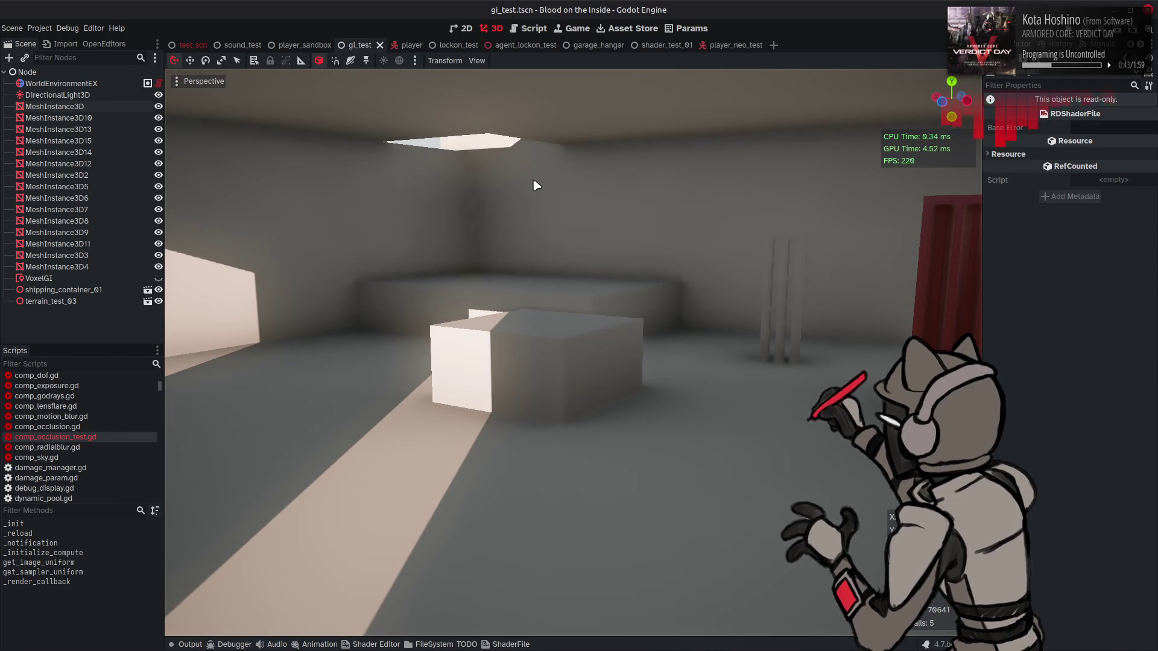
key(alt+Tab)
key(Page_Down)
key(Page_Down)
key(Page_Down)
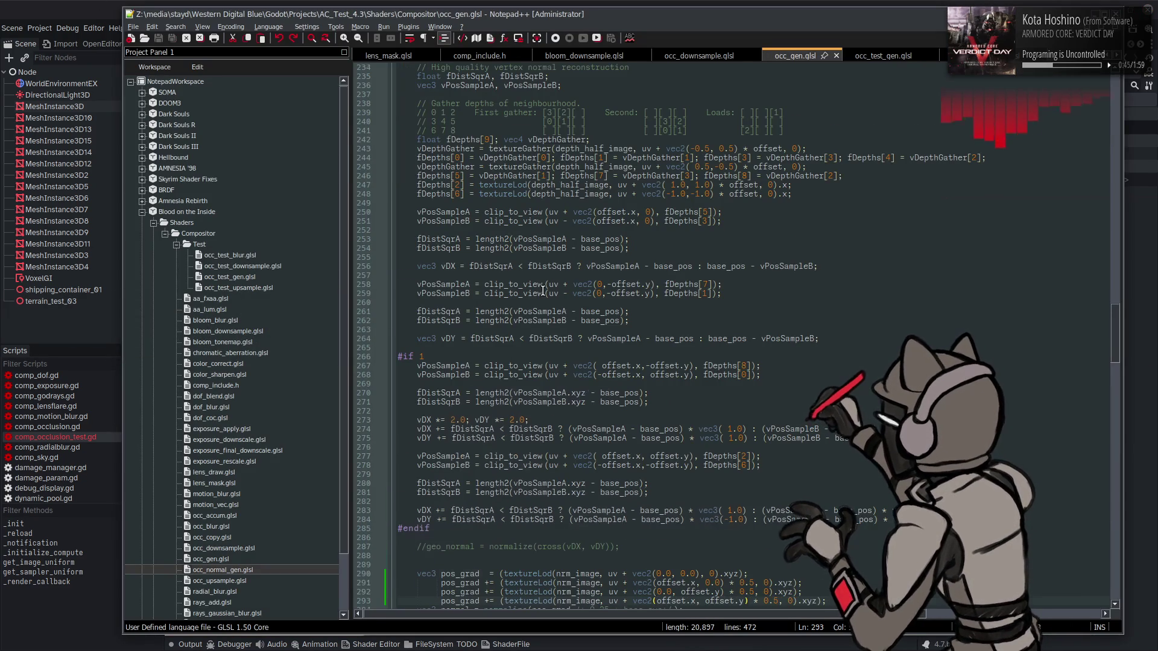
- Uncomment #ifdef BITMASK on line 331 and its #endif on line 333, then save
scroll(543, 291, down, 3)
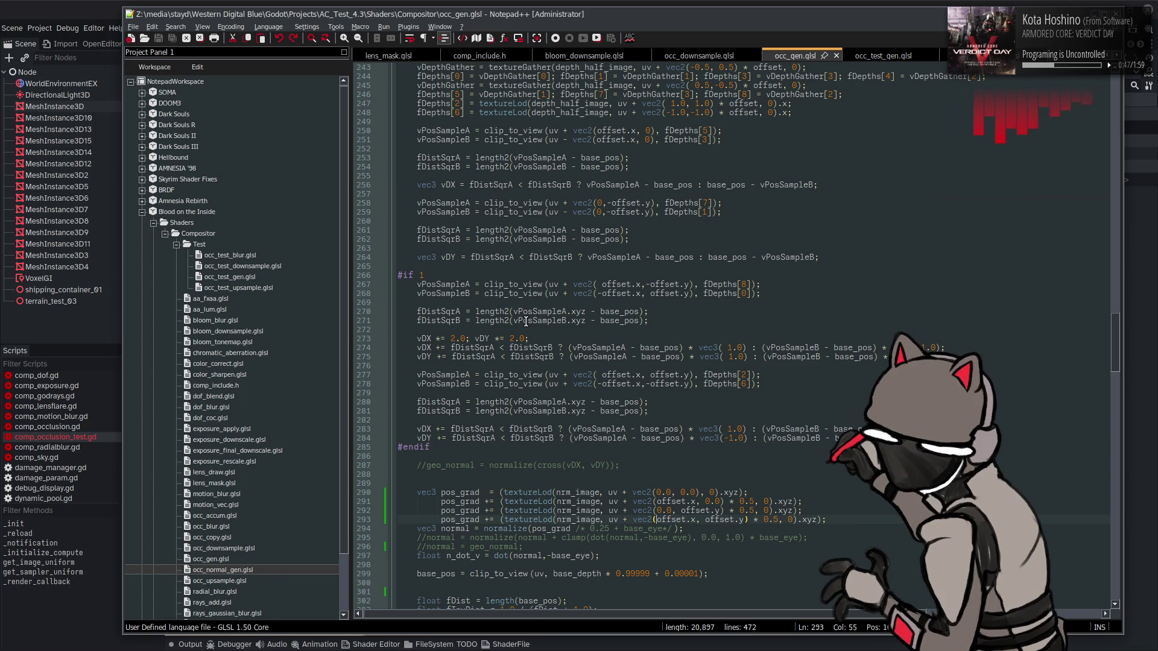
scroll(526, 321, up, 3)
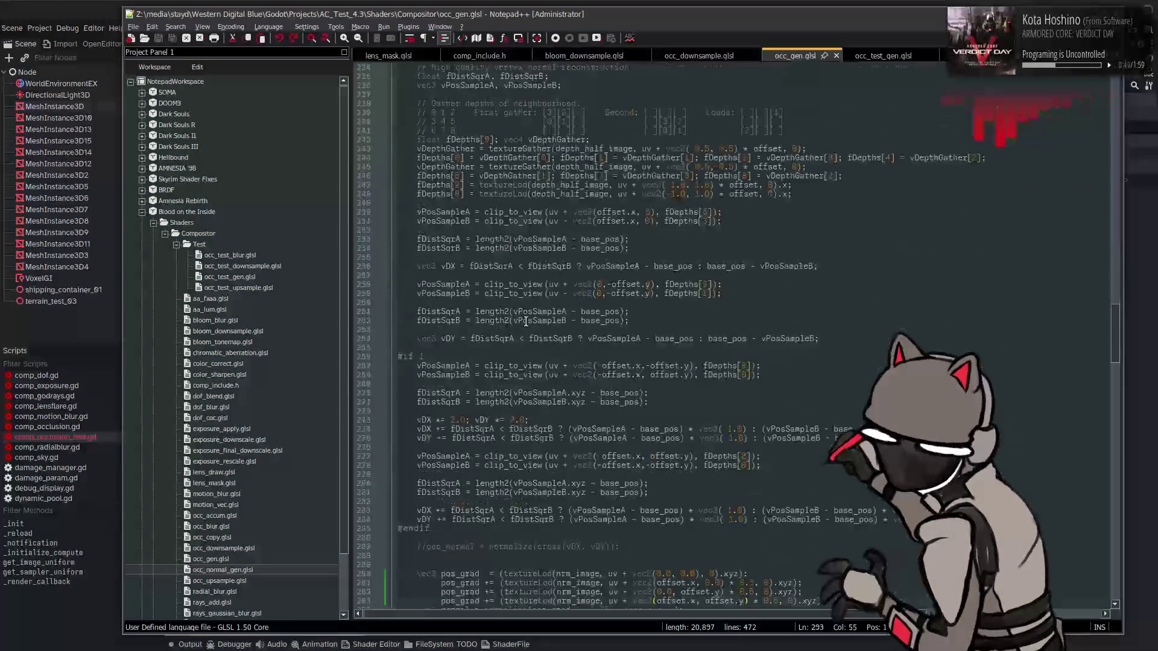
scroll(526, 321, down, 20)
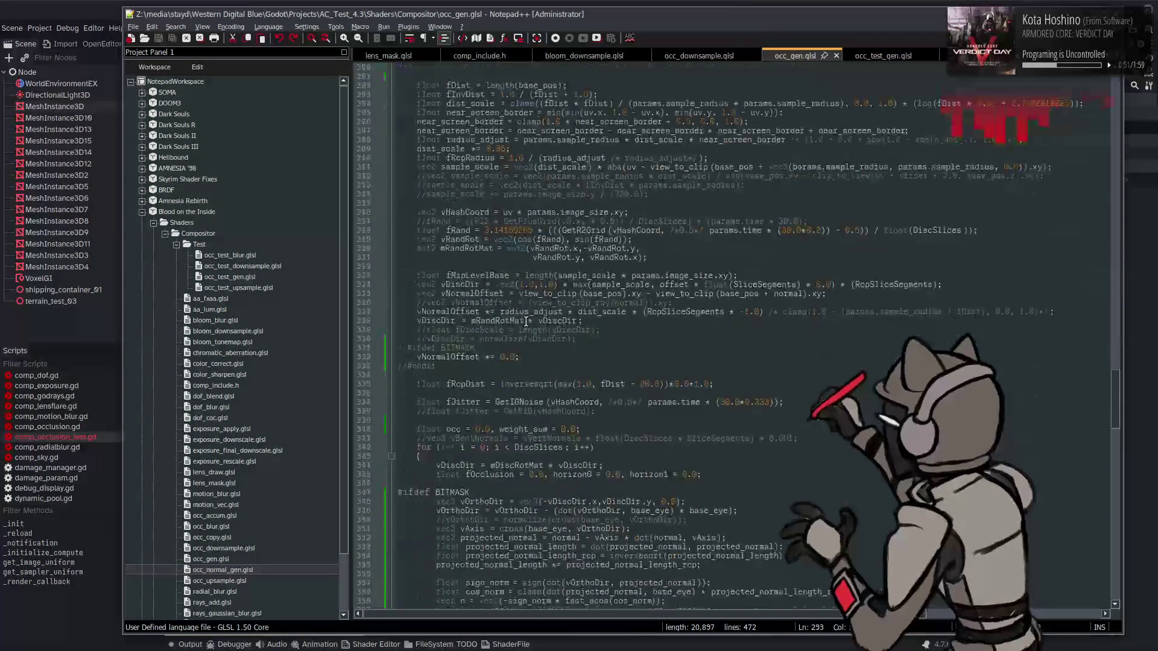
click(408, 266)
key(BackSpace)
key(BackSpace)
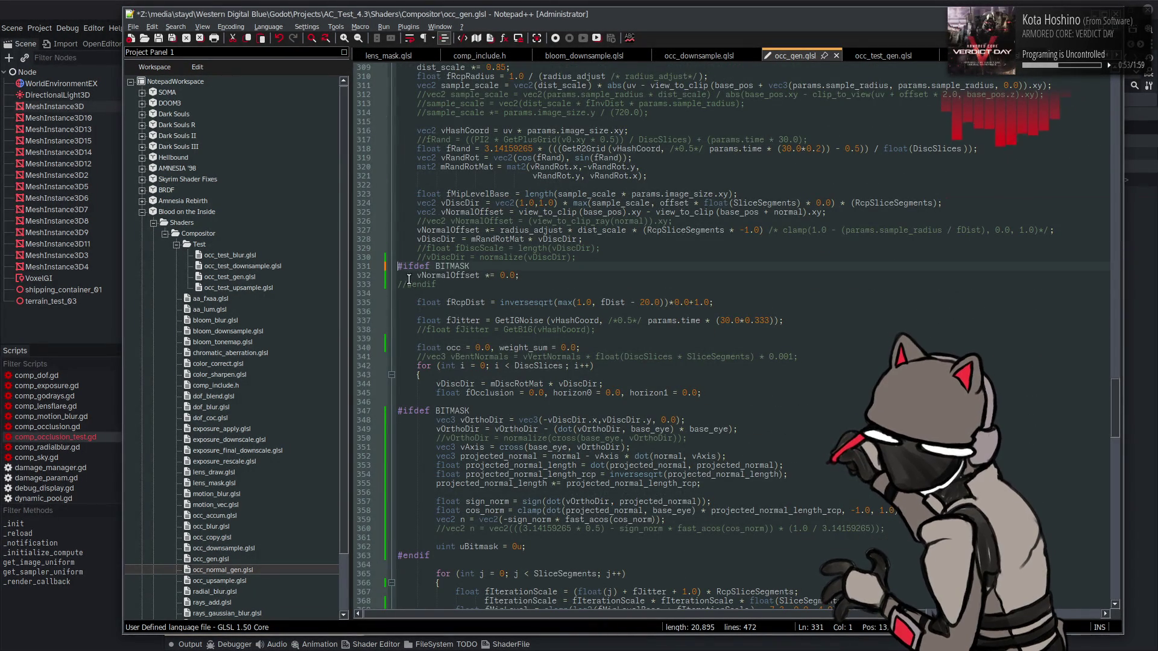
click(408, 284)
key(BackSpace)
key(BackSpace)
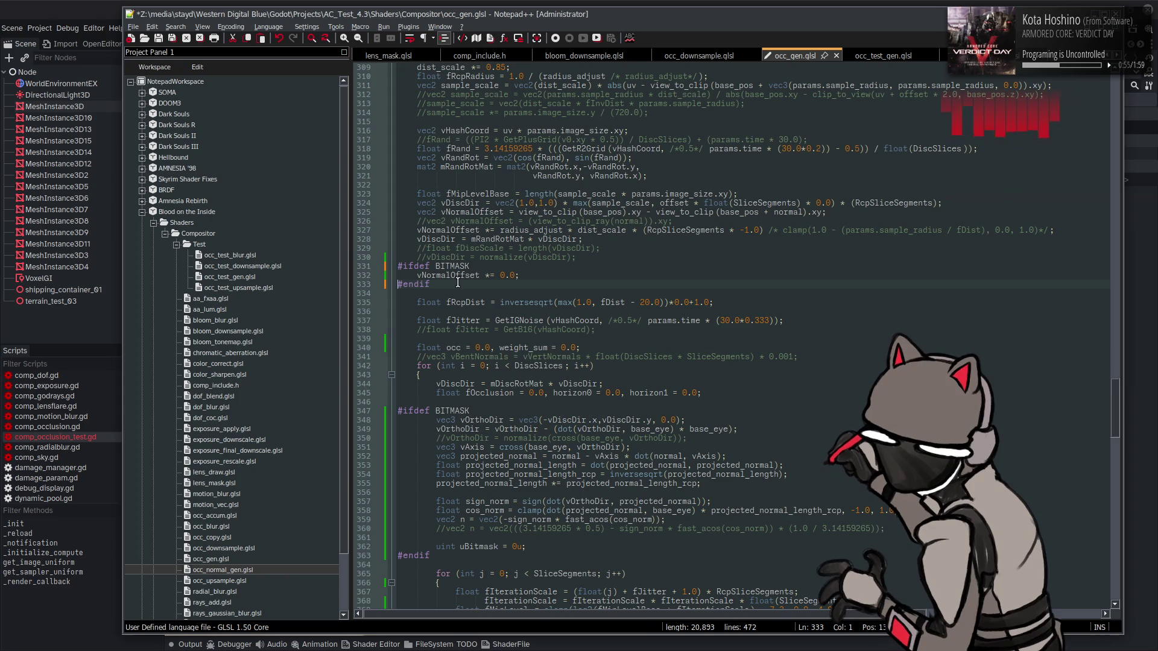
key(ctrl+s)
- Comment out #define BITMASK on line 10, save, and view the hangar in Godot
scroll(500, 283, up, 20)
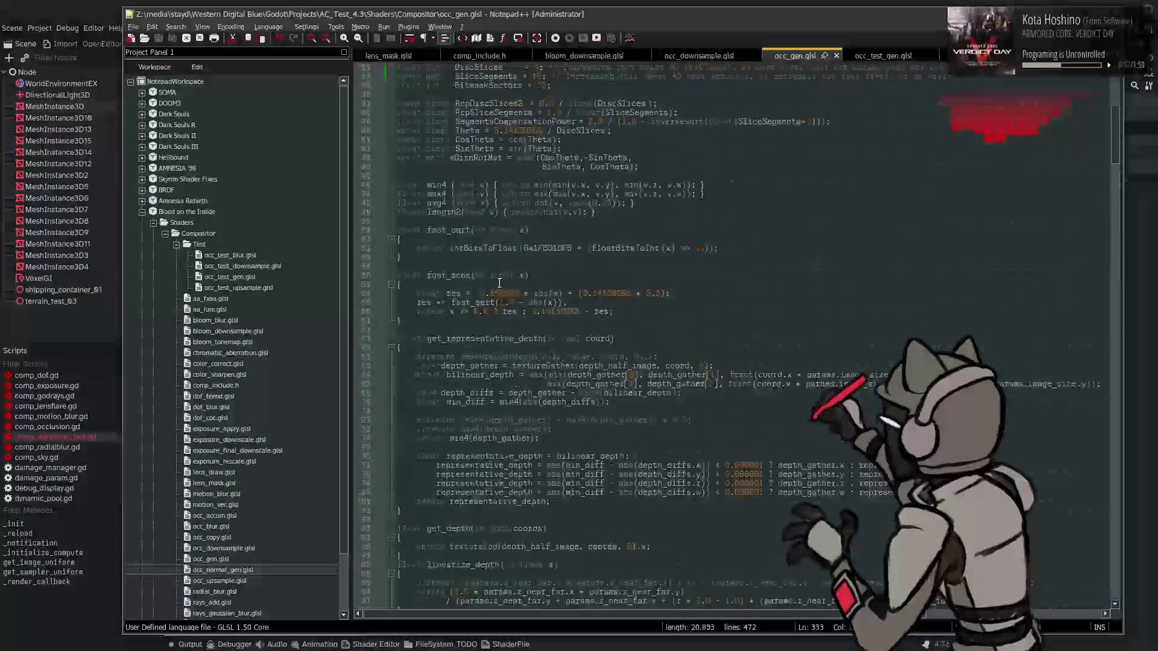
scroll(500, 283, up, 11)
click(398, 149)
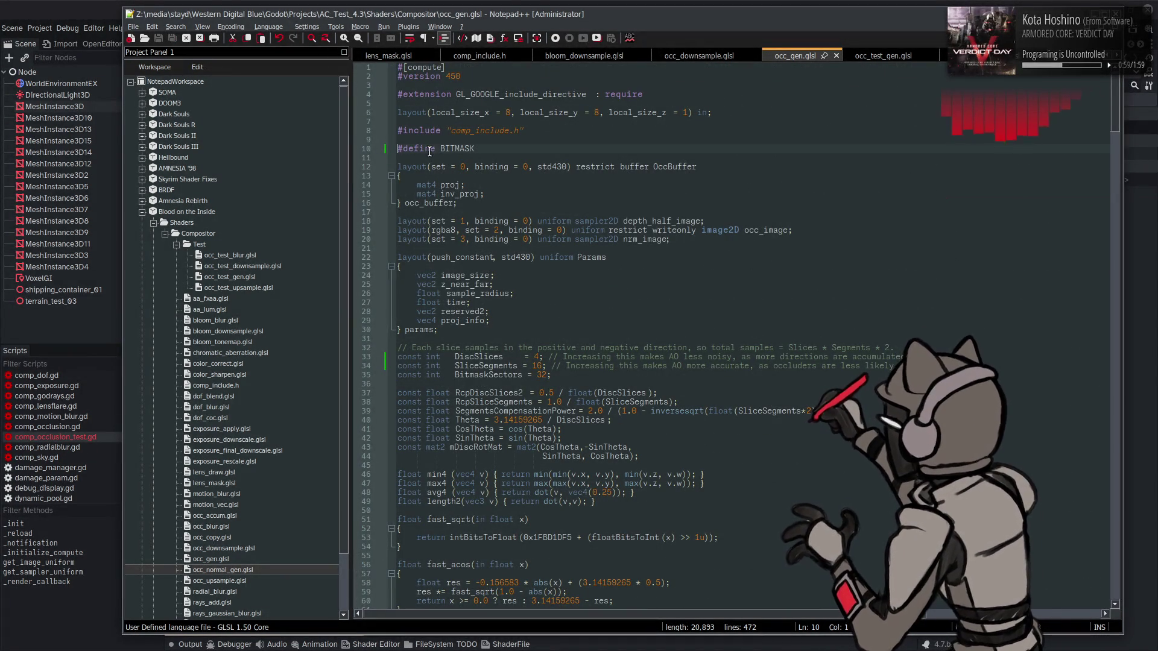
text(//)
key(ctrl+s)
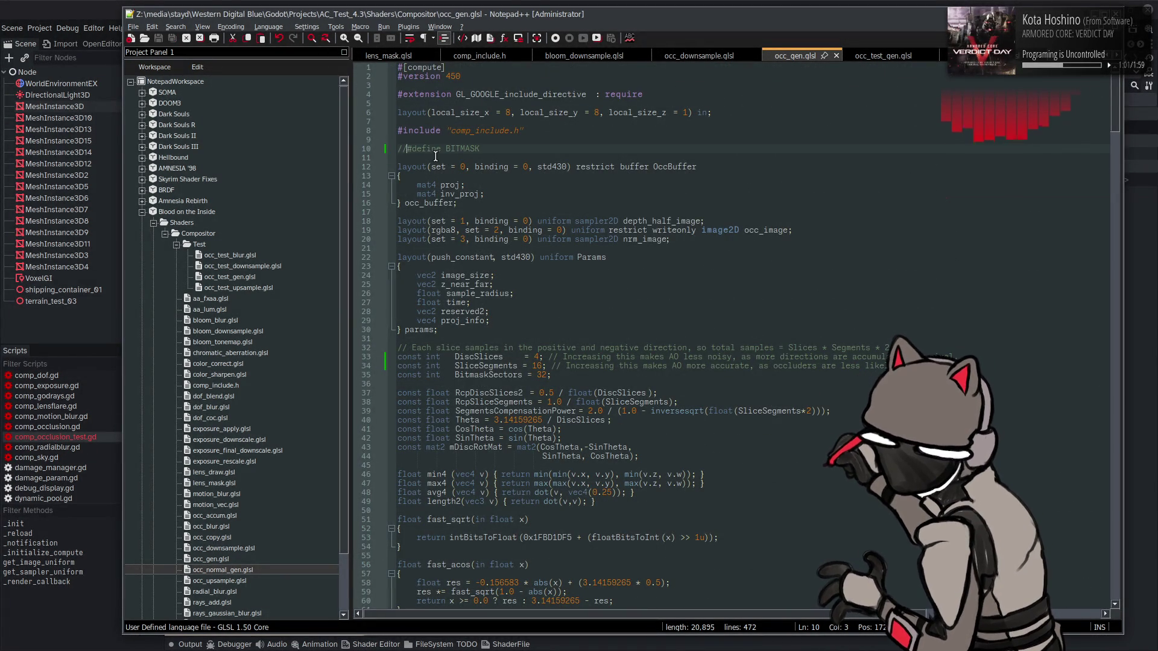
key(alt+Tab)
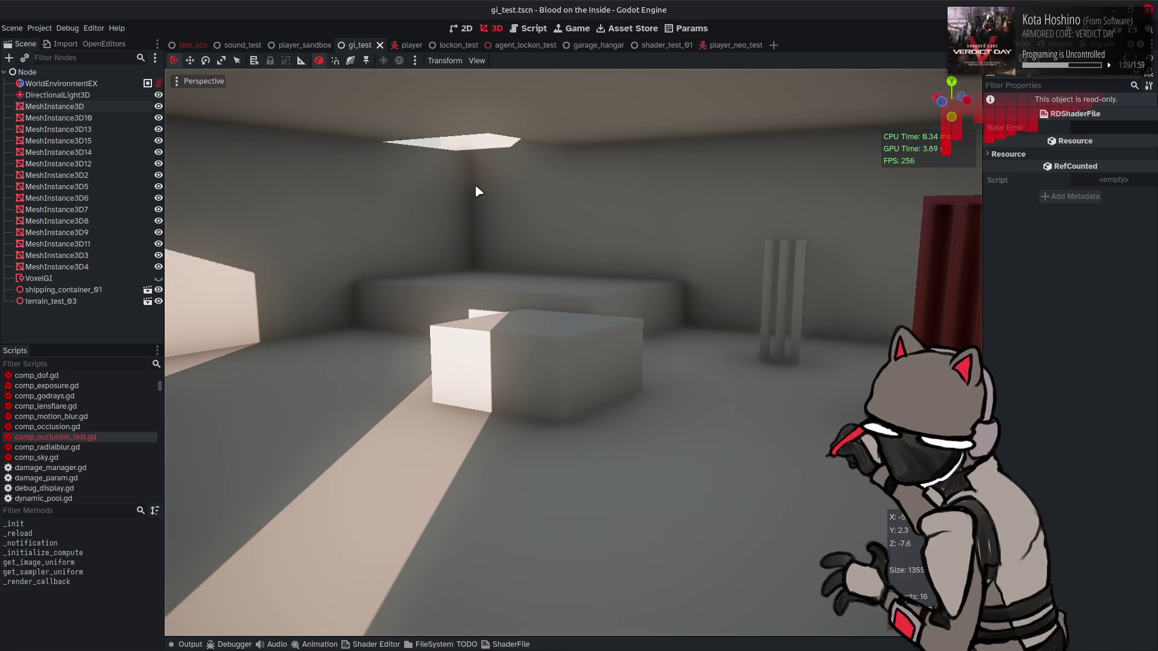
- Toggle the BITMASK comment on line 10, saving and checking the hangar in Godot
key(alt+Tab)
key(ctrl+z)
key(ctrl+s)
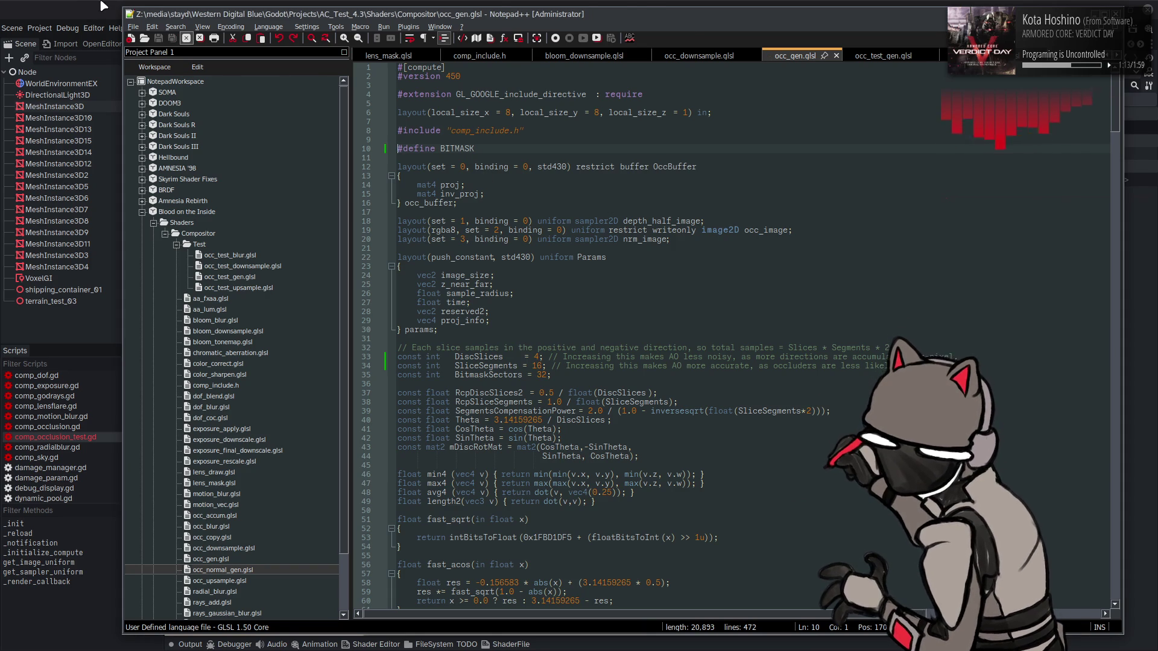
click(101, 5)
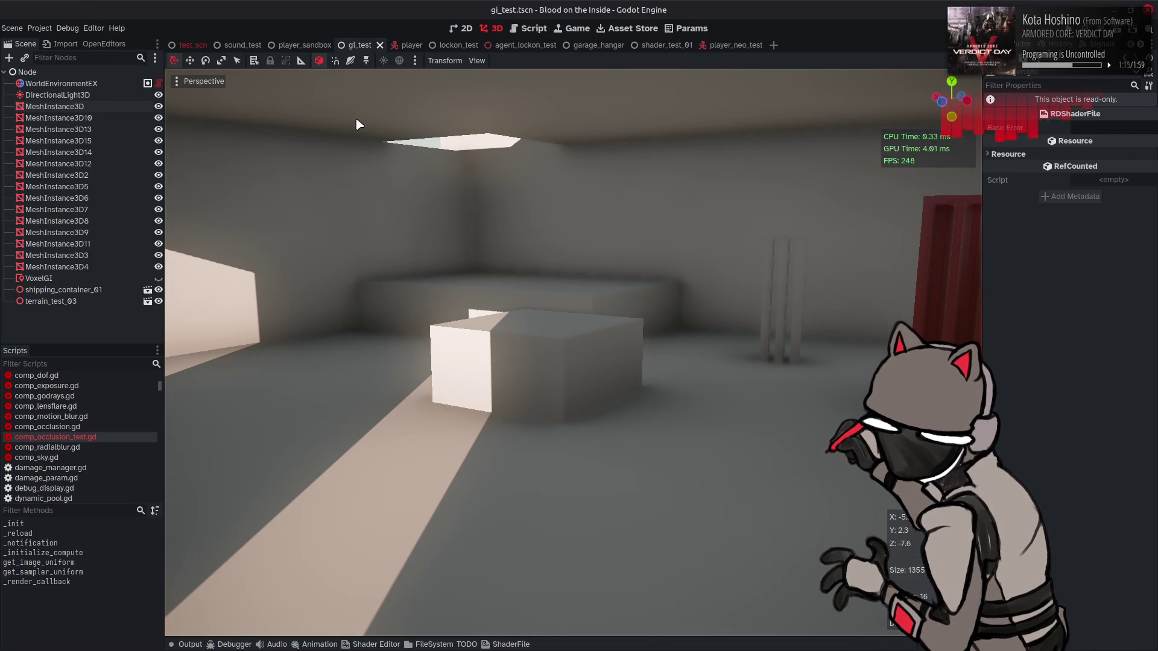
key(alt+Tab)
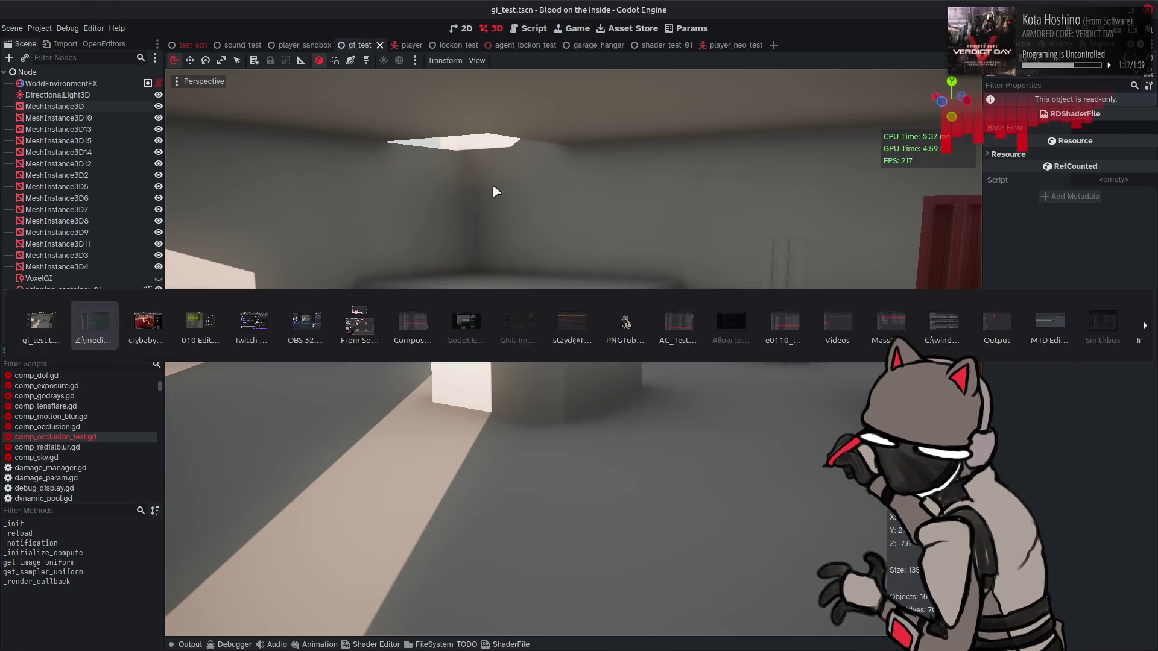
key(ctrl+s)
click(94, 5)
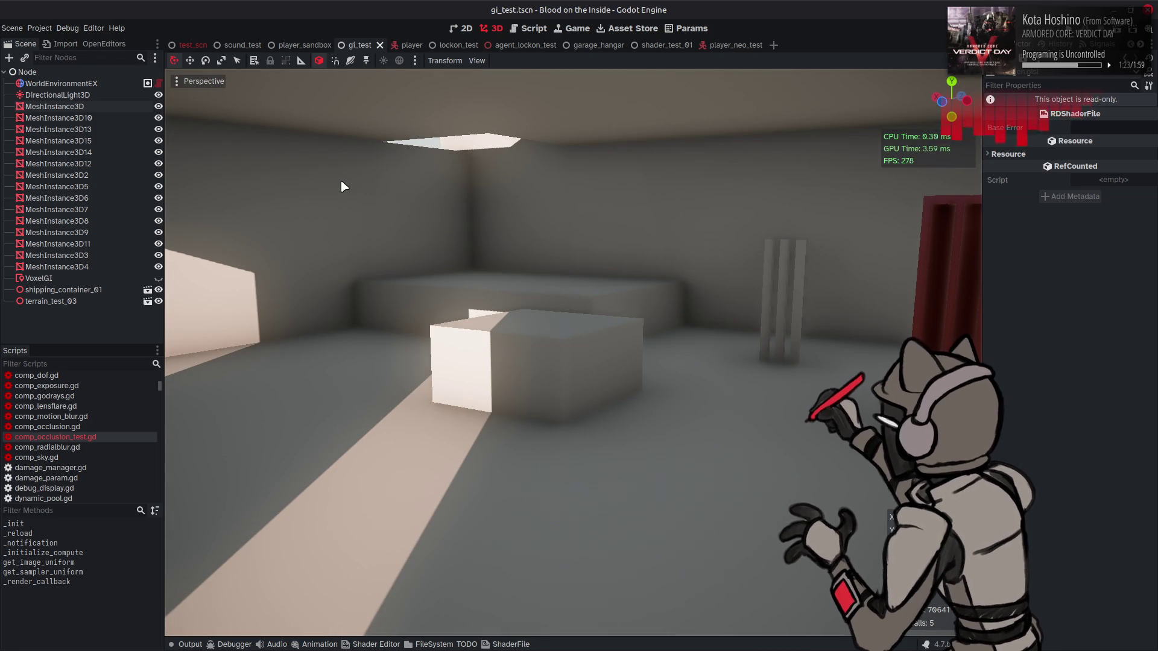
- Set the DiscSlices value on line 33 to 1, save, and view the occlusion in Godot
key(alt+Tab)
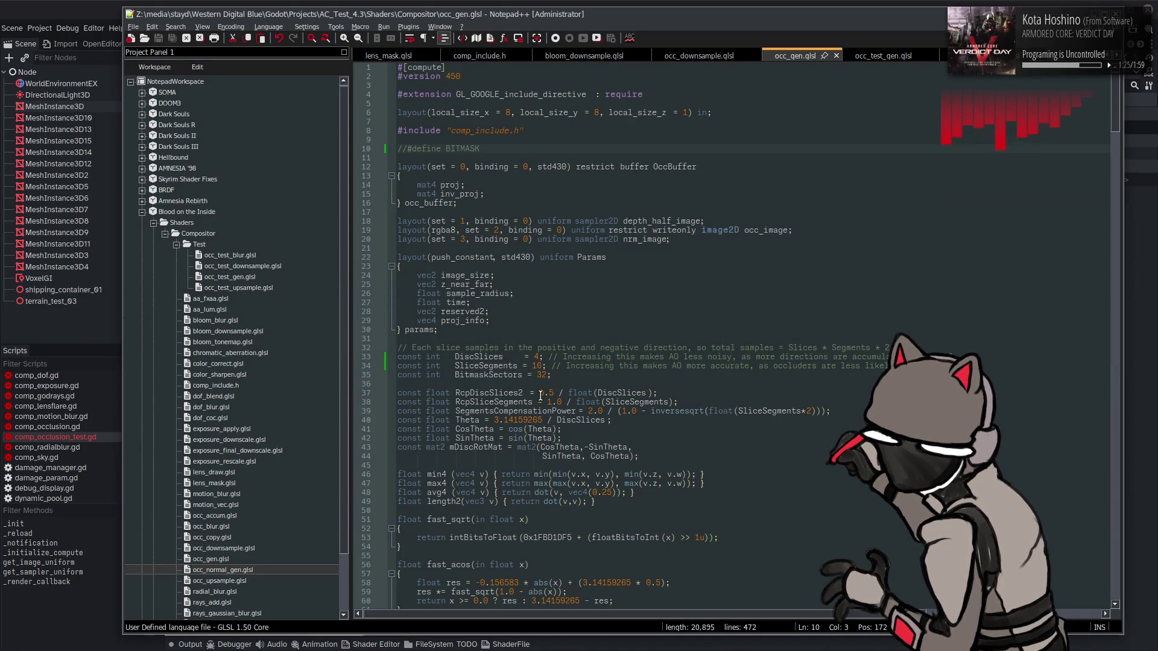
double_click(535, 356)
text(8)
double_click(536, 356)
text(1)
key(ctrl+s)
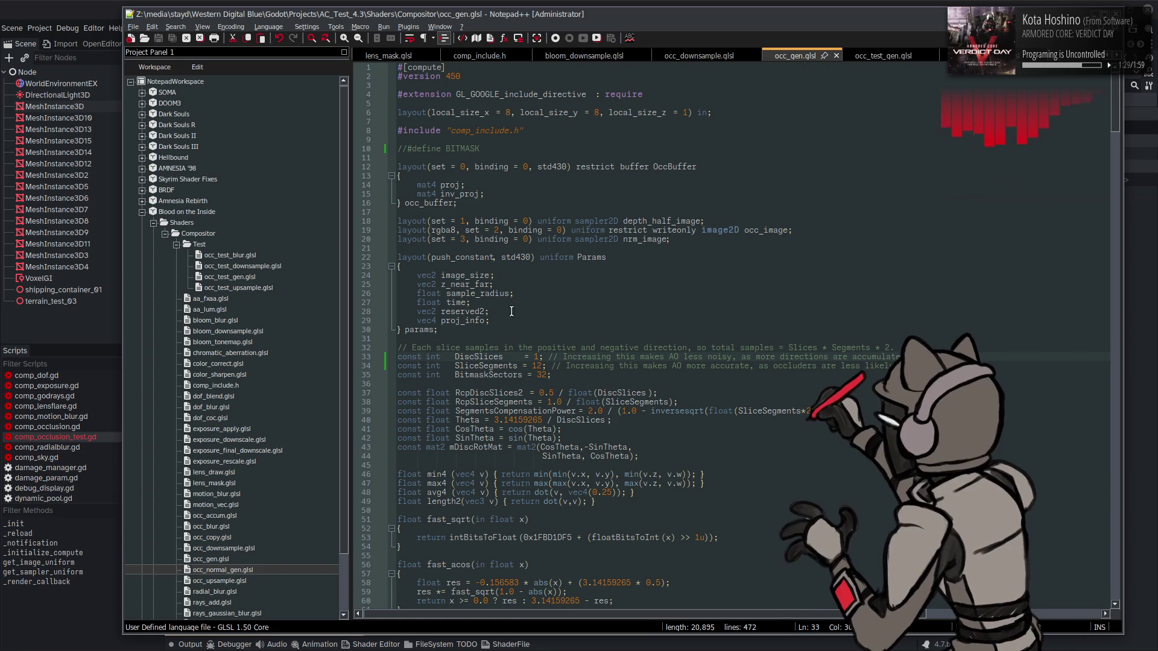
key(alt+Tab)
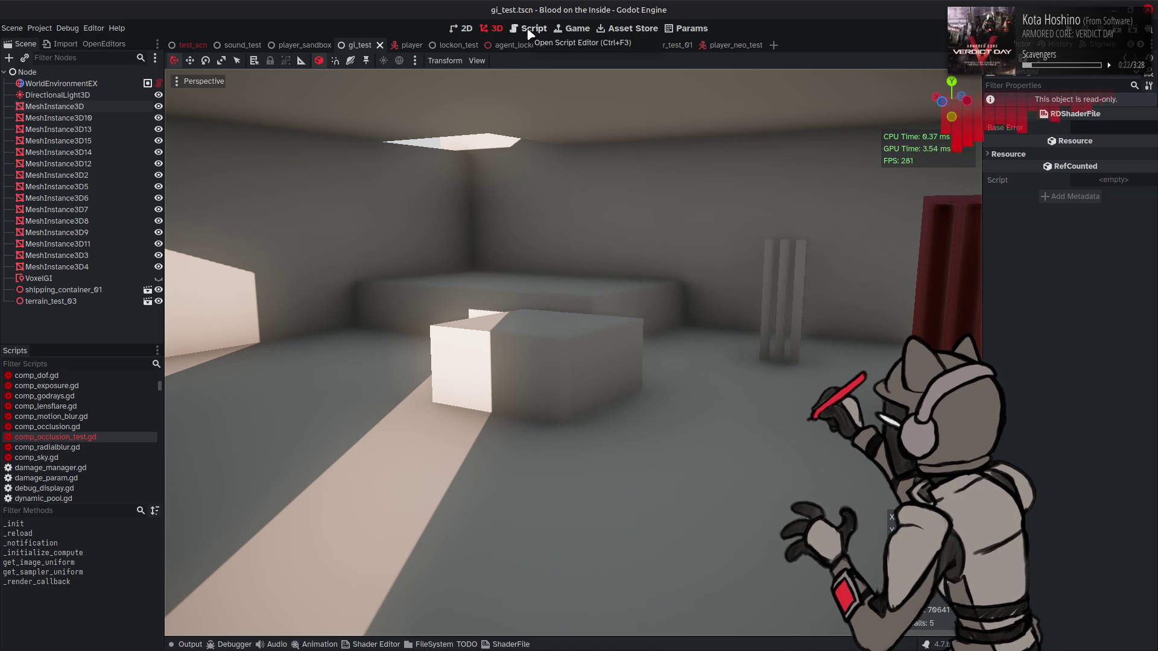
click(608, 47)
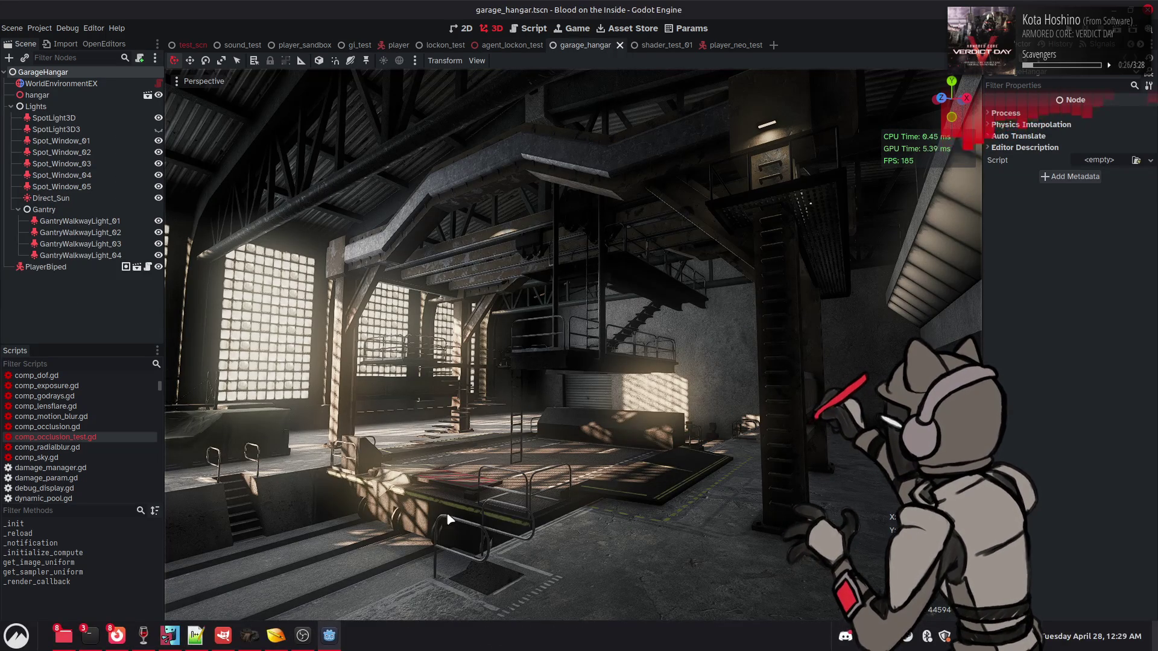
- Re-enable #define BITMASK in occ_gen.glsl, save, and check the garage_hangar scene in Godot
mouse_move(266, 641)
click(195, 635)
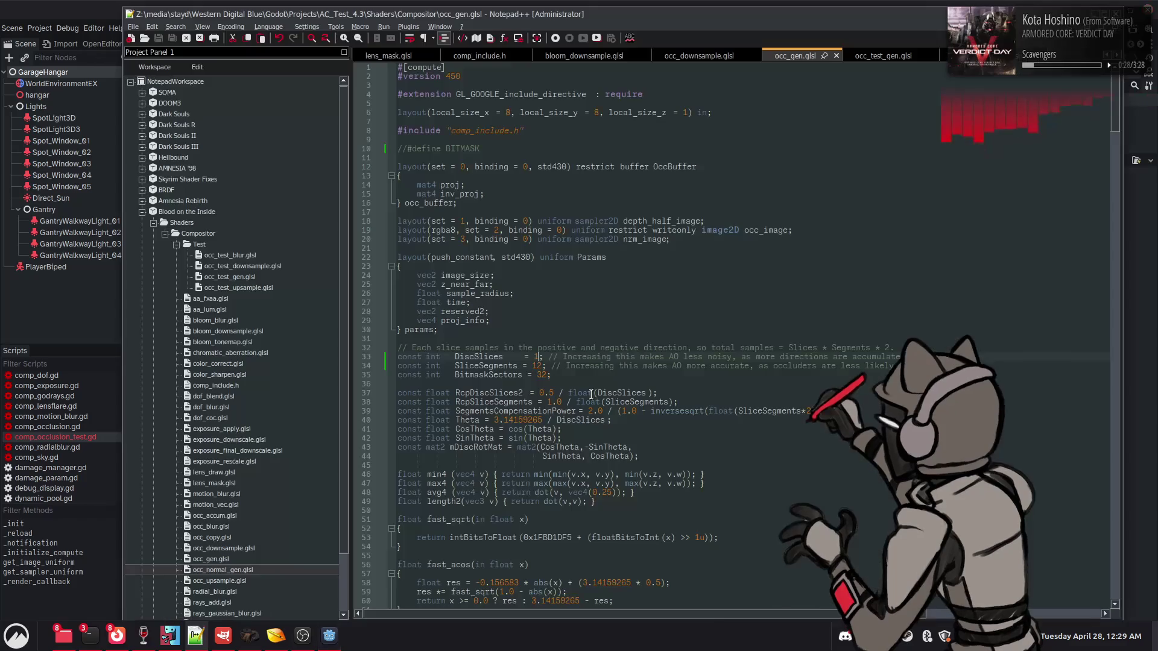
key(ctrl+z)
click(410, 149)
key(BackSpace)
key(BackSpace)
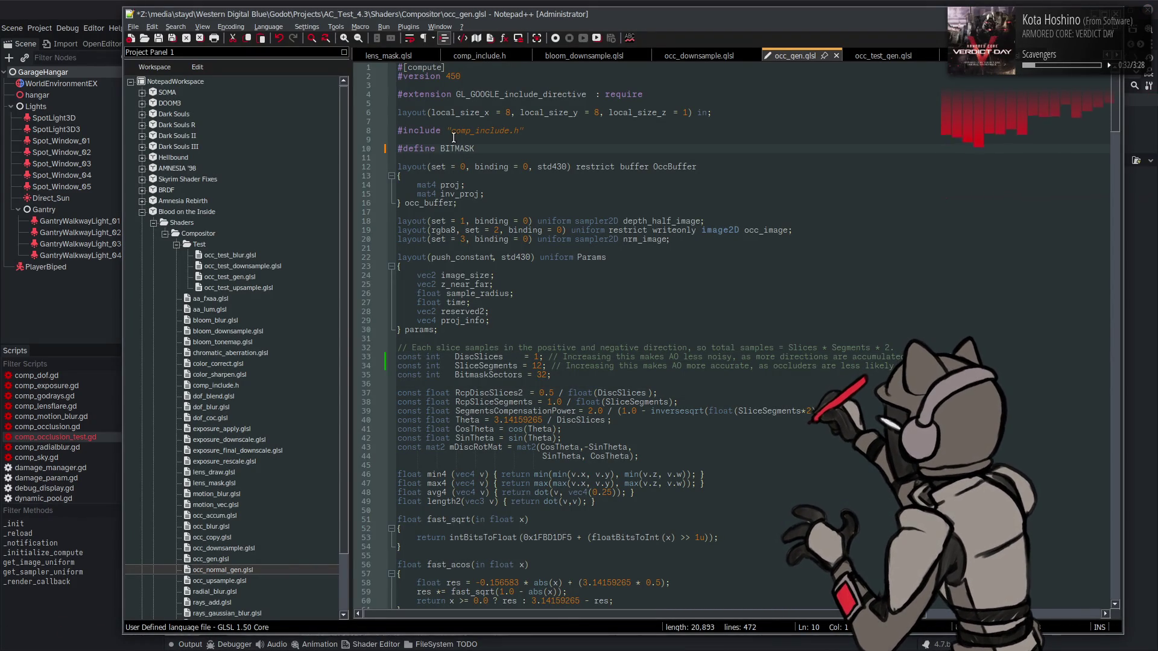
key(ctrl+s)
key(alt+Tab)
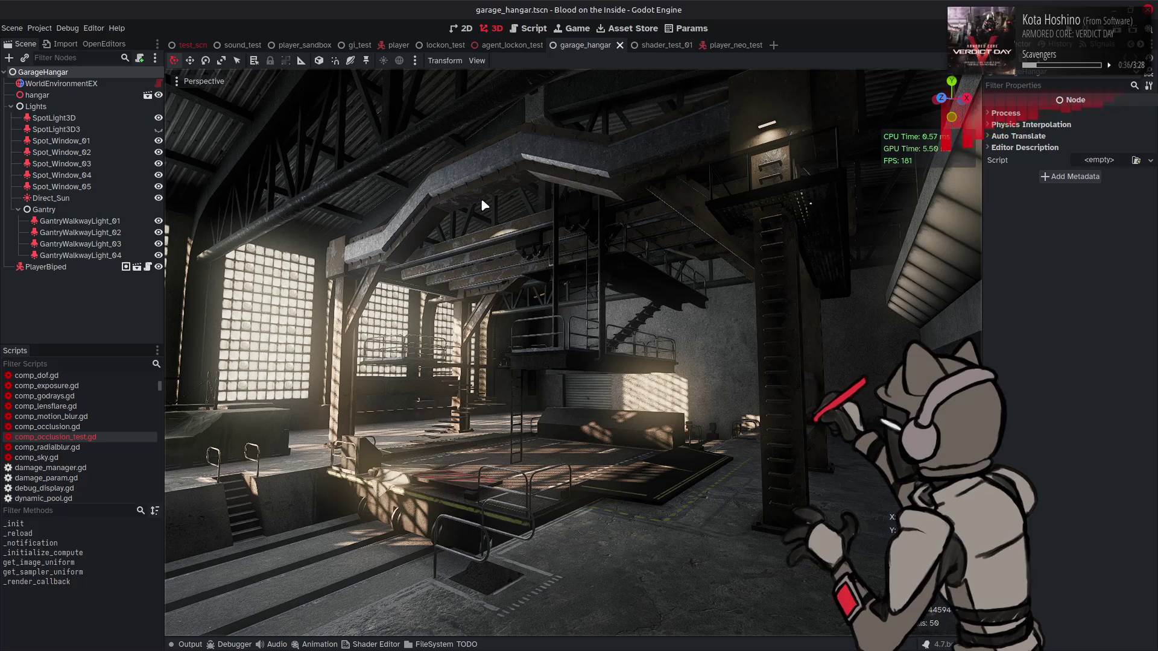
- Comment BITMASK out again with //, save, and run the hangar scene with F6
key(alt+Tab)
text(//)
key(ctrl+s)
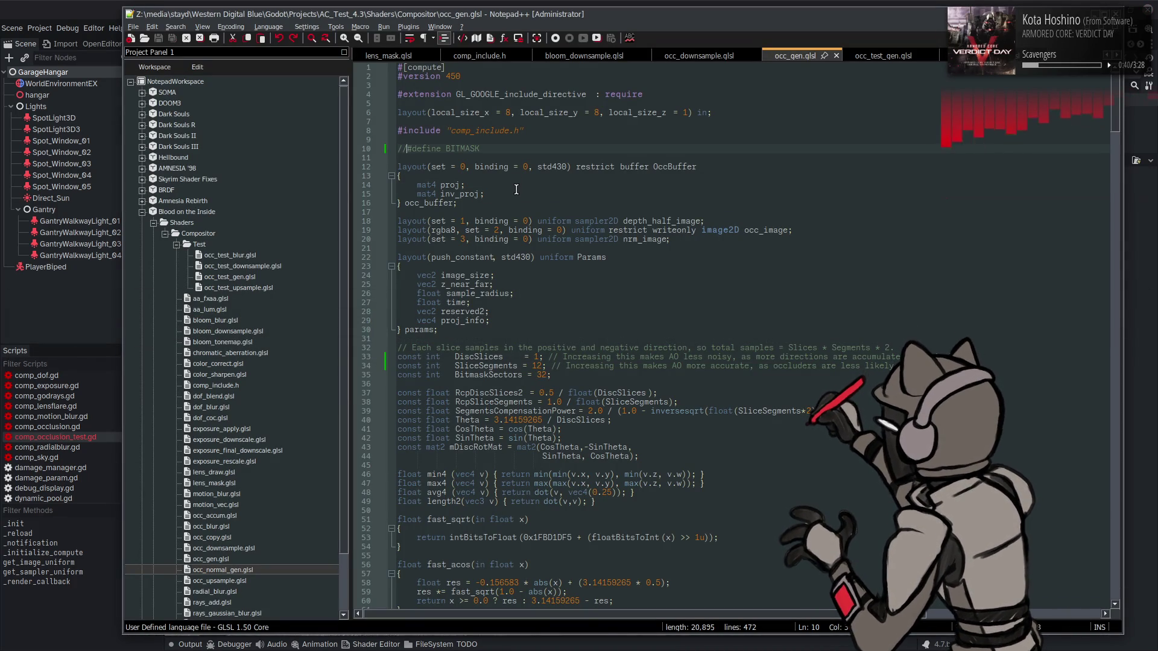
key(alt+Tab)
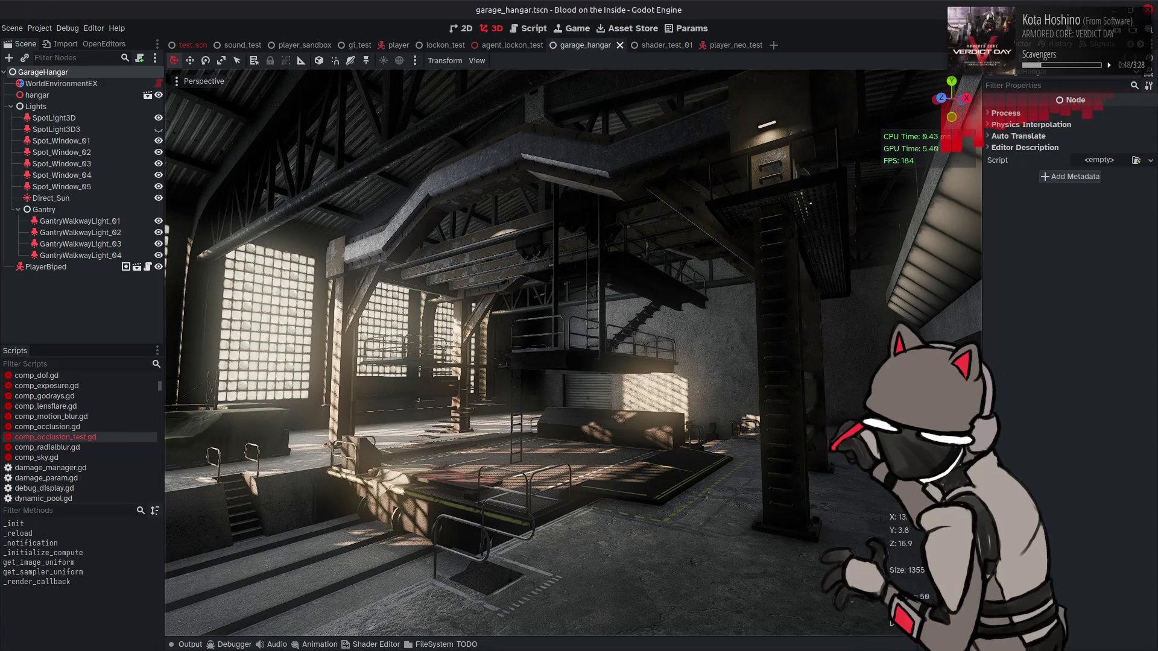
key(F6)
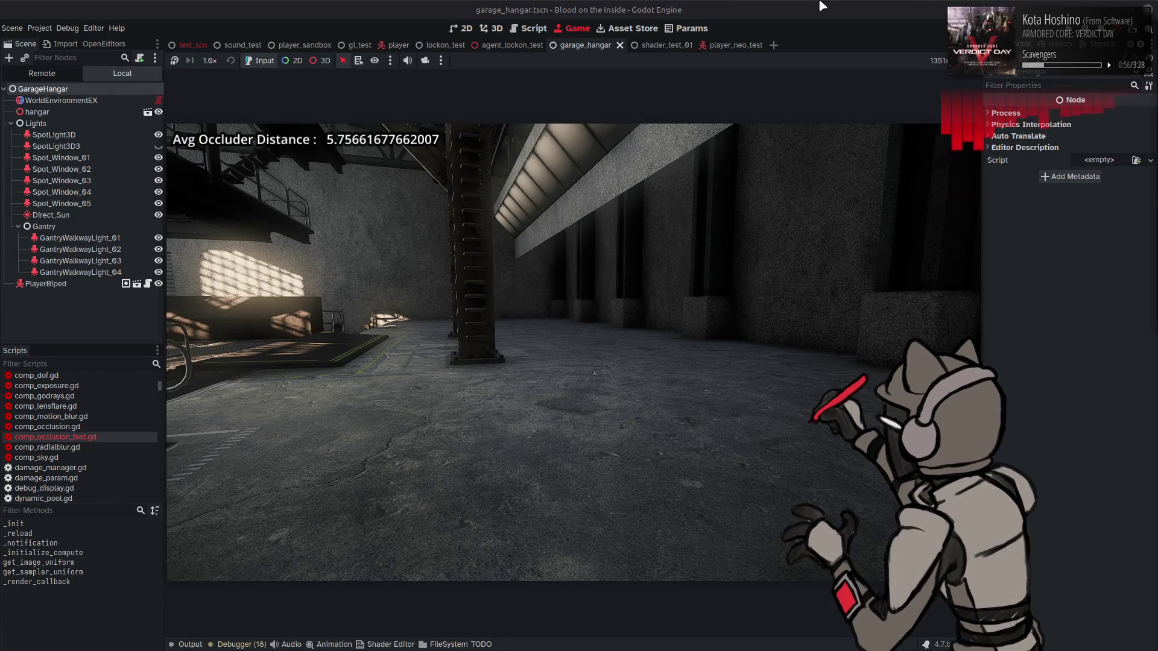
- Open comp_occlusion_test.gd, run the hangar scene, then stop the game
key(ctrl+F2)
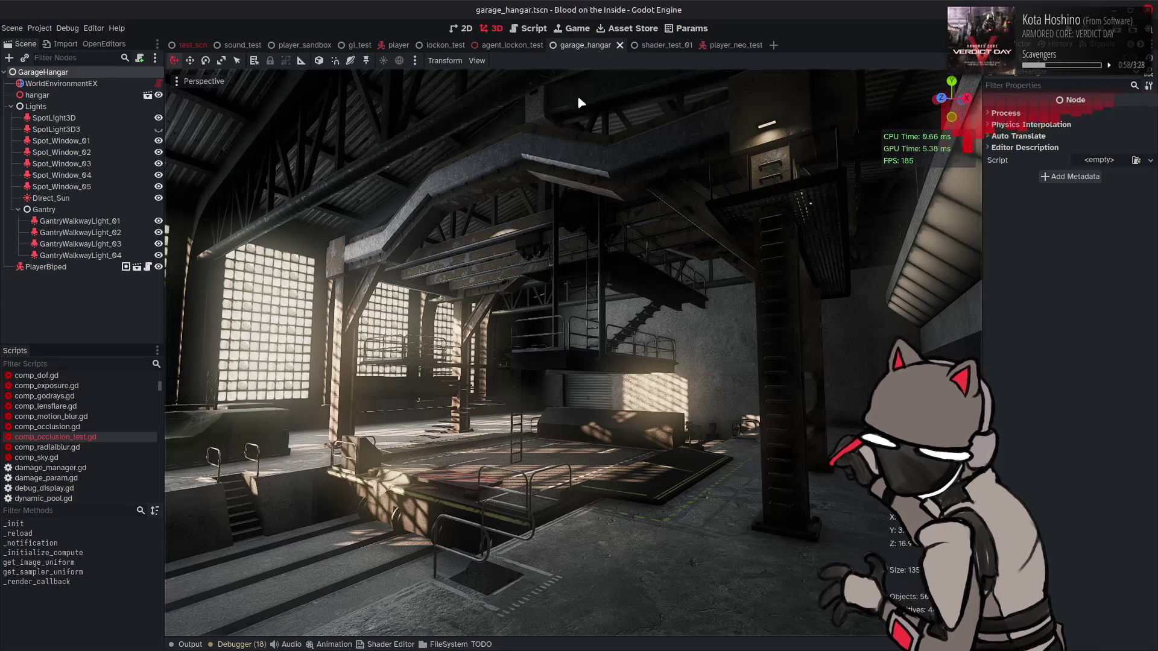
click(531, 26)
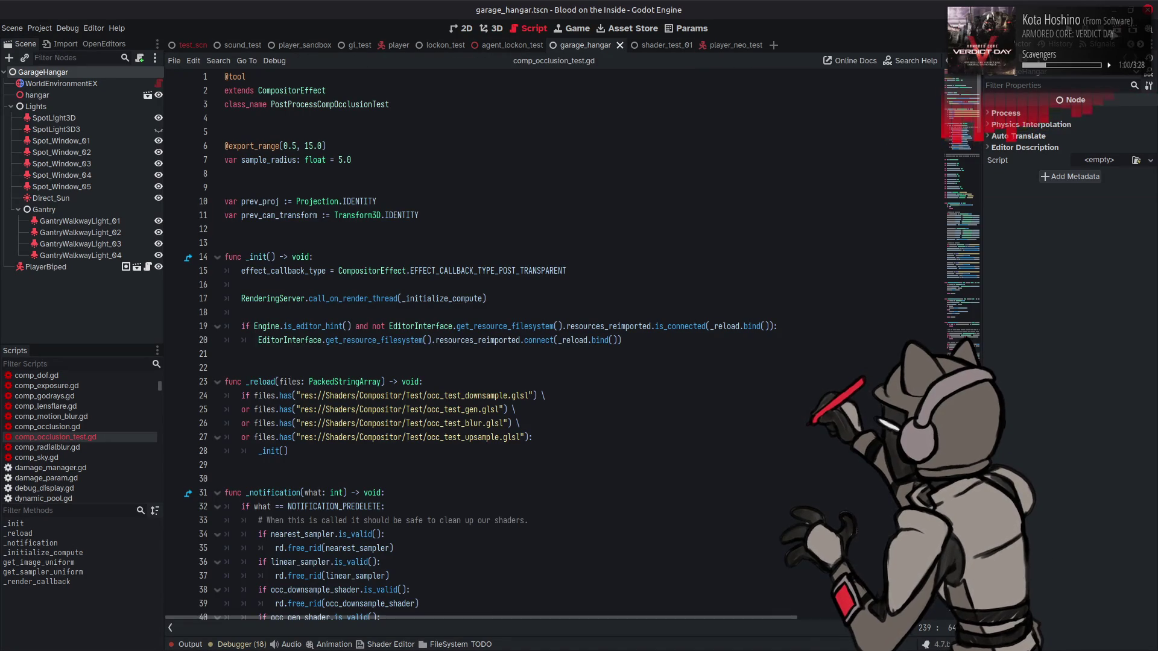
key(F6)
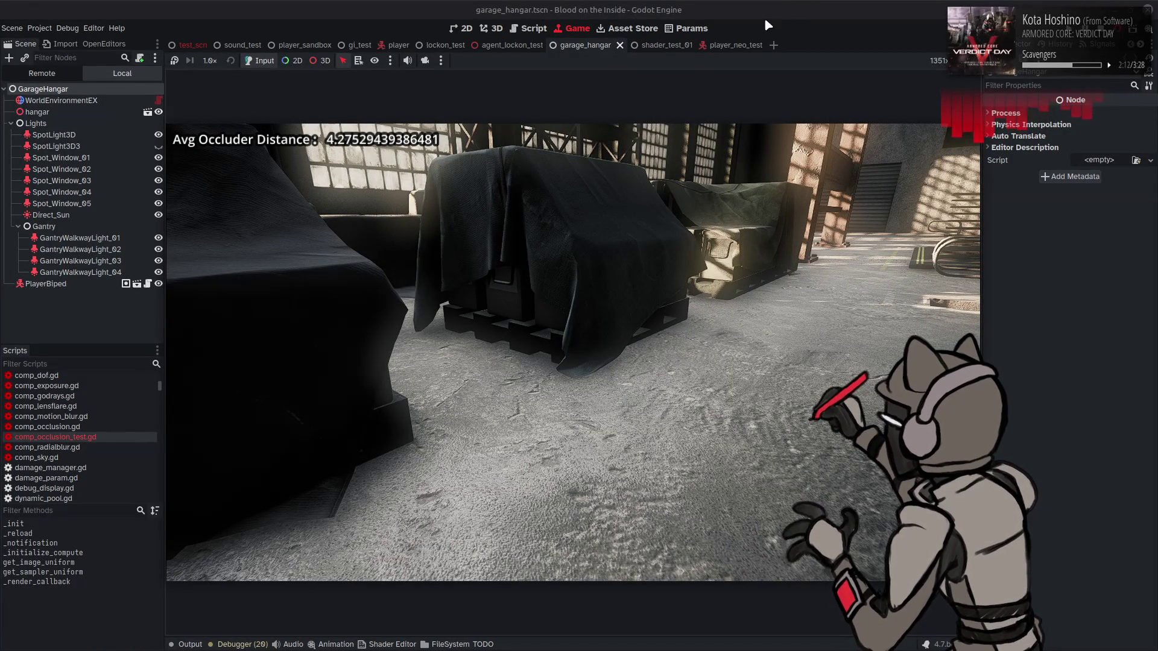
key(F8)
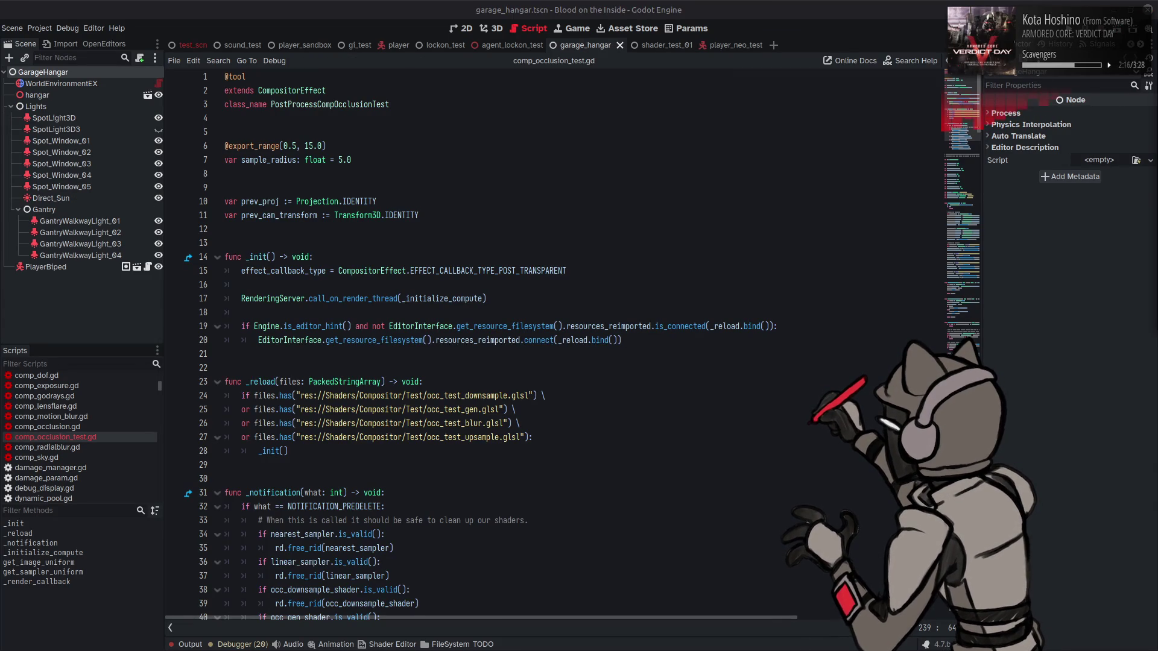
- Undo the comment to re-enable BITMASK in occ_gen.glsl, save, and run the hangar again
click(681, 297)
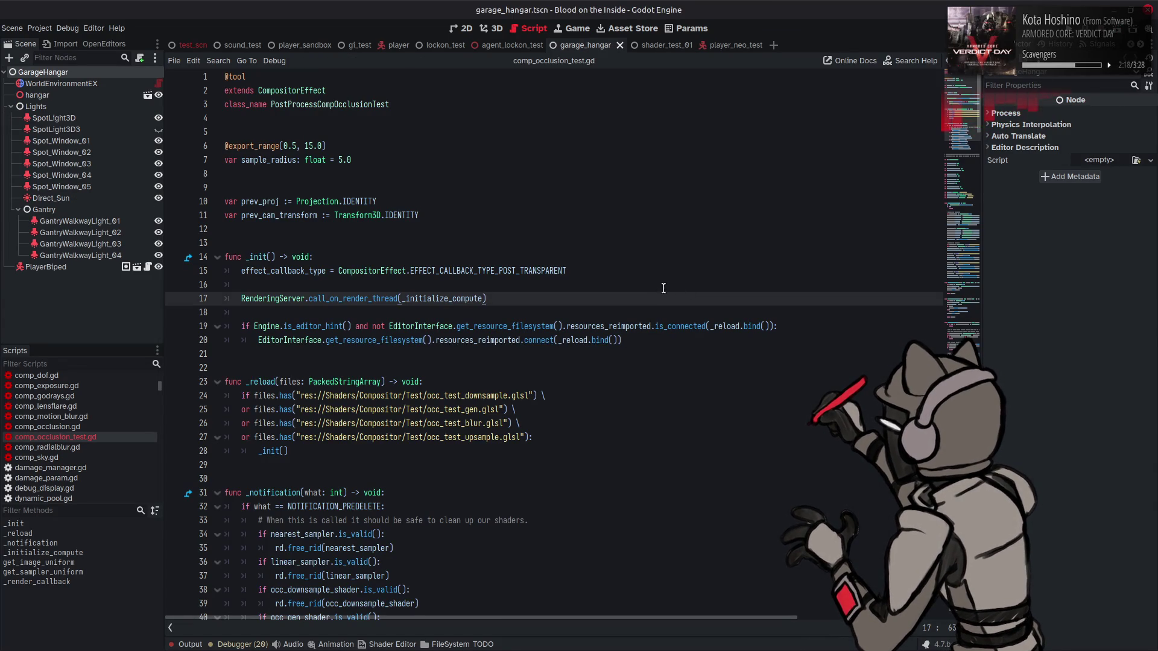
key(alt+Tab)
key(ctrl+z)
key(ctrl+z)
key(ctrl+s)
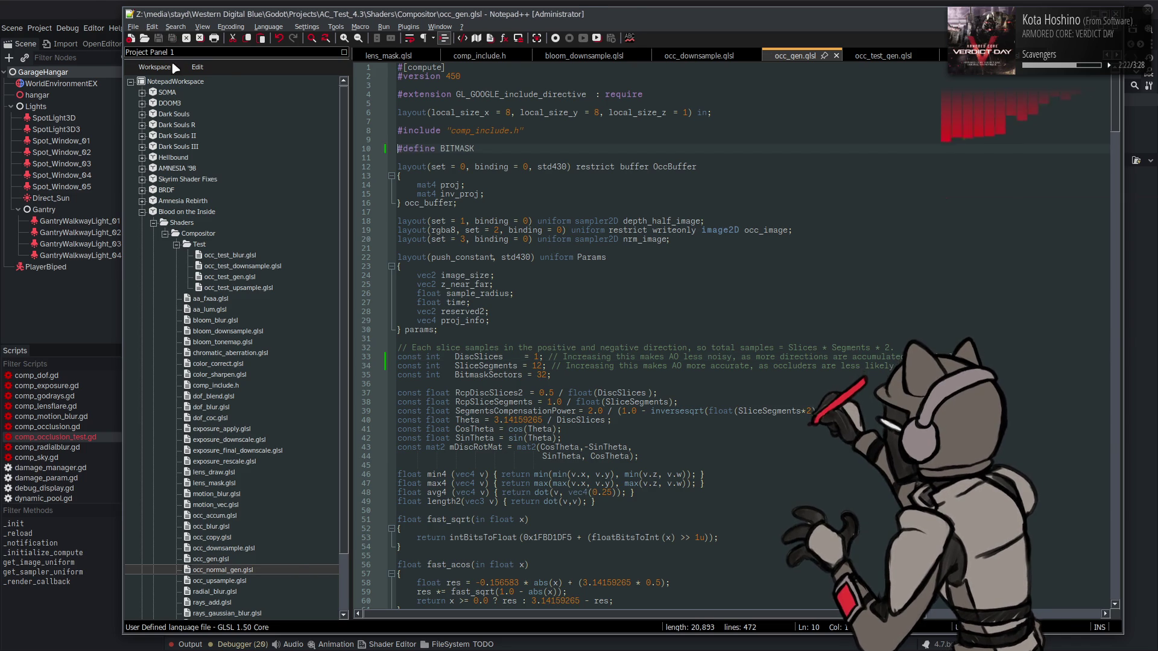
key(alt+Tab)
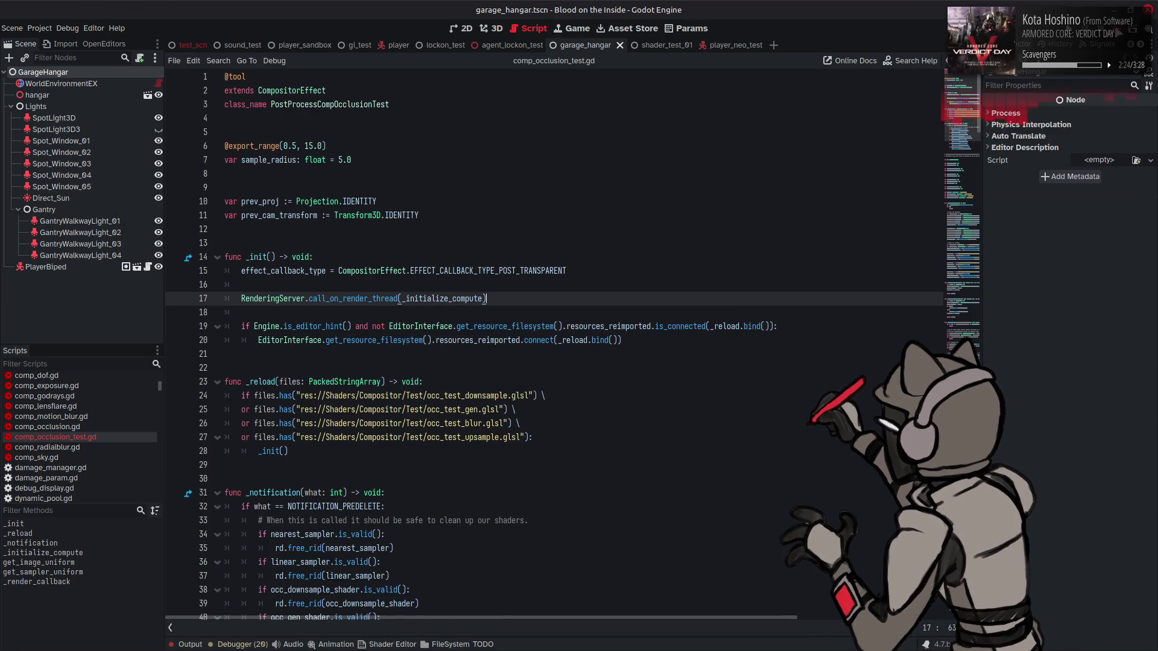
key(F5)
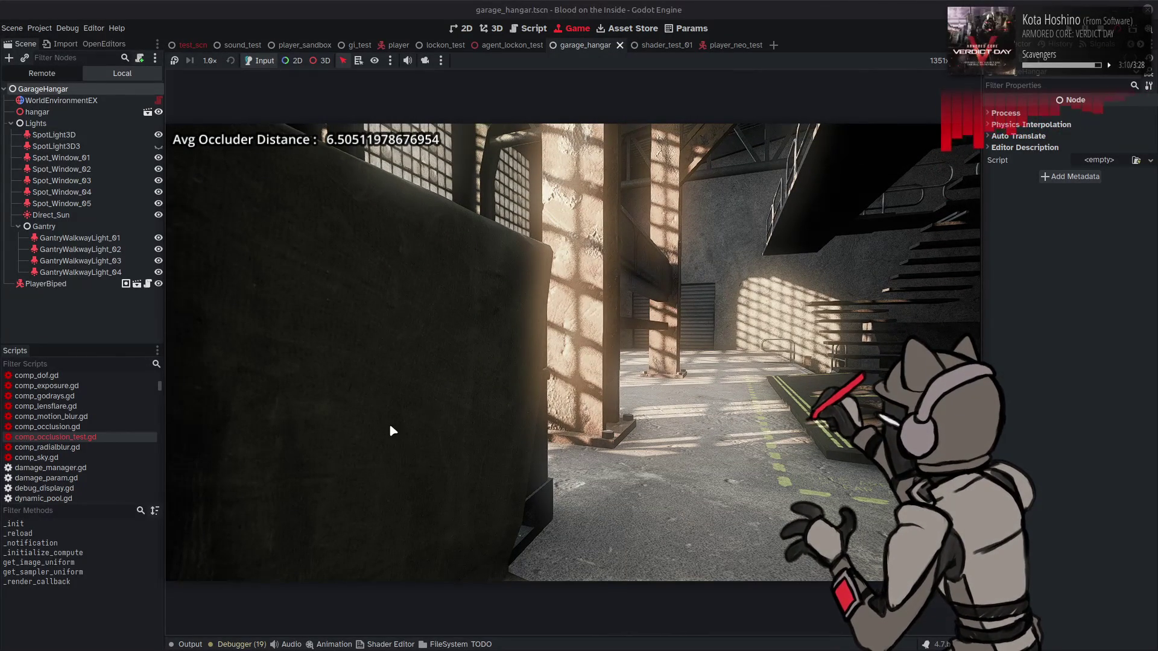
- Walk the game camera past pillars, windows and roof trusses while watching Avg Occluder Distance, then show the script
click(190, 644)
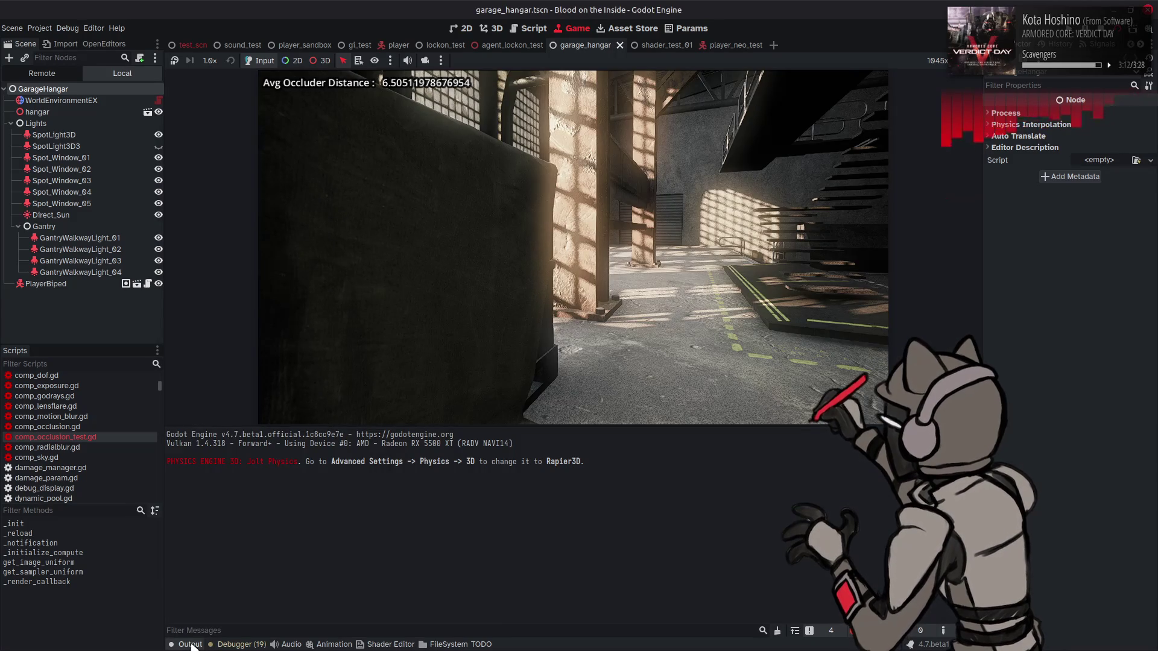
click(190, 645)
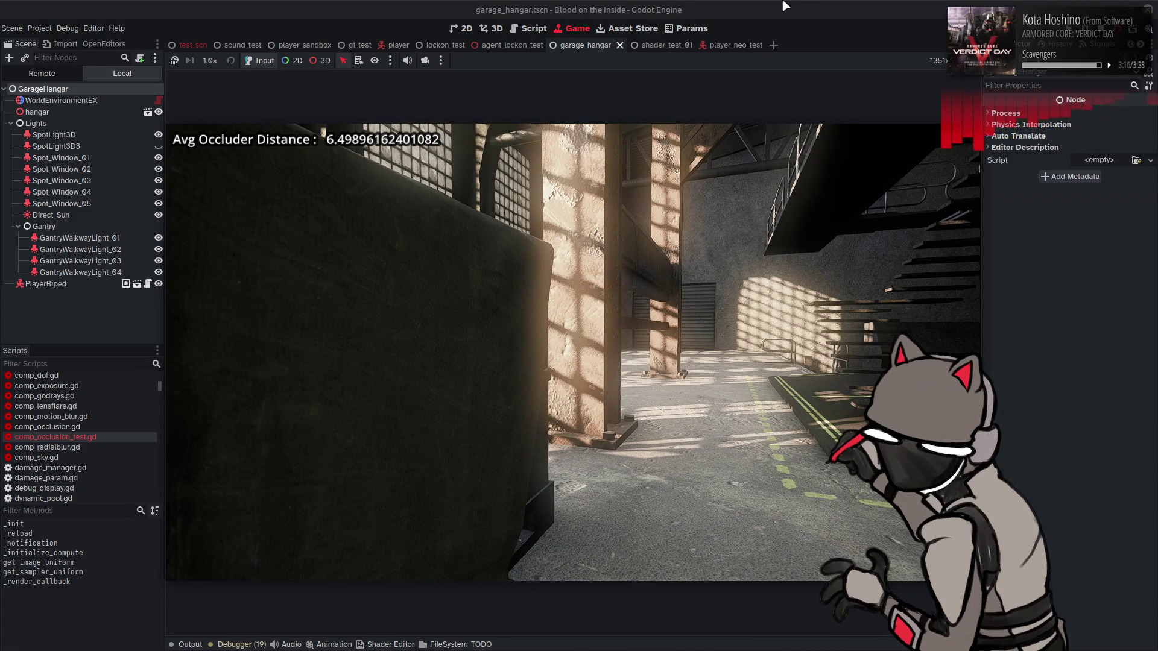
key(w)
key(w)
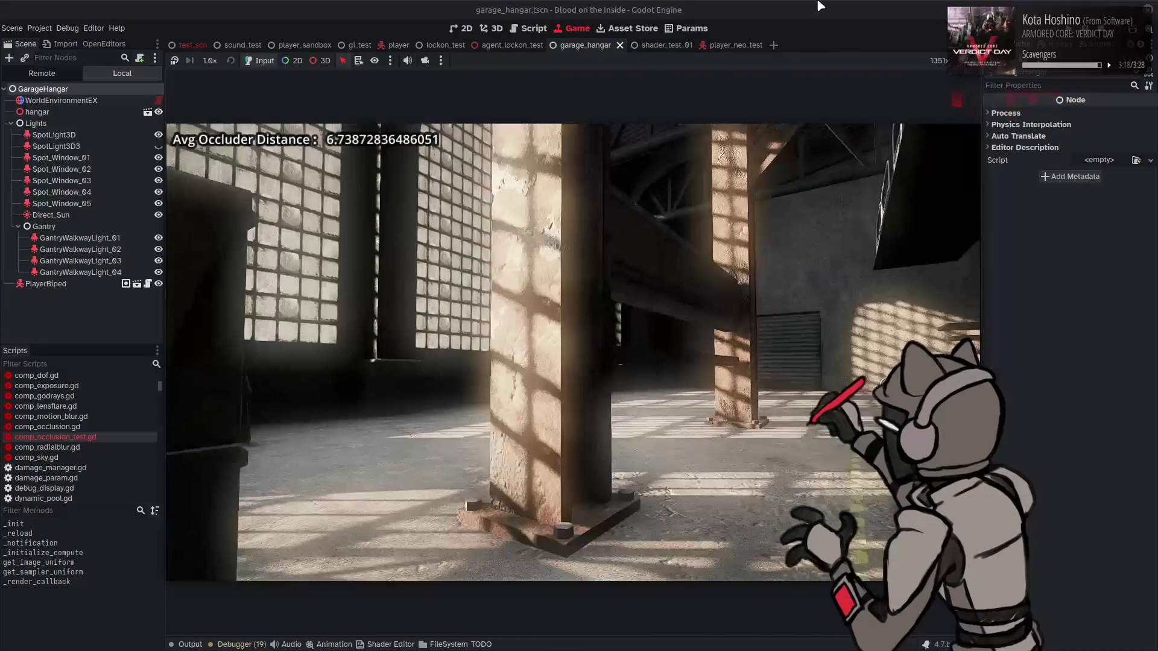
key(a)
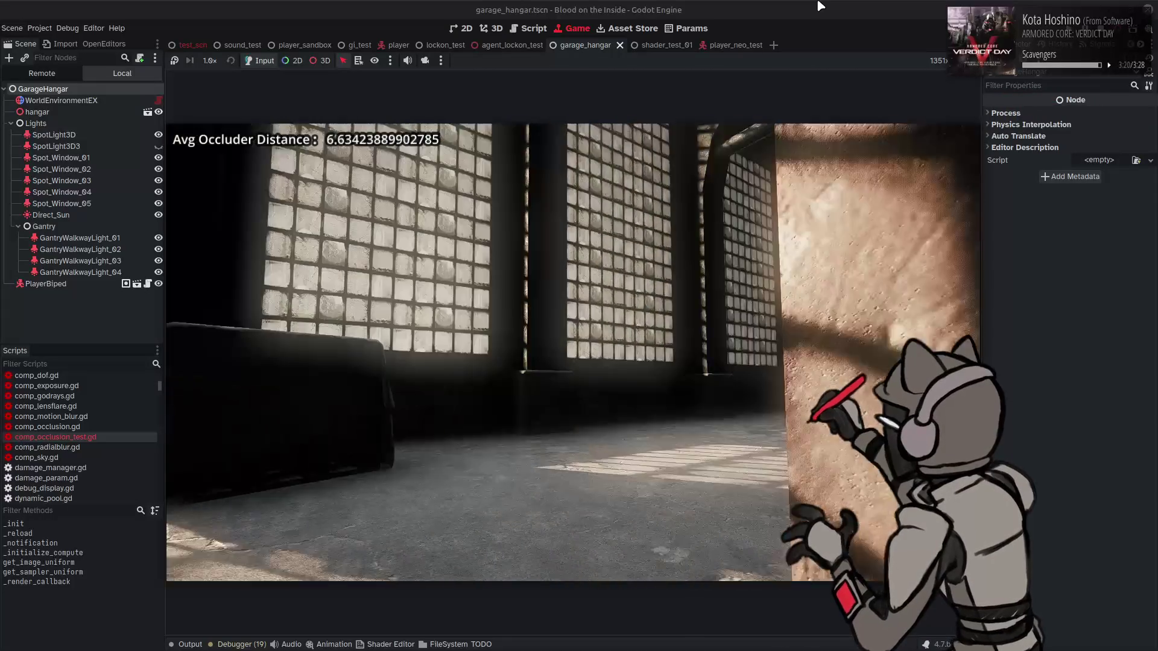
key(d)
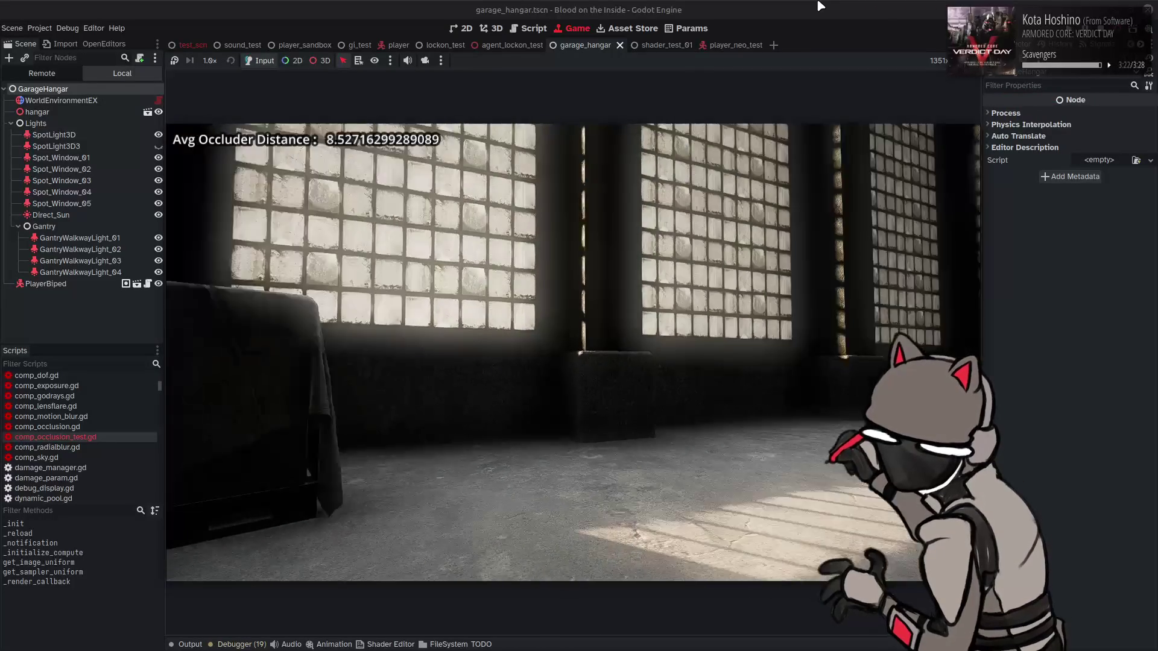
key(w)
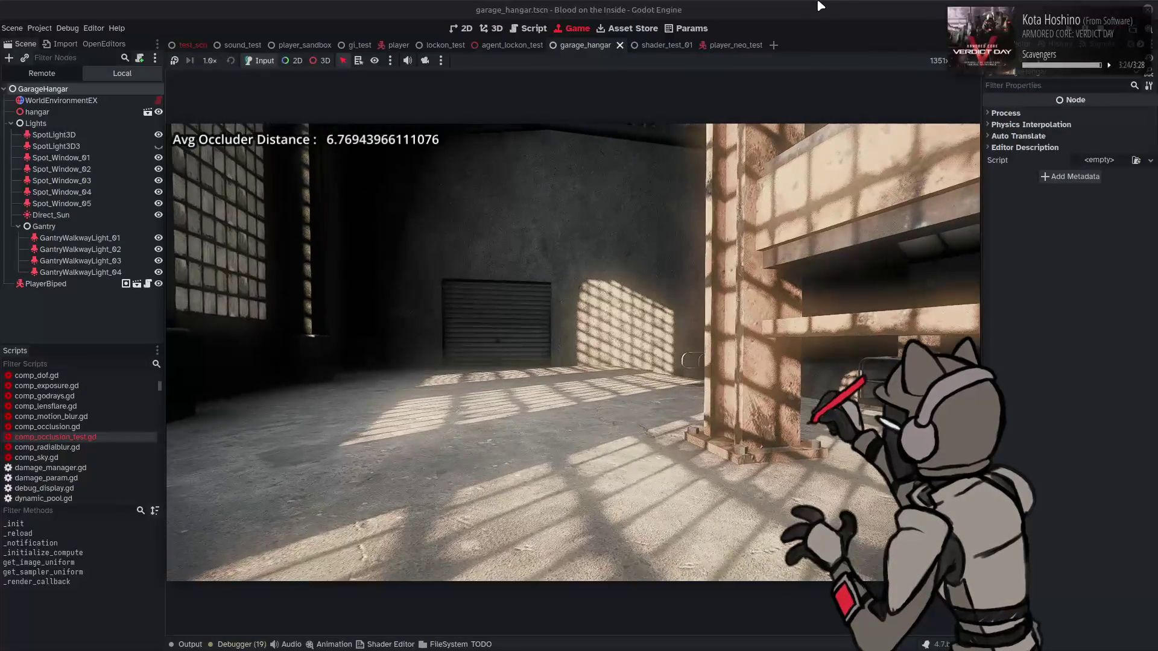
key(a)
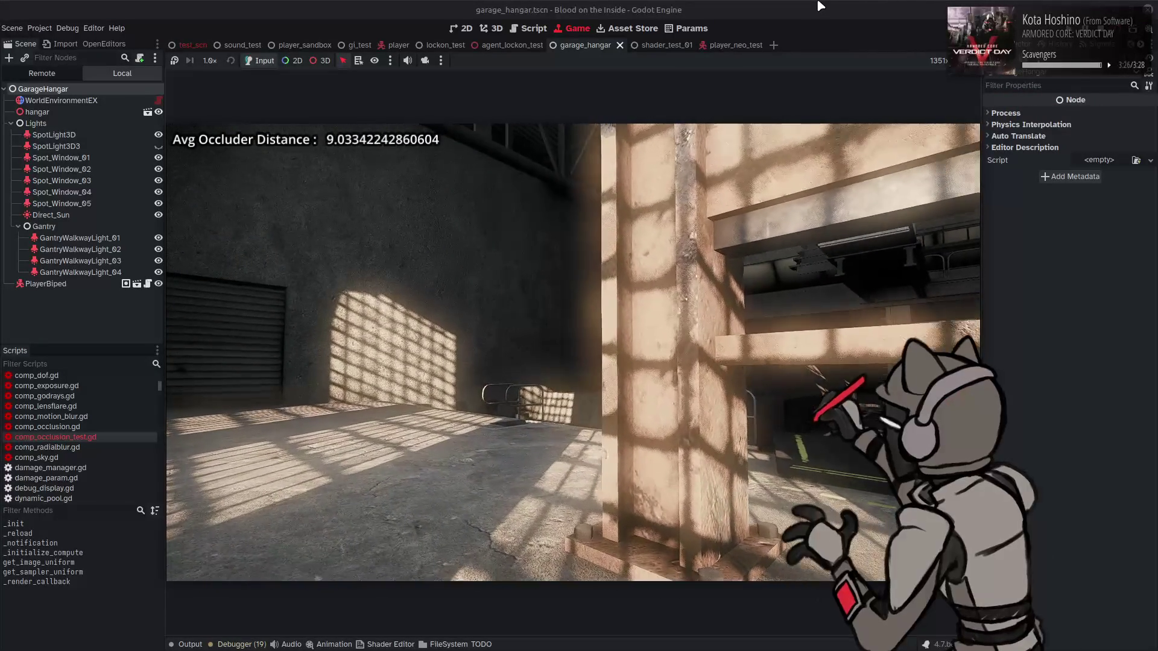
key(a)
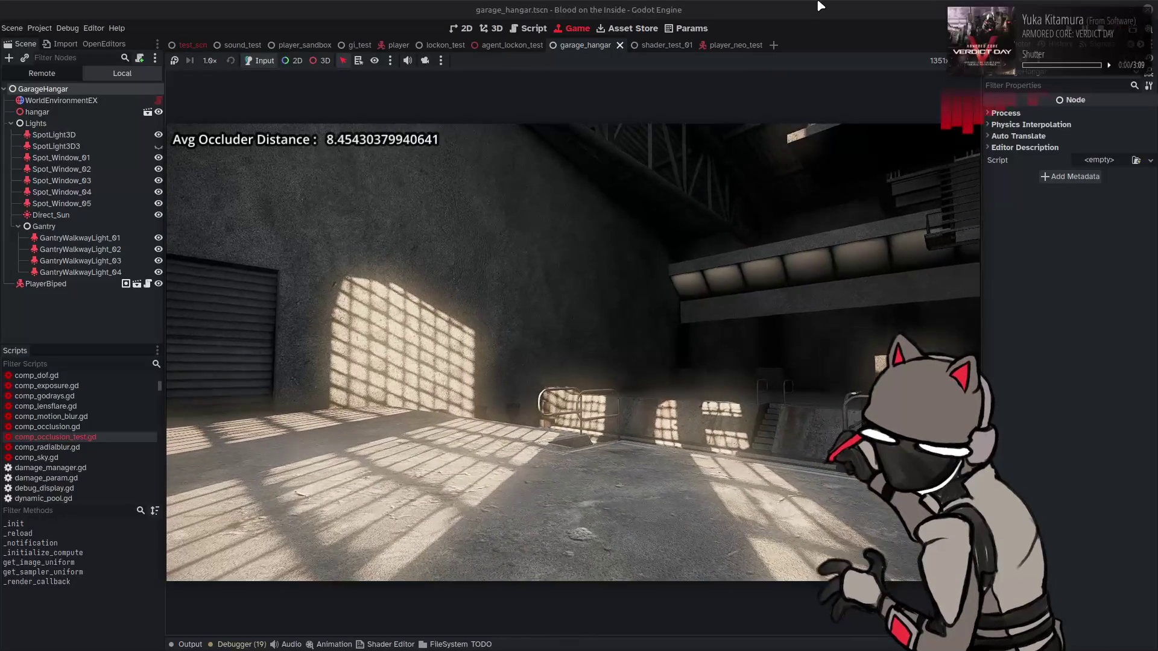
key(Up)
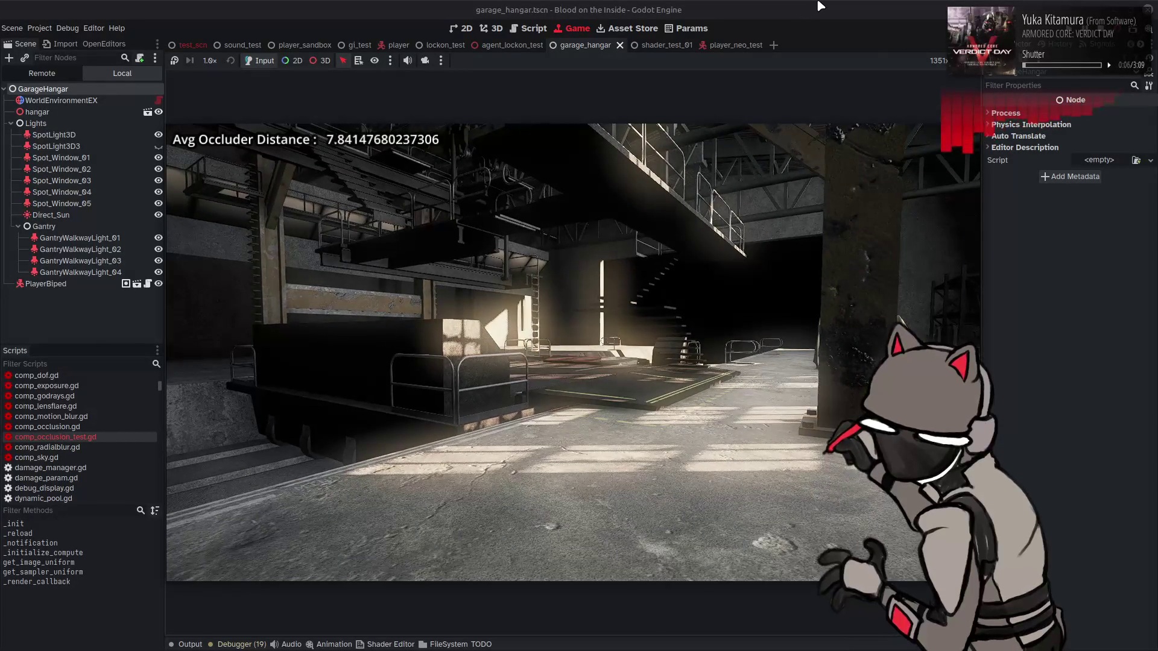
key(Down)
key(w)
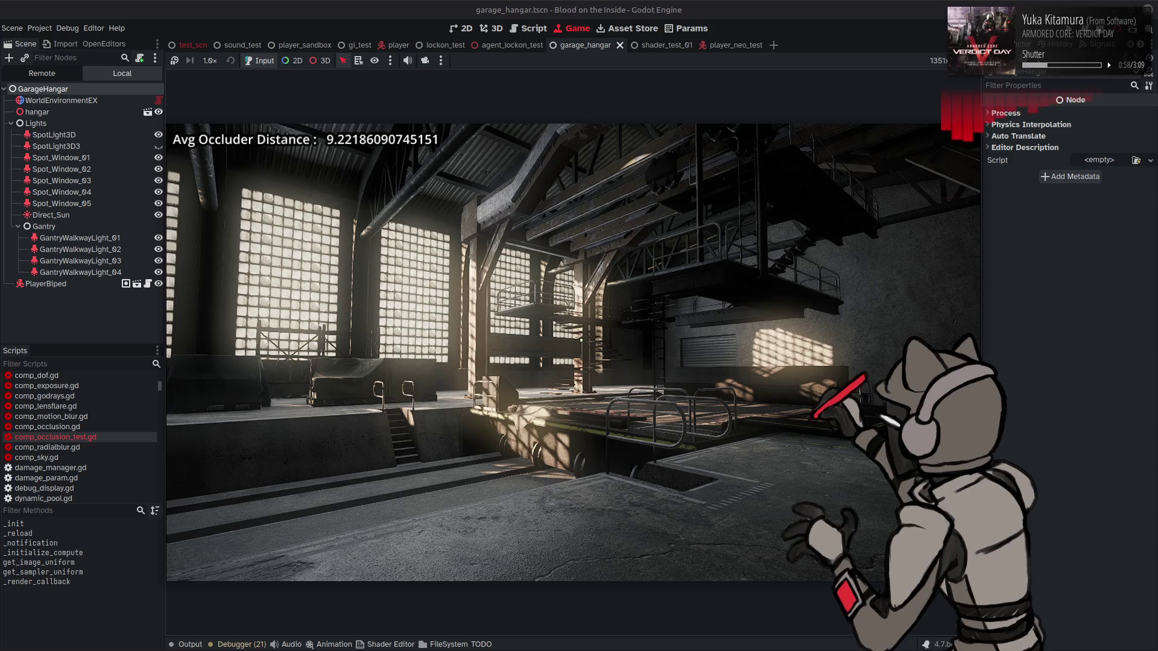
key(ctrl+F3)
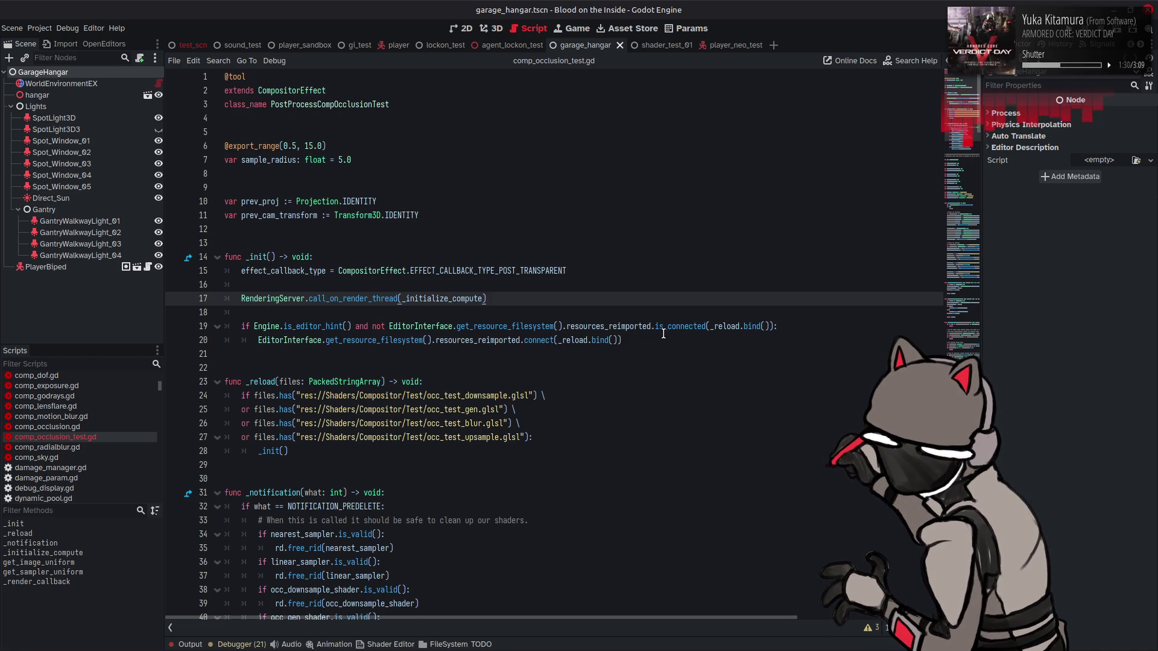
- Place the cursor at the end of script line 20, then show garage_hangar in the 3D view
click(663, 334)
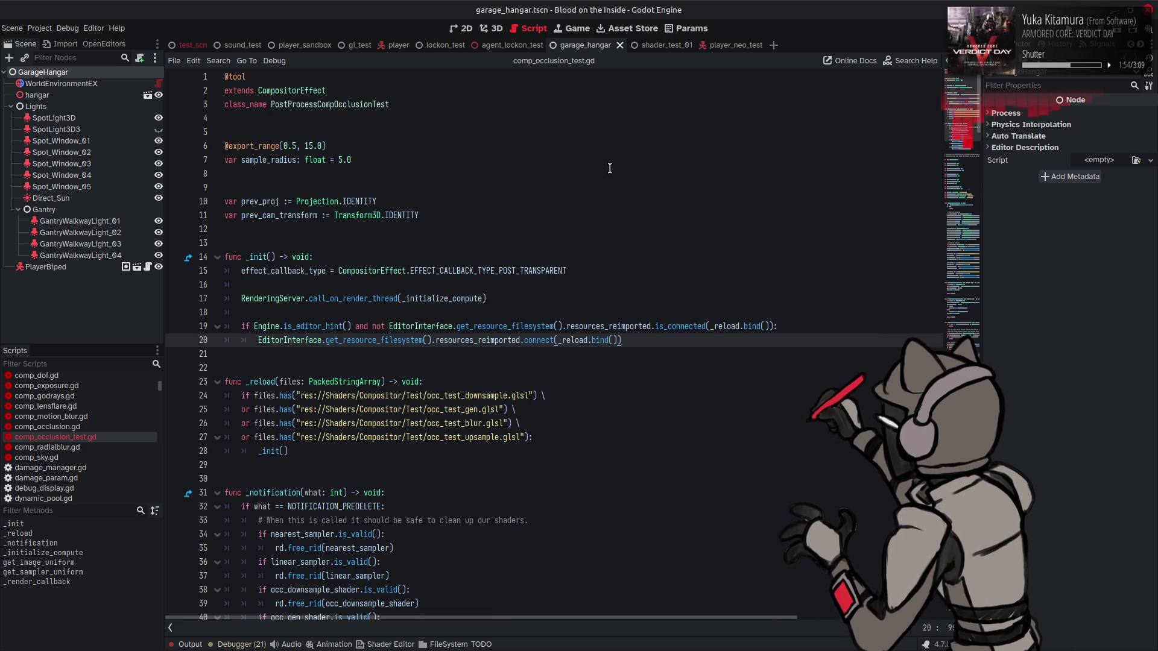
click(496, 33)
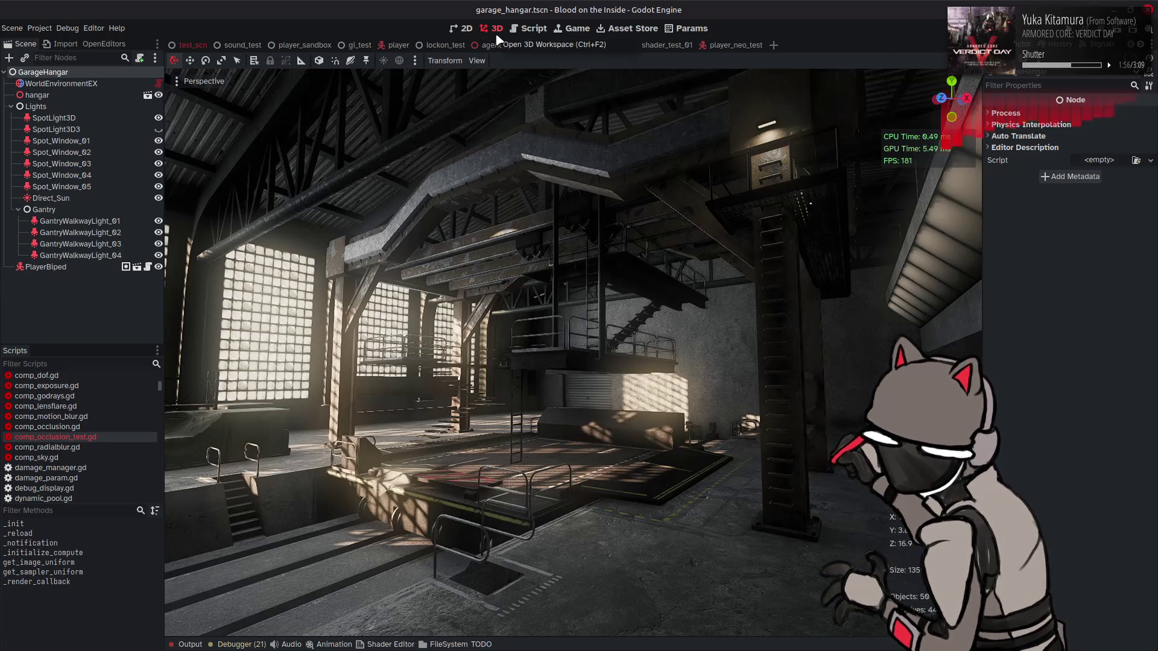
- Save occ_gen.glsl with BITMASK commented out, reload in Godot, then view the IRzwW5.png screenshot
mouse_move(539, 274)
mouse_down()
mouse_move(527, 361)
mouse_move(540, 278)
mouse_up()
key(alt+Tab)
key(alt+Tab)
key(alt+shift+Tab)
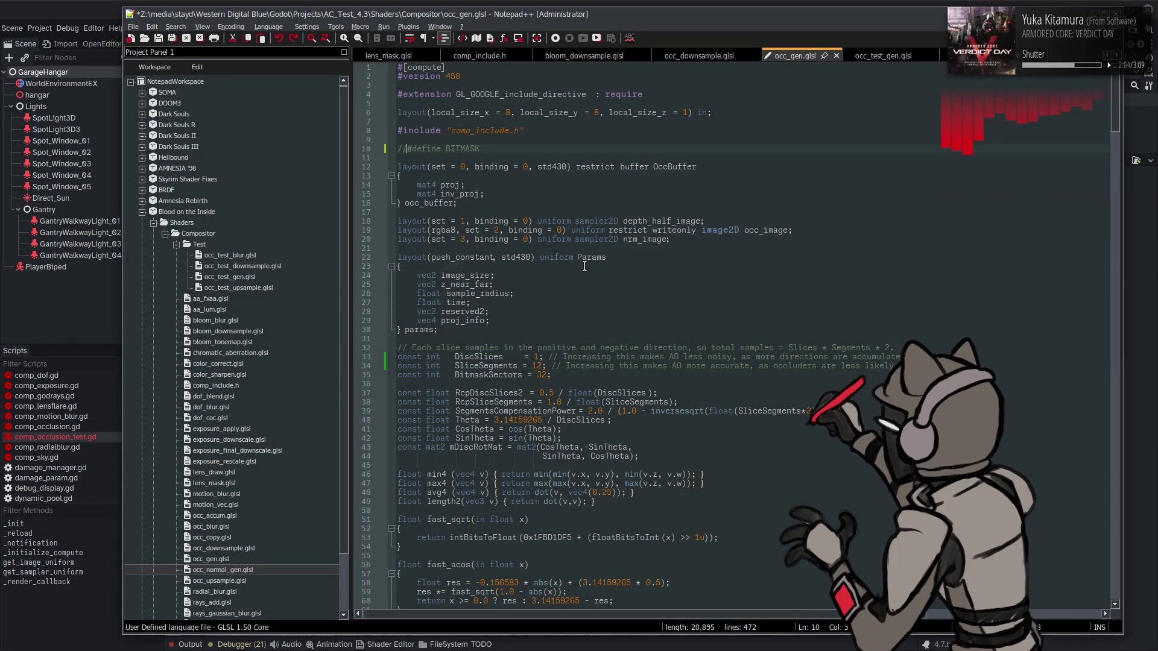
key(ctrl+s)
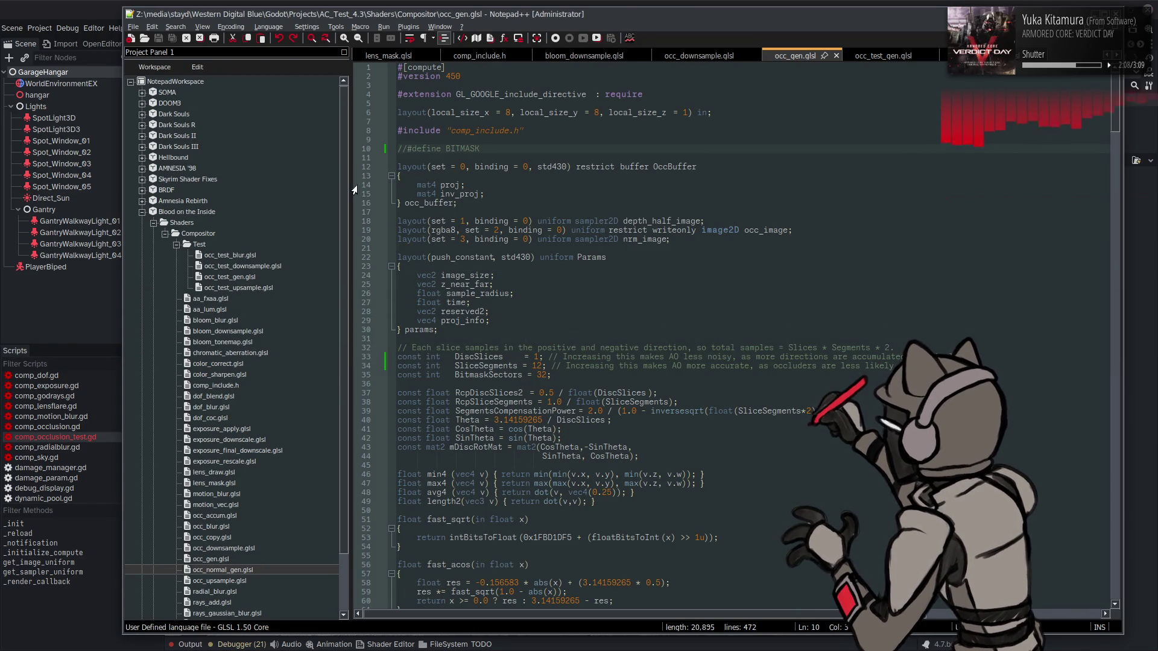
key(alt+Tab)
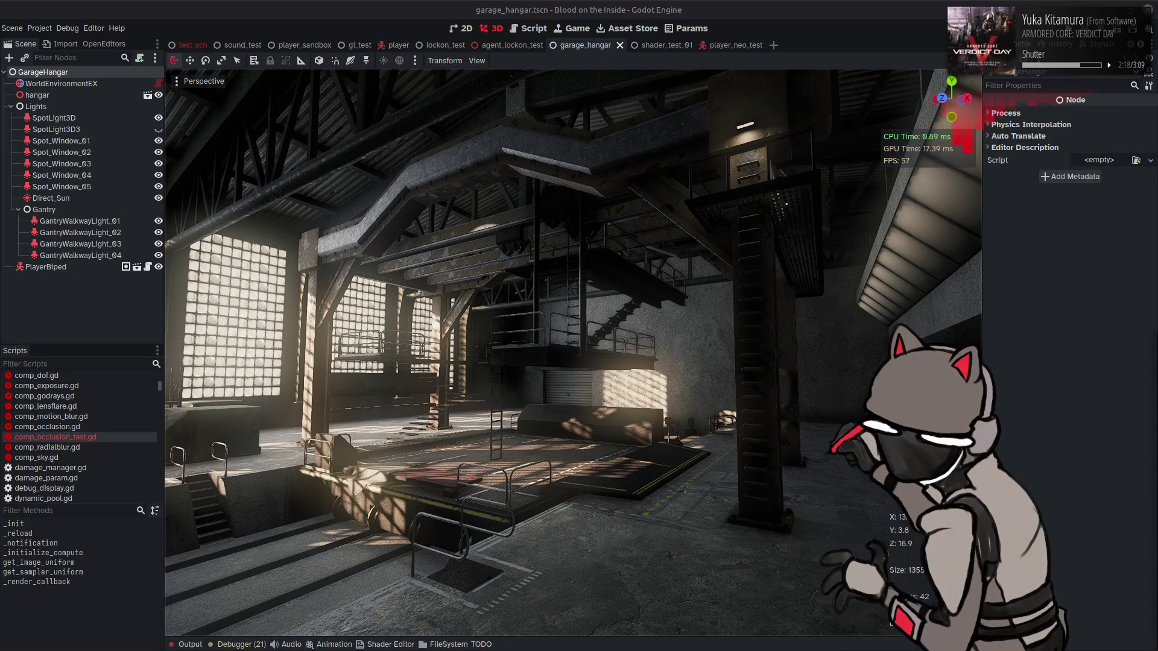
key(alt+Tab)
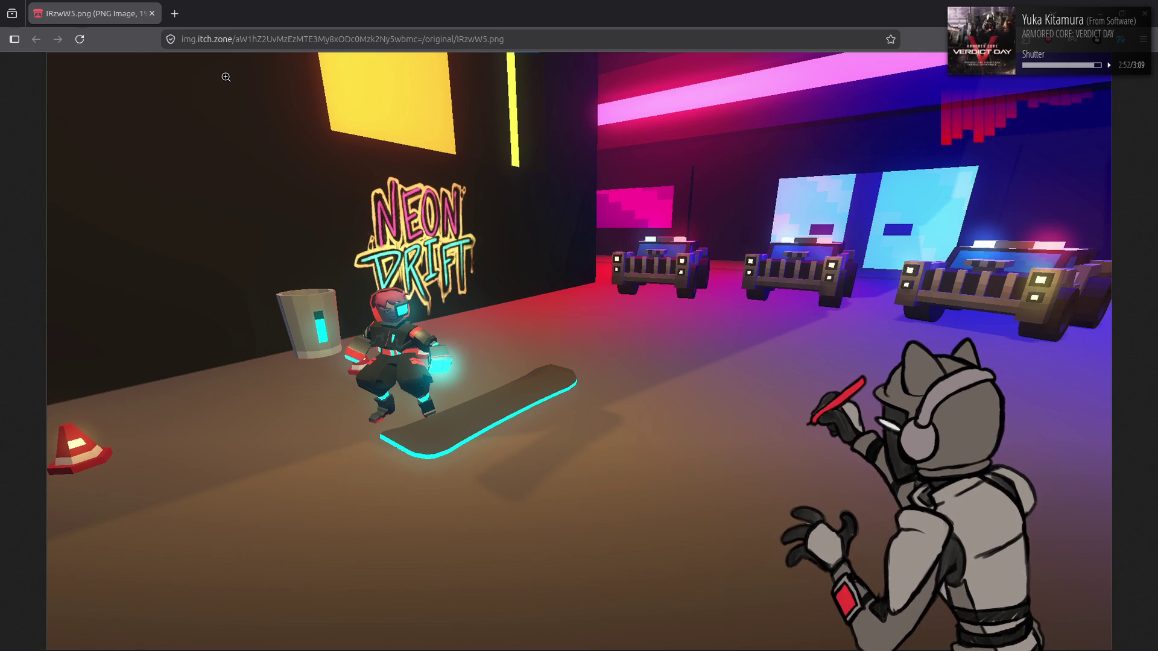
- Close the screenshot, compare the neon image with Godot, show comp_occlusion_test.gd, and search the launcher for Blender
click(152, 13)
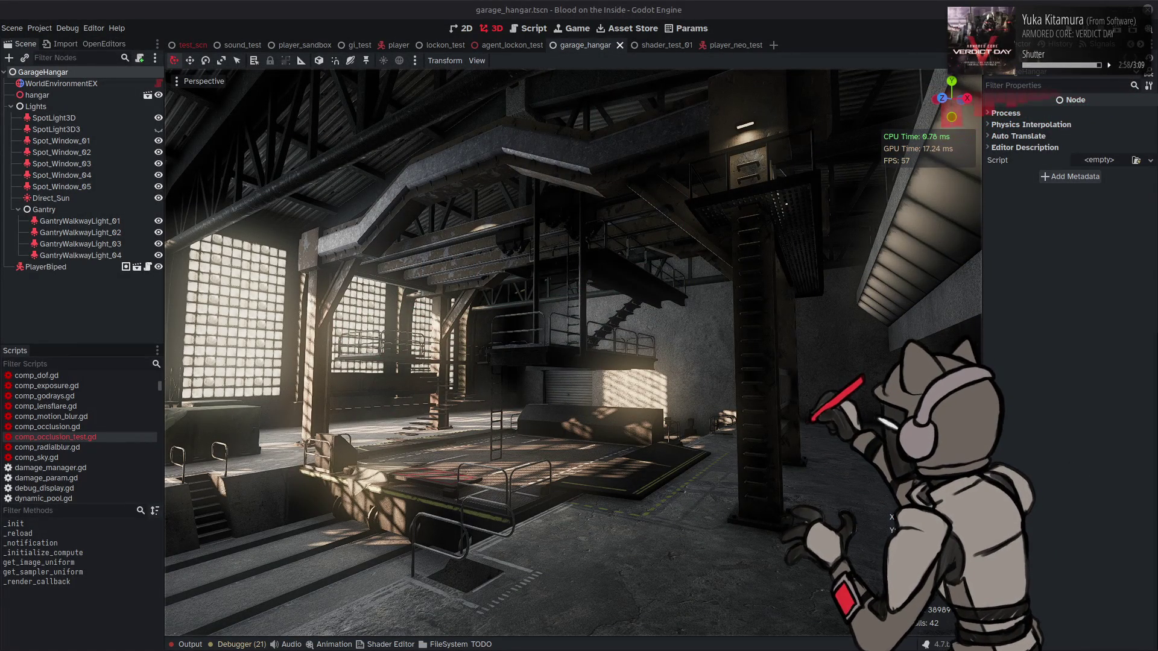
key(alt+Tab)
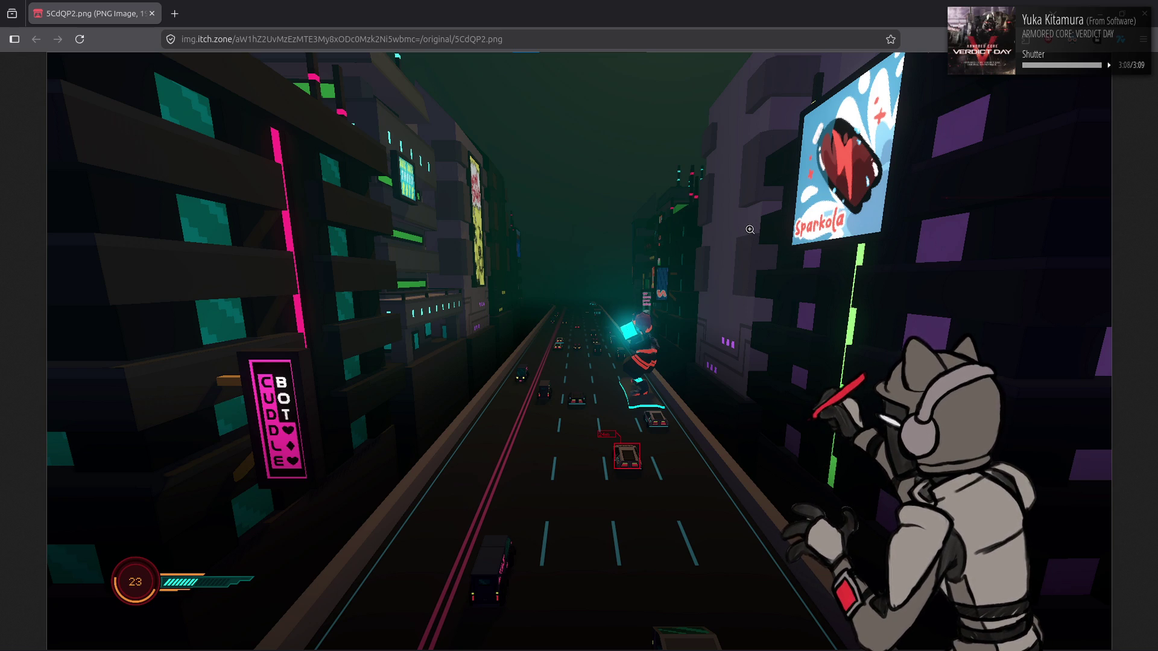
key(alt+Tab)
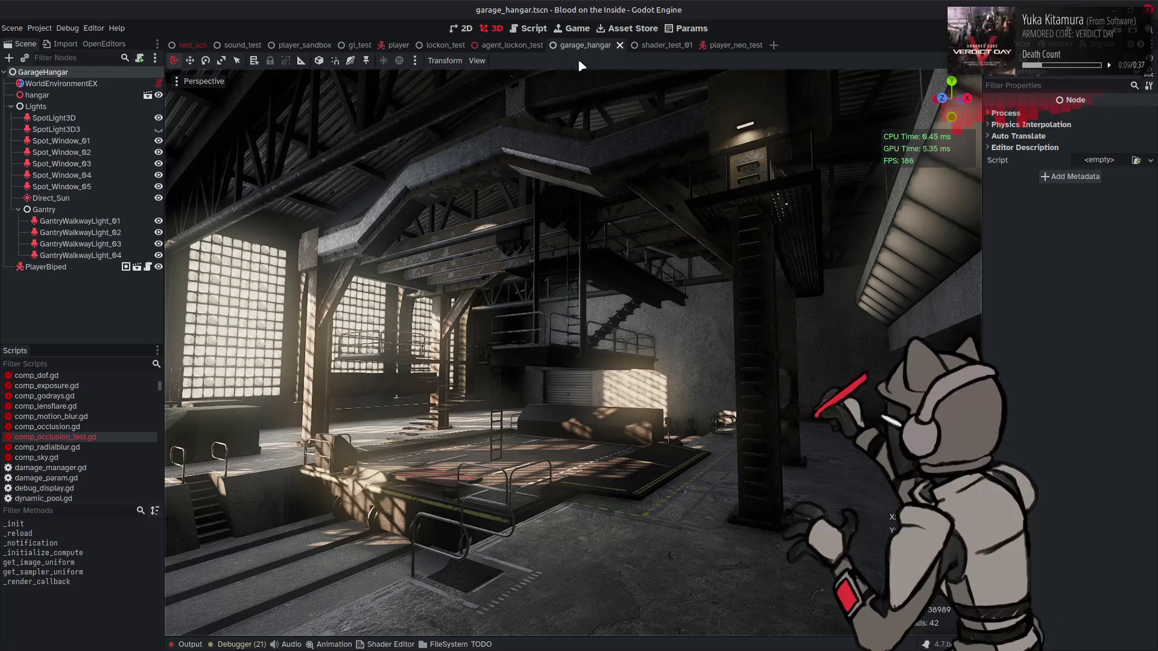
click(528, 28)
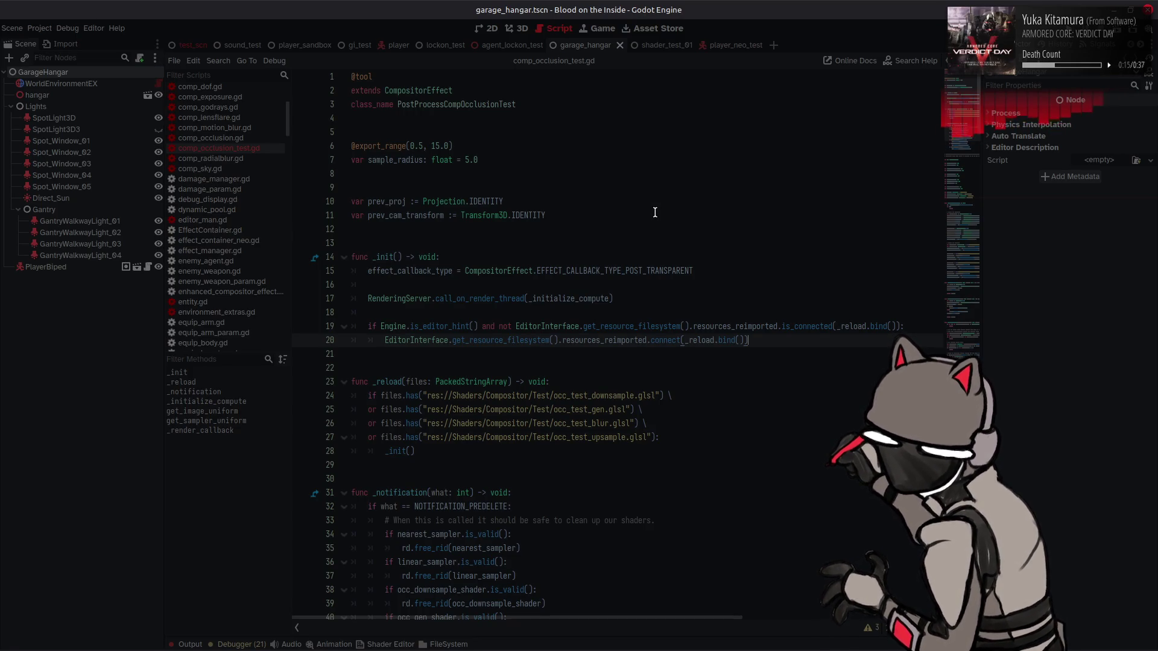
key(super)
- Launch Blender and open the file ANI test e7202.blend
text(b)
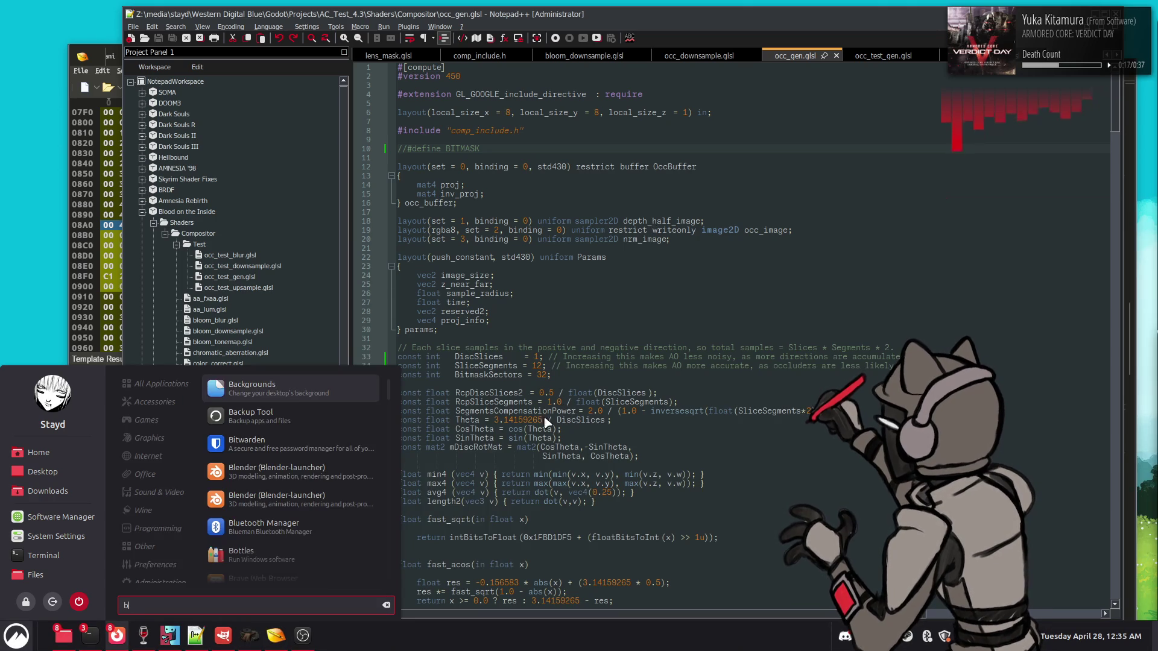
text(le)
key(Return)
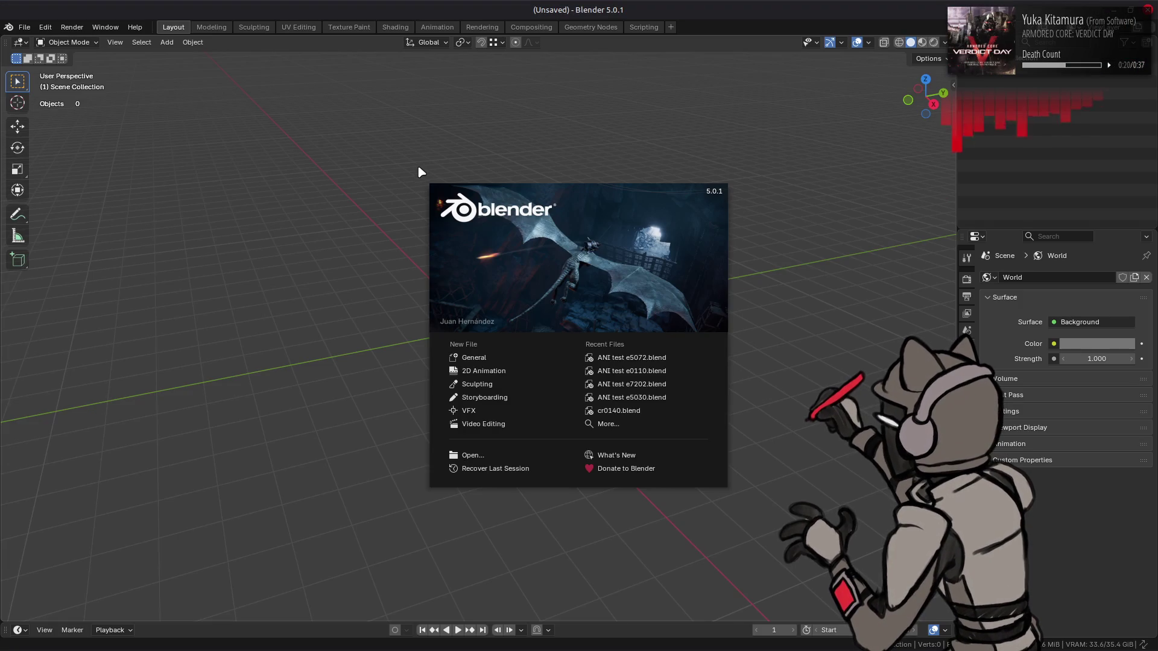
click(272, 120)
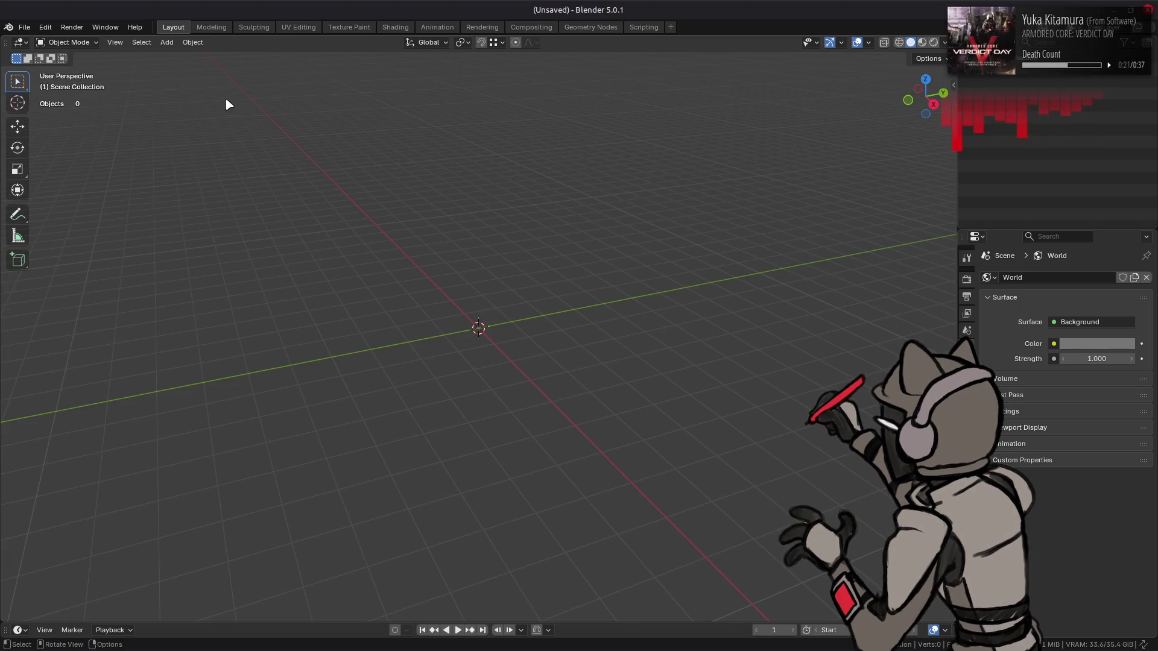
click(25, 27)
click(36, 55)
click(698, 118)
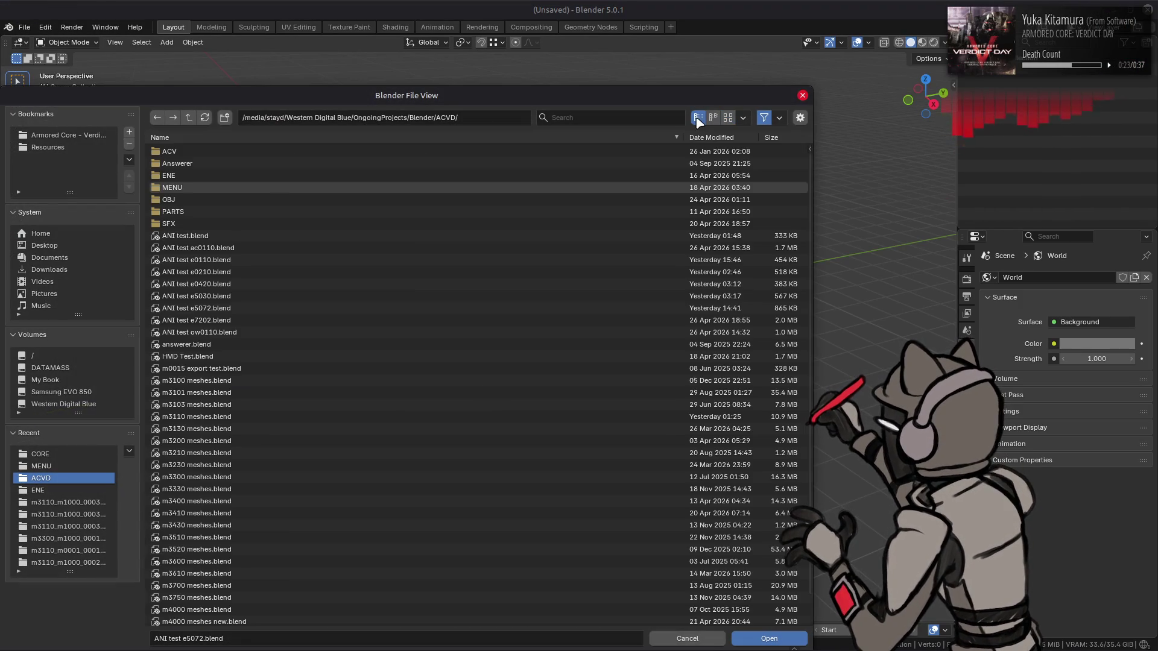
drag(272, 137, 370, 85)
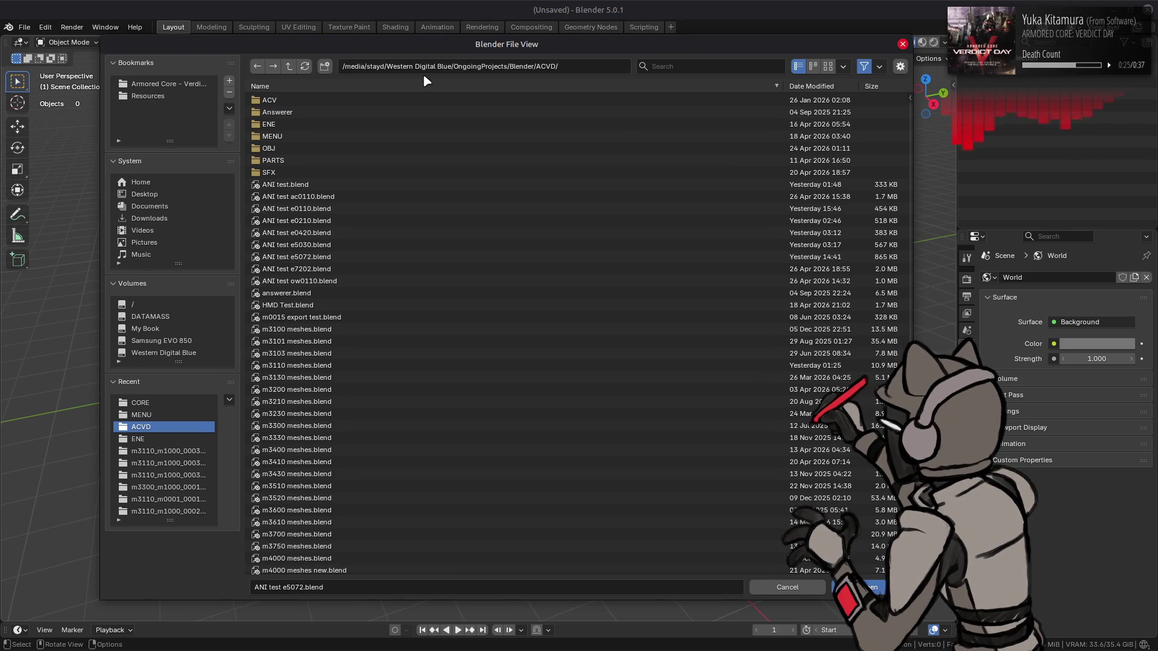
click(828, 66)
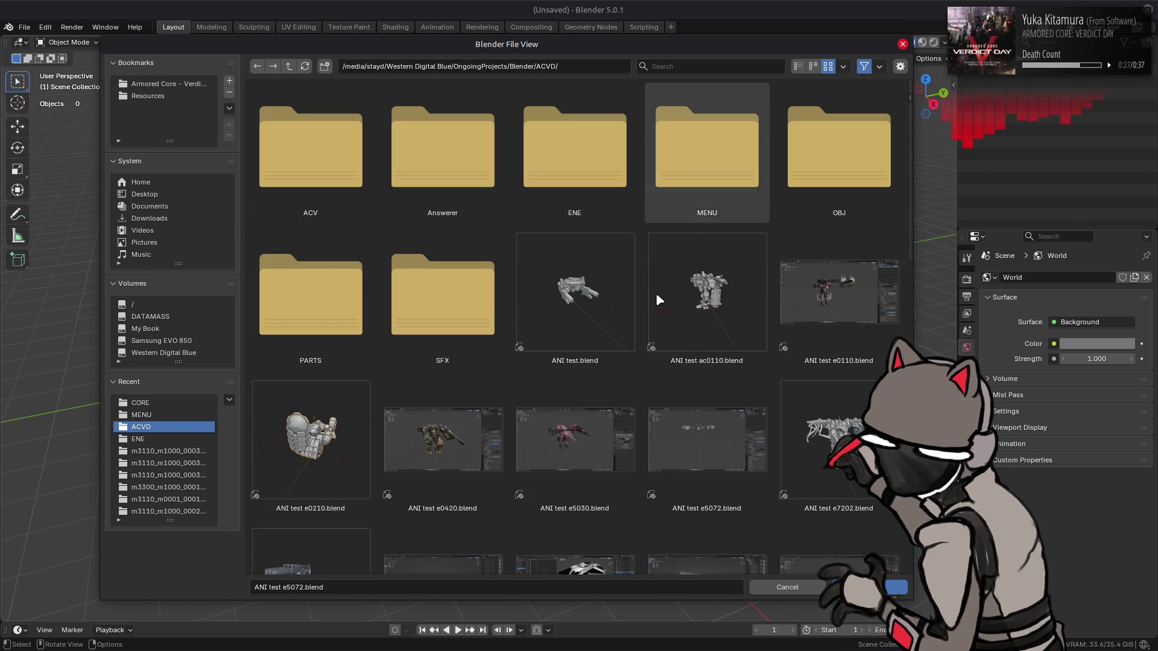
double_click(839, 440)
- Drop a00_048.ani onto the e7202 mech and play the animation while orbiting the view
key(alt+Tab)
key(Tab)
key(Tab)
key(Tab)
key(Tab)
key(Tab)
key(Tab)
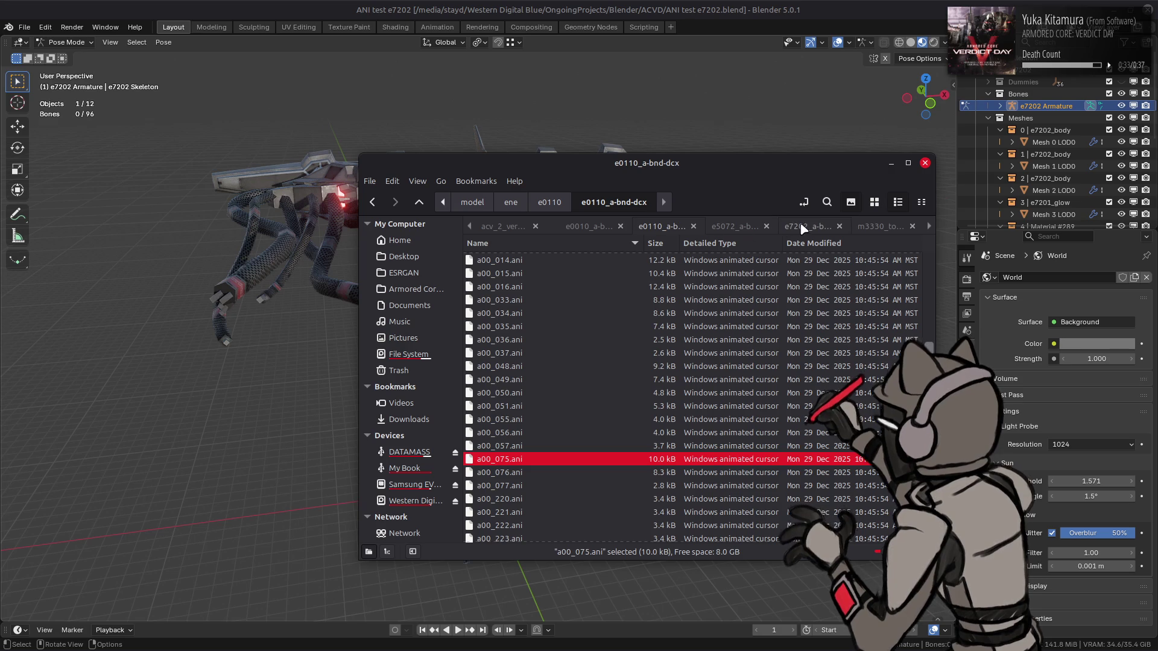
drag(544, 368, 251, 374)
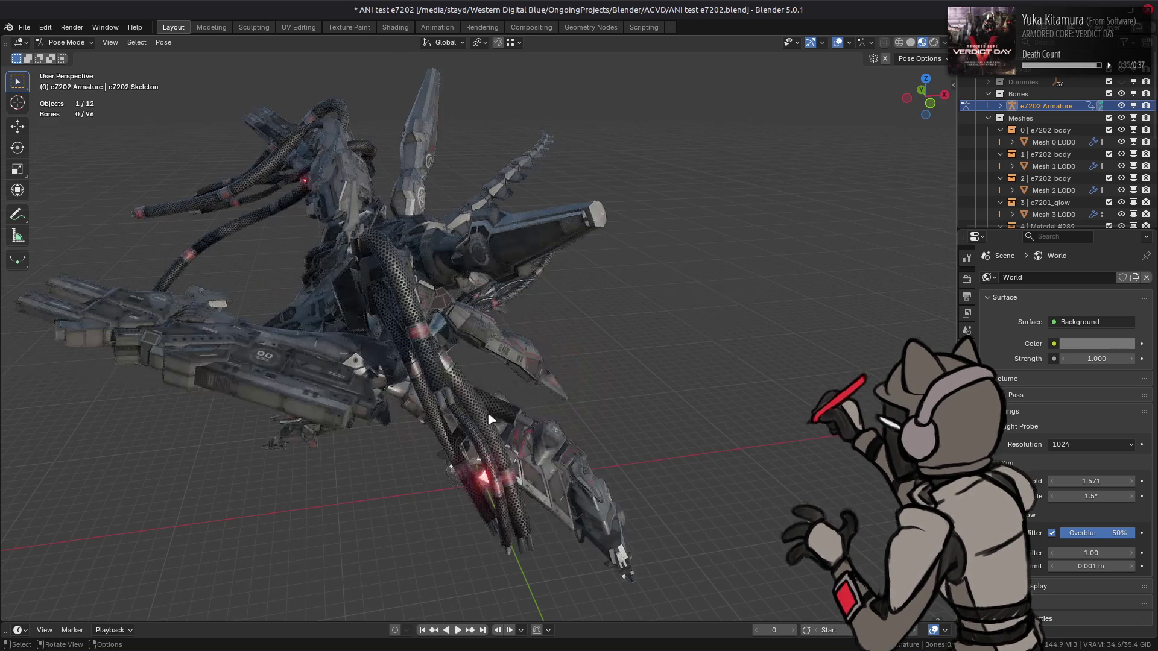
scroll(489, 416, down, 4)
click(458, 630)
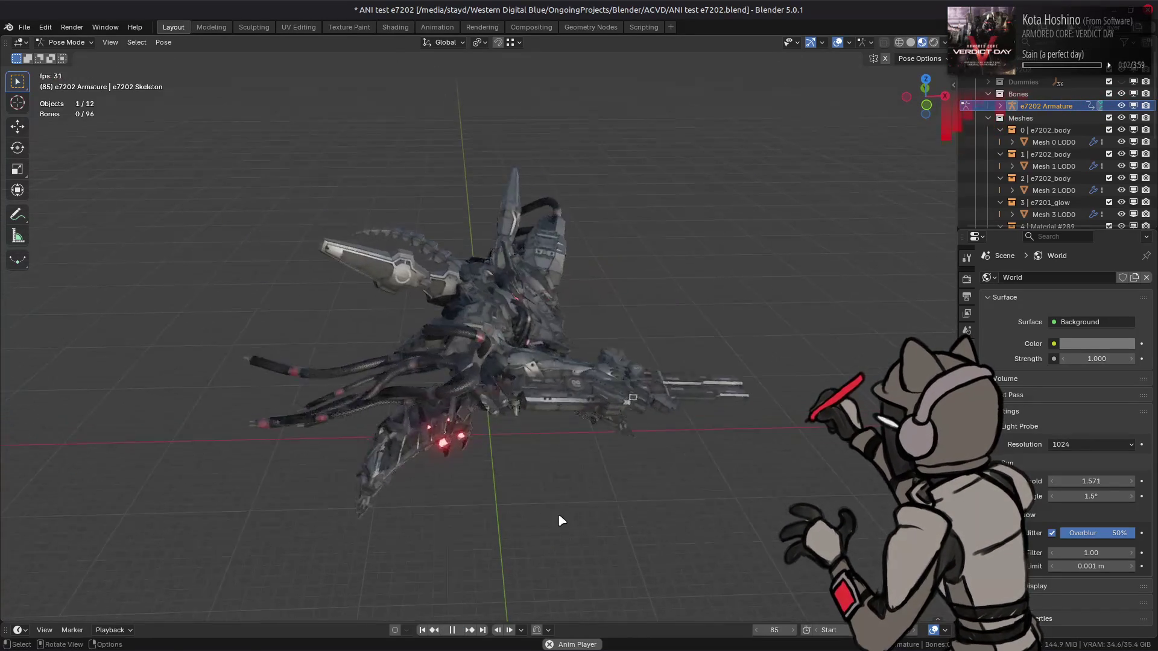
drag(574, 465, 611, 463)
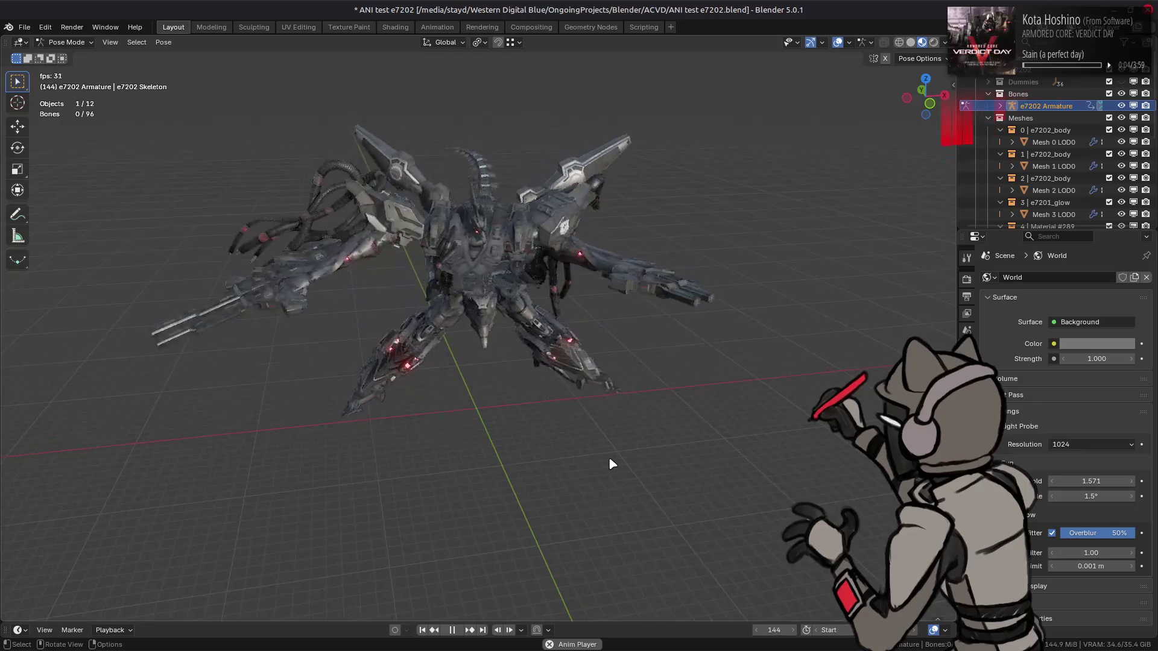
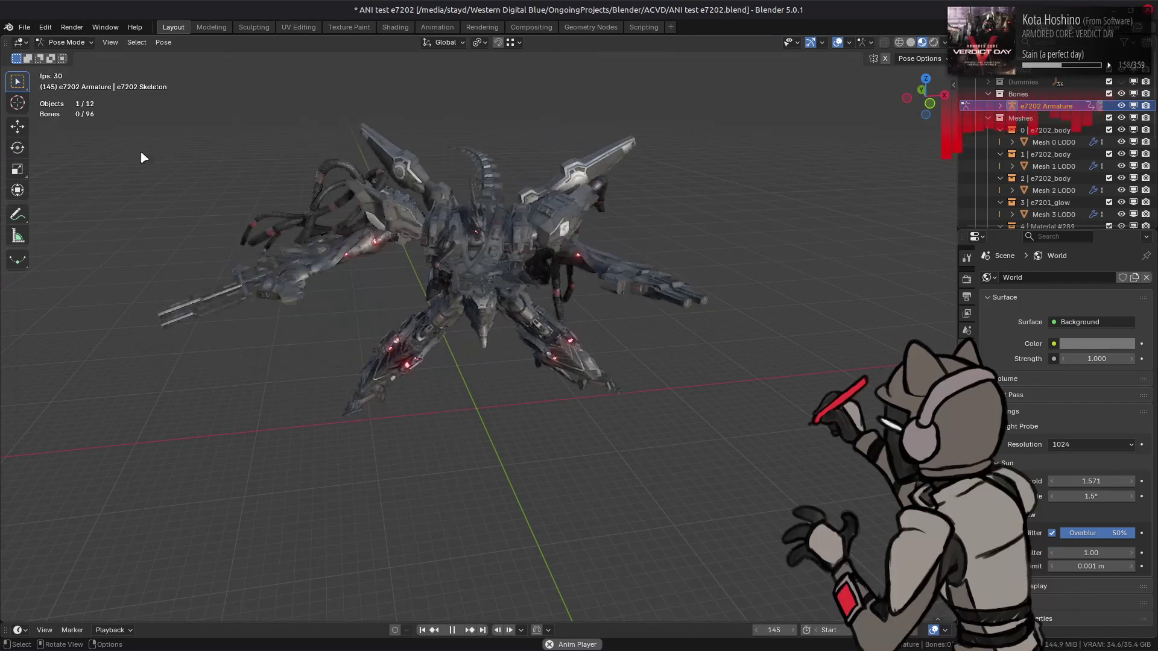
- Start opening another blend file, discarding the unsaved changes to ANI test e7202
click(24, 27)
click(36, 284)
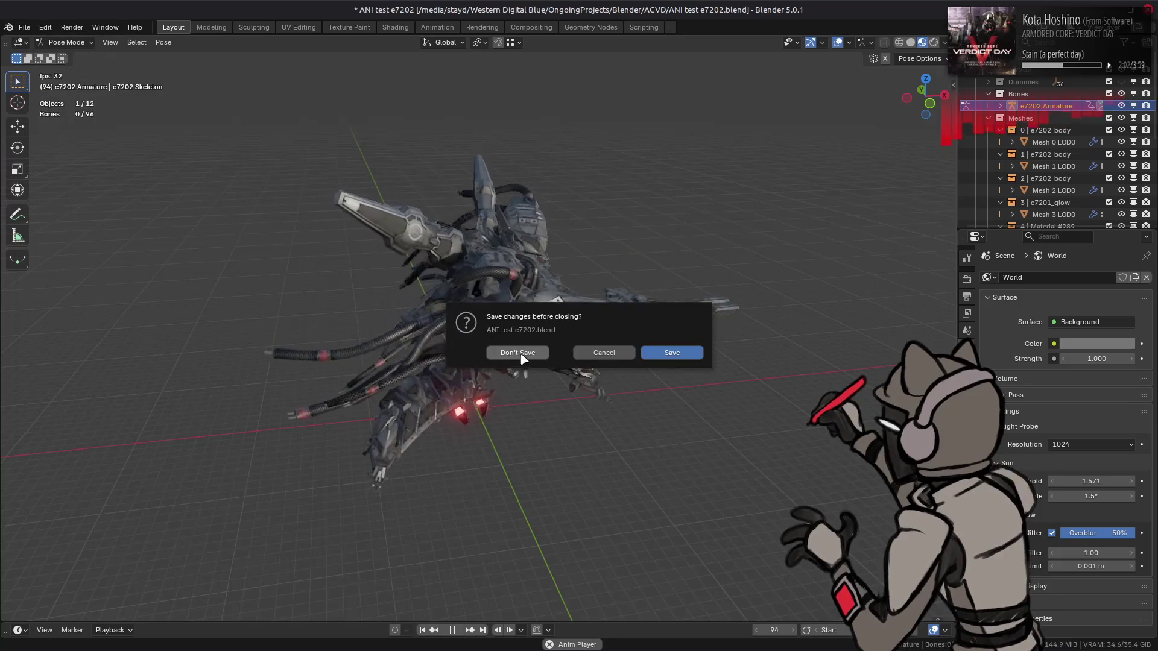
click(517, 353)
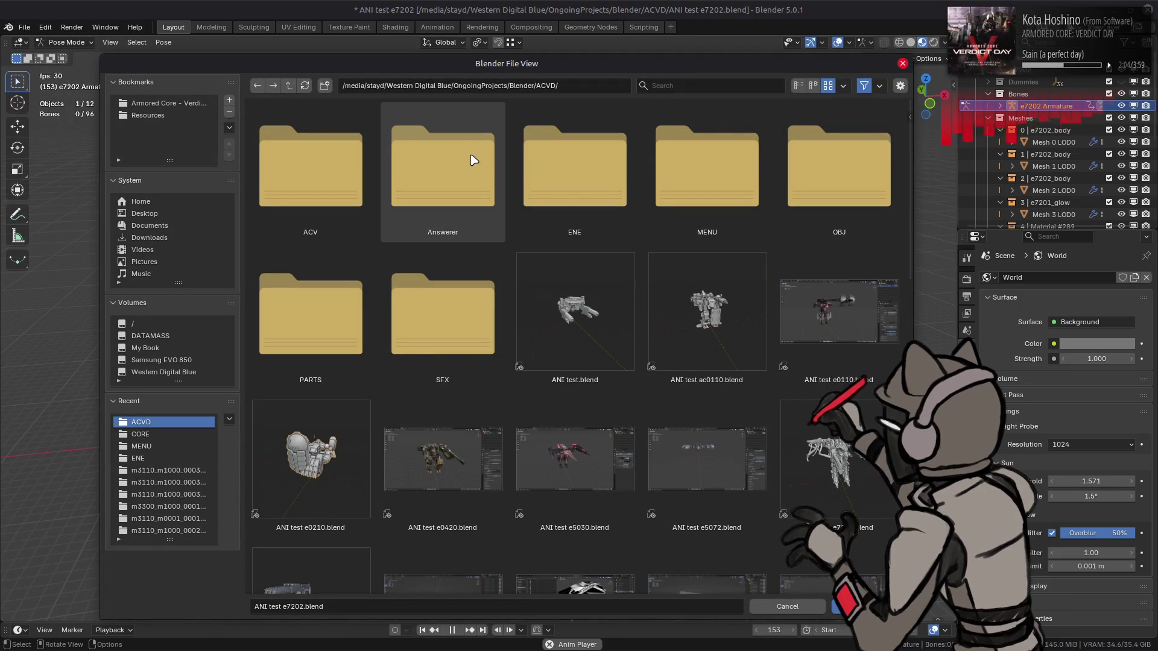
- In list view, browse up to OngoingProjects and into Blender > AC for terrain_test.blend
click(798, 85)
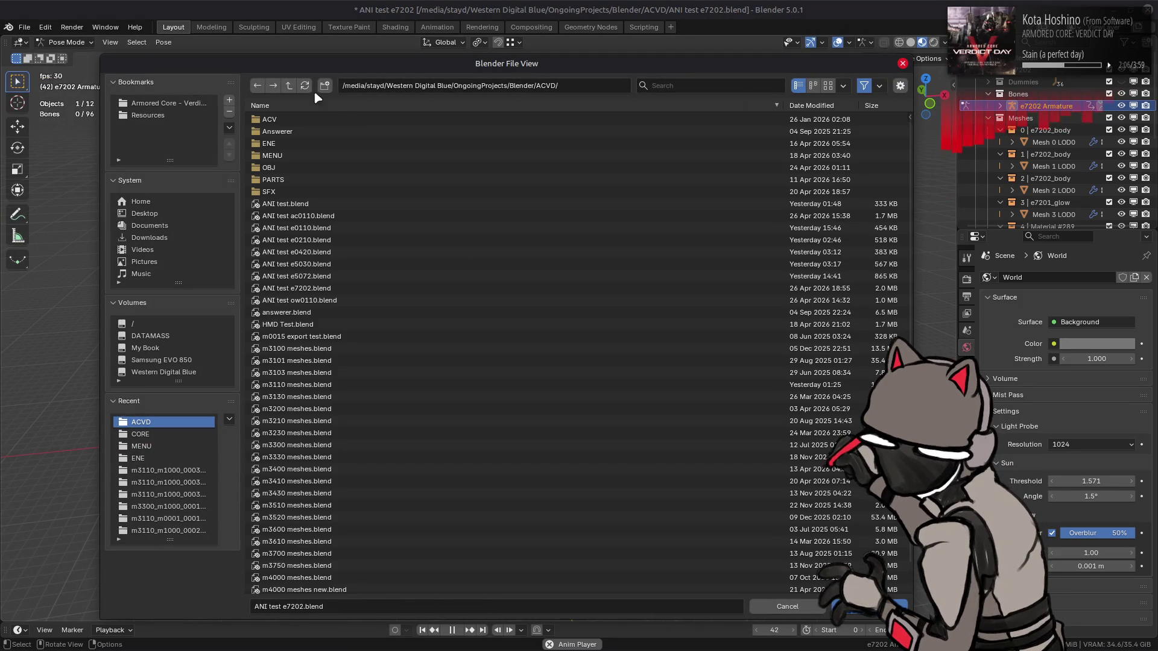
click(289, 85)
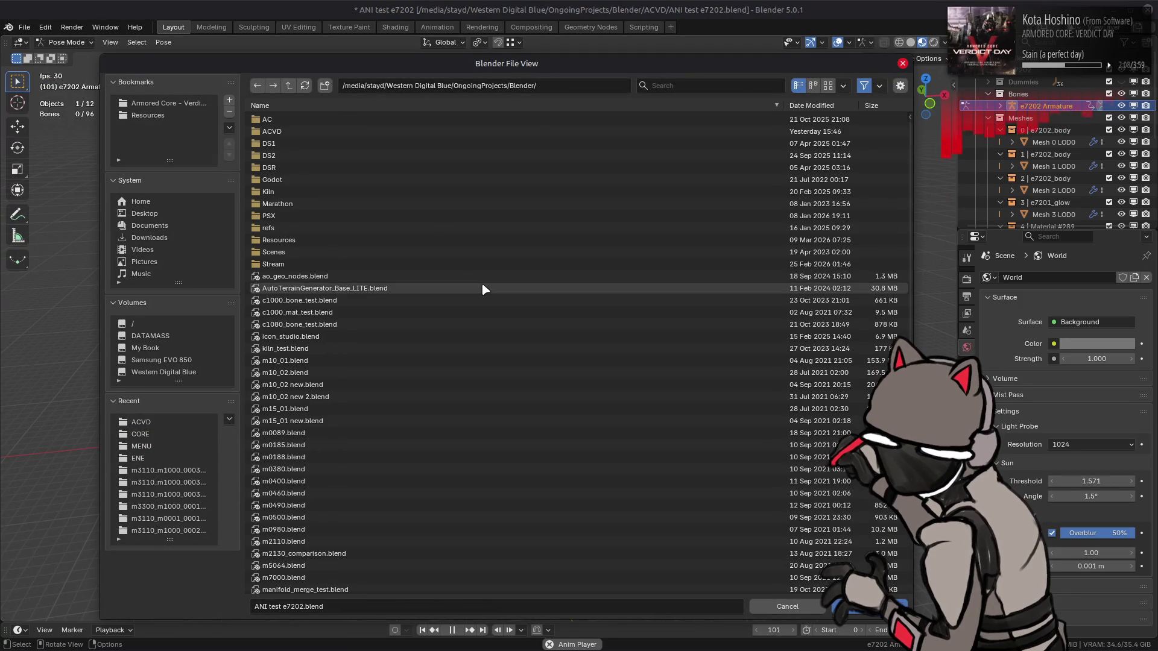
click(294, 87)
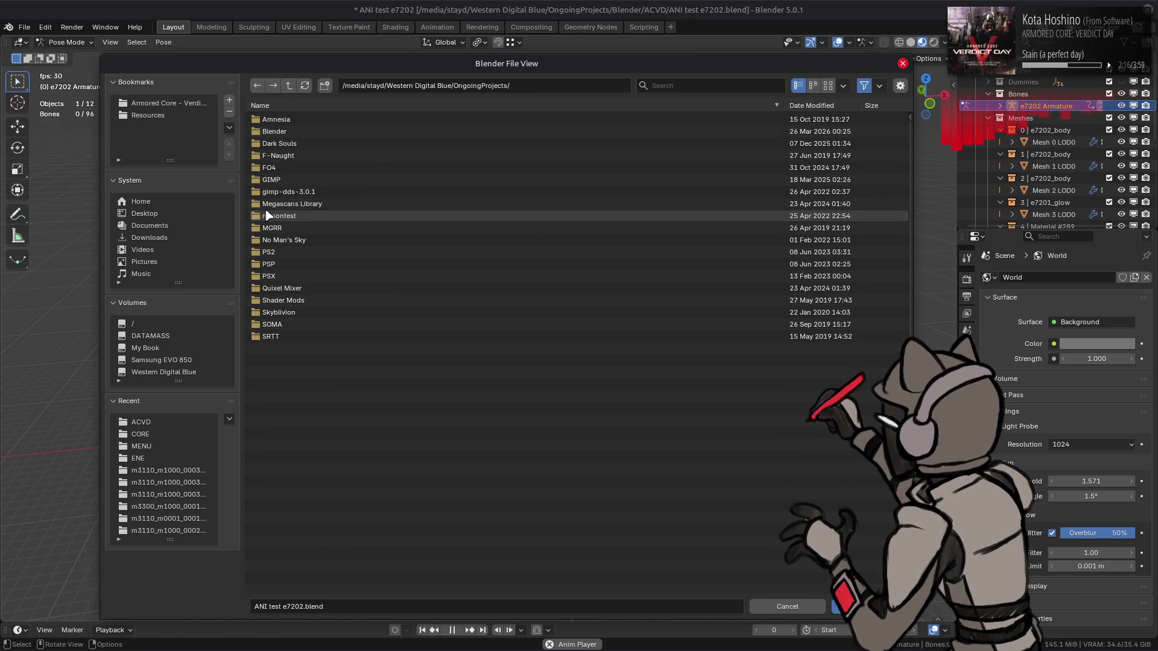
click(310, 132)
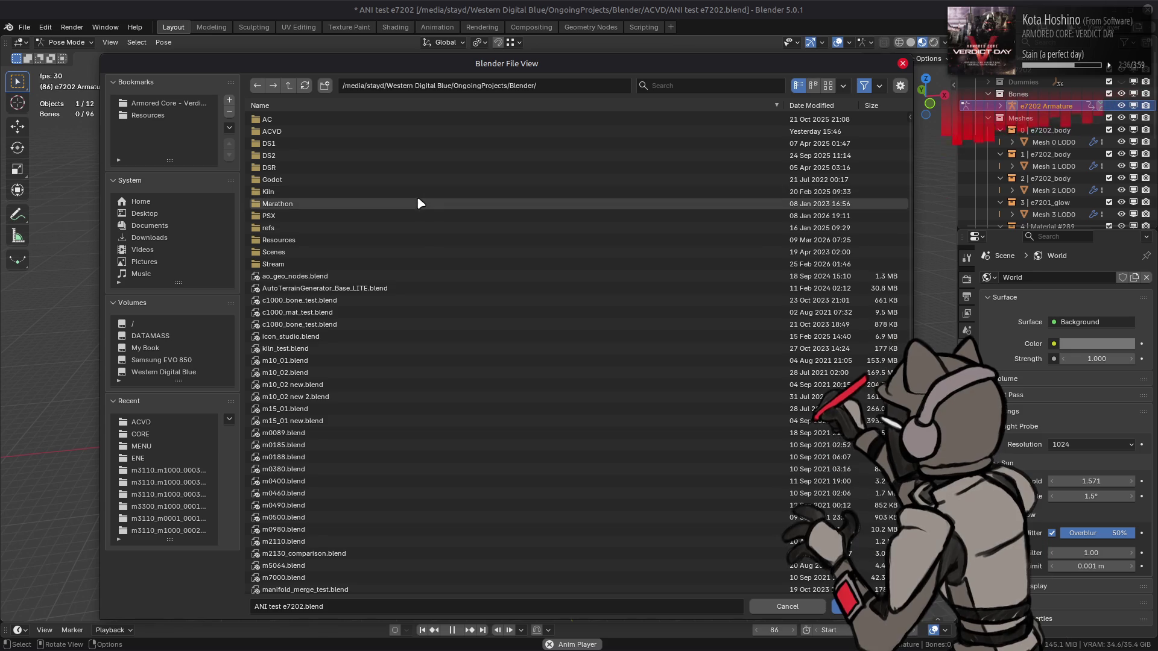
click(312, 120)
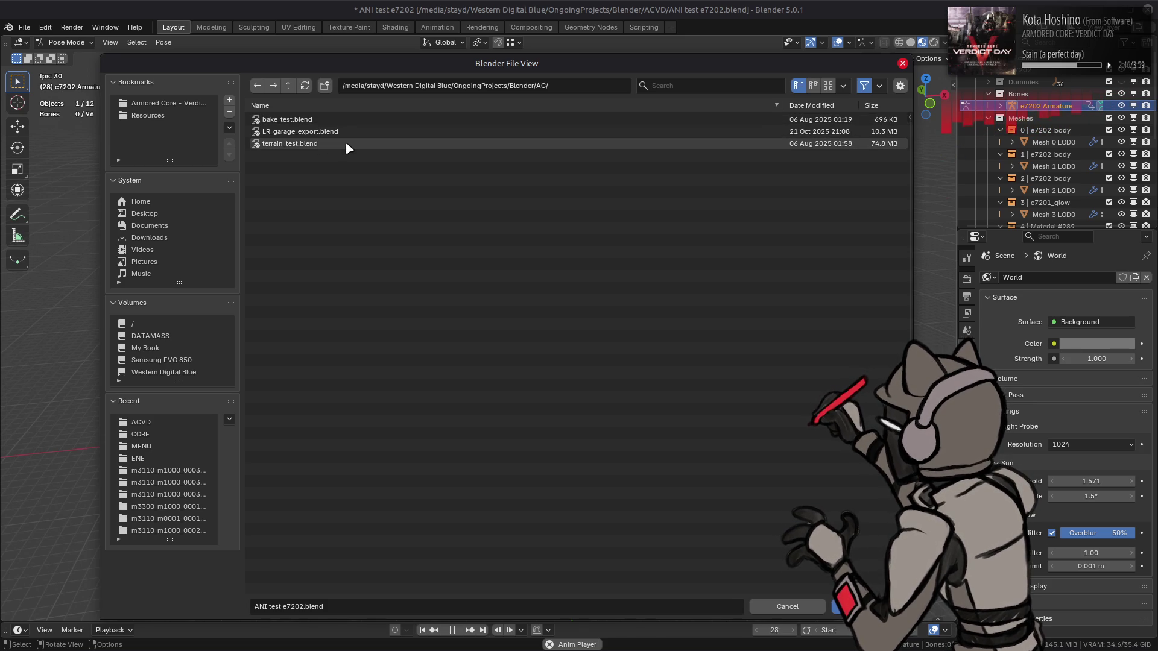
key(Escape)
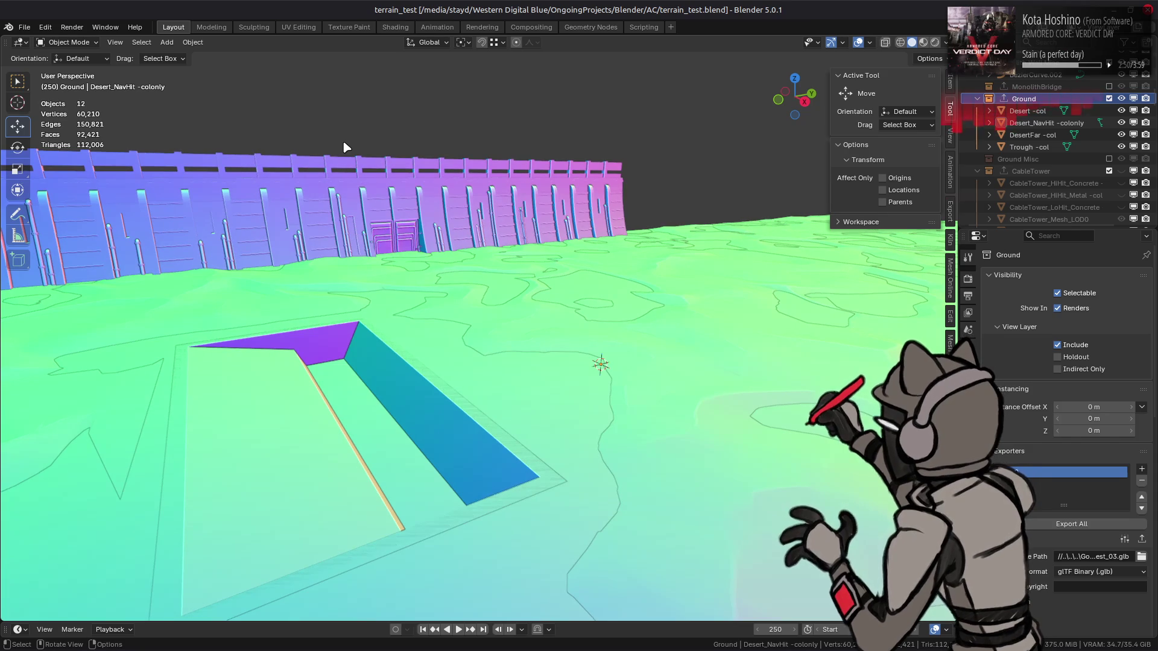
- Look over the terrain scene and exclude the Monolith Wall collection from the view layer
drag(536, 470, 520, 398)
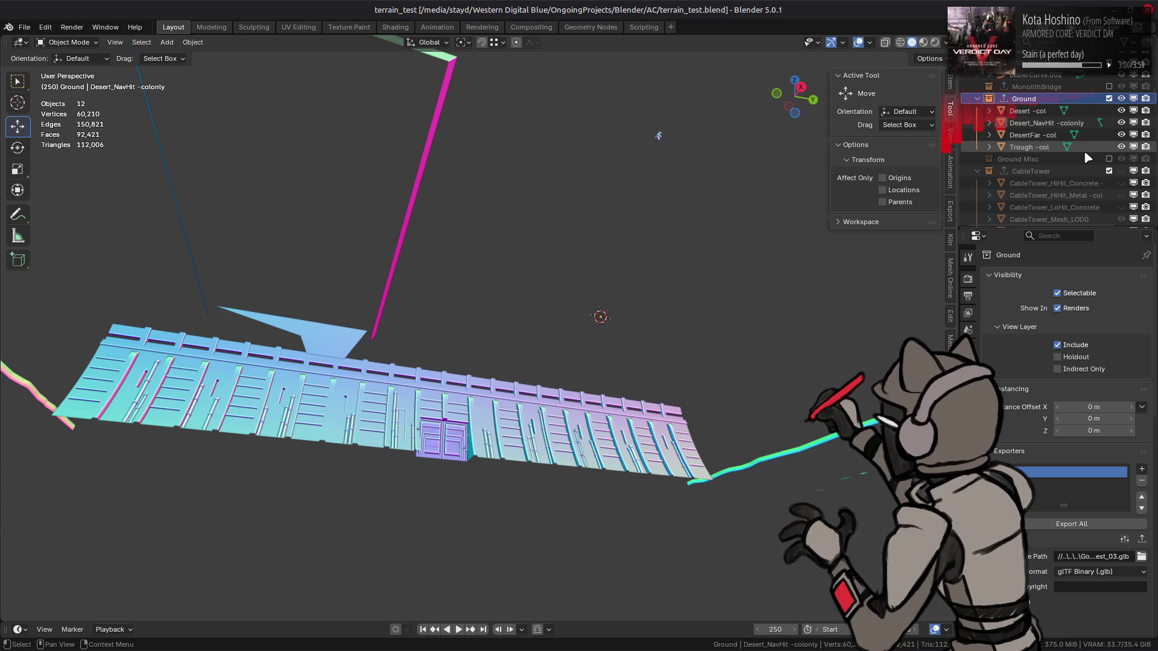
scroll(1064, 186, down, 10)
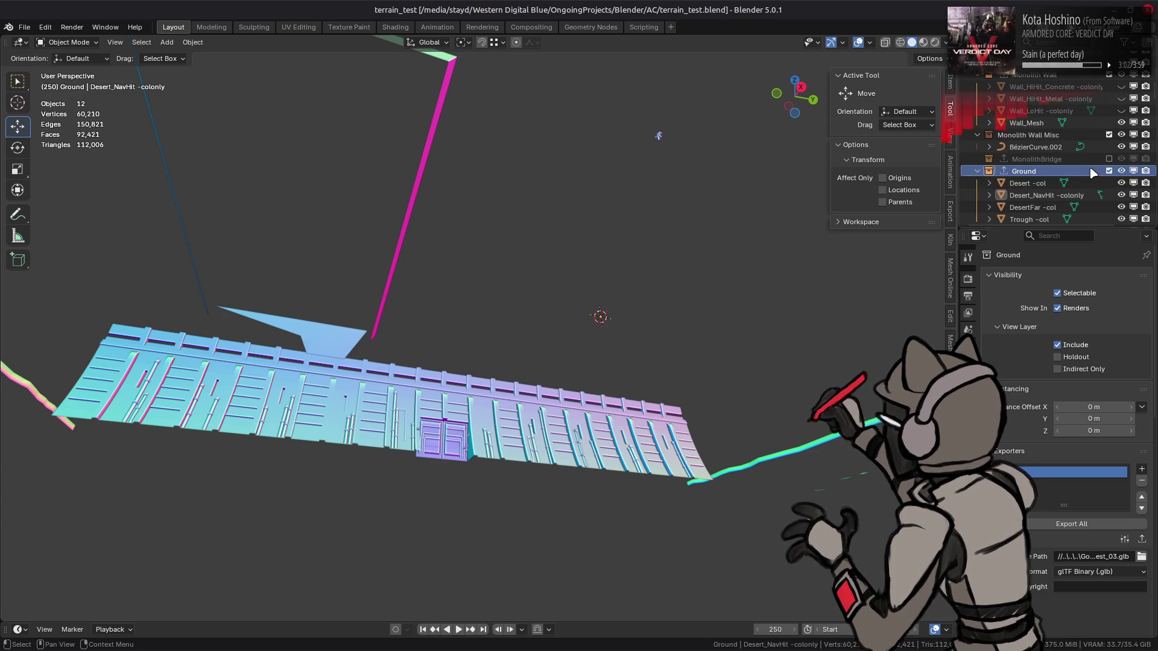
scroll(1090, 172, up, 6)
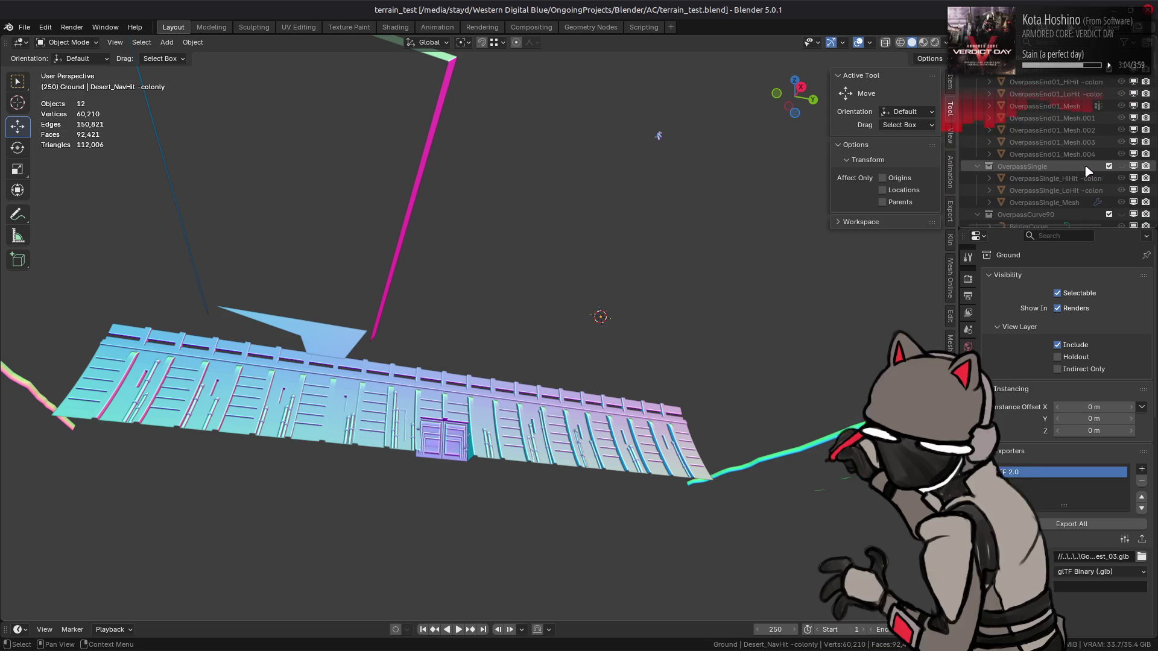
scroll(1089, 171, down, 8)
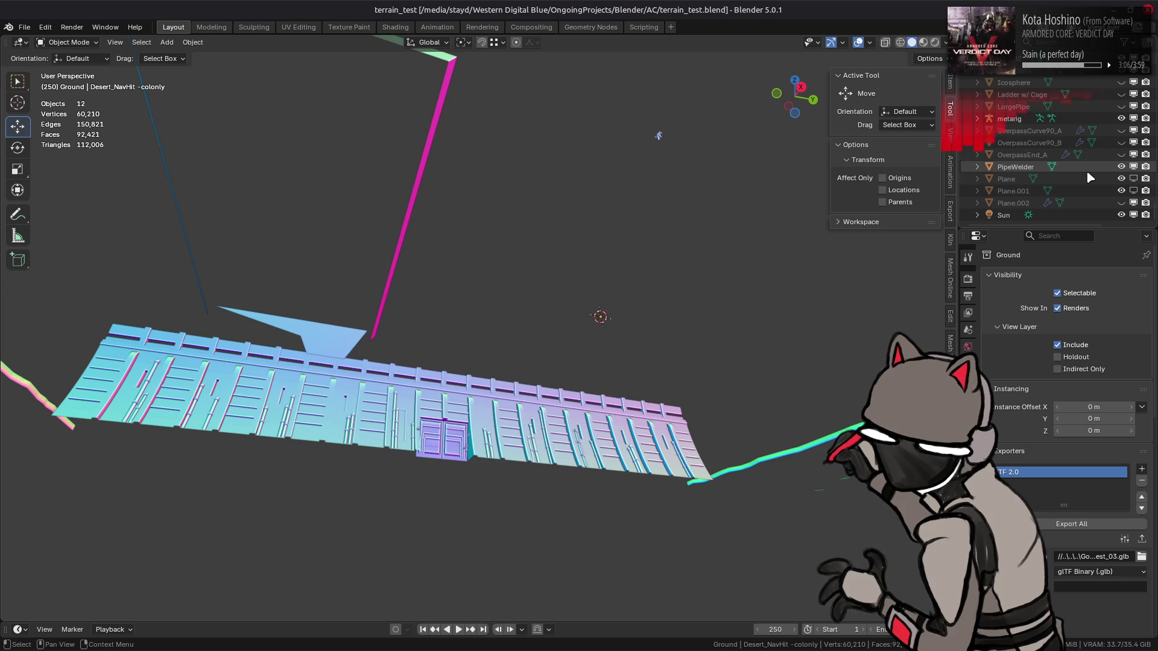
scroll(1087, 170, down, 5)
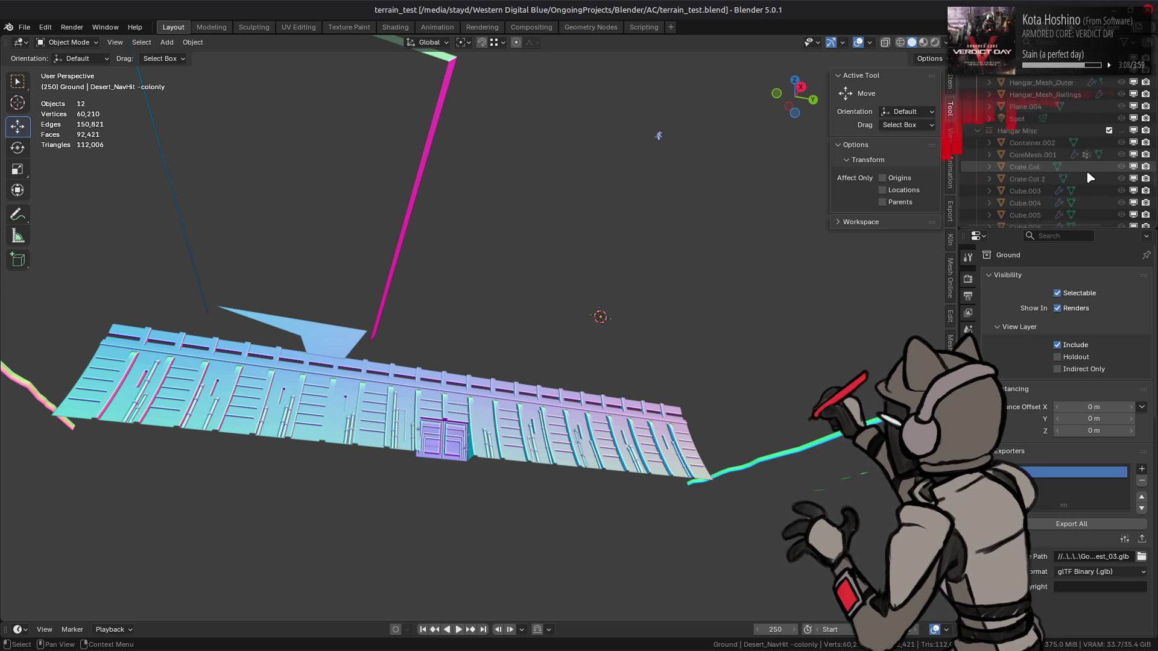
scroll(1087, 170, up, 3)
scroll(1088, 172, up, 10)
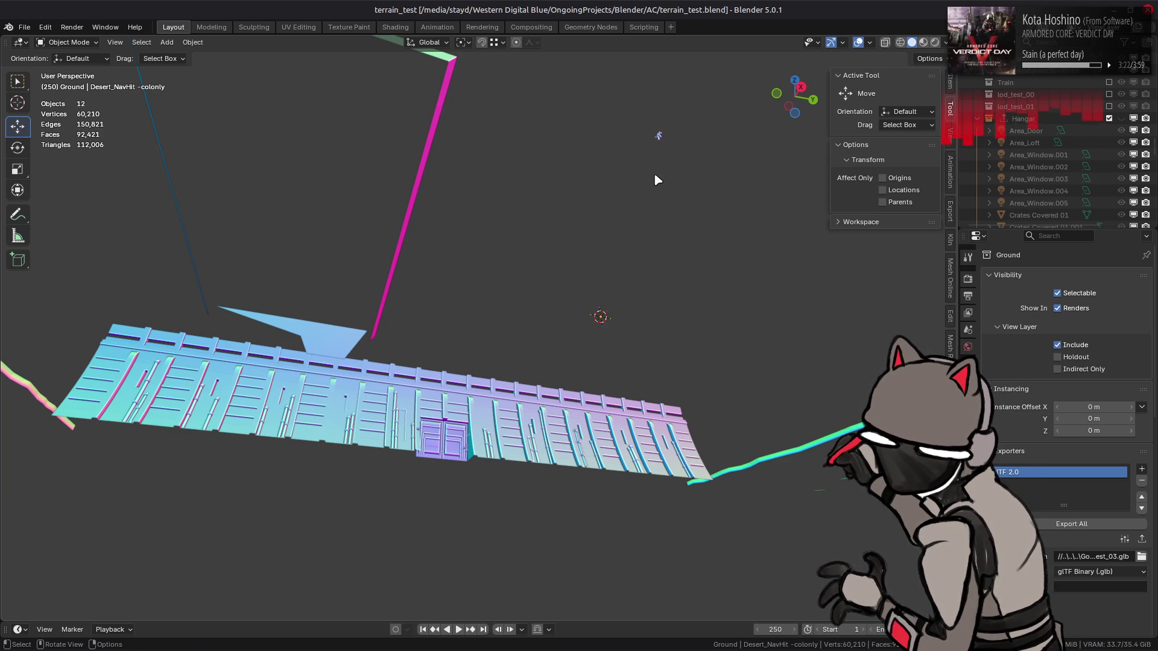
scroll(657, 180, up, 5)
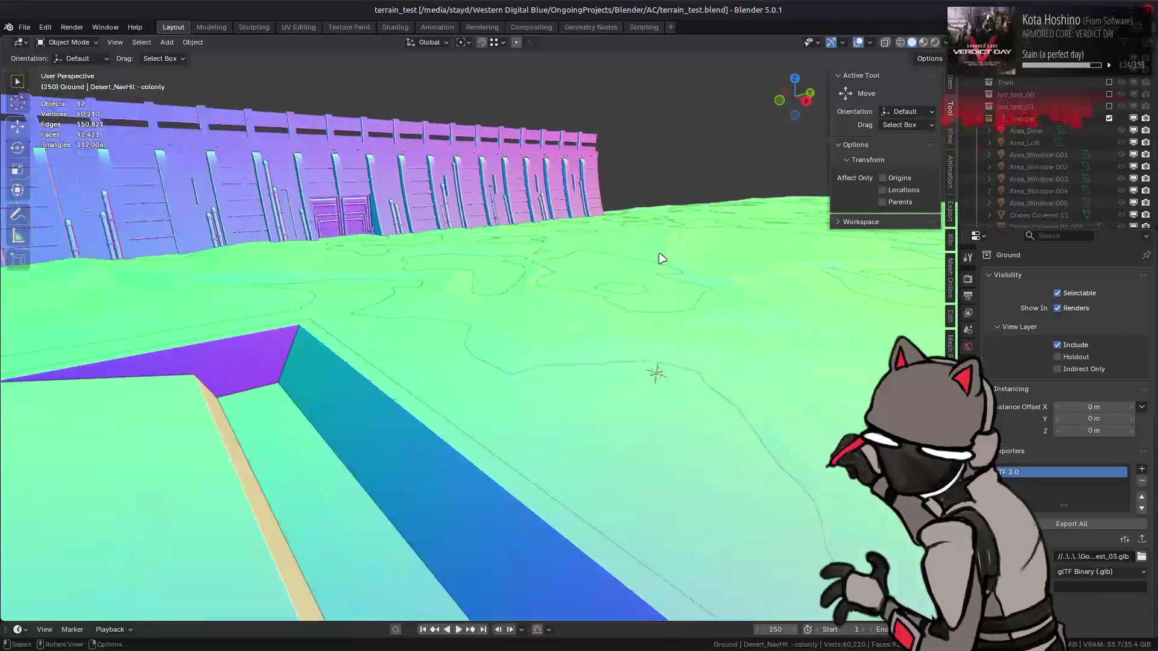
scroll(664, 255, down, 3)
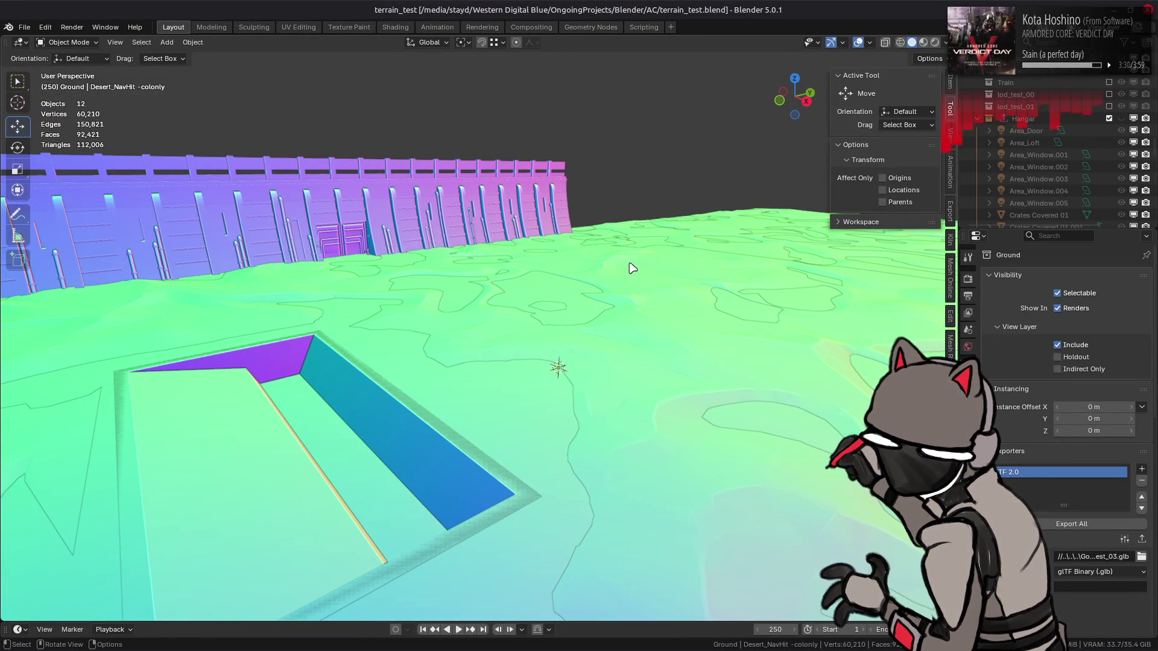
scroll(1044, 126, down, 10)
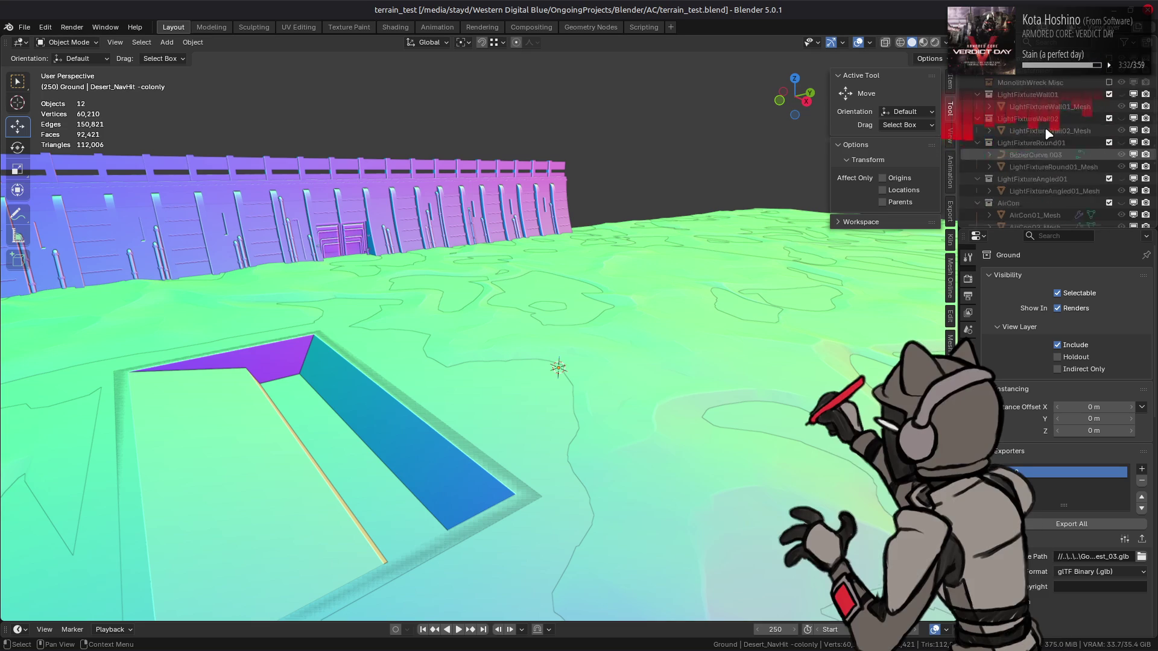
scroll(1053, 136, down, 5)
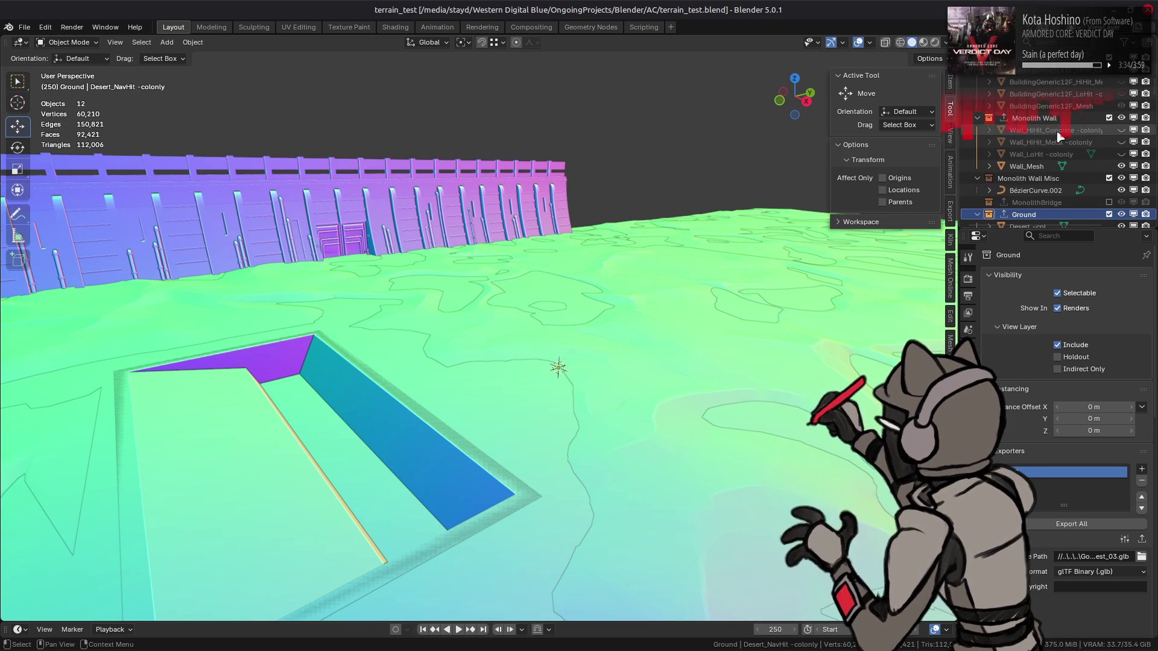
click(1109, 117)
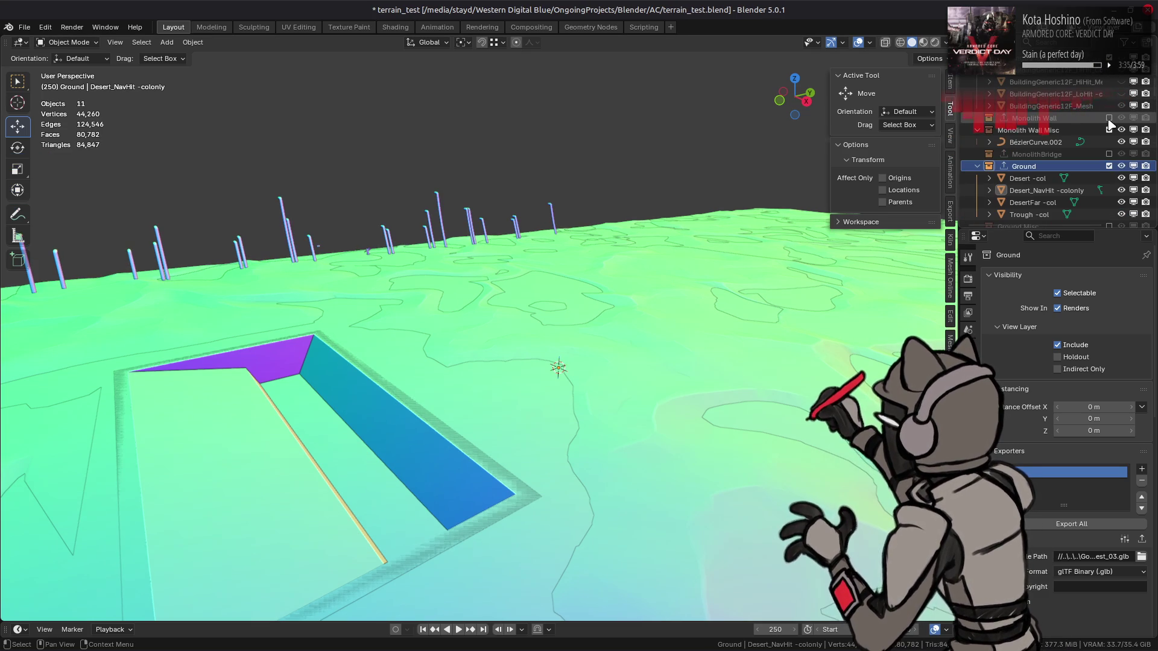
- Exclude the Ground and Monolith Wall Misc collections from the view layer
click(1109, 167)
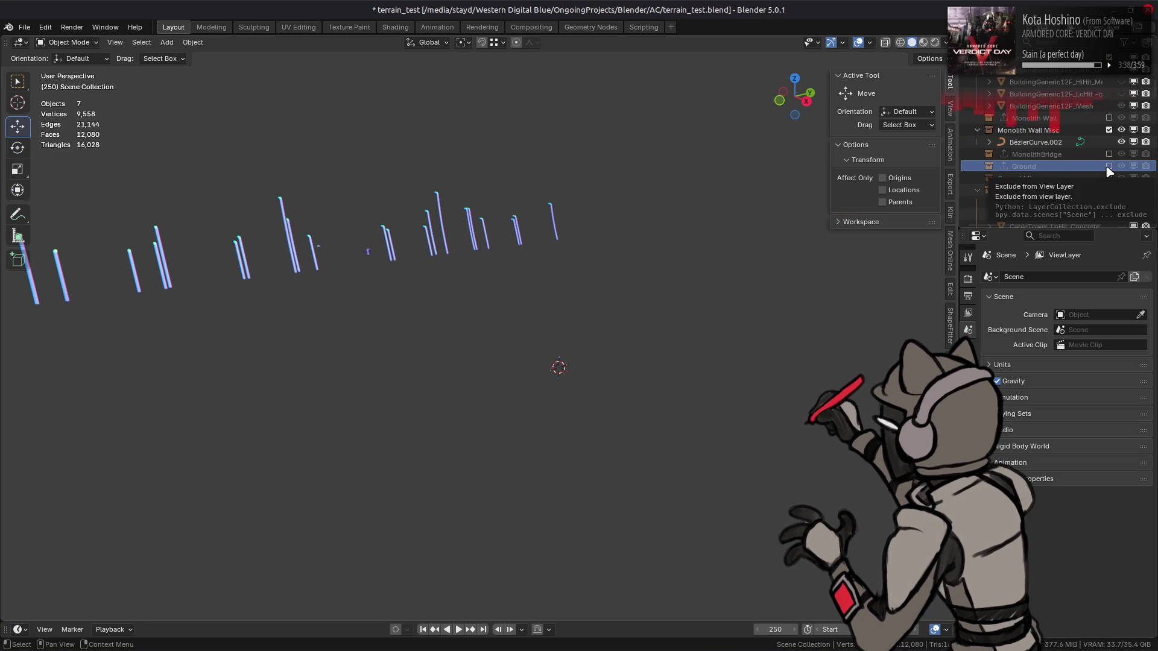
click(1108, 130)
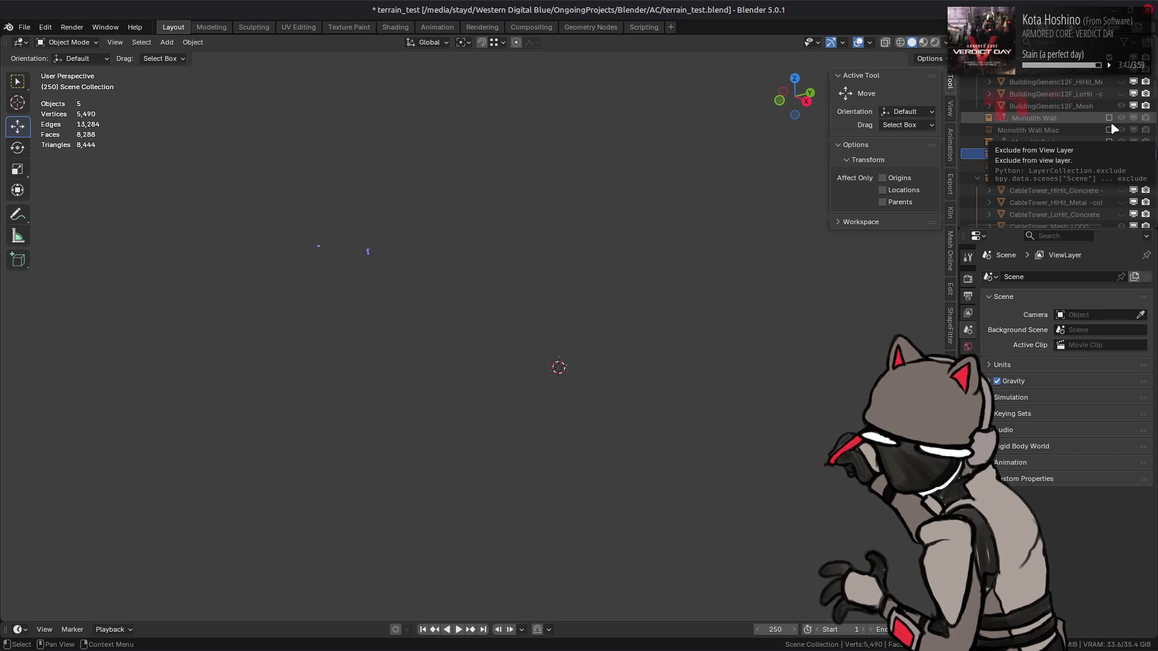
scroll(1086, 135, down, 6)
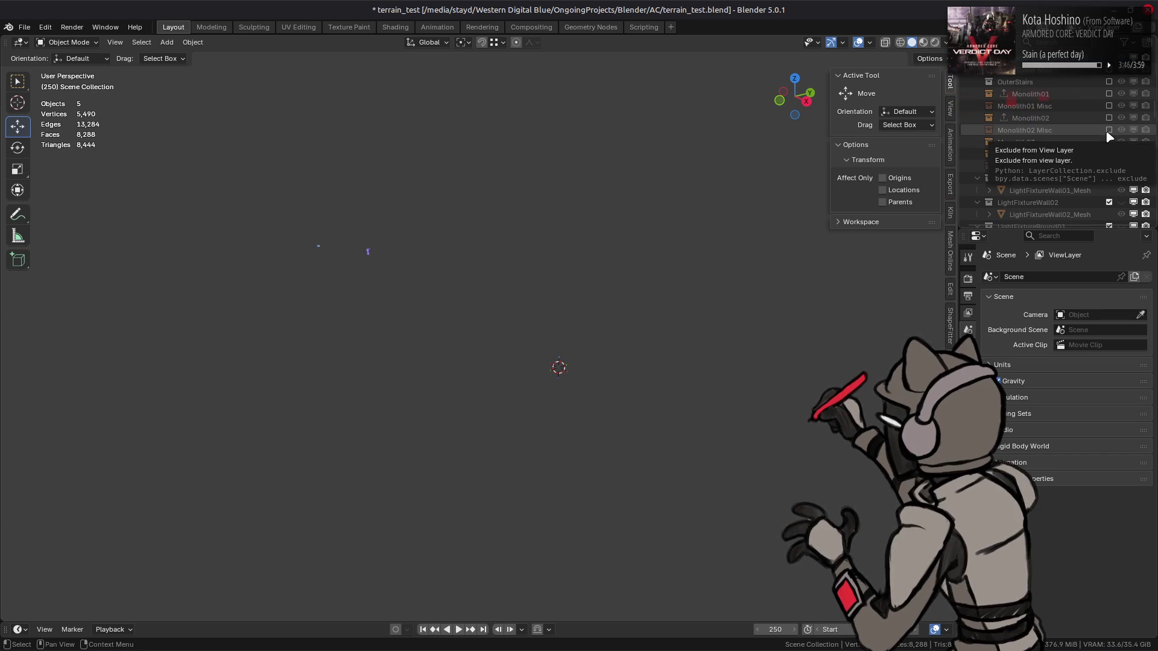
scroll(1110, 138, up, 4)
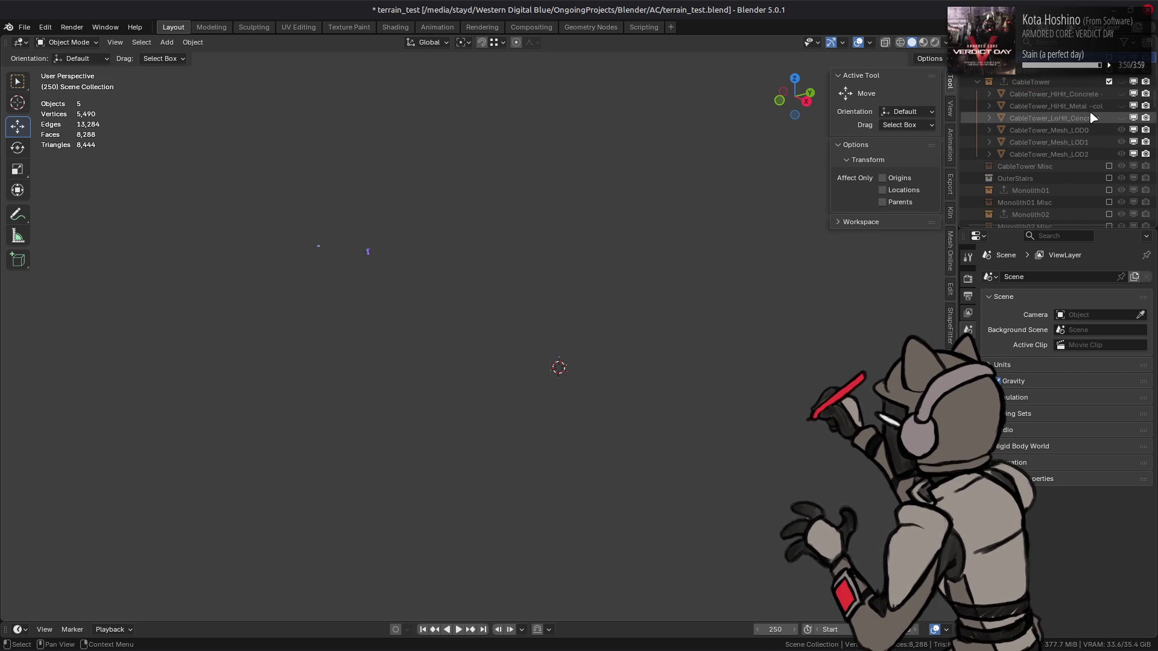
scroll(1093, 117, down, 6)
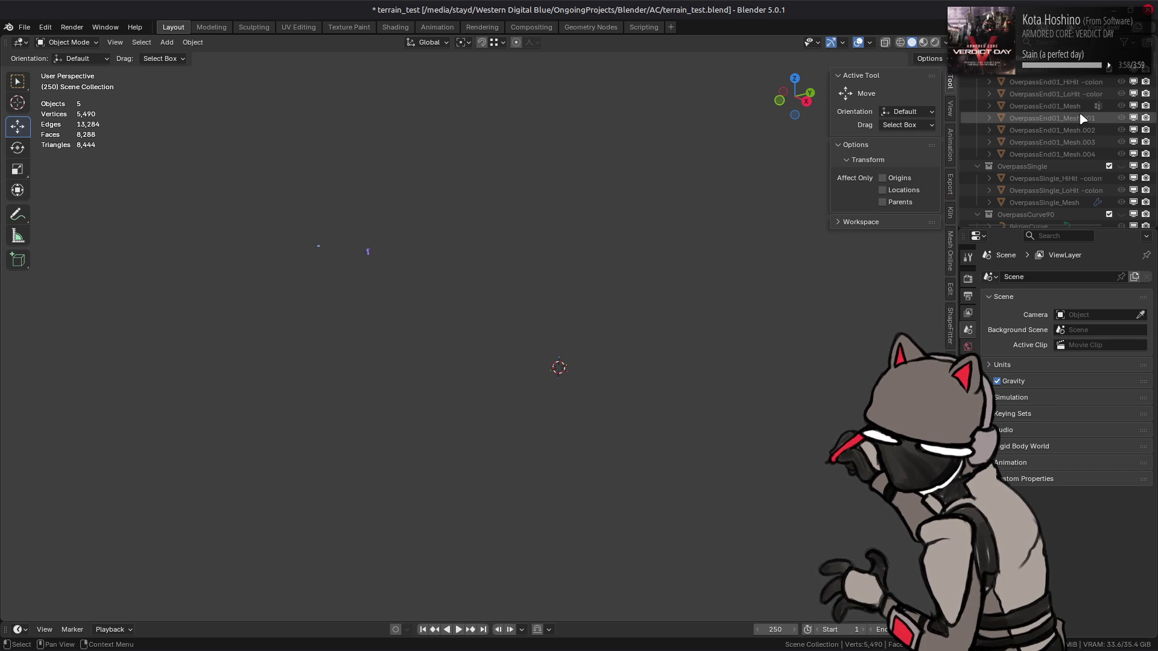
scroll(1081, 124, down, 3)
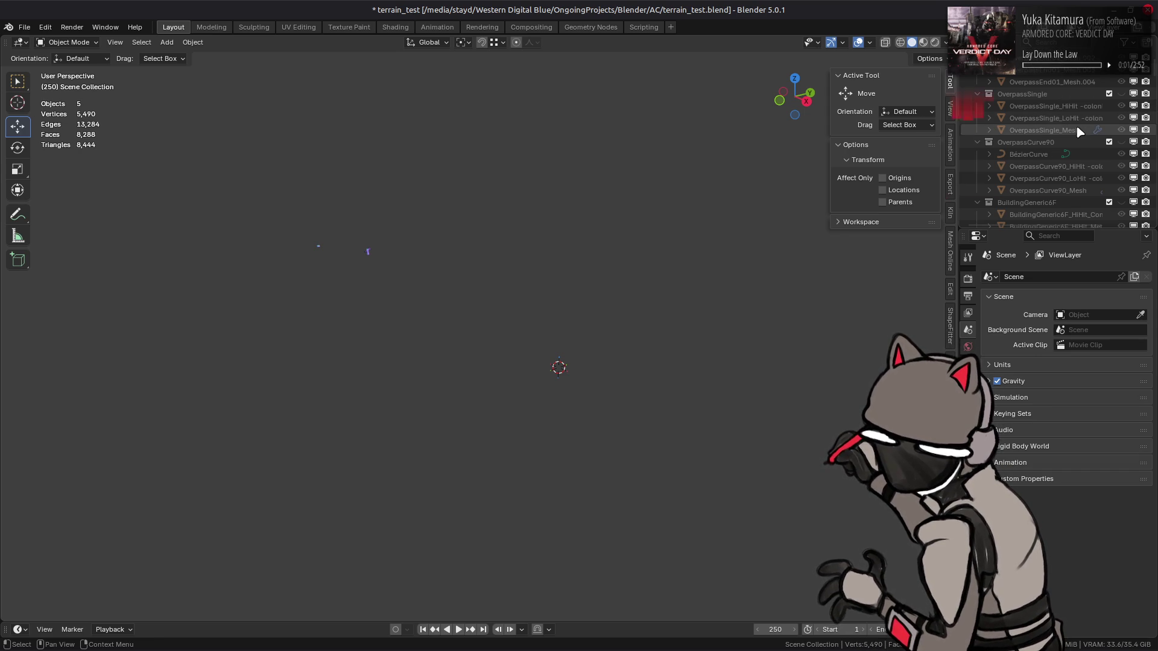
scroll(1086, 126, down, 8)
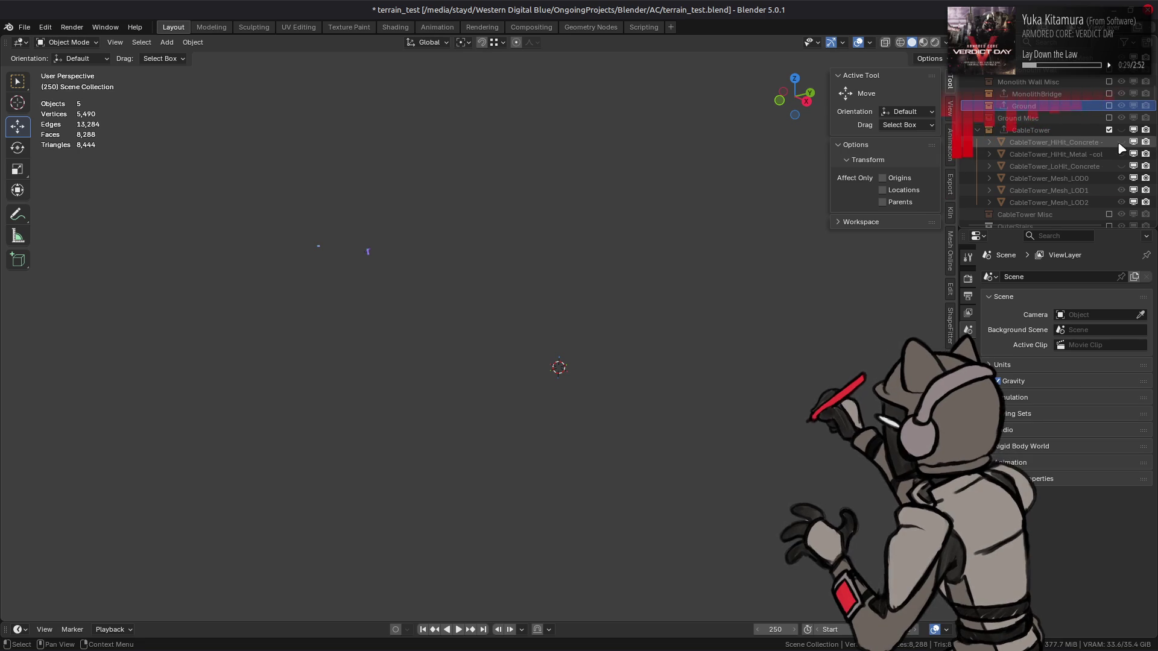
scroll(1104, 148, down, 3)
scroll(1104, 145, down, 10)
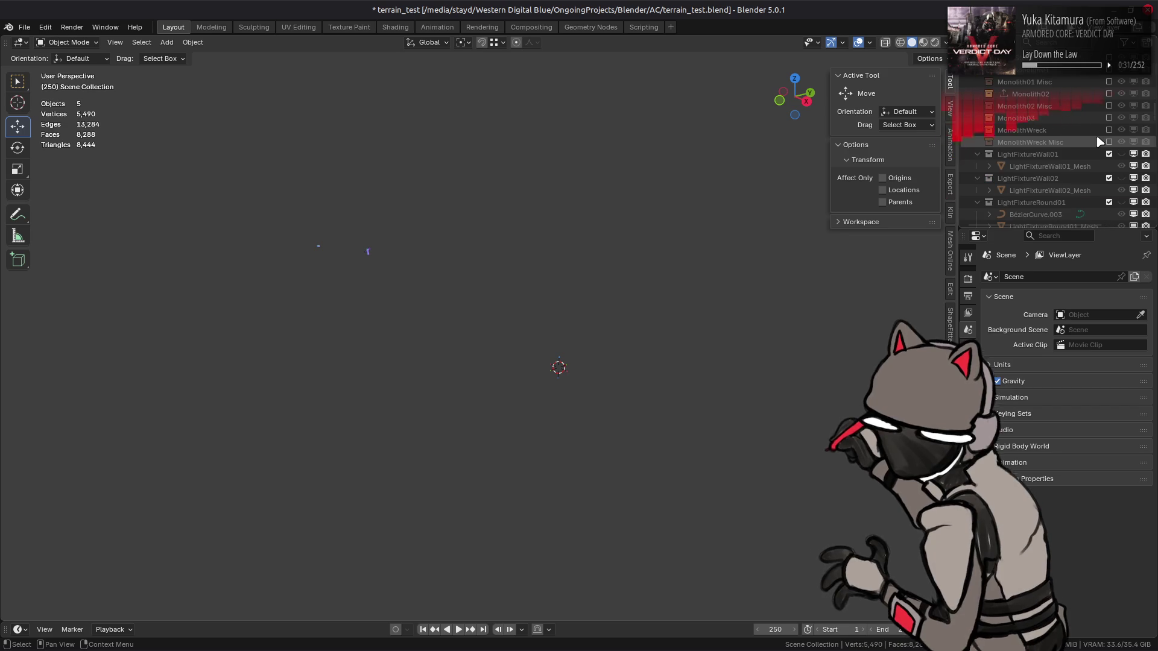
scroll(1093, 137, down, 4)
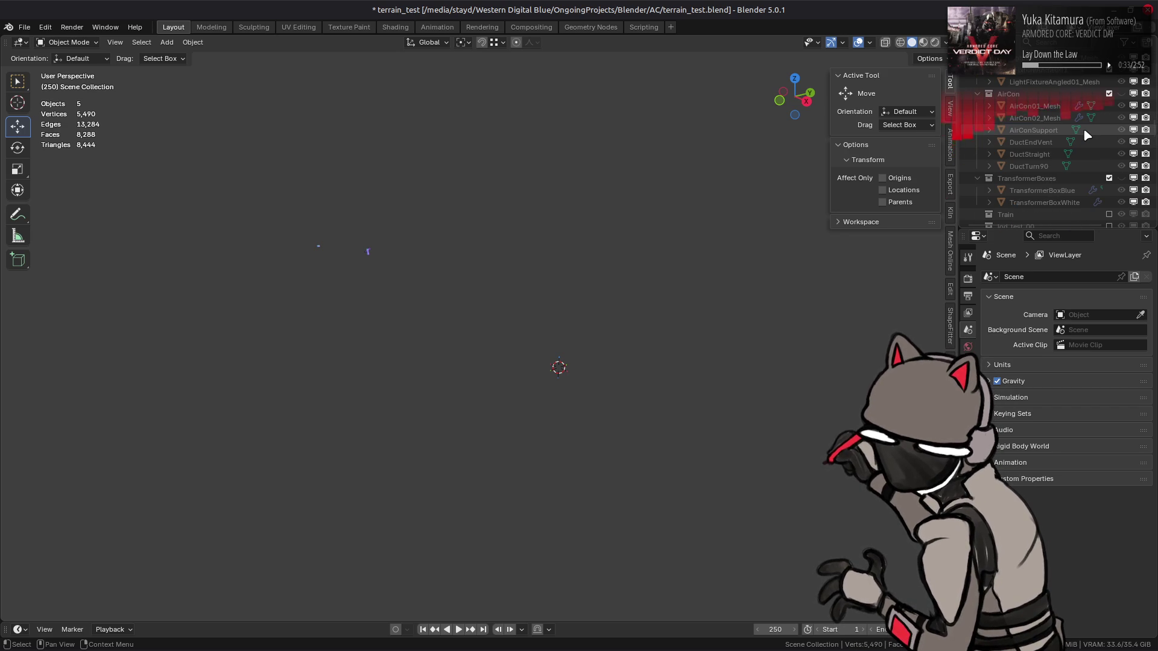
scroll(1081, 125, down, 3)
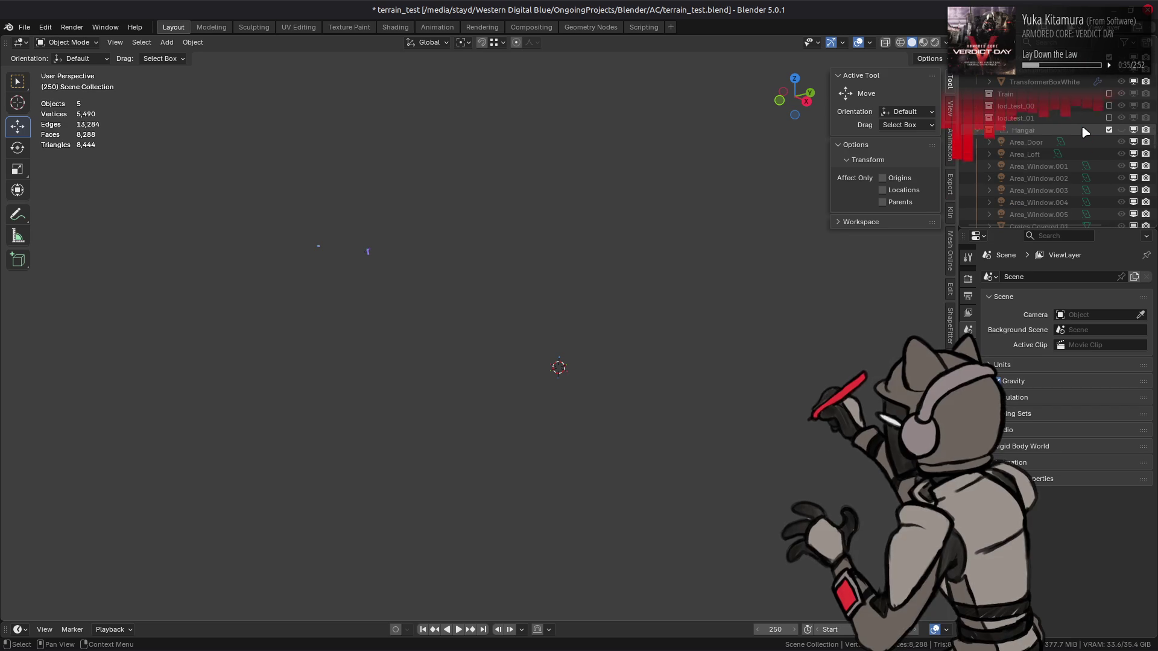
- Make the Hangar collection visible, frame Hangar_Mesh_Outer, and move the view inside it
click(1122, 131)
click(564, 359)
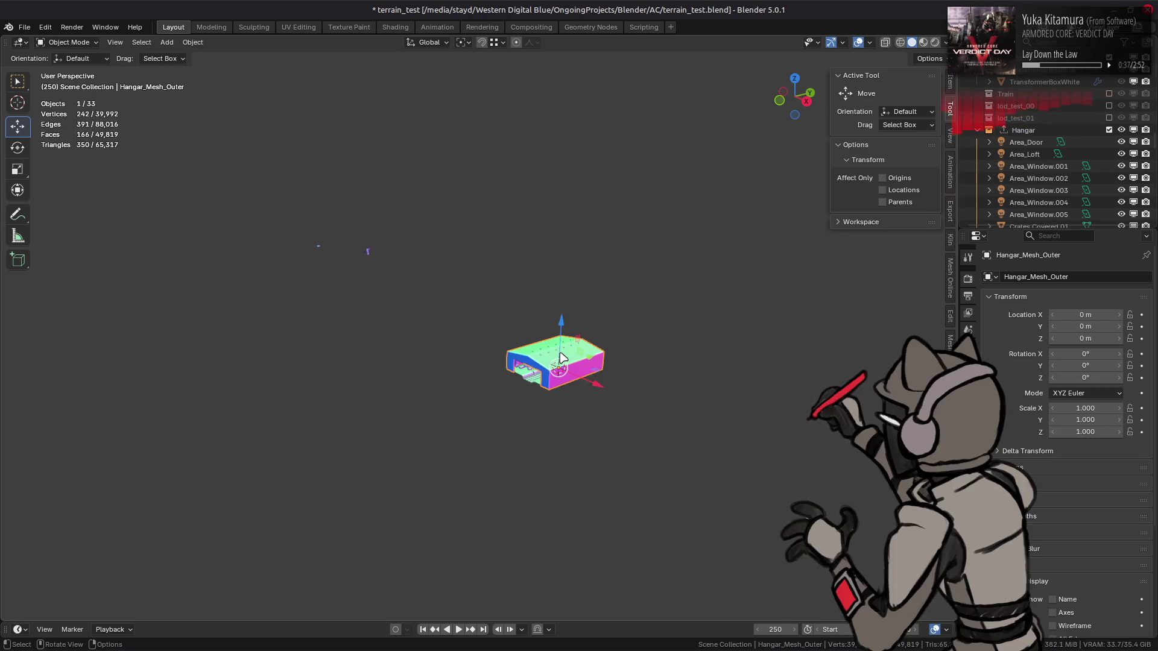
key(KP_Decimal)
drag(563, 359, 590, 350)
click(590, 350)
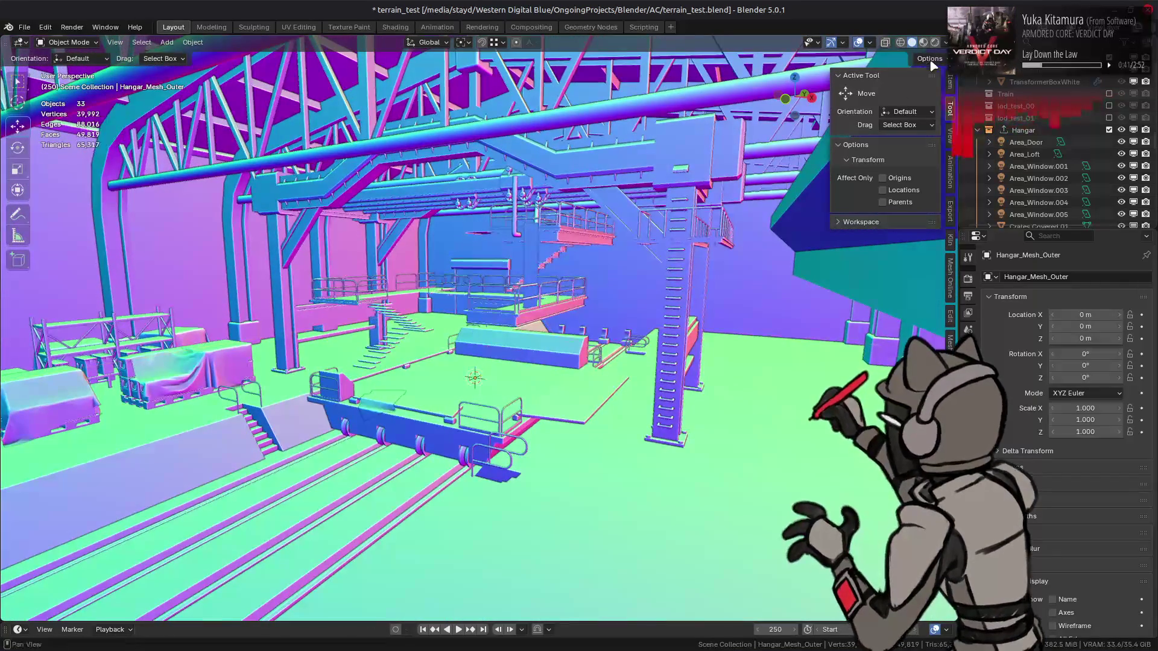
click(946, 42)
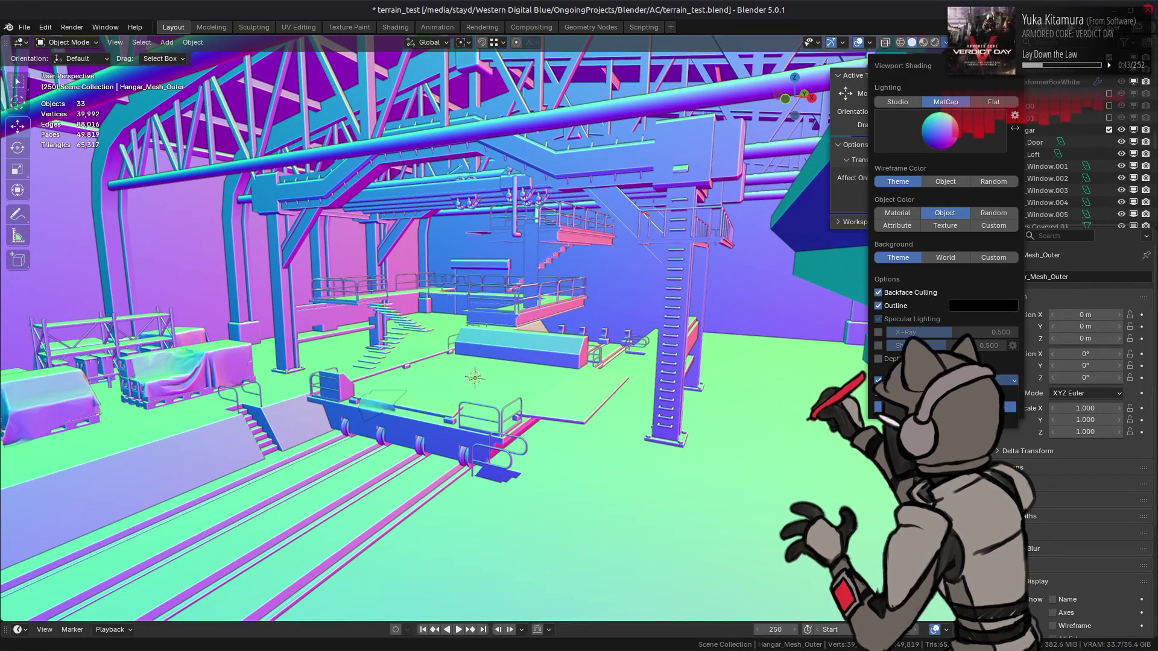
- Turn on cavity shading in the solid viewport with a 0.5 m distance
click(879, 345)
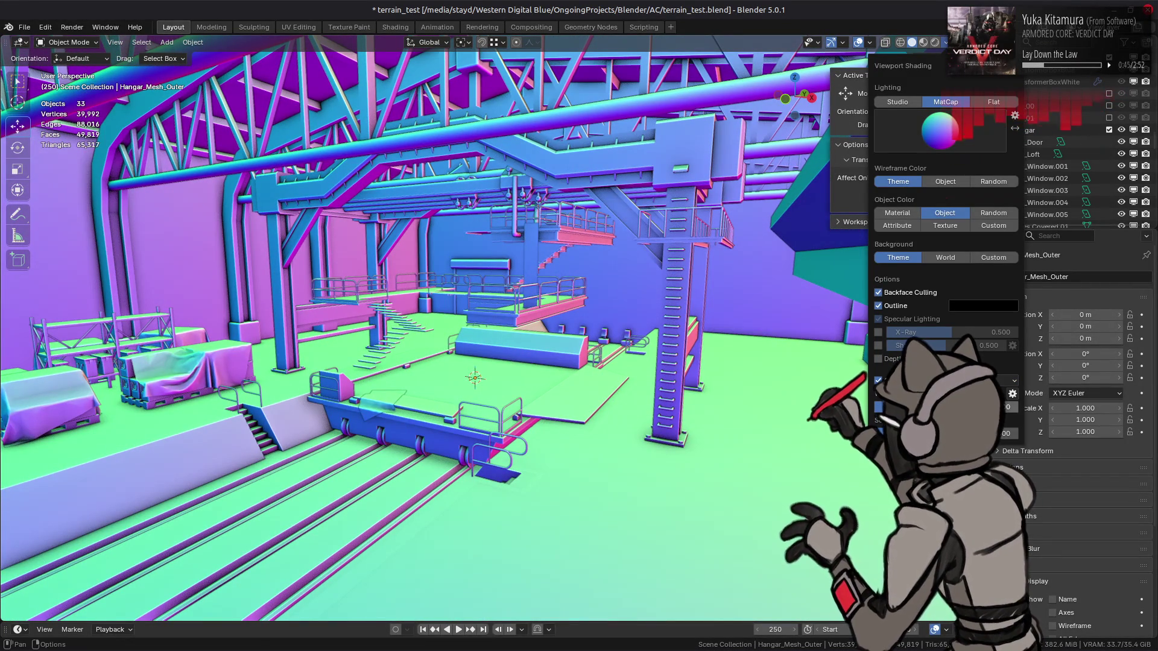
click(1012, 395)
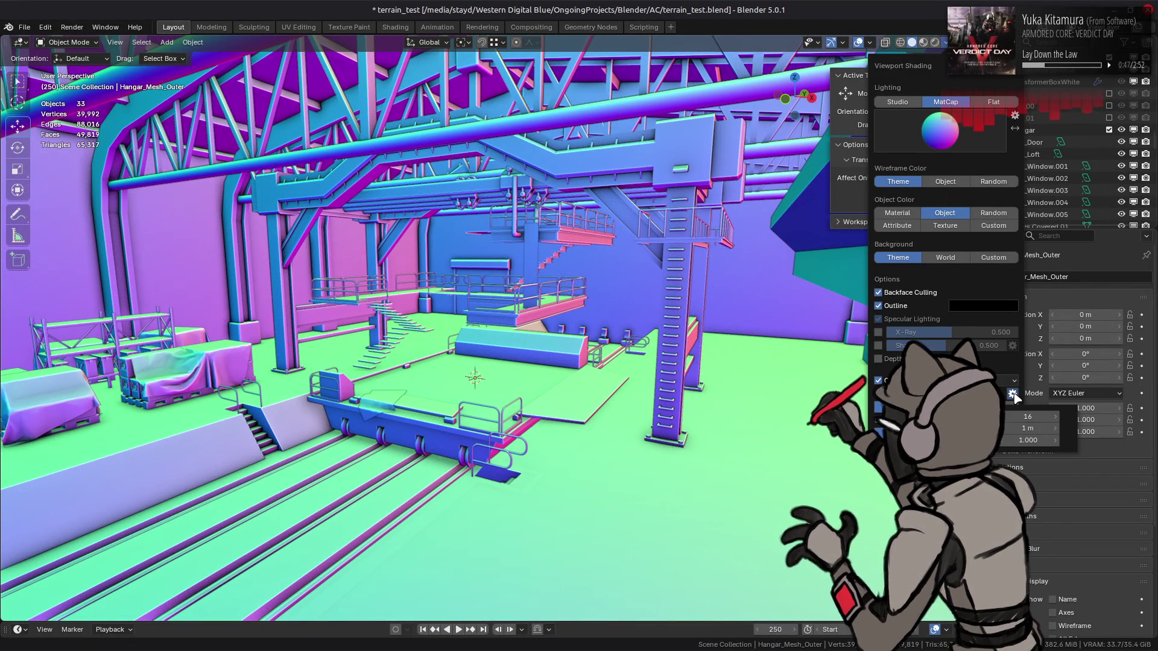
click(1030, 427)
text(0.5)
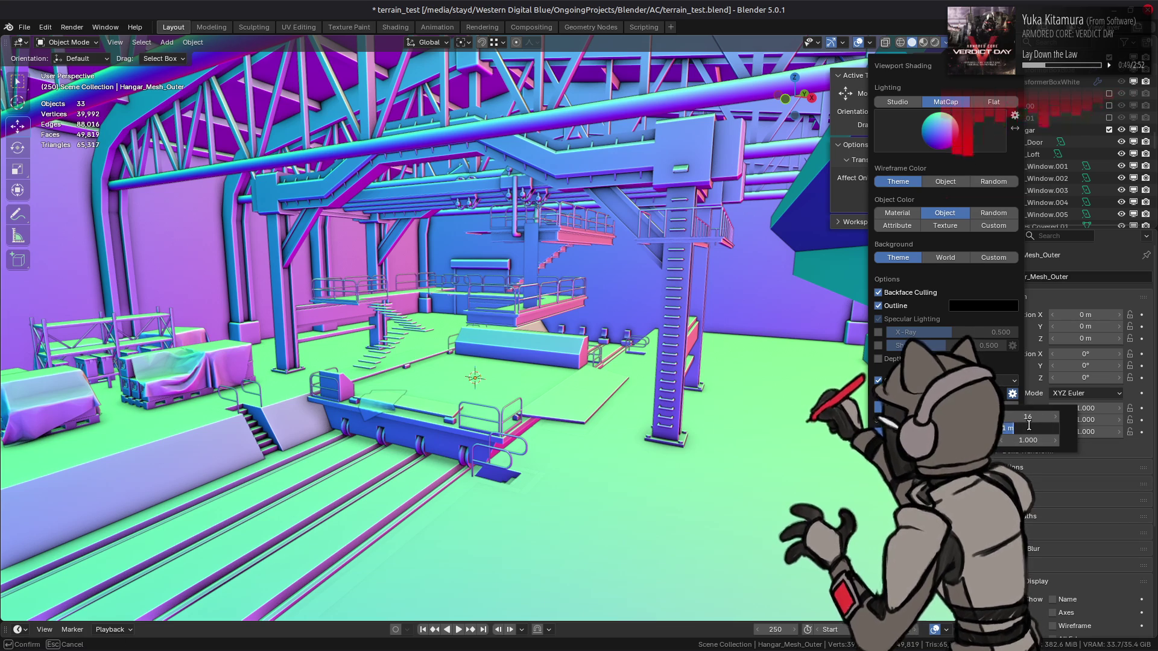
key(Return)
- Strengthen the cavity ridge and valley values, then save terrain_test.blend
mouse_move(1001, 408)
mouse_down()
mouse_move(1049, 407)
mouse_move(1014, 407)
mouse_up()
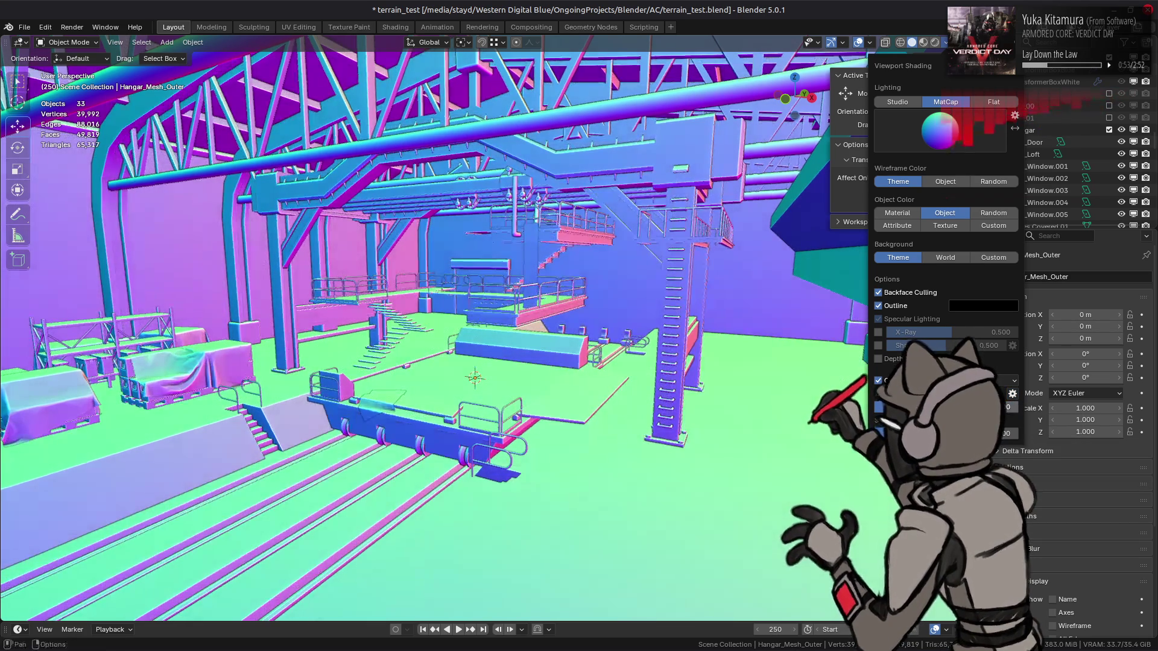
click(1014, 407)
key(Return)
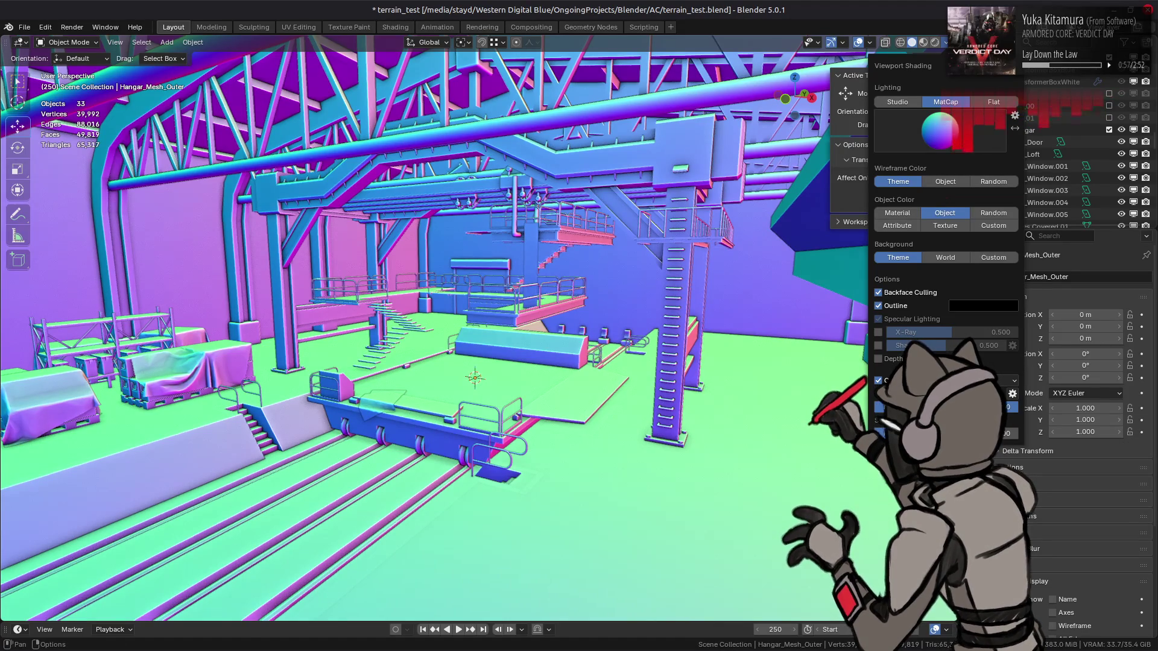
click(1006, 407)
key(Return)
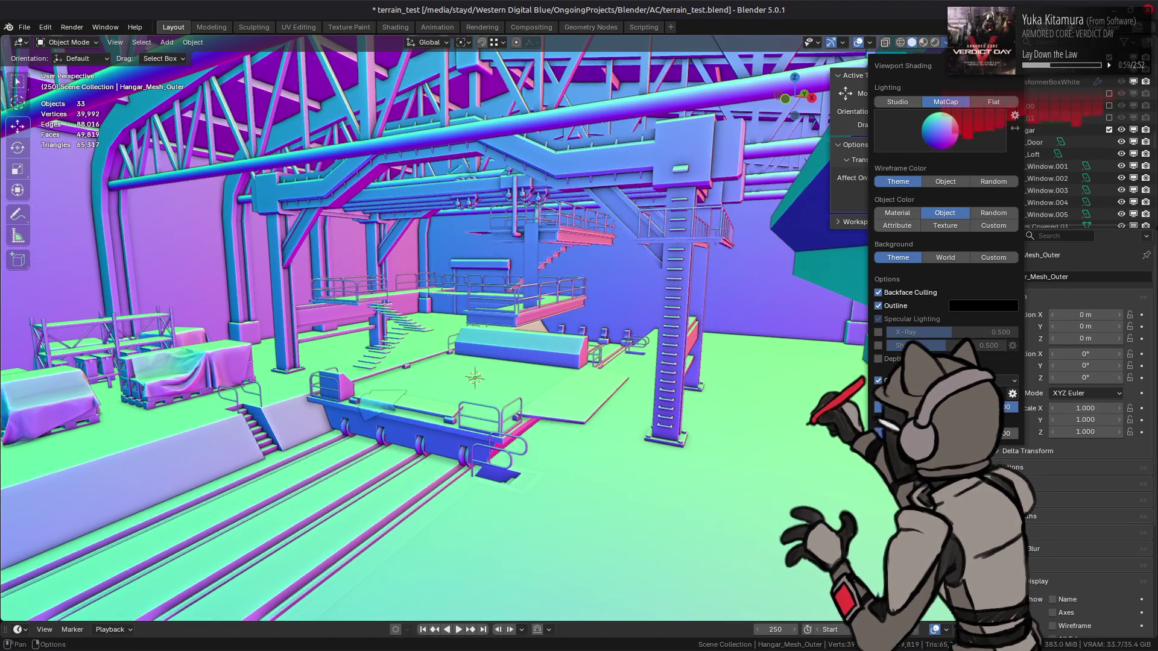
click(1006, 433)
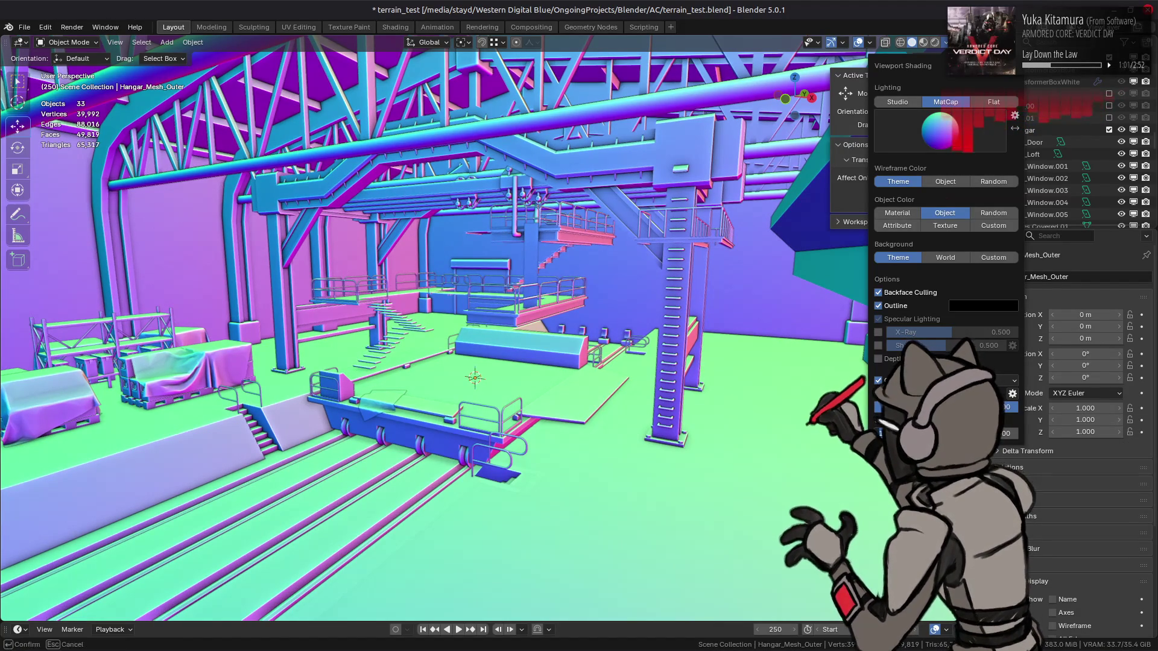
key(Return)
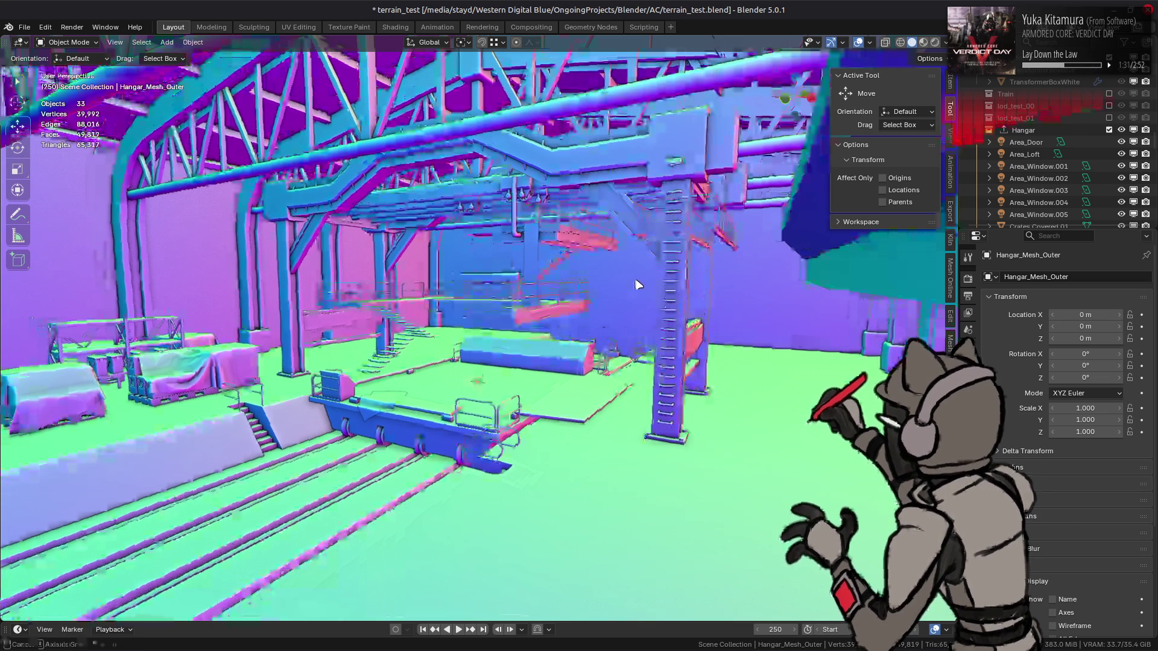
key(ctrl+s)
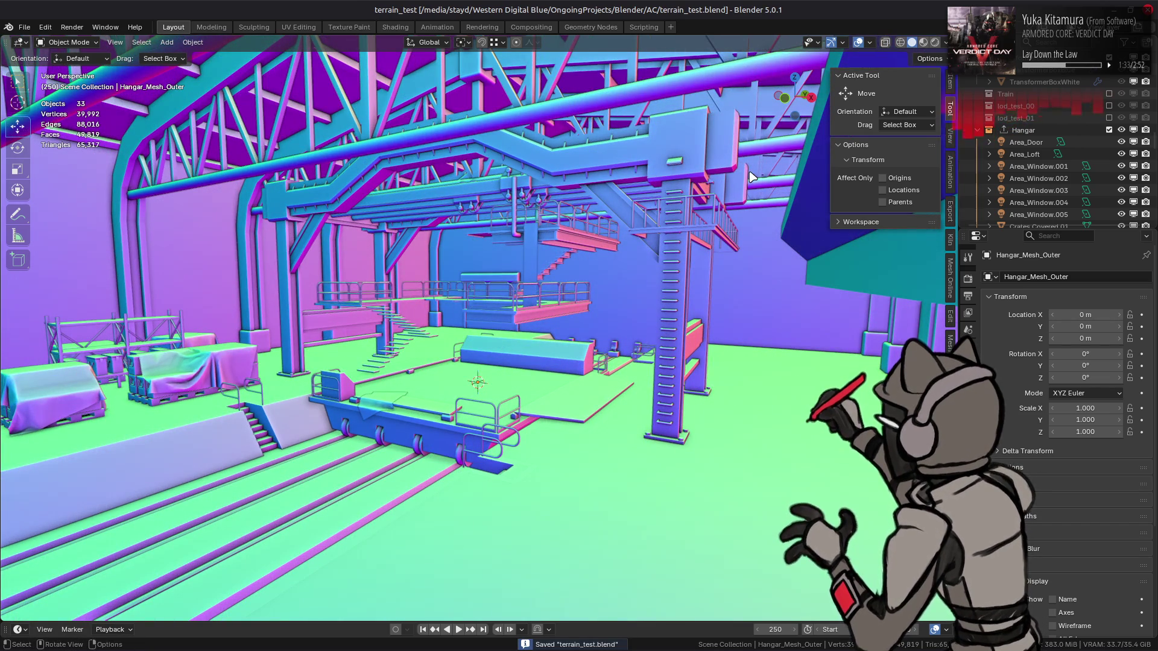
click(928, 46)
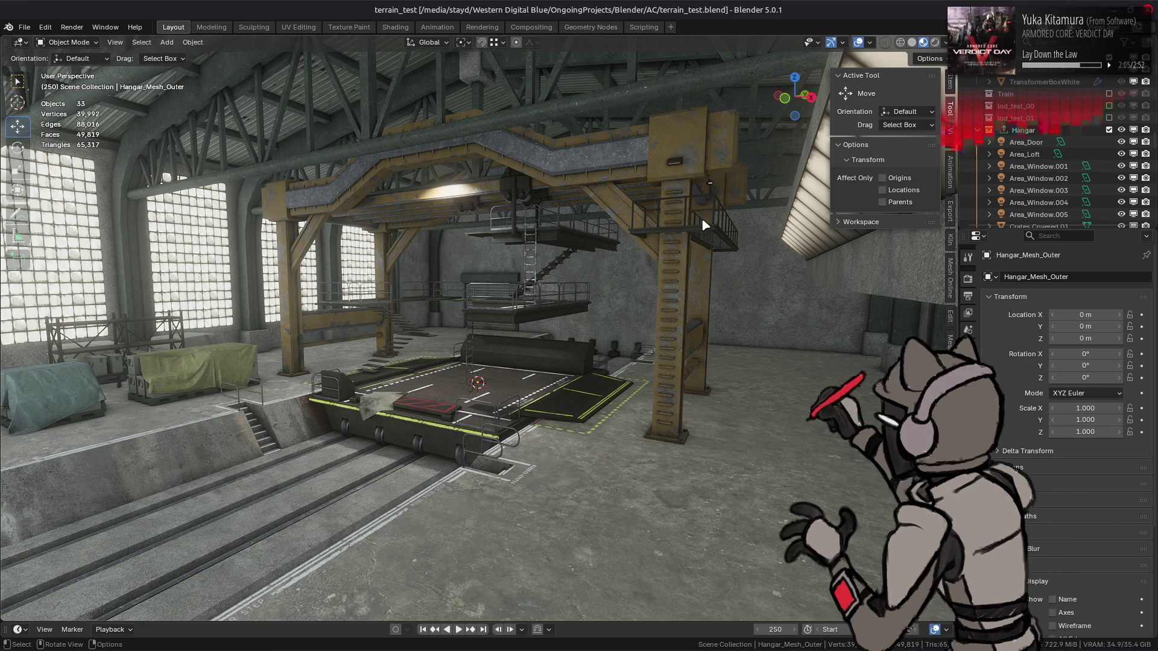
- Orbit around the textured hangar interior and bring up the Render Engine choices
mouse_move(706, 225)
mouse_down()
mouse_move(758, 293)
mouse_move(796, 307)
mouse_up()
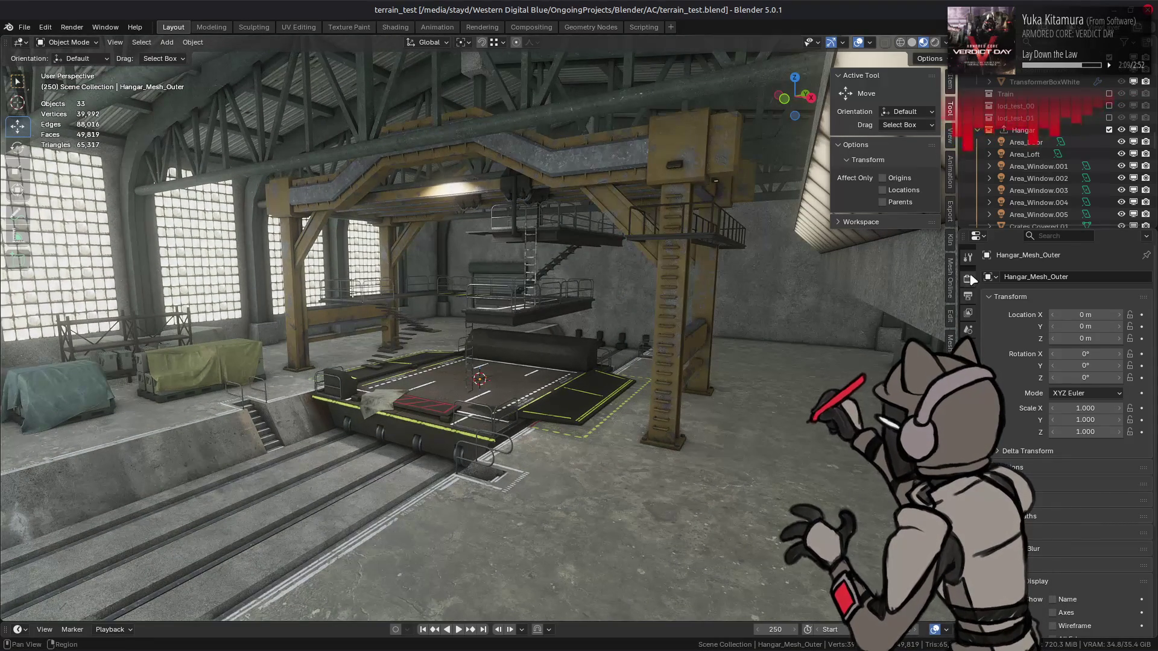
ctrl+scroll(968, 362, up, 5)
click(1101, 276)
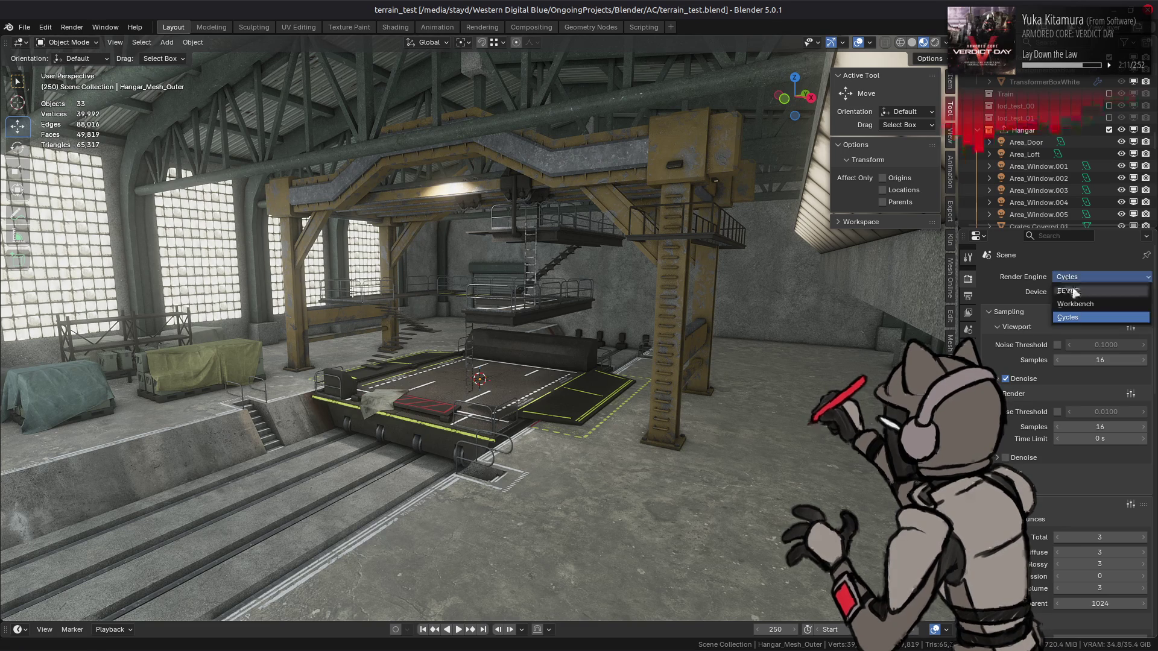
- Switch the render engine to EEVEE and add a new 'Lights' collection inside Hangar
click(1079, 291)
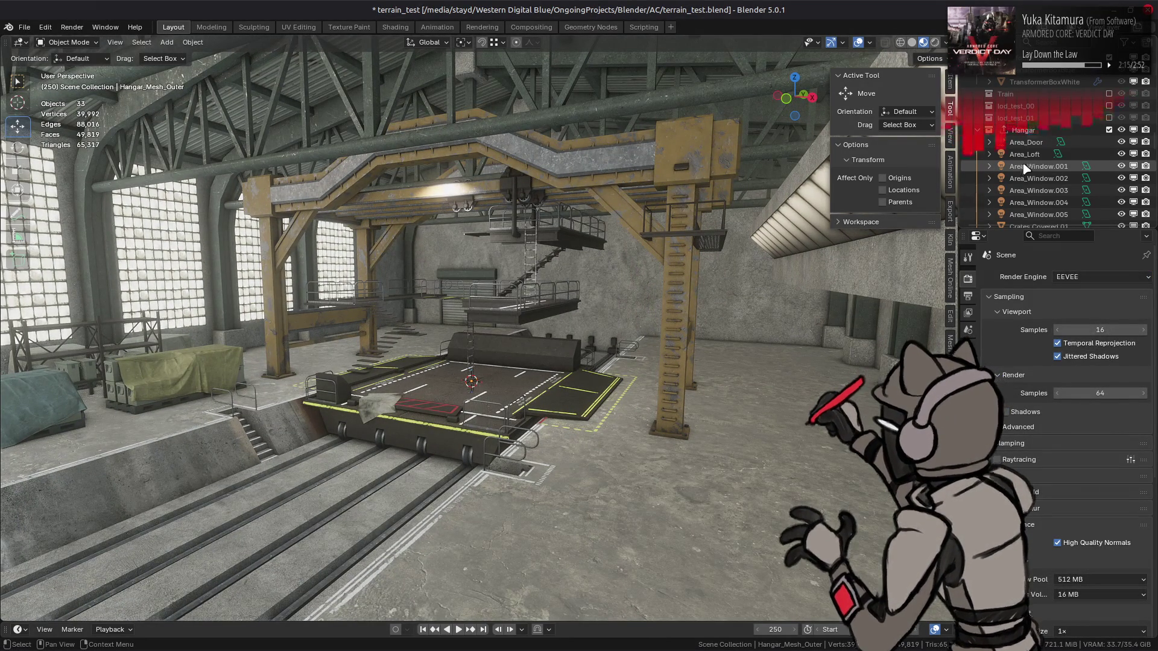
scroll(1029, 163, down, 2)
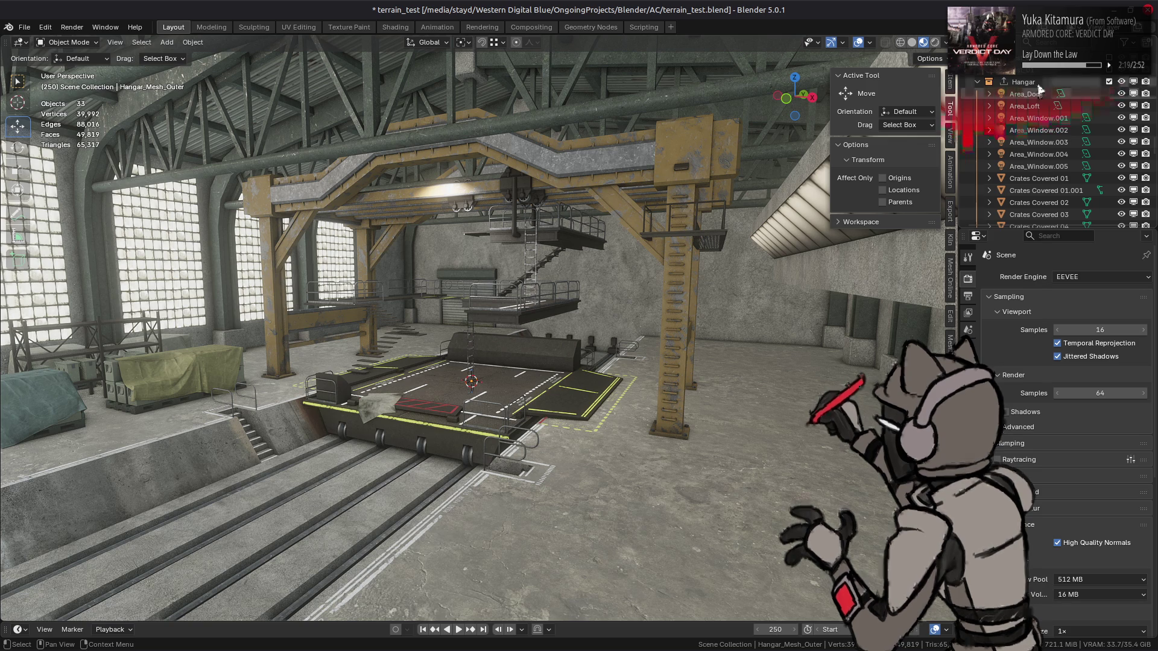
right_click(1035, 83)
click(1035, 84)
key(F2)
text(Lights)
key(Return)
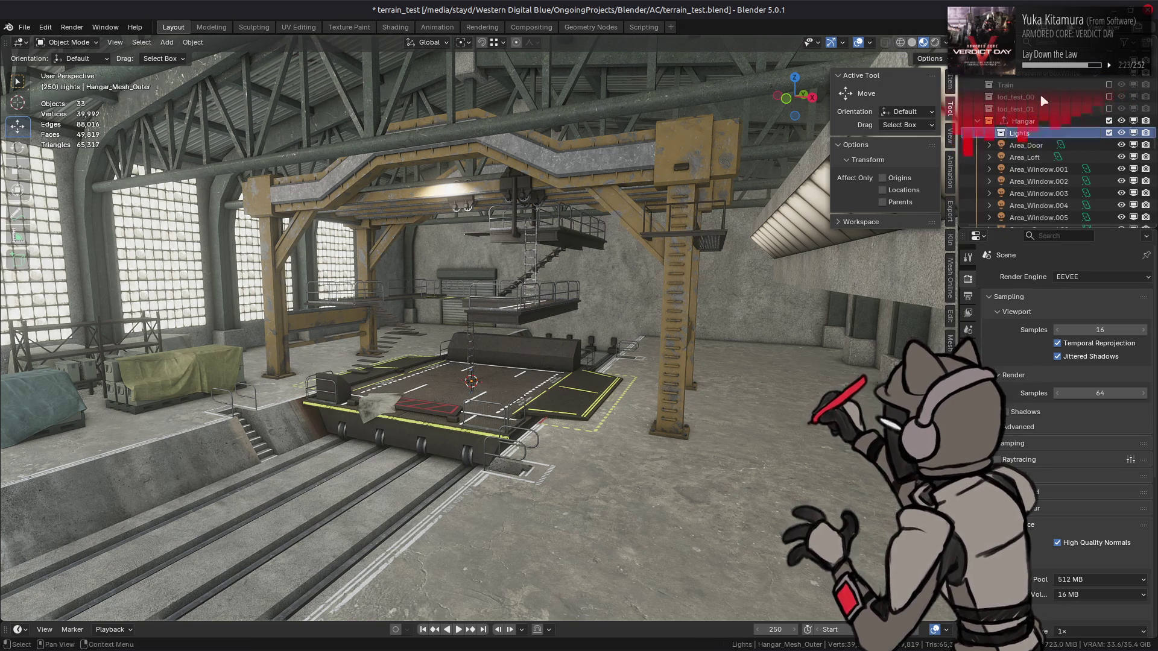
- Move the seven Area lights into Lights and exclude that collection from the view layer
scroll(1033, 125, down, 1)
click(1034, 125)
scroll(1034, 125, down, 1)
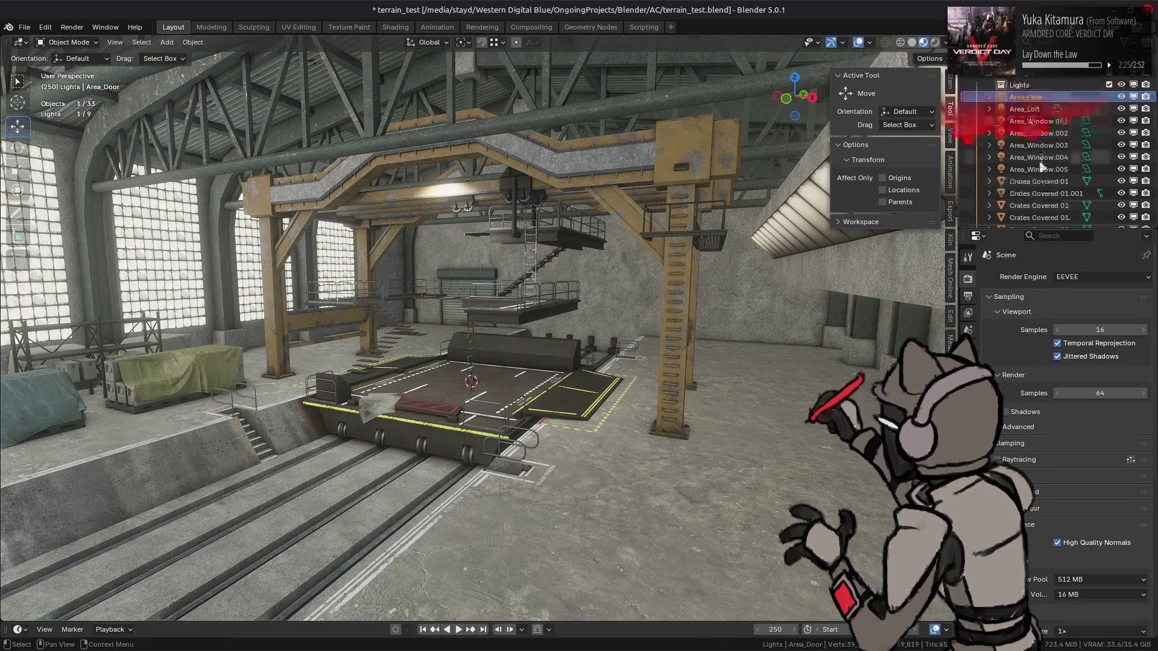
shift+click(1037, 169)
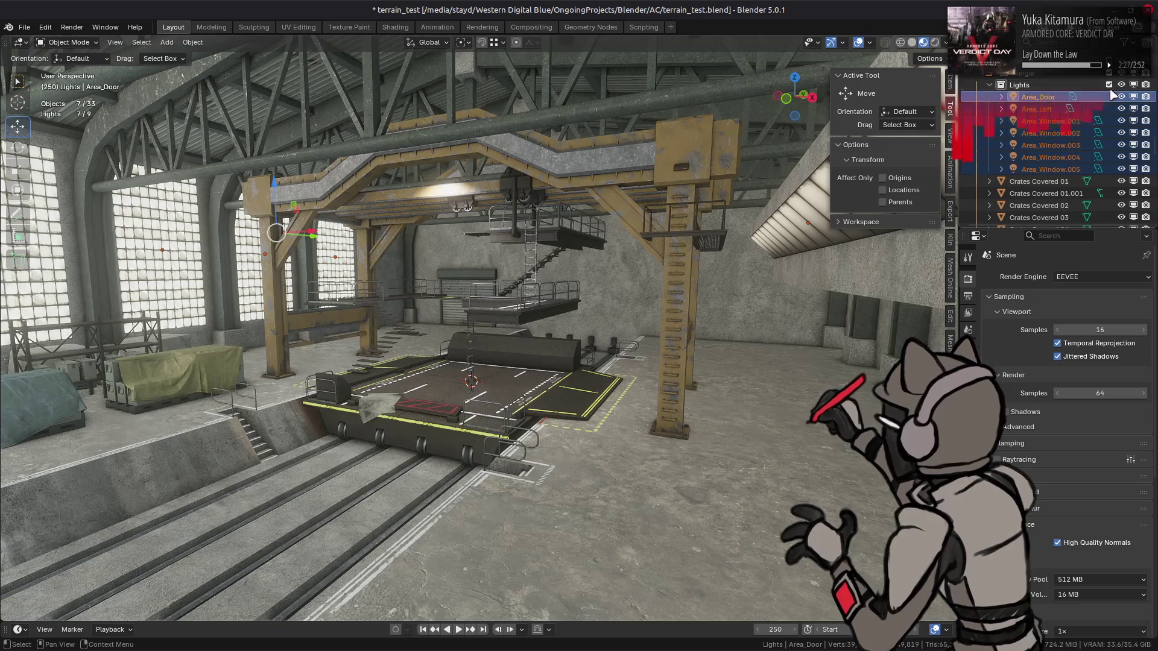
drag(1029, 104, 1020, 86)
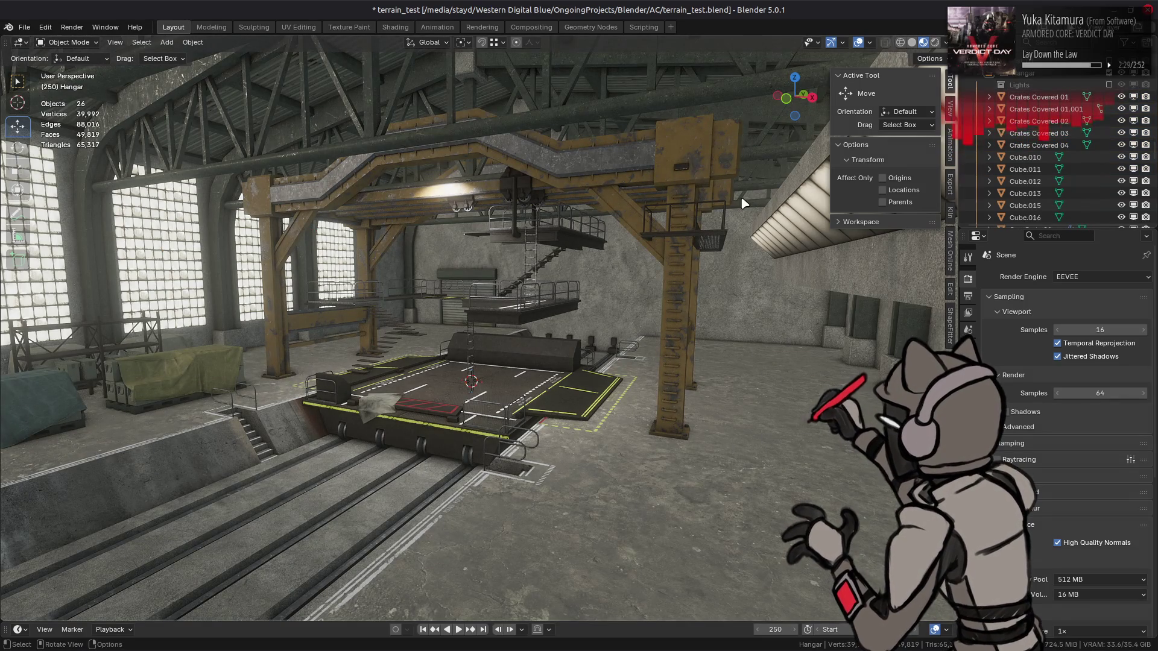
drag(627, 229, 646, 219)
click(1108, 85)
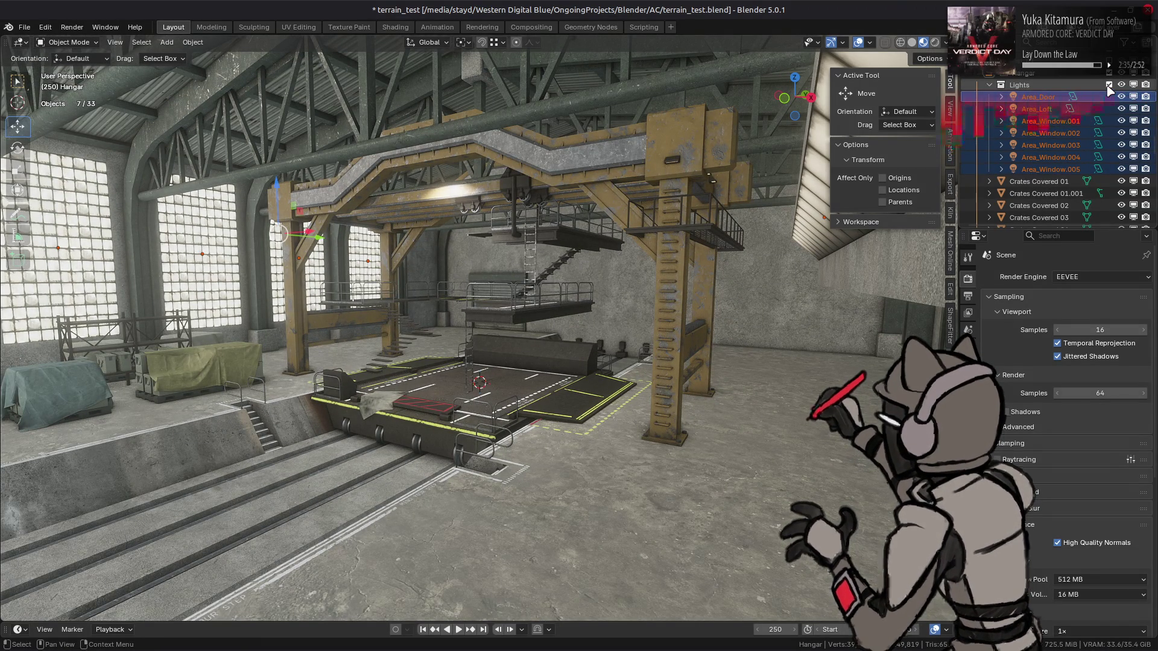
click(1038, 110)
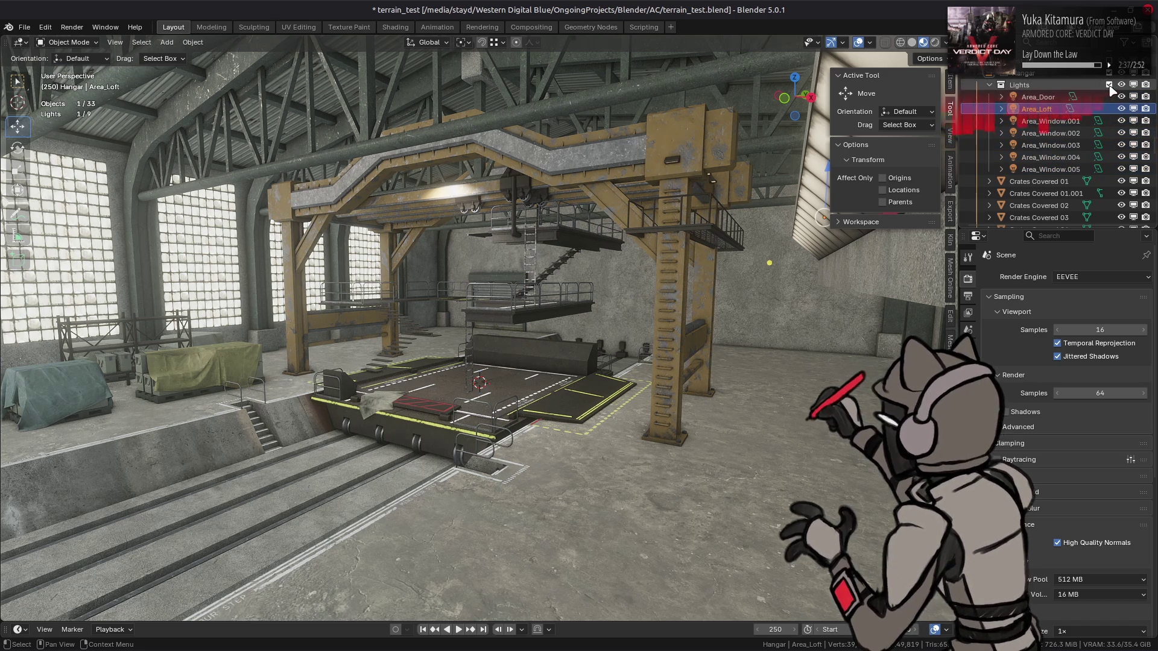
click(1108, 85)
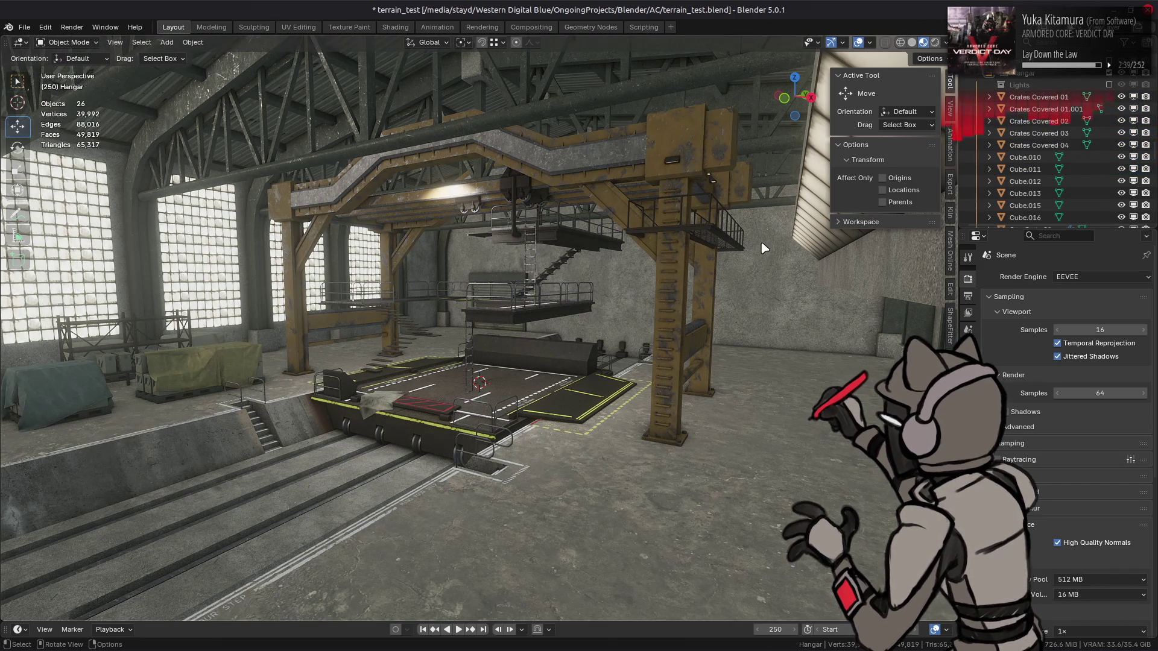
click(594, 320)
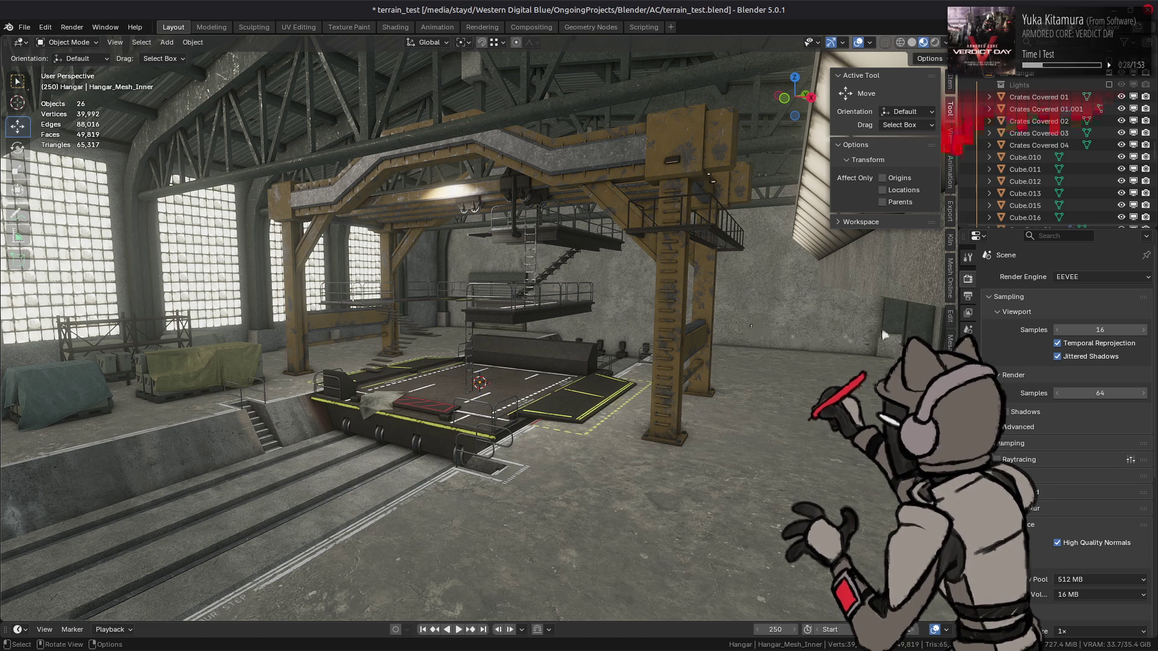
- Scroll Render Properties to Color Management and save terrain_test.blend
scroll(1014, 457, down, 10)
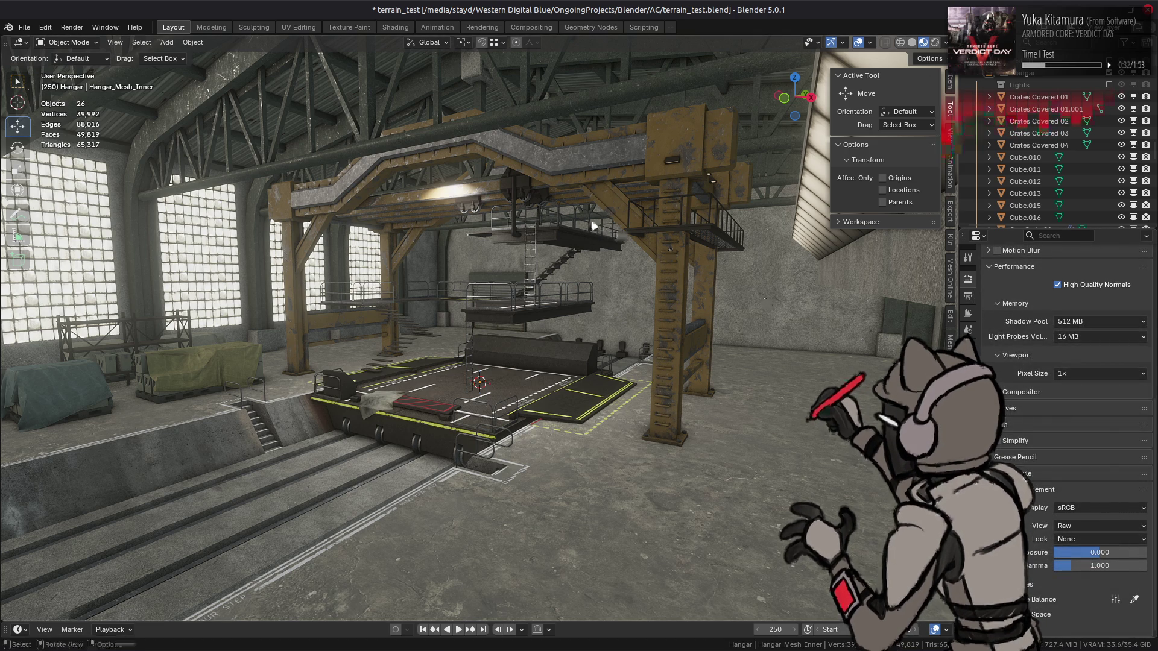
key(ctrl+s)
- After a look at the Compositing workspace, set the viewport Compositor to Always and save
click(532, 28)
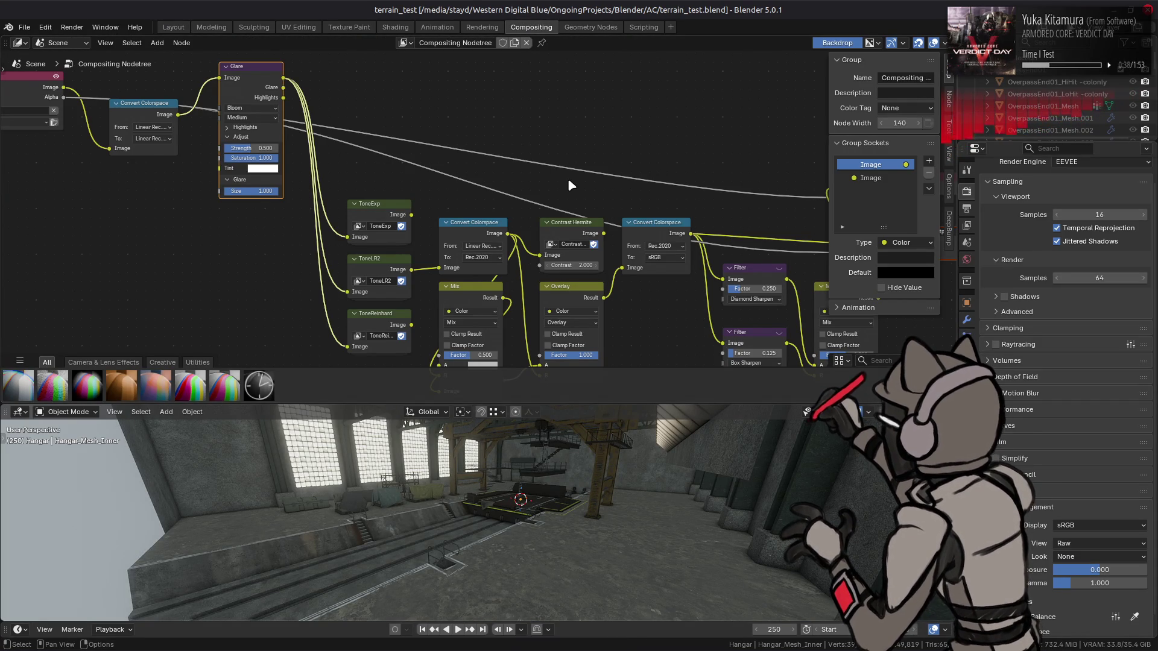
click(173, 27)
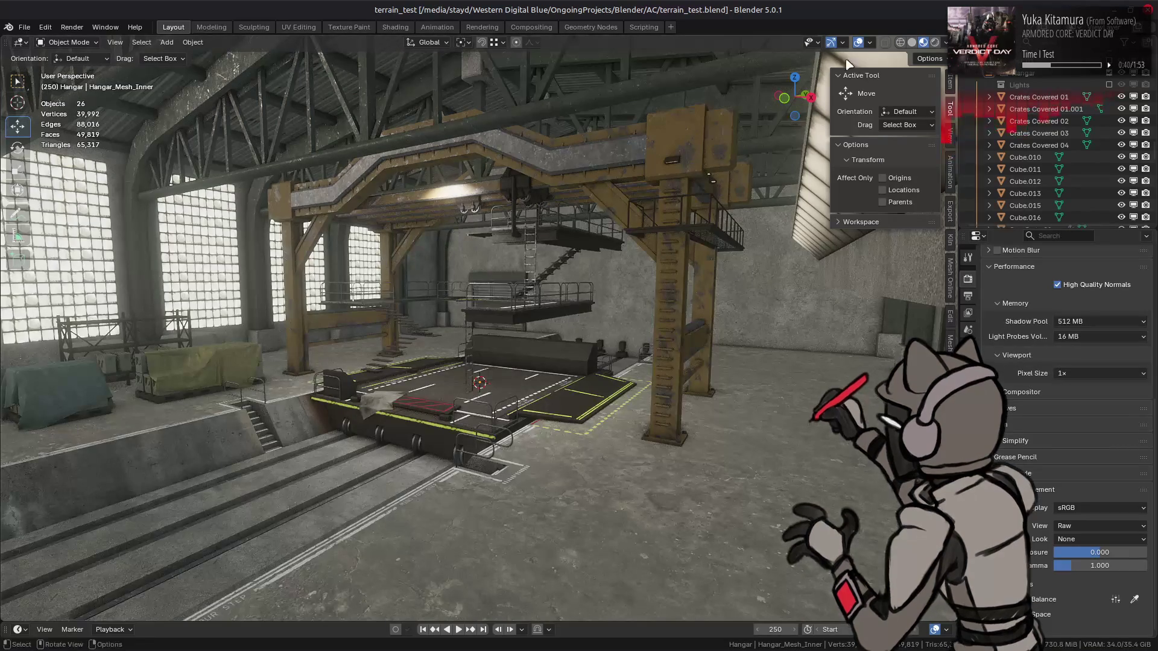
click(945, 43)
click(897, 226)
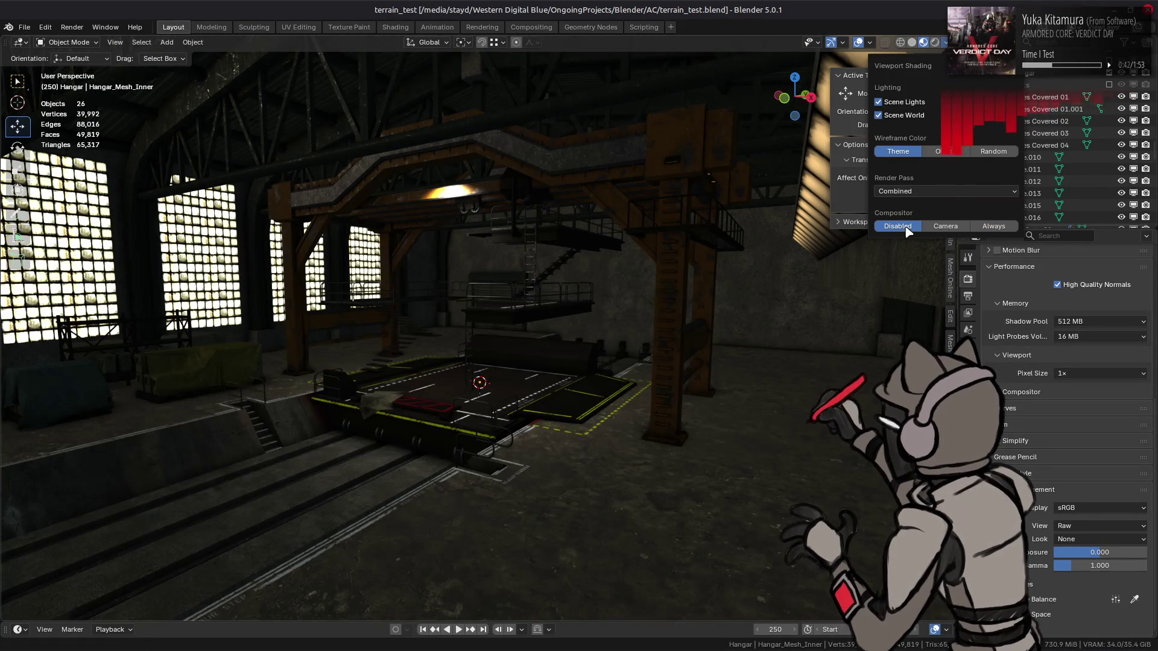
click(994, 227)
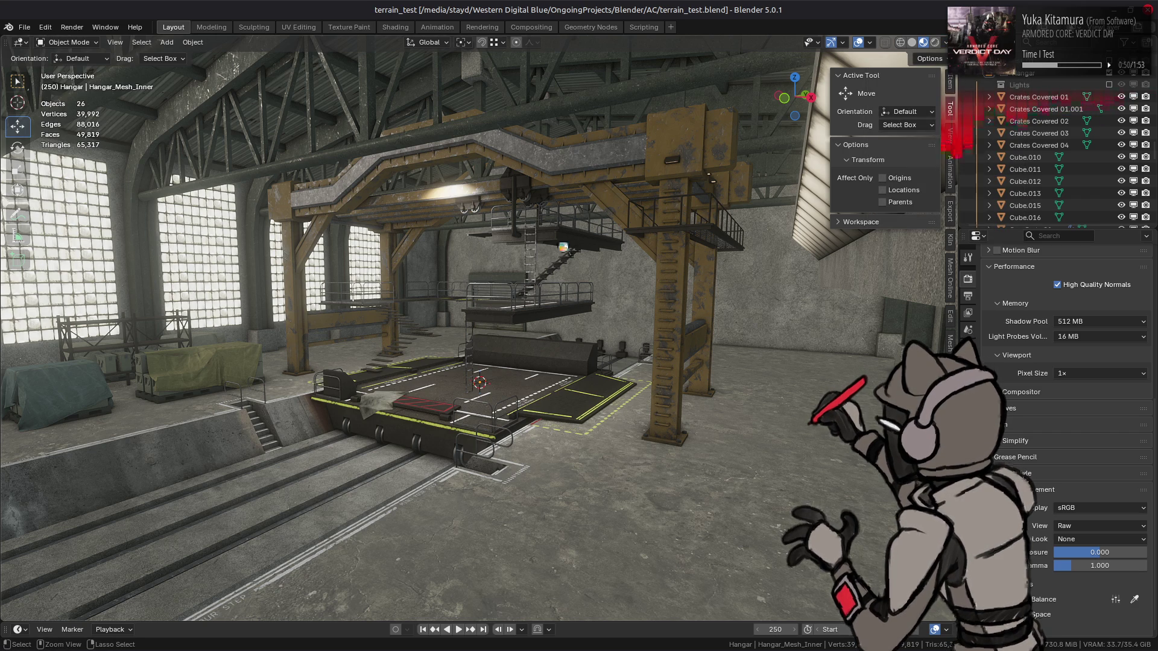
key(ctrl+s)
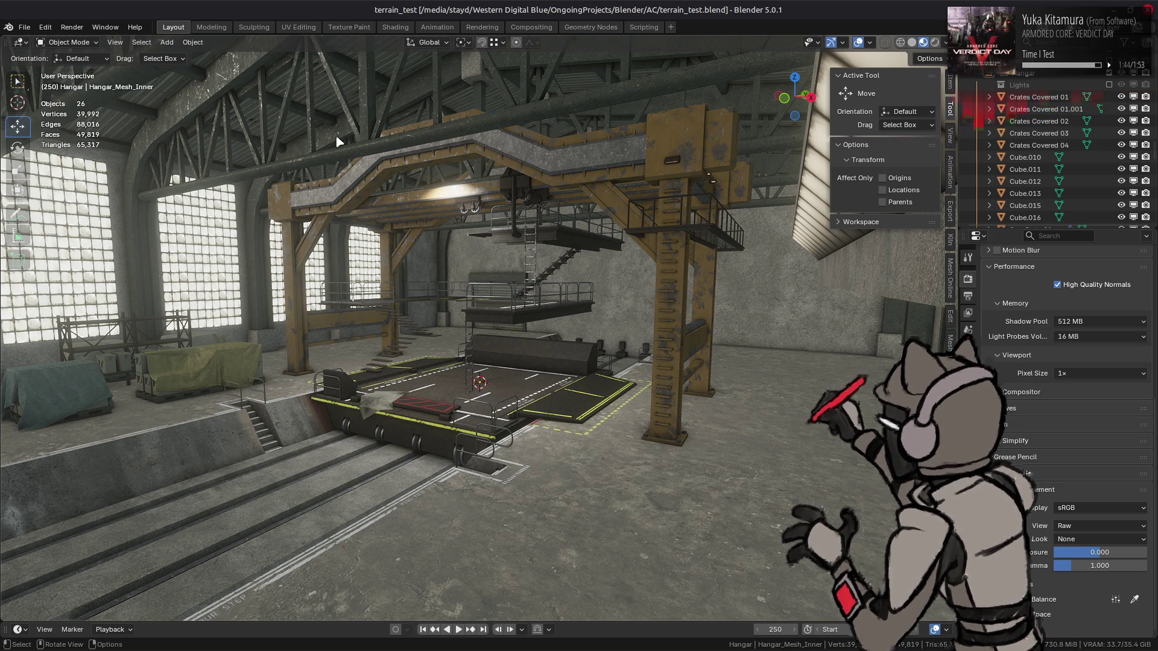
- Switch to the Compositing workspace to view the glare node tree
click(531, 27)
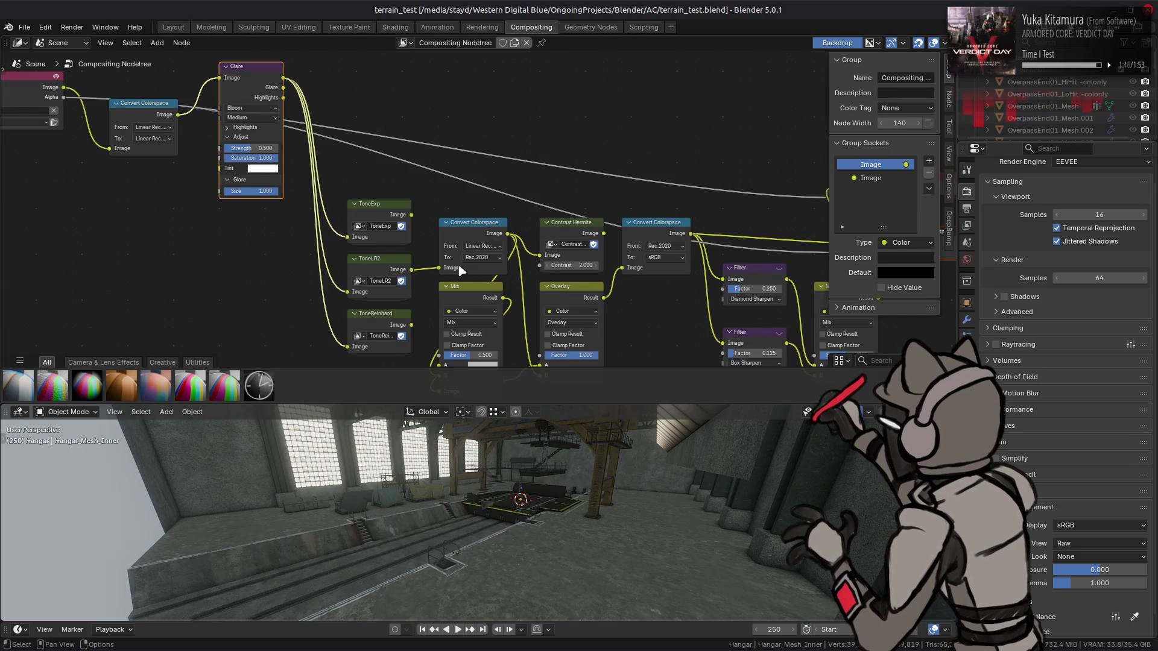
- Pan across the compositor node tree, return to the Layout view, and save terrain_test.blend
mouse_move(418, 317)
mouse_down()
mouse_move(448, 290)
mouse_move(468, 233)
mouse_up()
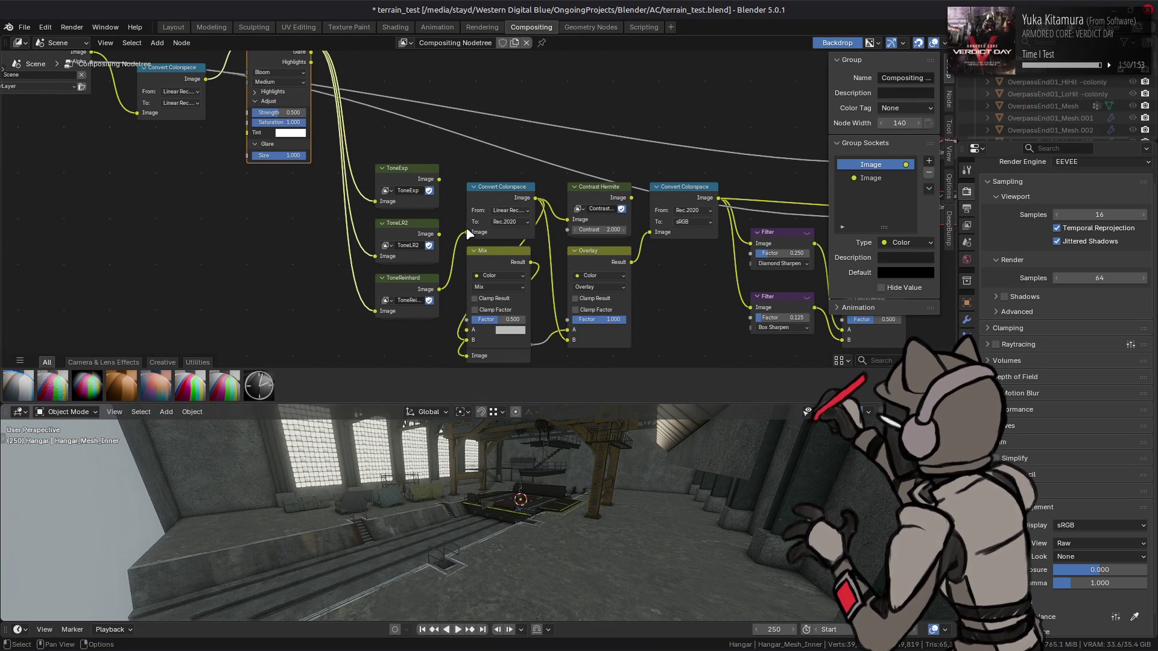
click(180, 29)
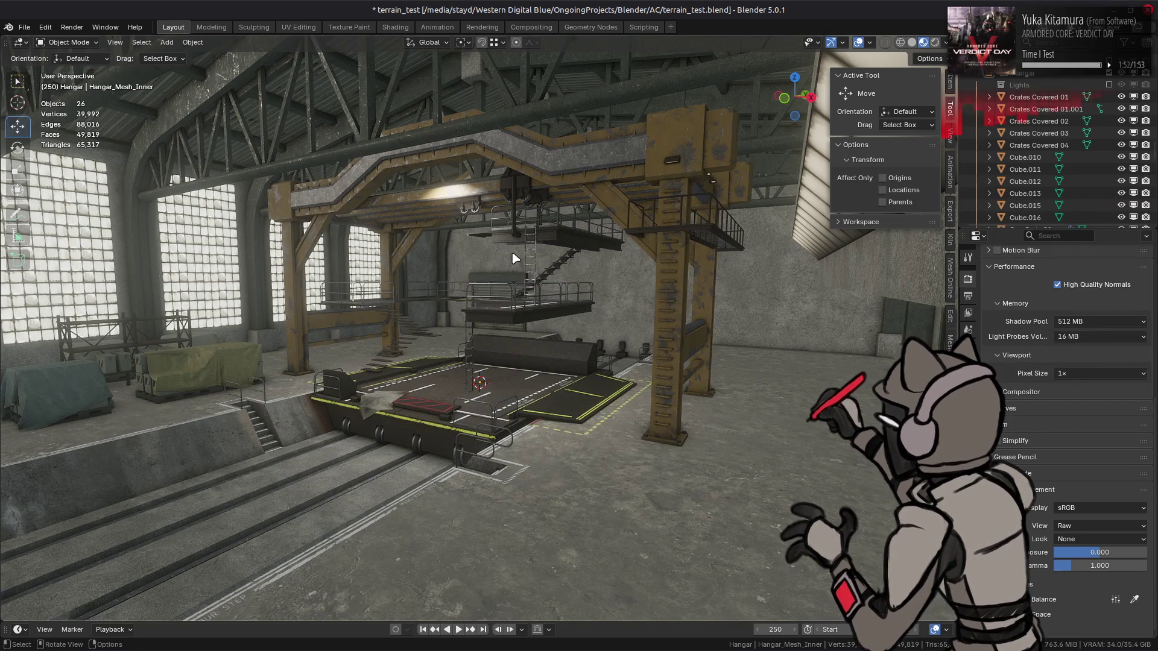
key(ctrl+s)
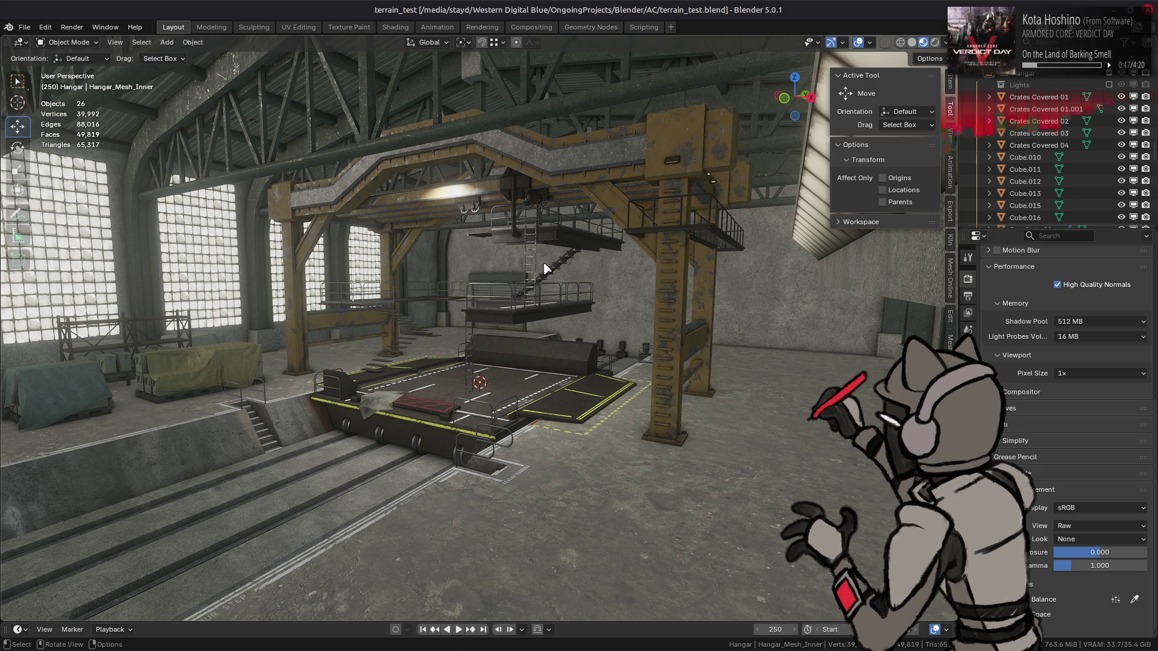
- Orbit the view down the rails toward the central hangar platform
mouse_move(546, 269)
mouse_down()
mouse_move(564, 258)
mouse_move(626, 276)
mouse_up()
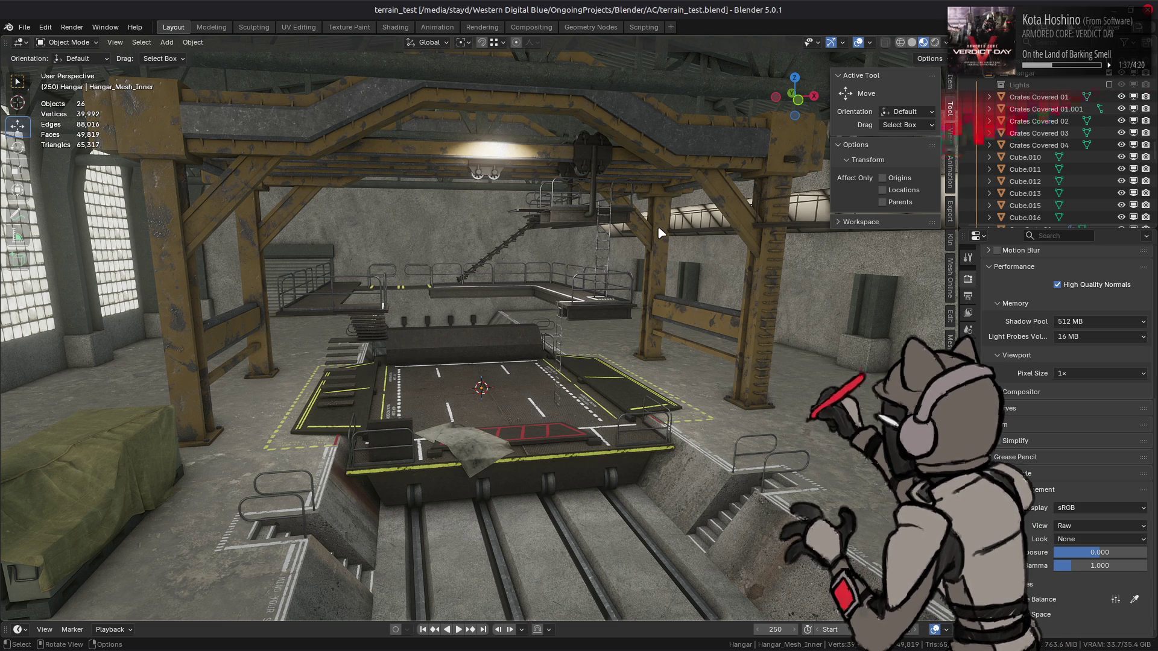
- Switch both compositor colorspace conversions from Linear Rec.2020 to Linear FilmLight E-Gamut, then return to Layout
click(533, 28)
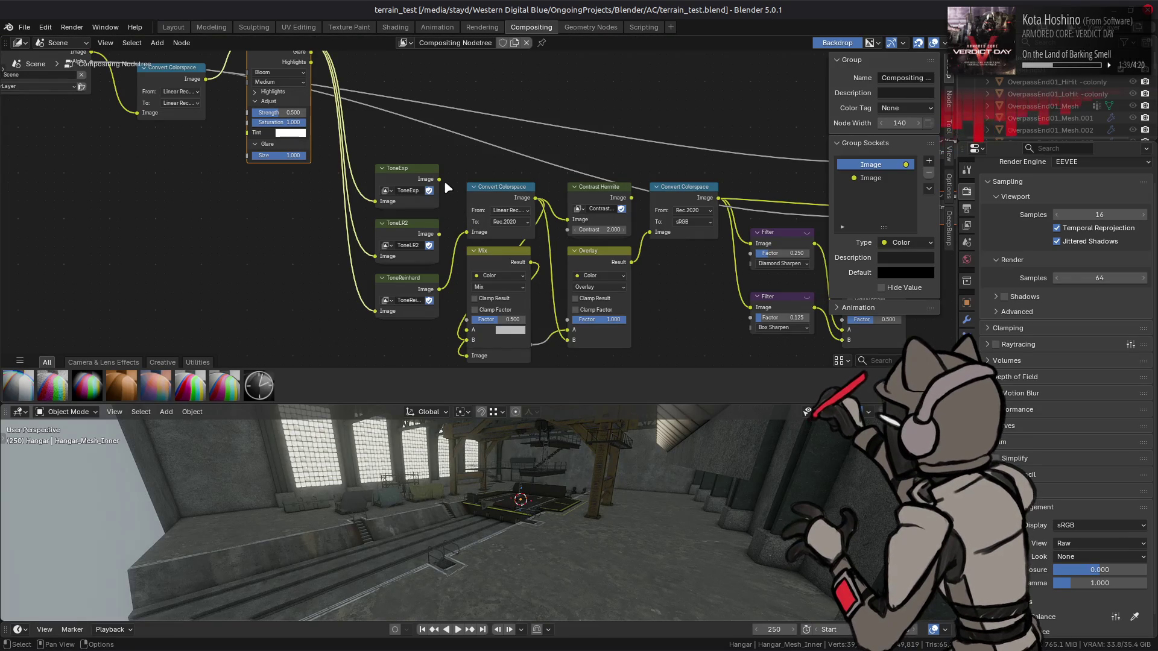
scroll(368, 231, left, 5)
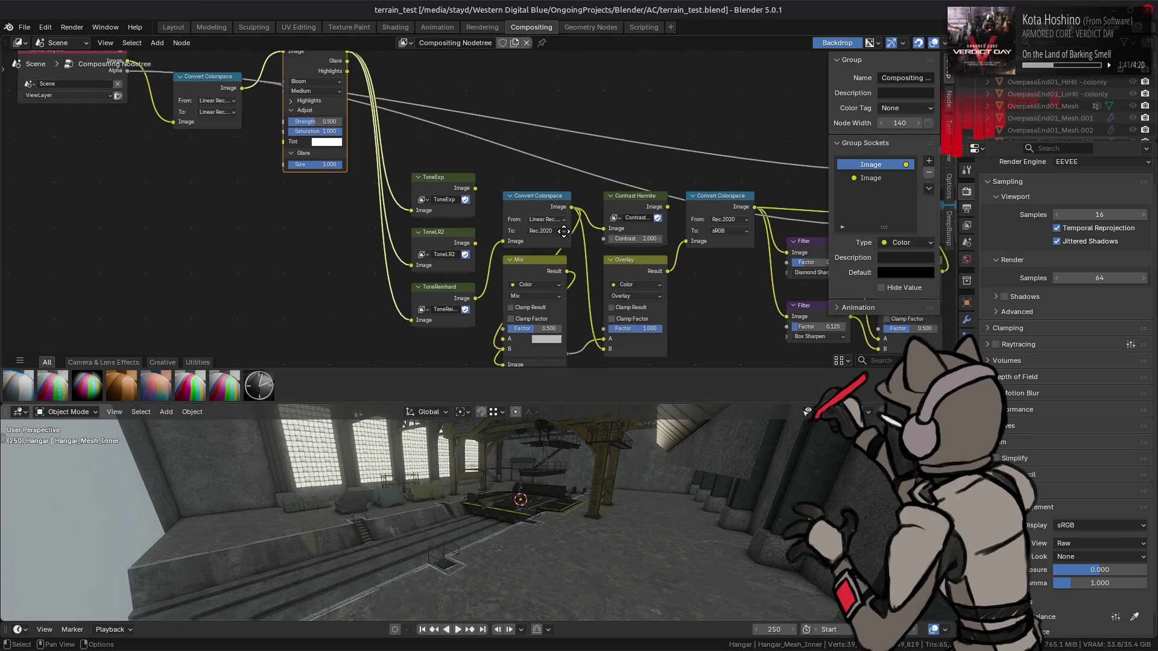
click(293, 193)
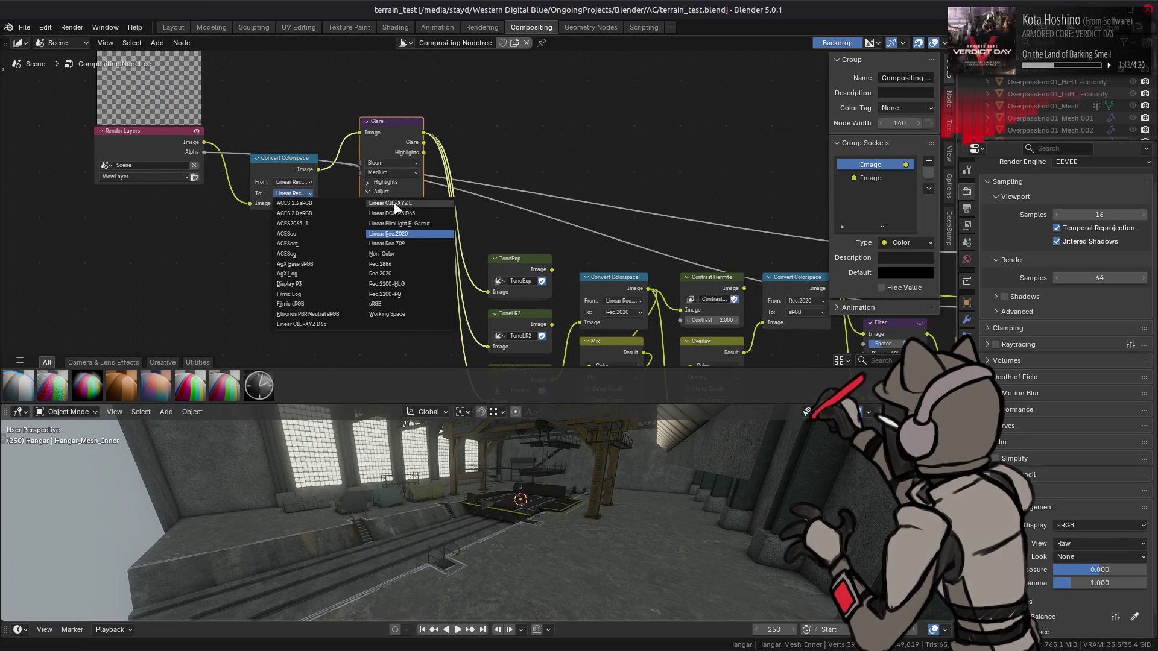
click(431, 227)
click(621, 300)
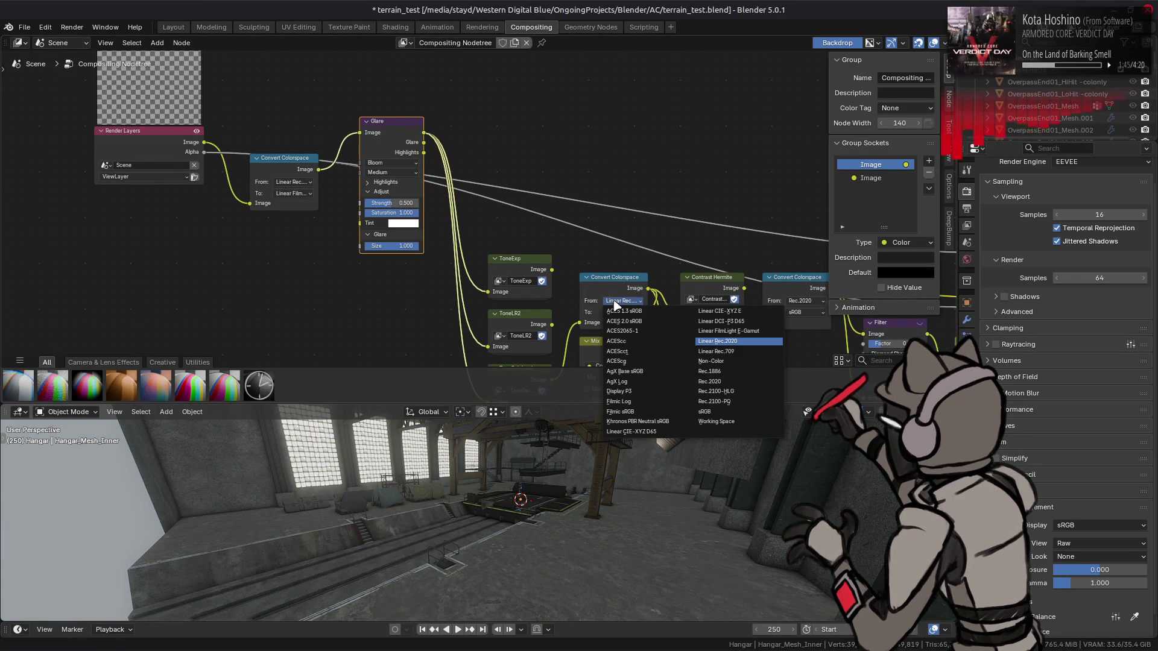
click(720, 341)
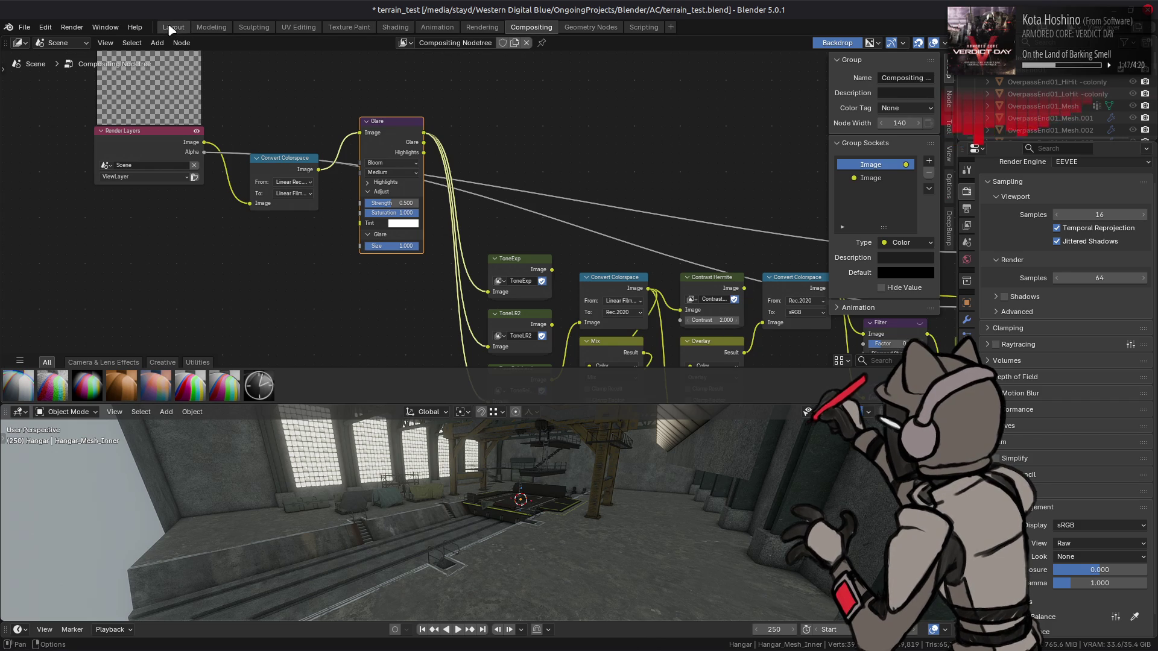
click(173, 27)
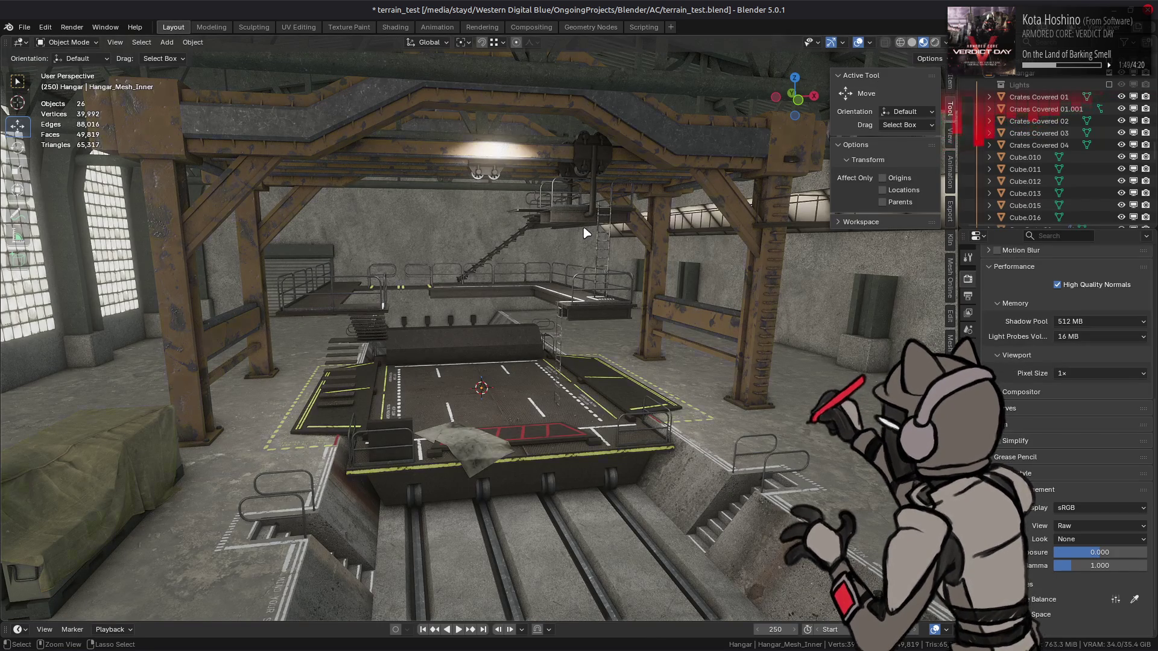
- Save terrain_test.blend with the new colorspace settings and view the platform from its side
key(ctrl+shift)
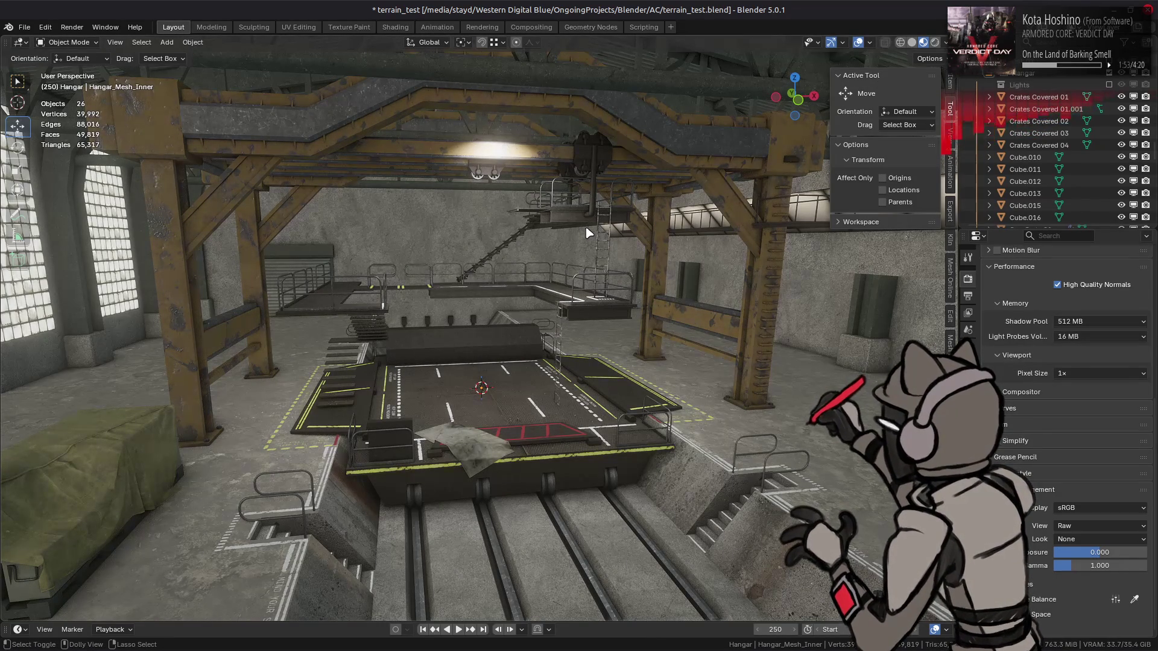
key(ctrl+s)
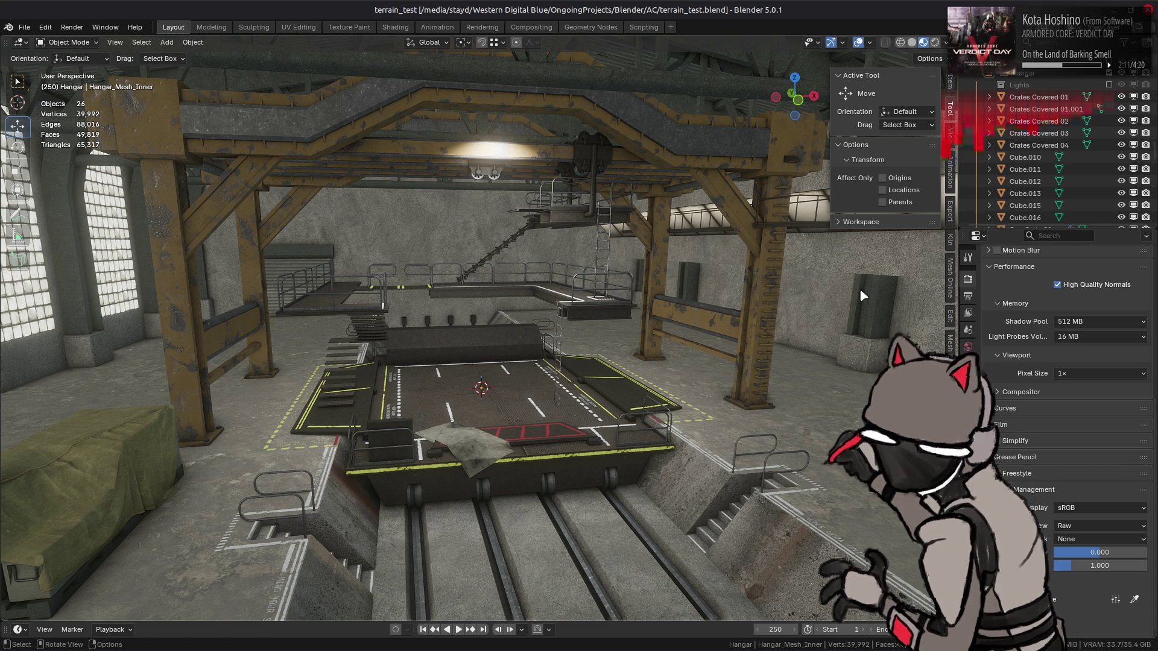
mouse_move(711, 329)
mouse_down()
mouse_move(628, 339)
mouse_move(590, 370)
mouse_move(569, 355)
mouse_move(574, 333)
mouse_move(599, 334)
mouse_up()
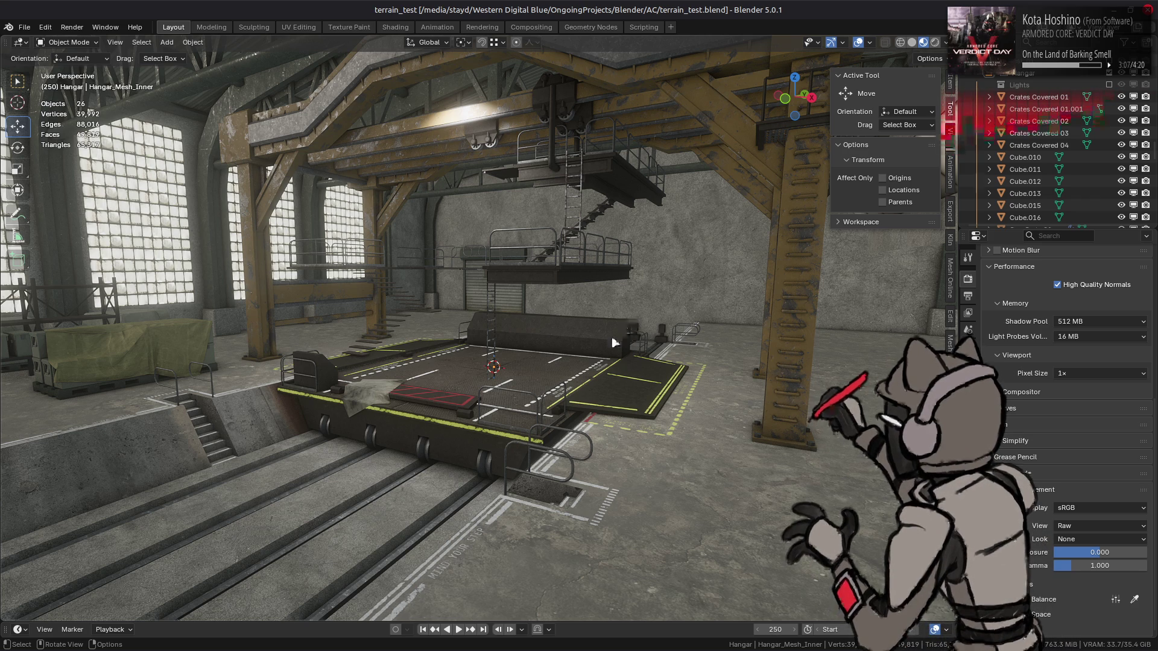
- Close the view settings panel, select Hangar_Mesh_Railings, and save the file again
click(951, 134)
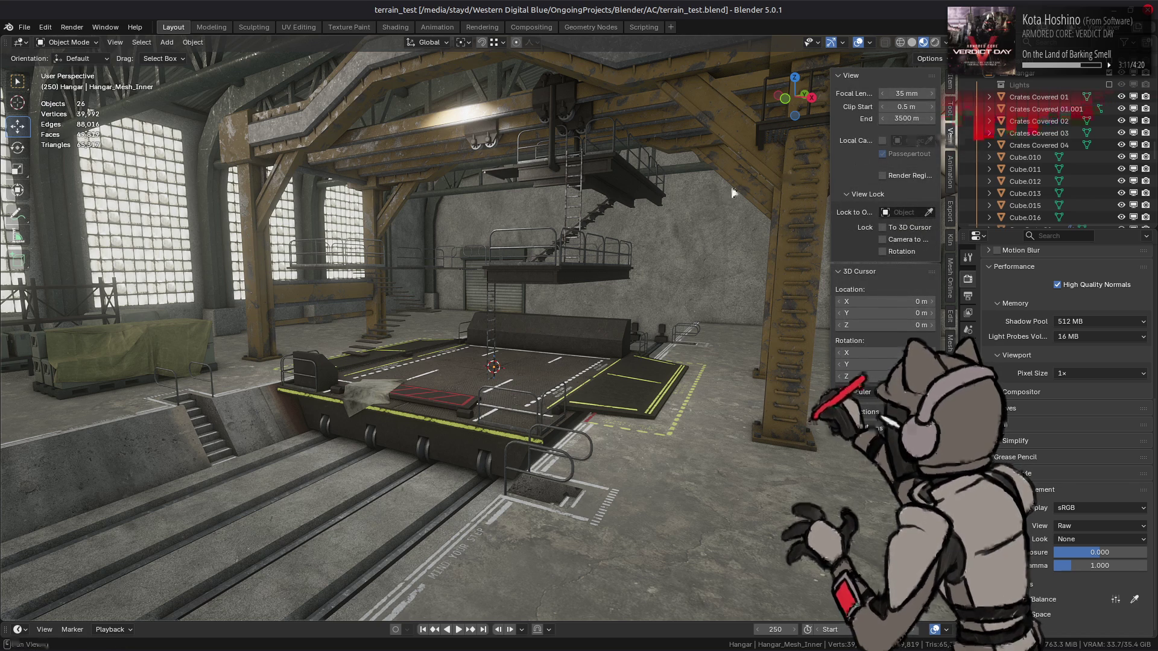
key(n)
click(571, 248)
key(ctrl+s)
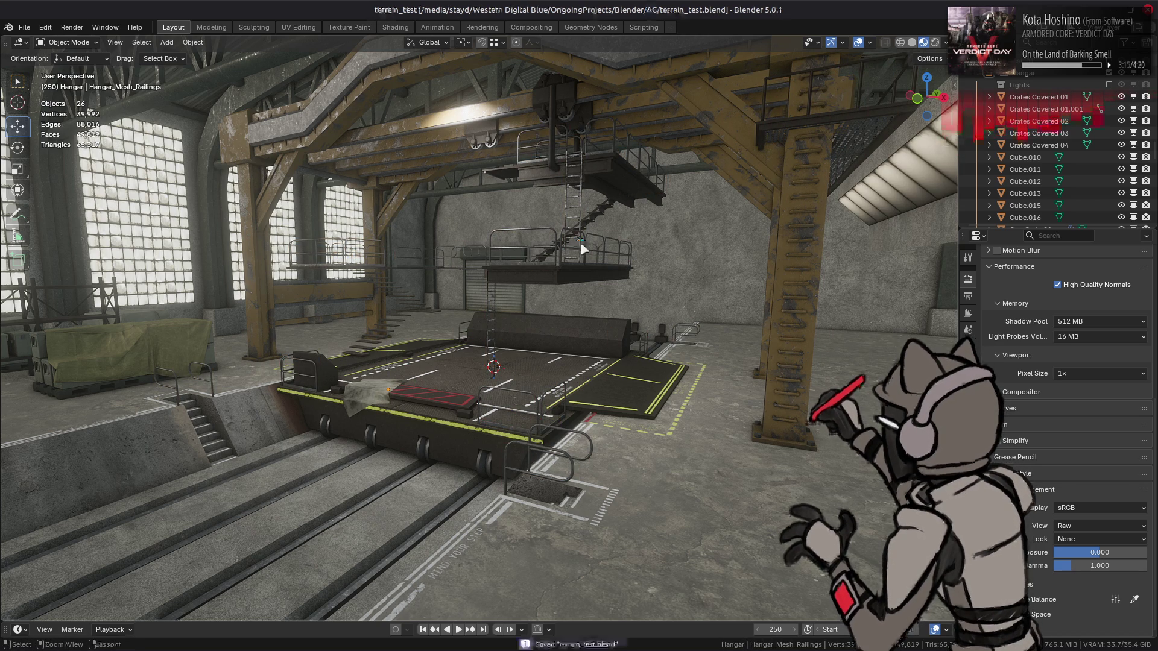
- Move in close to the yellow gantry's lamp, then switch to the Shading workspace
mouse_move(584, 249)
mouse_down()
mouse_move(482, 280)
mouse_move(471, 368)
mouse_move(491, 400)
mouse_move(657, 217)
mouse_up()
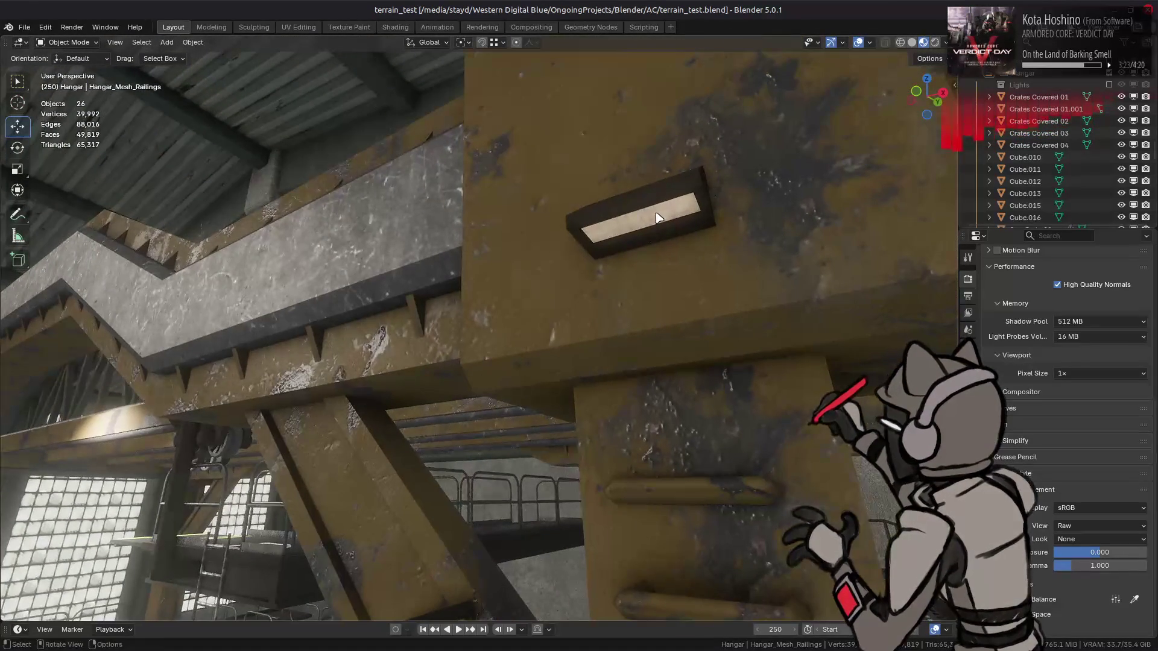
click(395, 27)
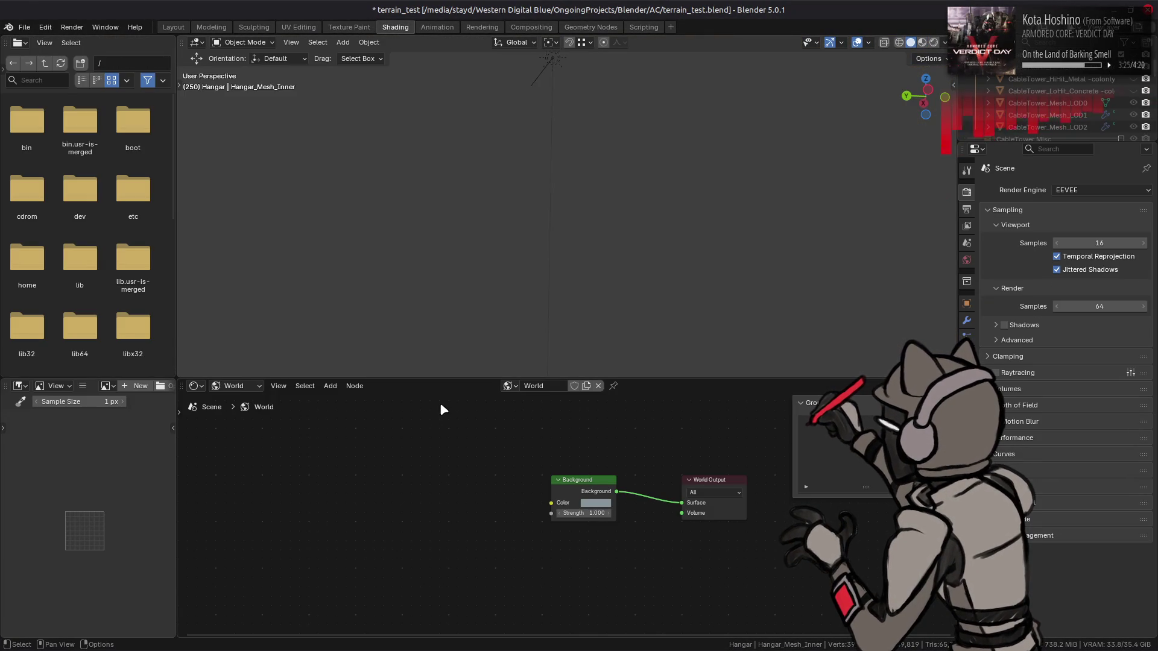
- Show object material nodes, then select, frame and view Hangar_Mesh_Outer from the inside
click(244, 388)
click(244, 414)
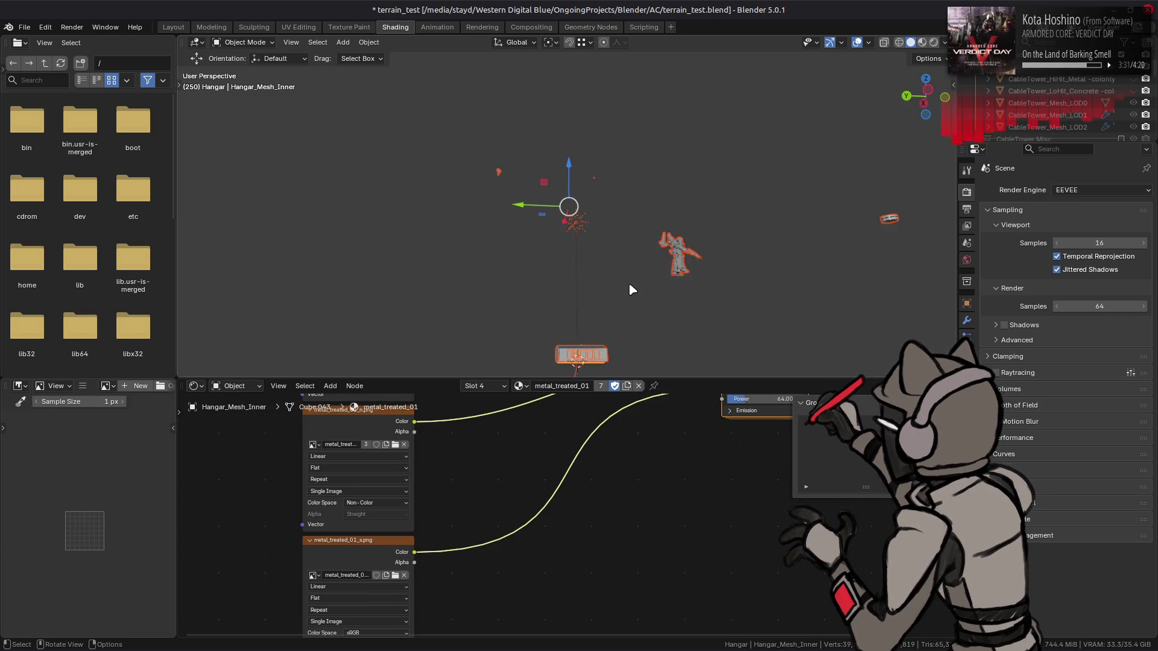
mouse_move(633, 287)
mouse_down()
mouse_move(604, 280)
mouse_move(639, 347)
mouse_move(603, 309)
mouse_up()
click(592, 319)
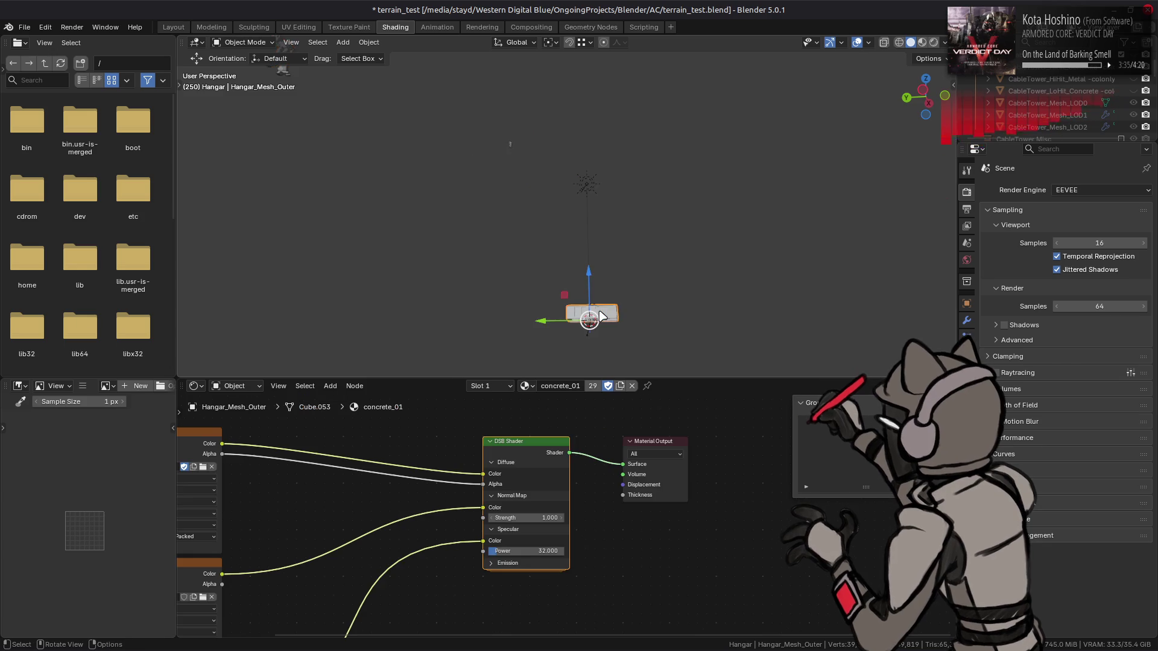
key(KP_Decimal)
drag(632, 237, 584, 219)
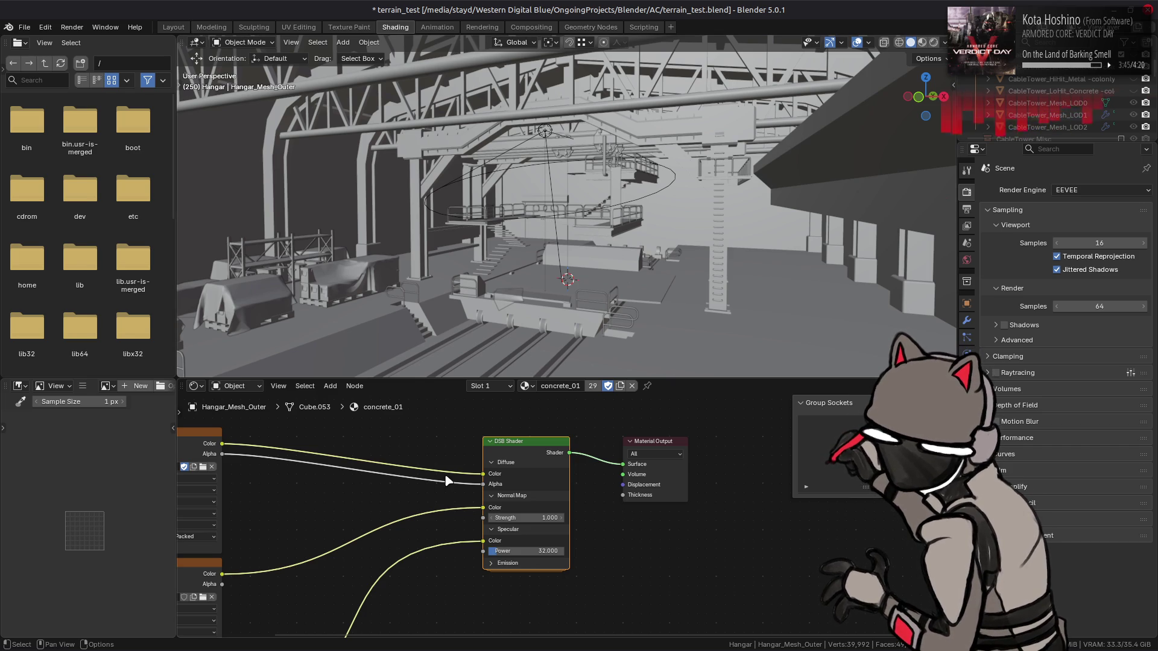
- Inspect the shell's material nodes: the concrete_02_s.png texture and the shader's emission and diffuse inputs
drag(432, 488, 548, 466)
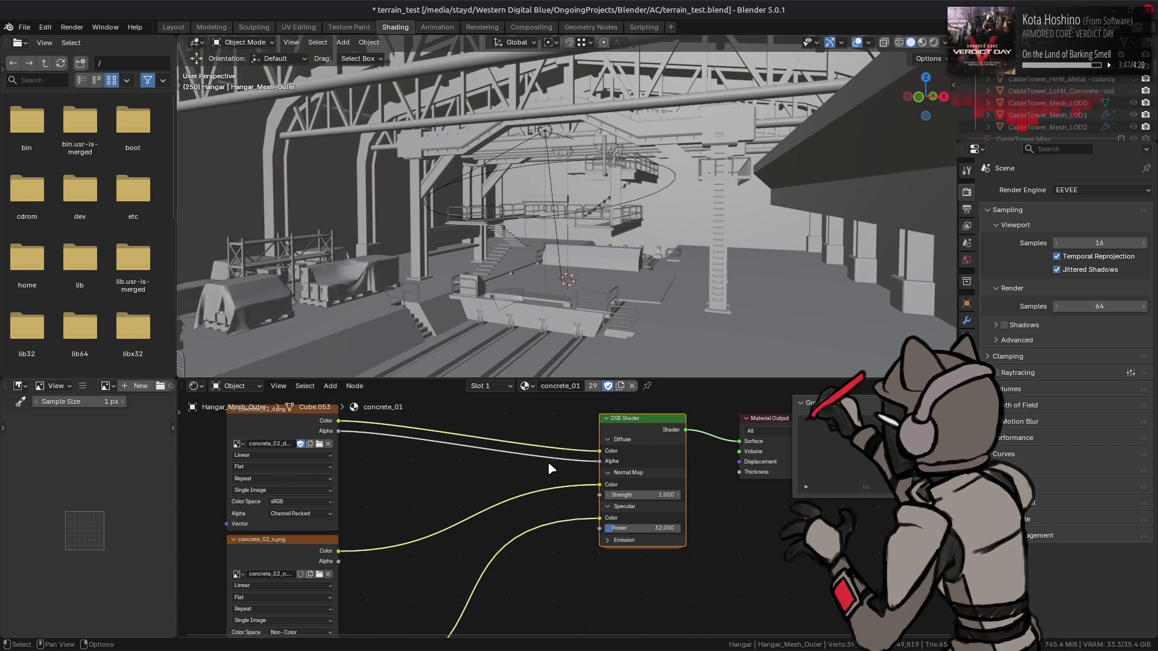
drag(556, 512, 584, 422)
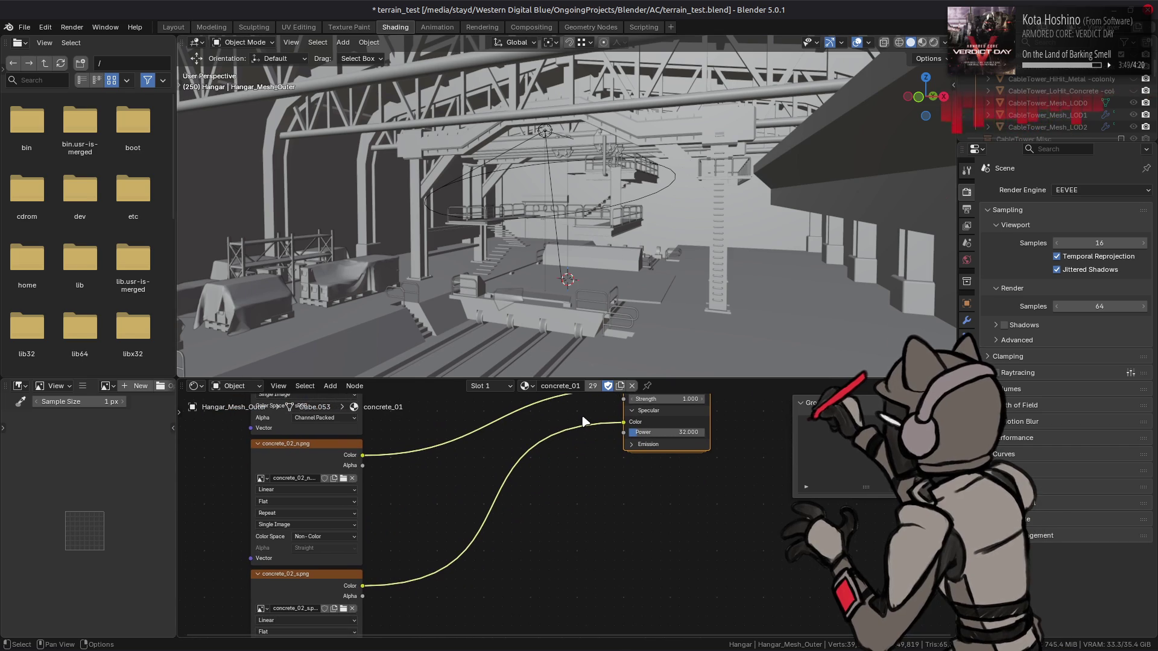
click(646, 444)
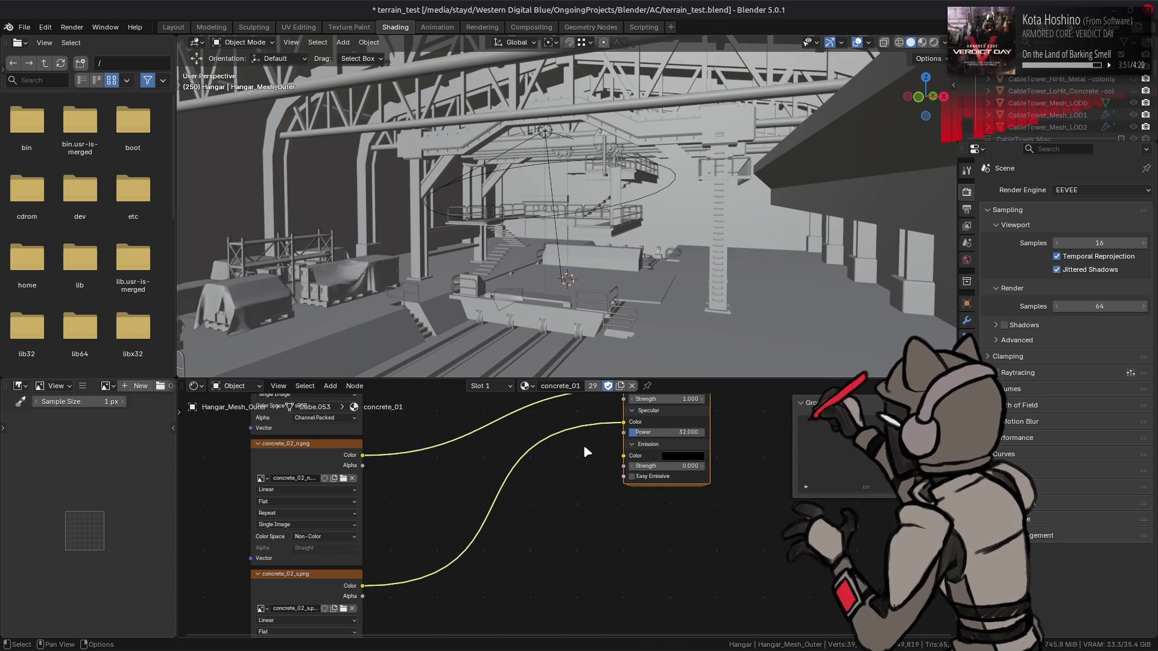
mouse_move(586, 448)
mouse_down()
mouse_move(573, 547)
mouse_move(597, 550)
mouse_up()
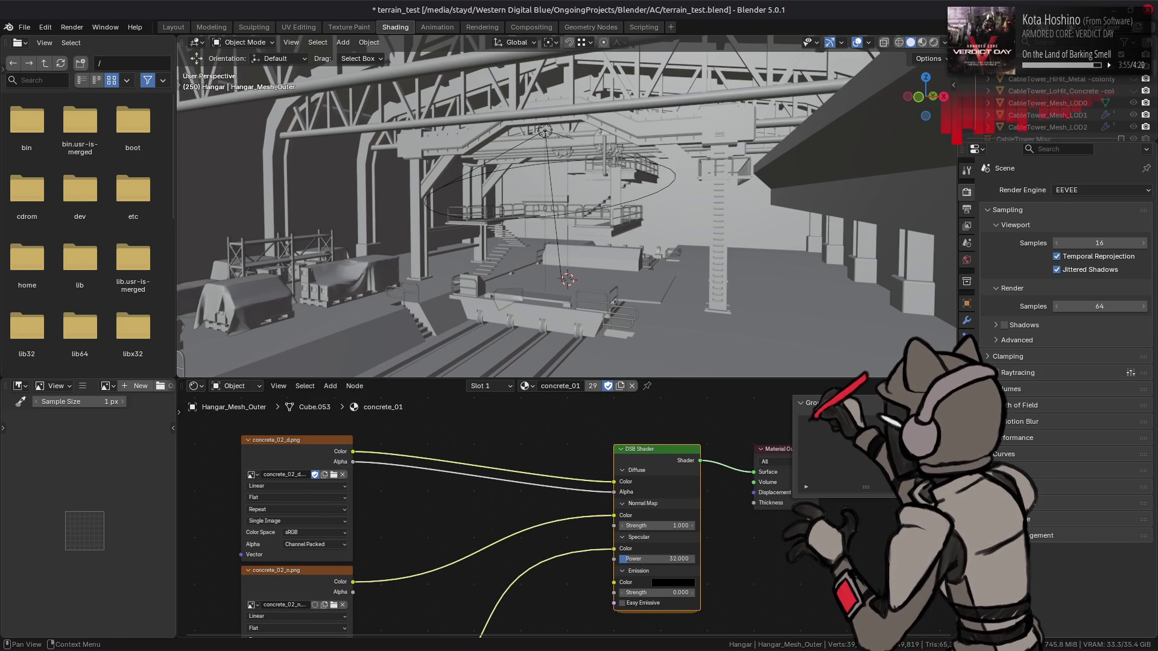
- Open the glass_grate_window_01_shadow material and display glass_grate_window_01_d.png in the image editor
click(967, 402)
click(1053, 217)
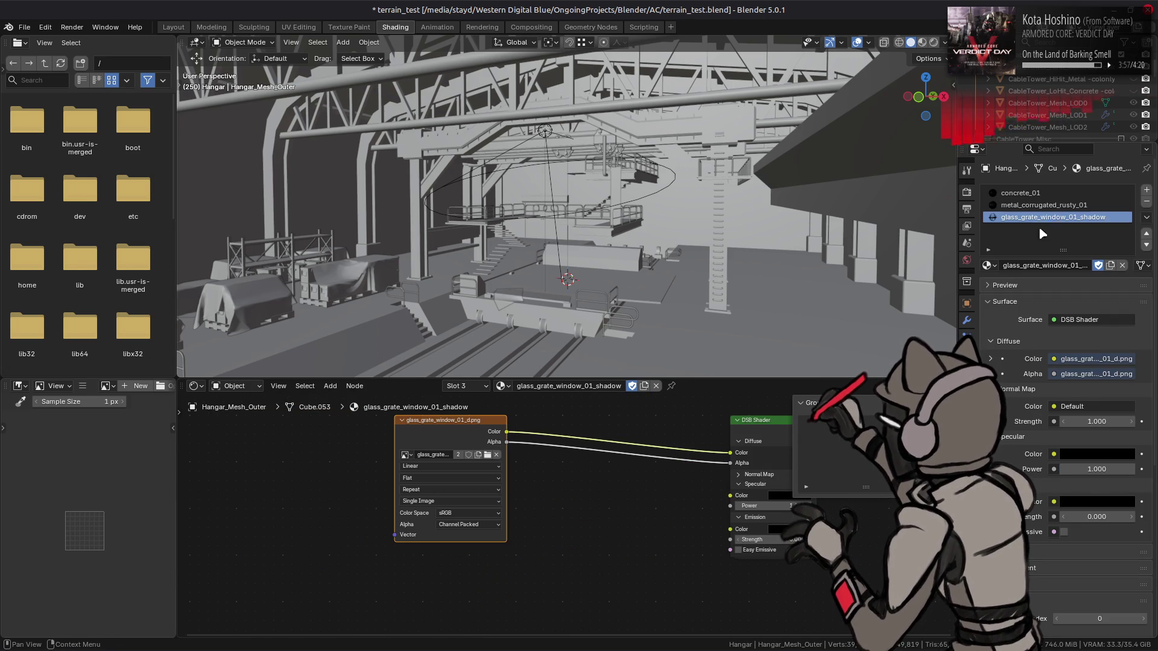
drag(676, 449, 597, 461)
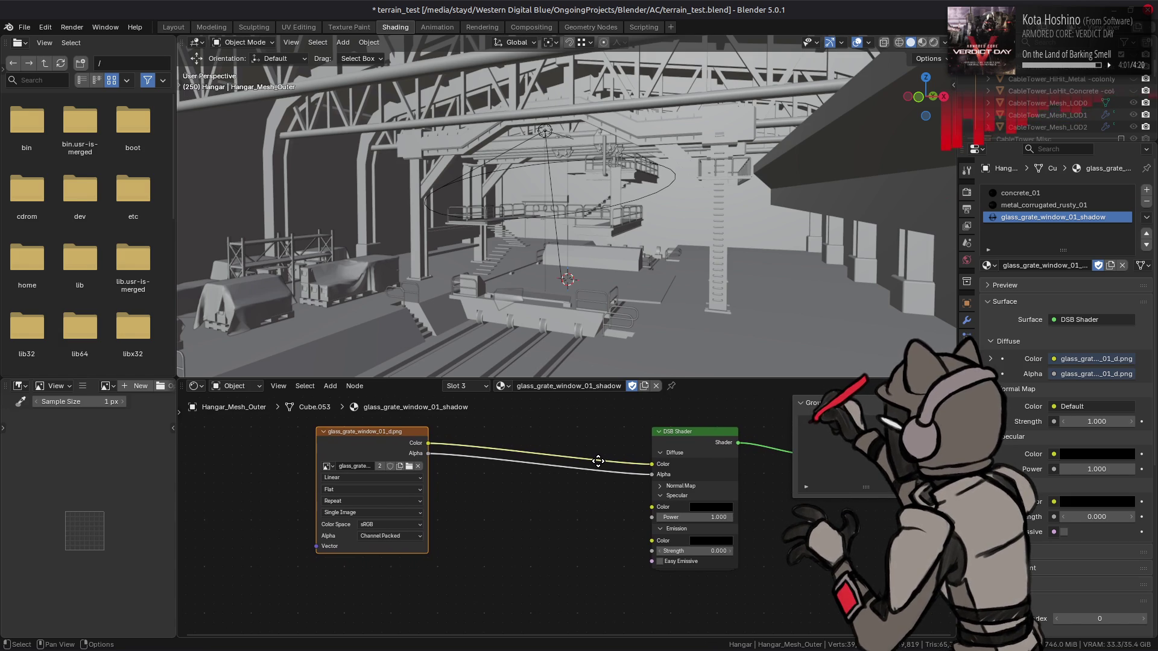
click(328, 455)
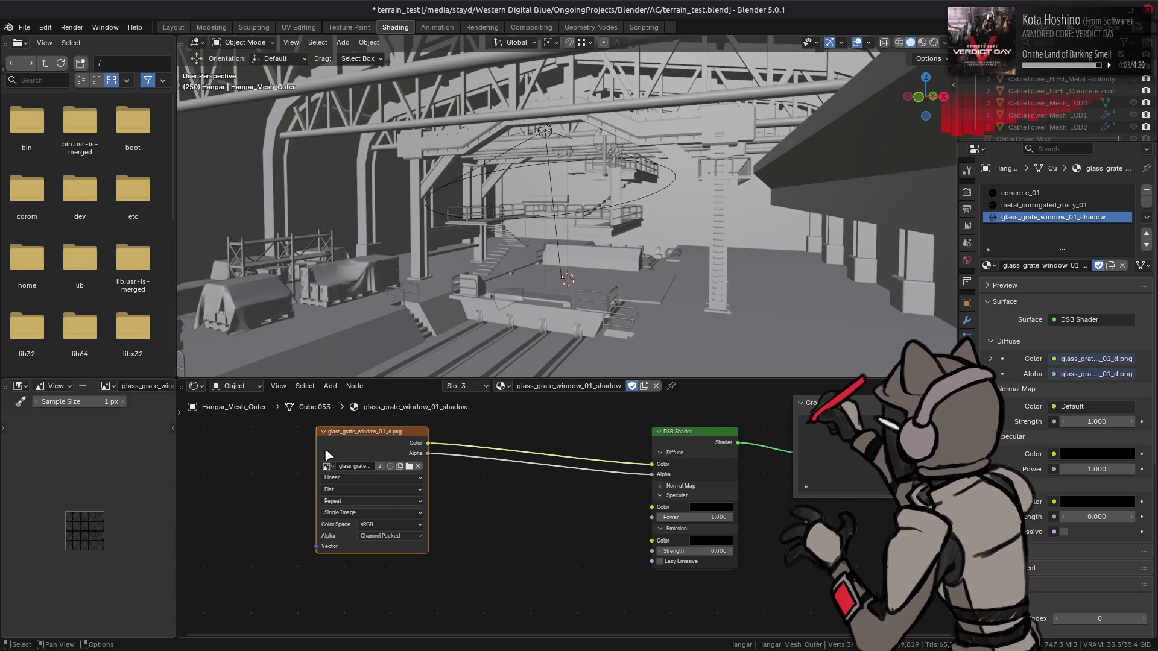
key(ctrl+Page_Up)
key(ctrl+Page_Up)
key(ctrl+Page_Up)
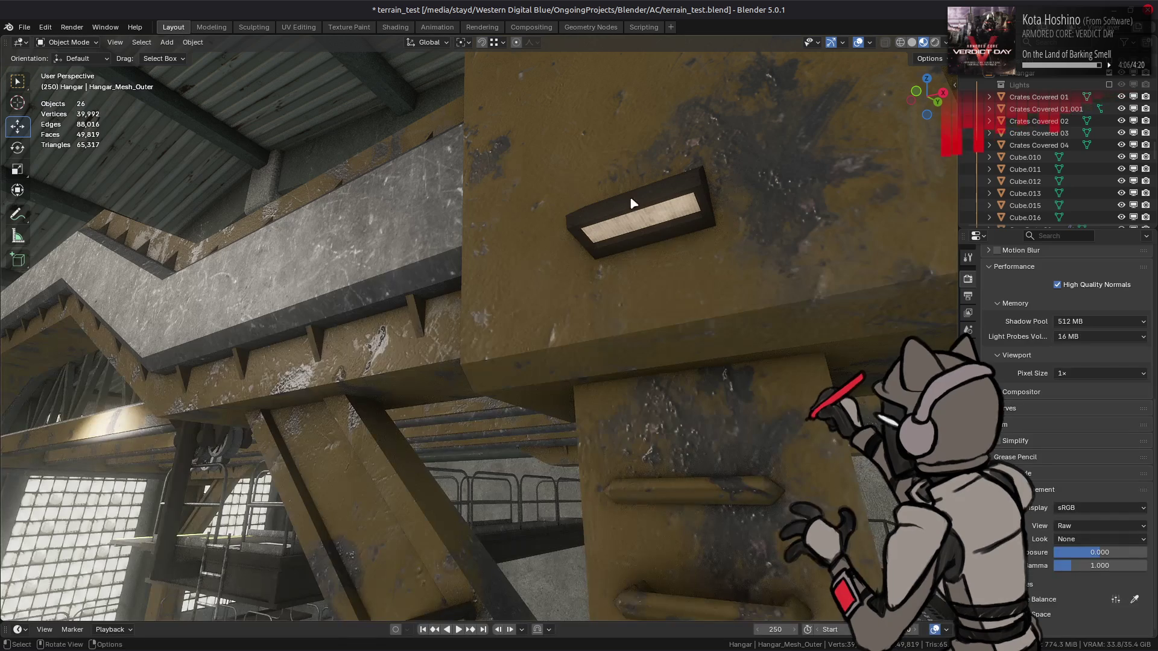
- In Edit Mode on Hangar_Mesh_Inner, select the wall light's face to reveal its light_fixture_wall_01 material
click(635, 224)
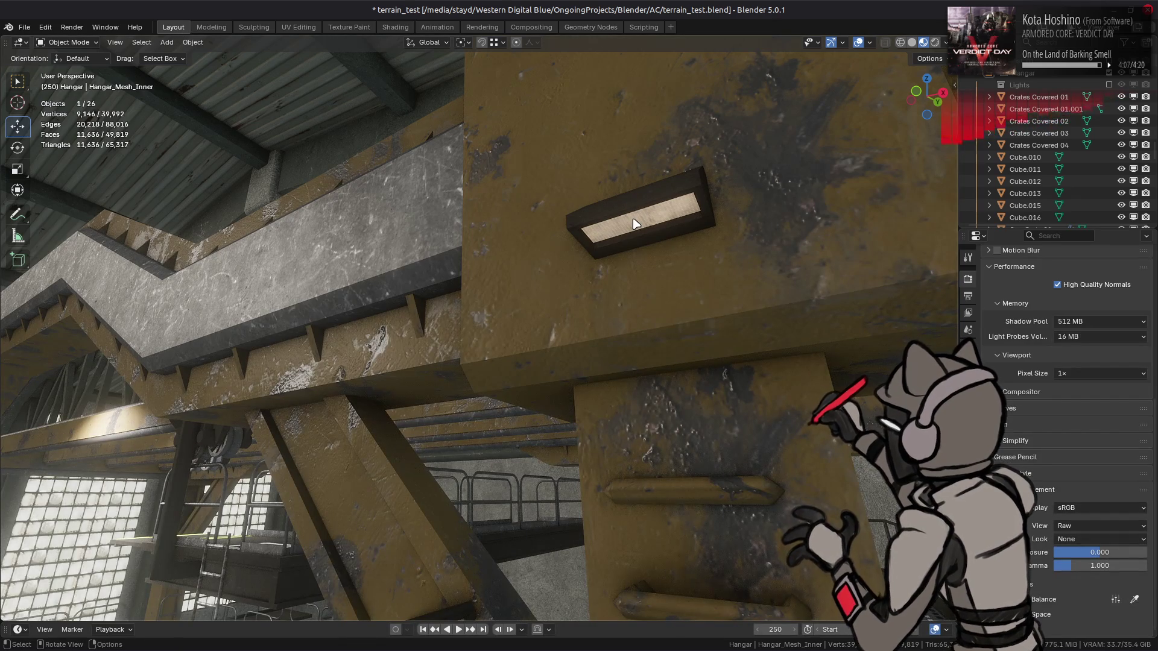
key(Tab)
key(a)
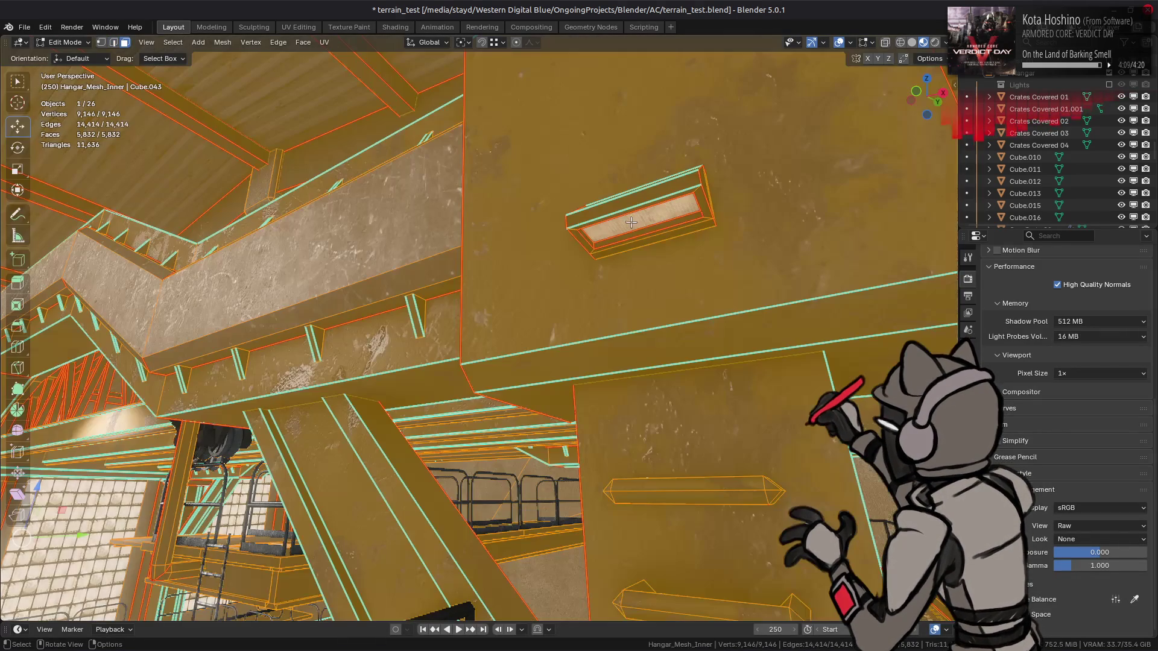
click(631, 222)
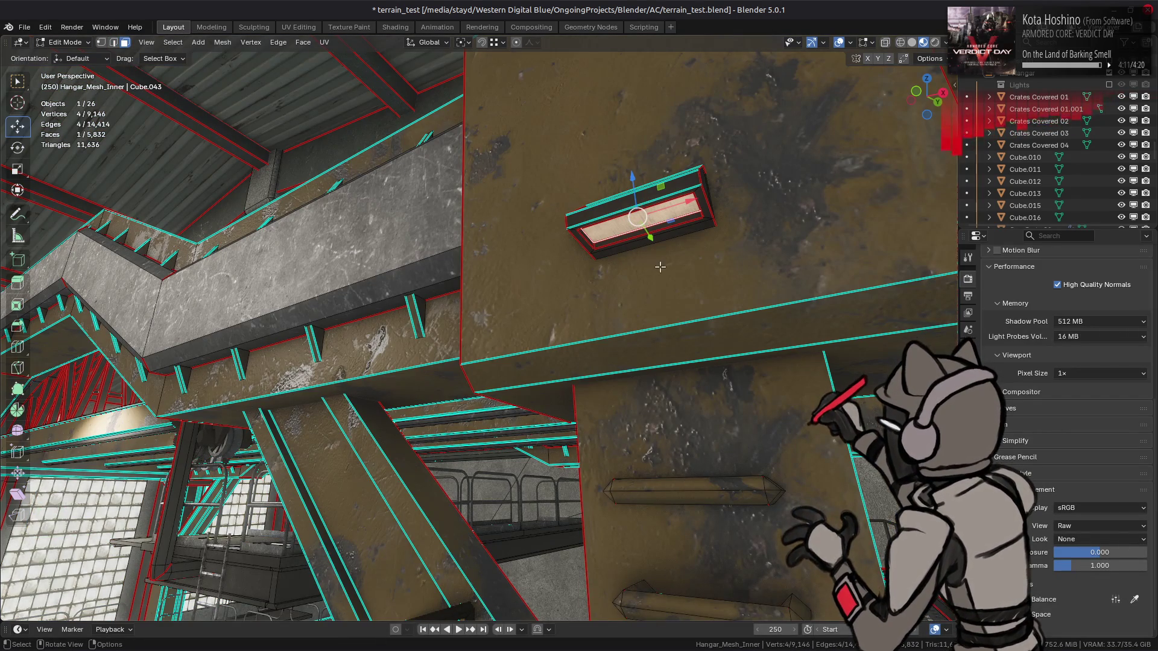
click(968, 483)
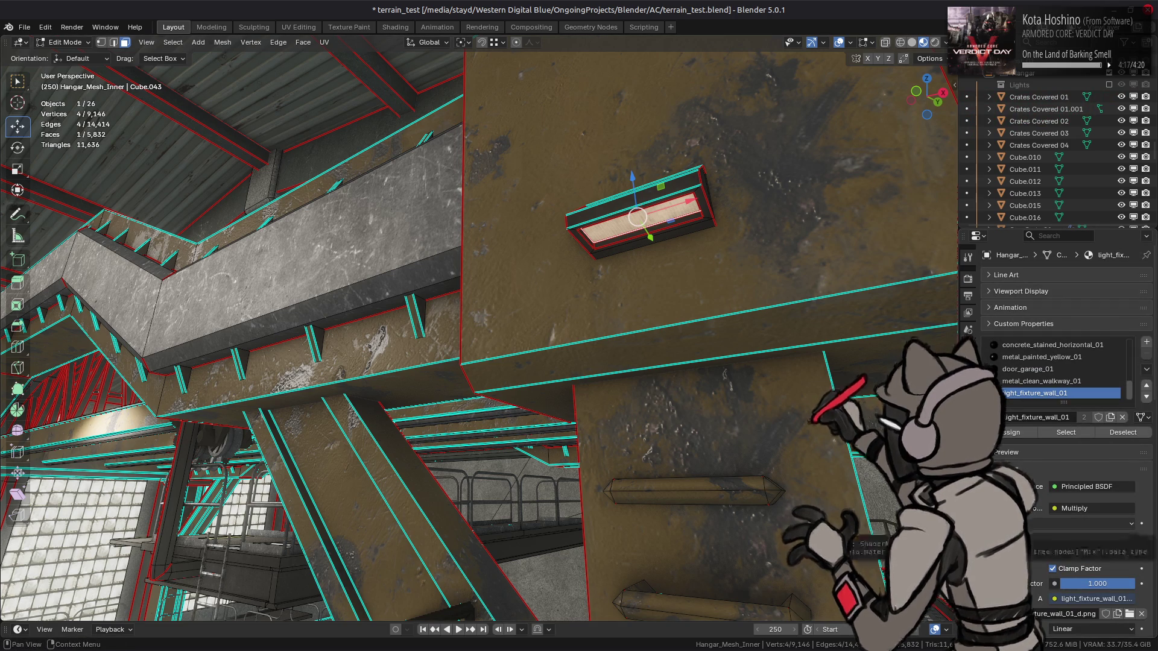
- Return to Object Mode and show light_fixture_wall_01's shader nodes in the Shading workspace
scroll(1045, 525, down, 15)
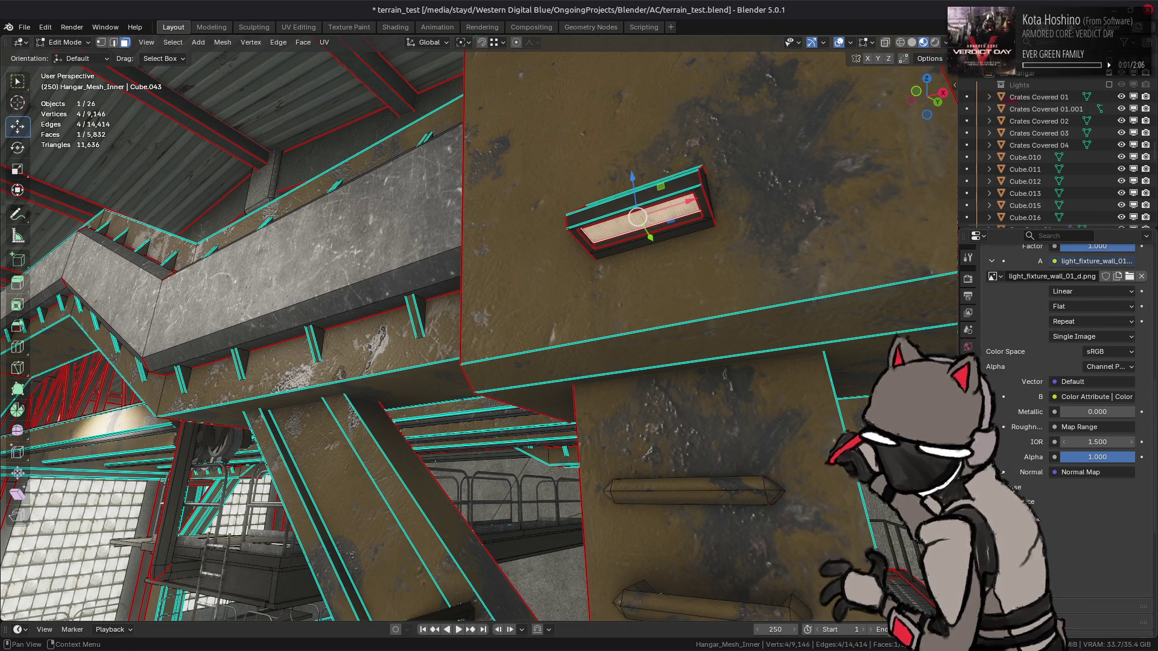
key(Tab)
scroll(1033, 519, down, 1)
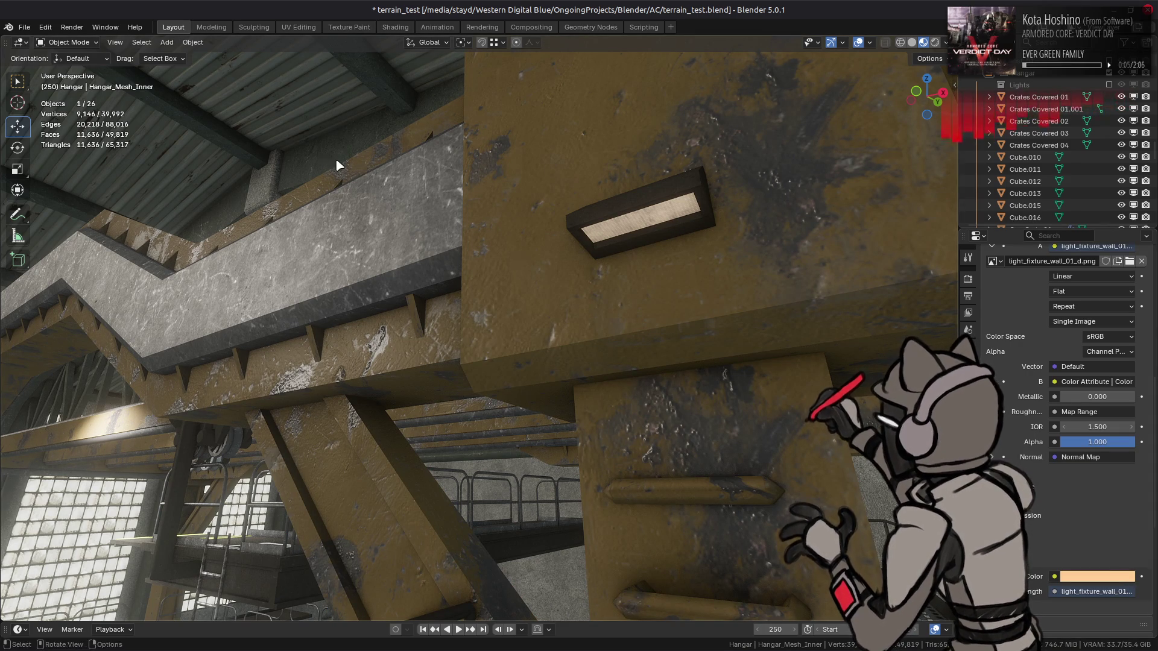
click(395, 27)
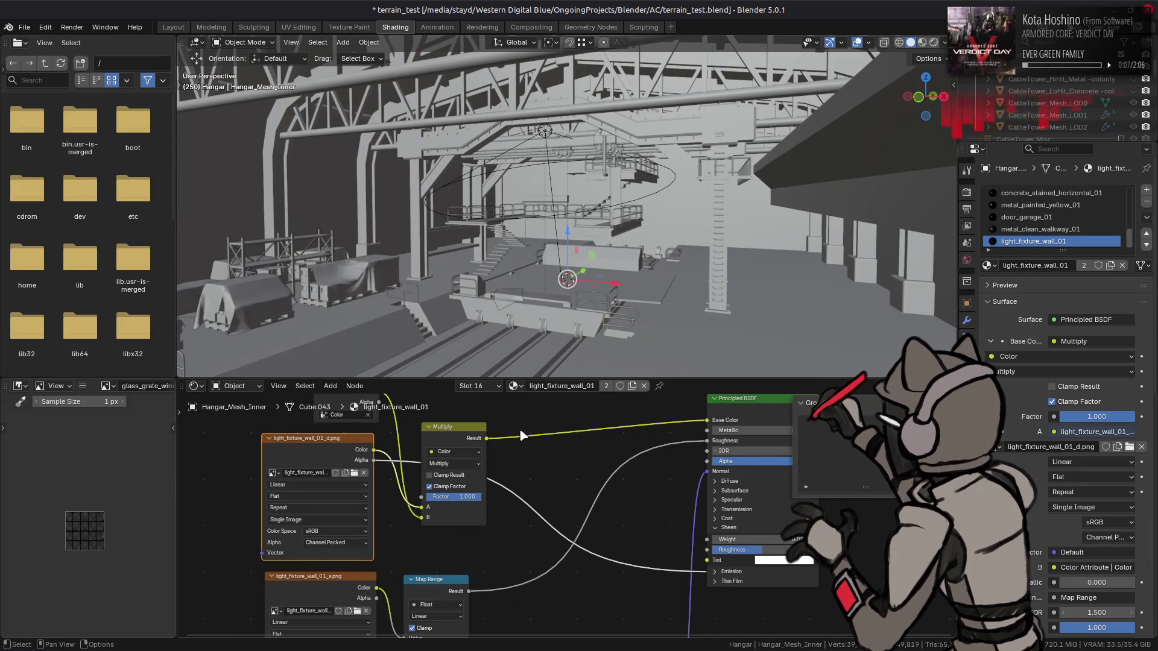
- Expand the shader's emission settings and preview the light_fixture_wall_01 texture in the image viewer
click(716, 572)
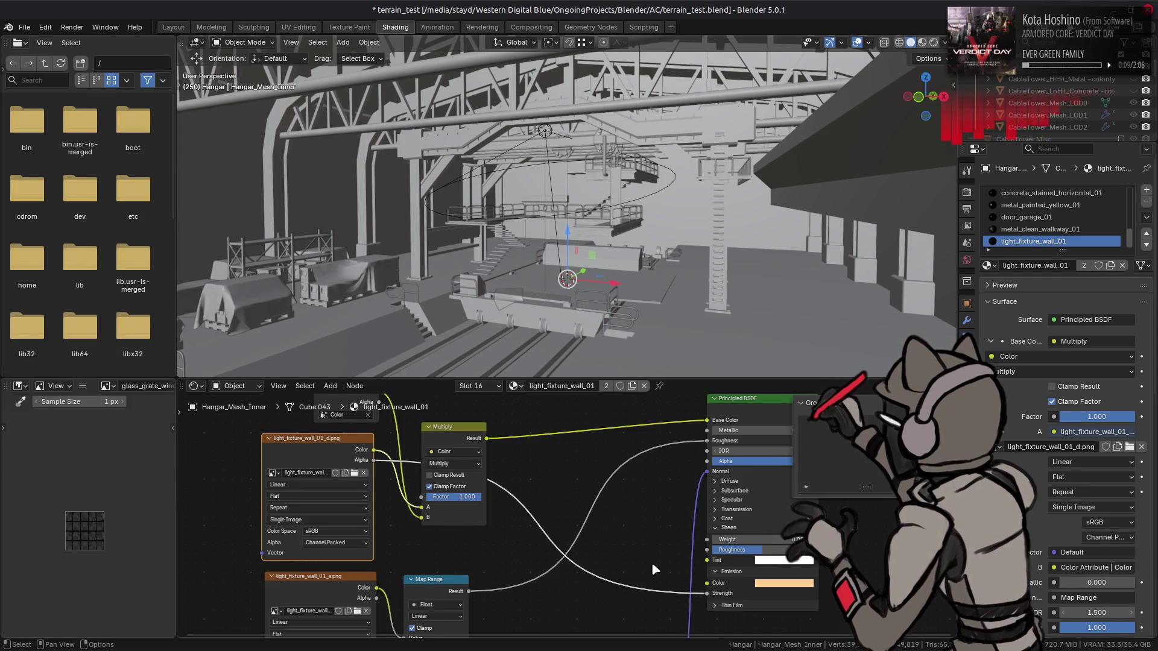
click(326, 454)
scroll(68, 513, up, 5)
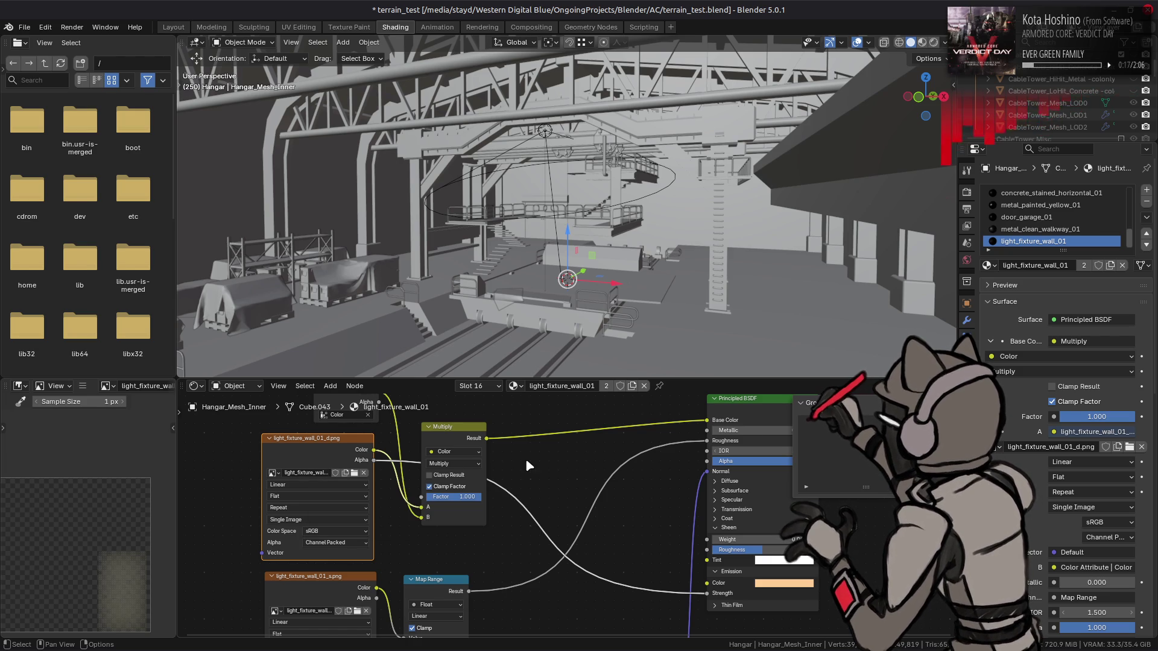
scroll(527, 469, down, 2)
scroll(526, 469, right, 2)
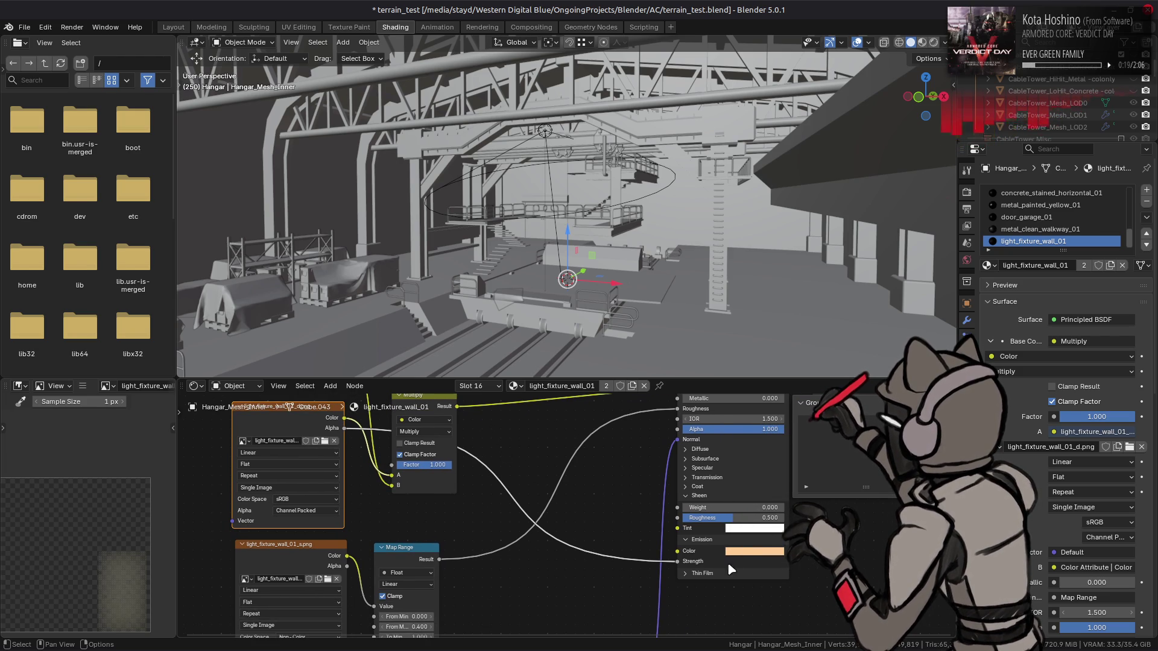
scroll(544, 512, up, 1)
scroll(544, 512, left, 1)
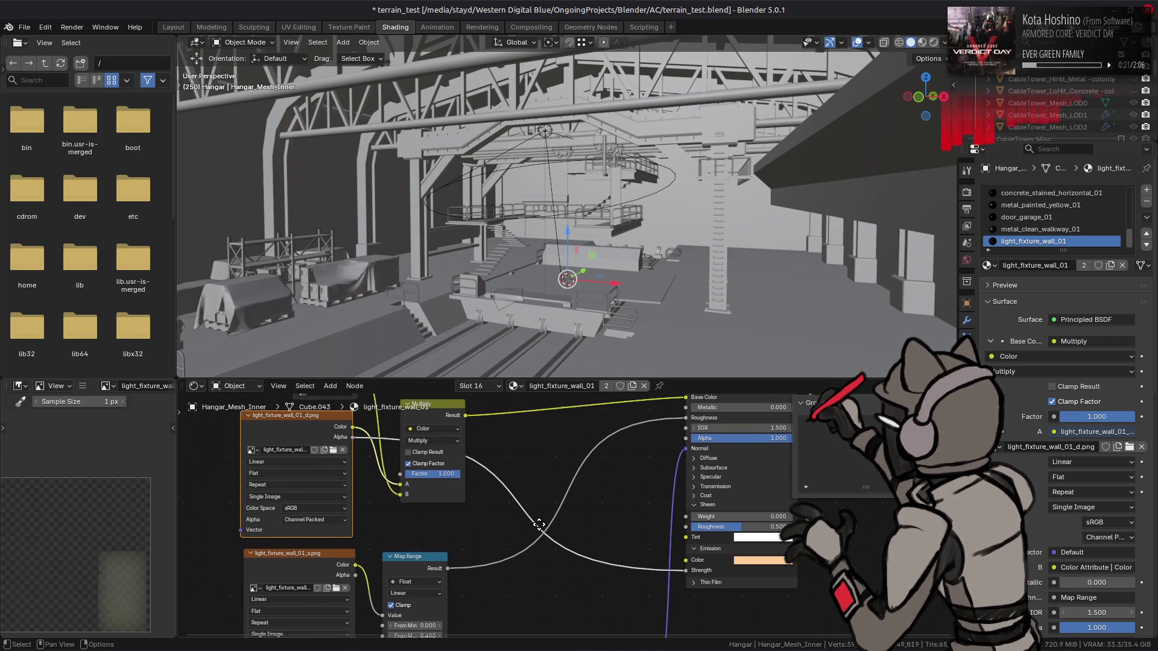
- Add a Math Add node between the texture's Alpha and the shader's Emission Strength
key(shift+a)
mouse_move(524, 606)
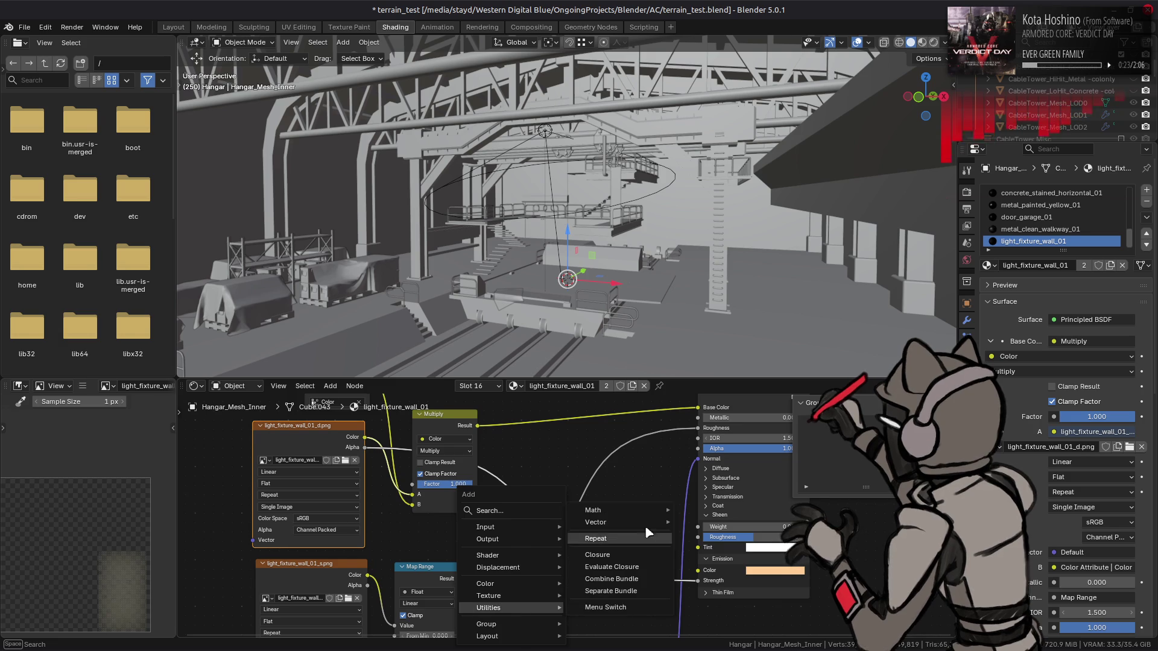
mouse_move(635, 511)
click(700, 546)
click(535, 495)
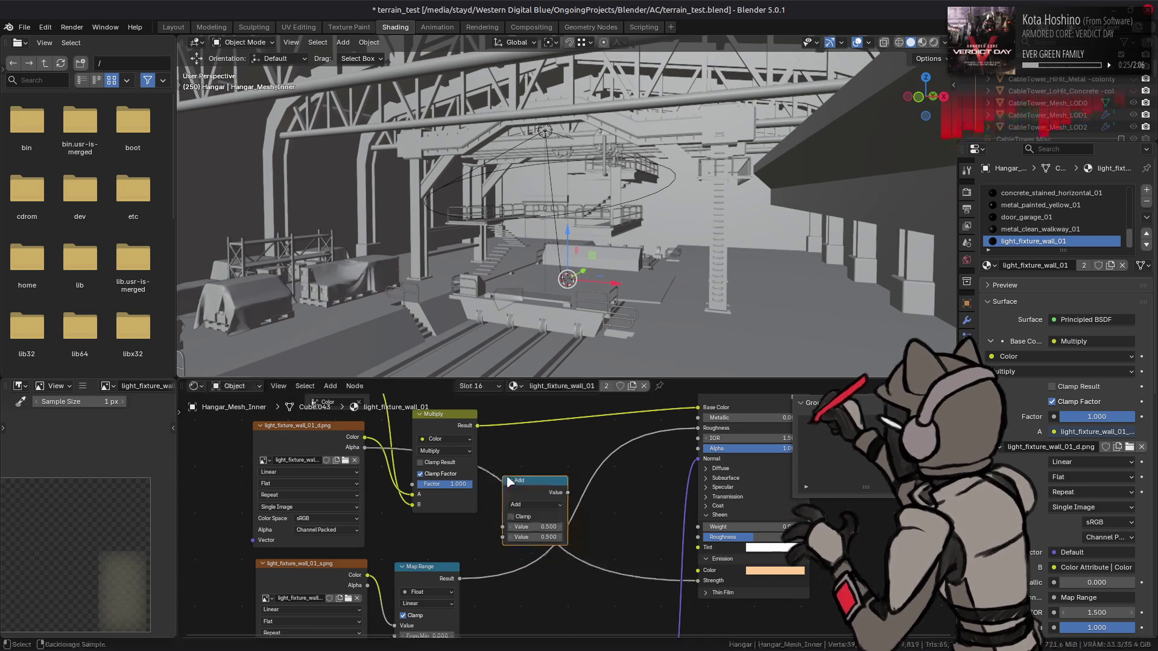
drag(365, 451, 503, 526)
drag(568, 492, 700, 580)
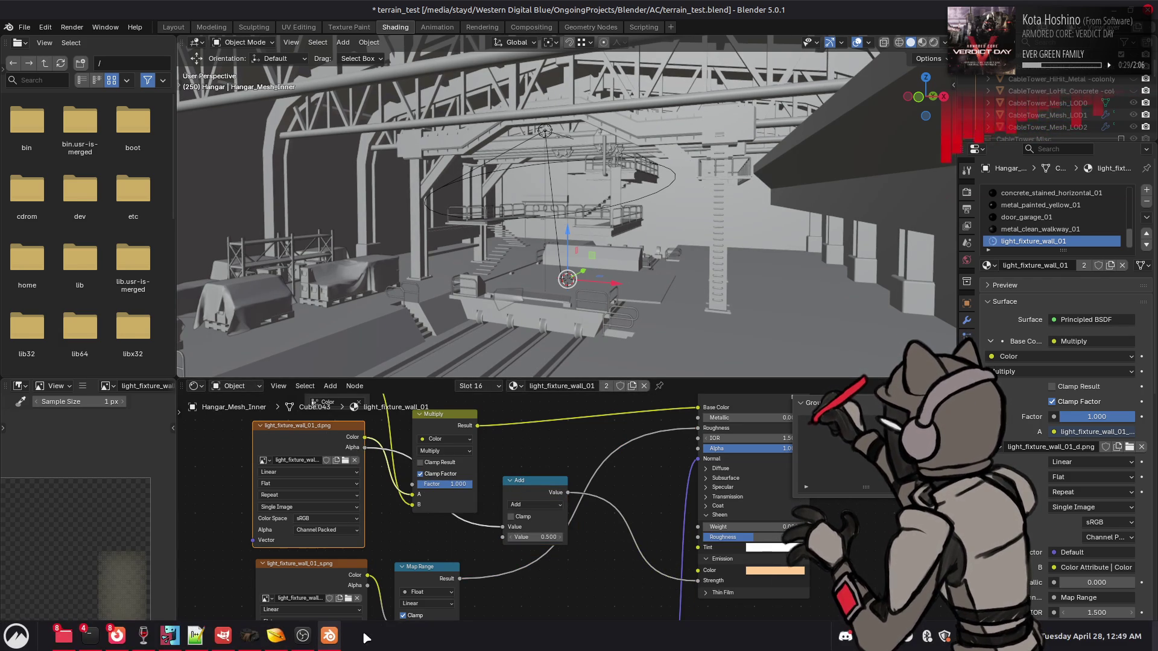
- Set the Add node's second value to 4.000 and check the glowing lamp in Layout
click(534, 537)
text(4)
key(Return)
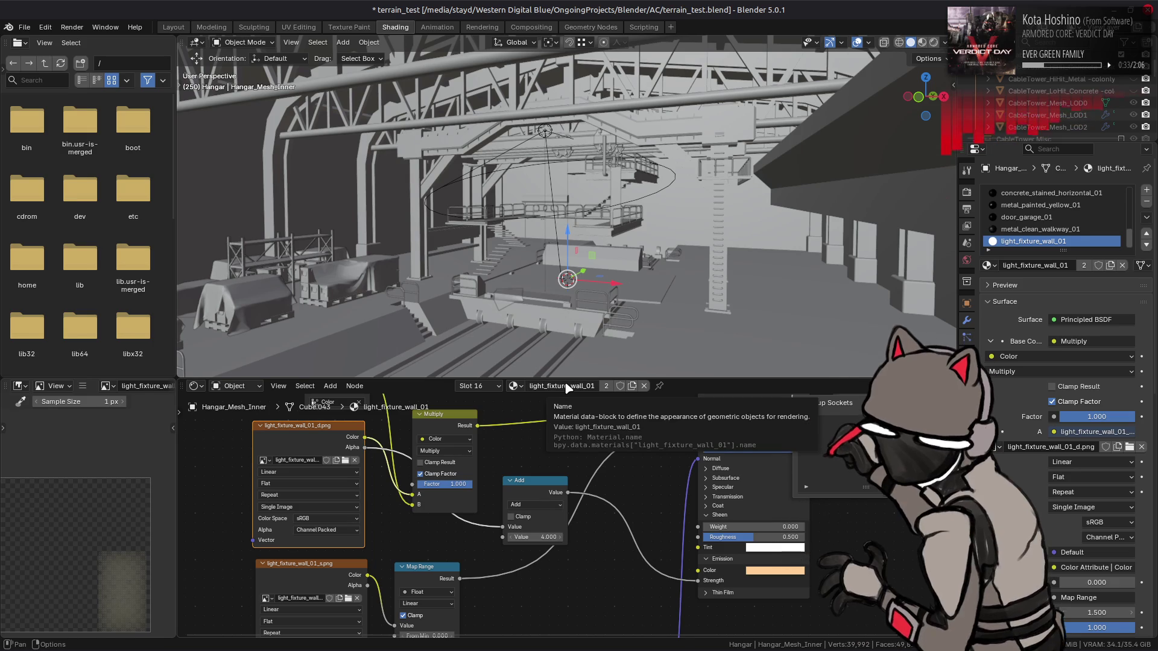
click(174, 27)
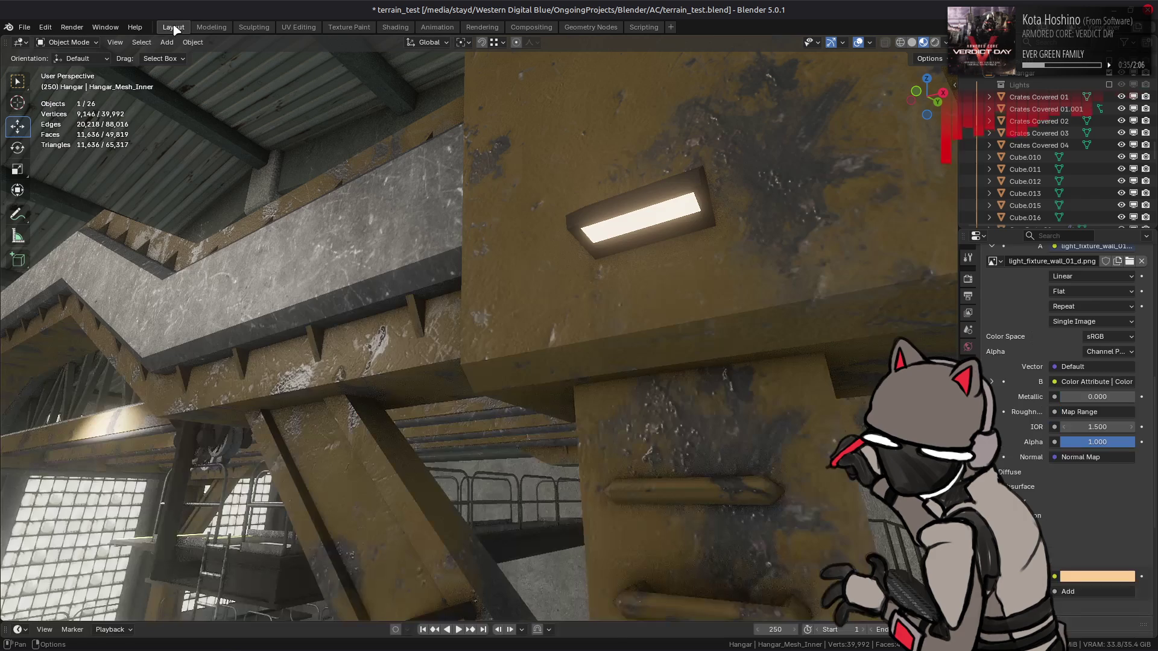
- Zoom out to a wide view of the lit hangar interior and platform, then save
scroll(559, 295, down, 8)
scroll(538, 295, up, 8)
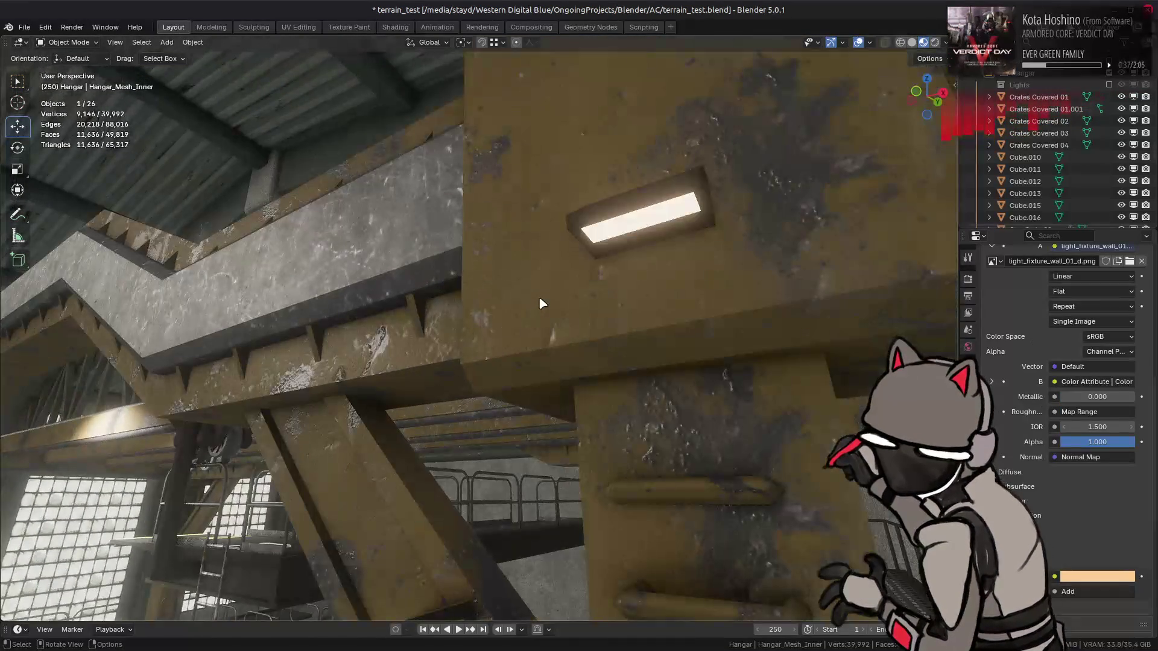
scroll(541, 303, down, 10)
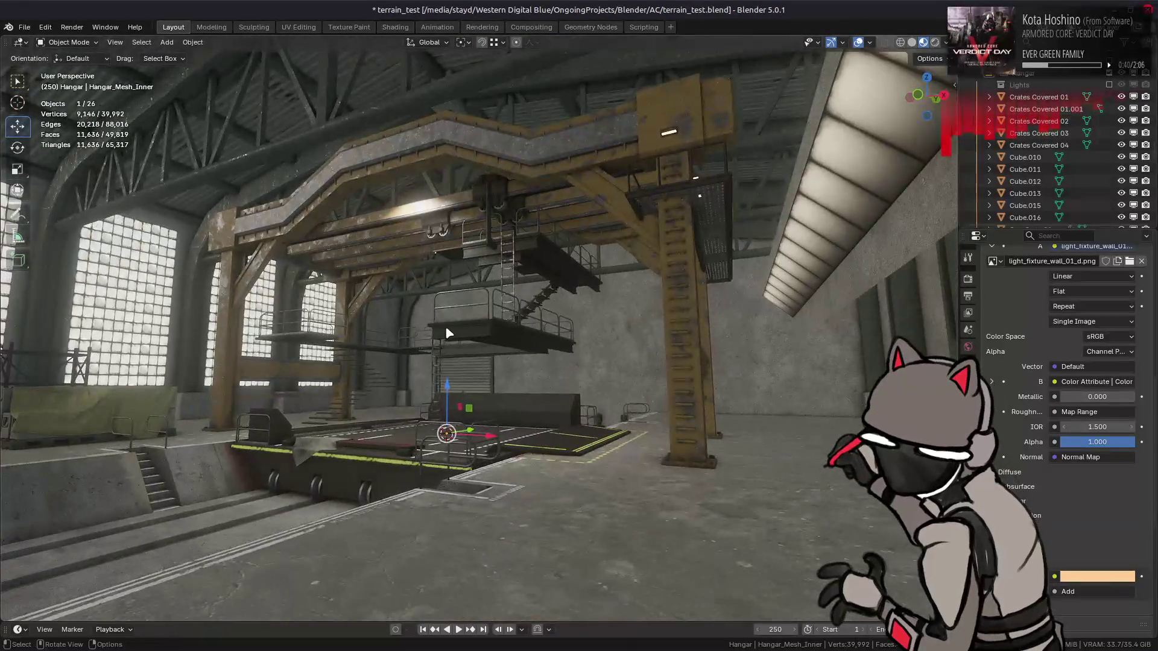
mouse_move(447, 333)
mouse_down()
mouse_move(457, 362)
mouse_move(539, 335)
mouse_up()
mouse_move(546, 296)
mouse_down()
mouse_move(565, 293)
mouse_move(546, 302)
mouse_move(514, 263)
mouse_move(543, 259)
mouse_move(536, 284)
mouse_up()
scroll(549, 302, up, 2)
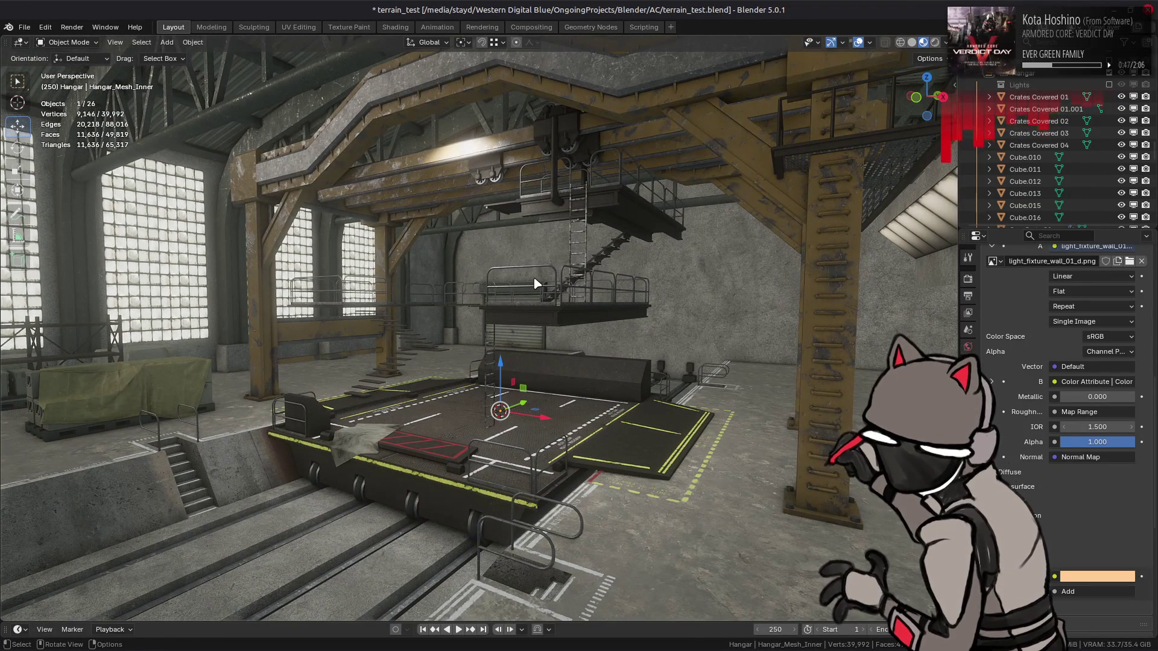
key(ctrl+s)
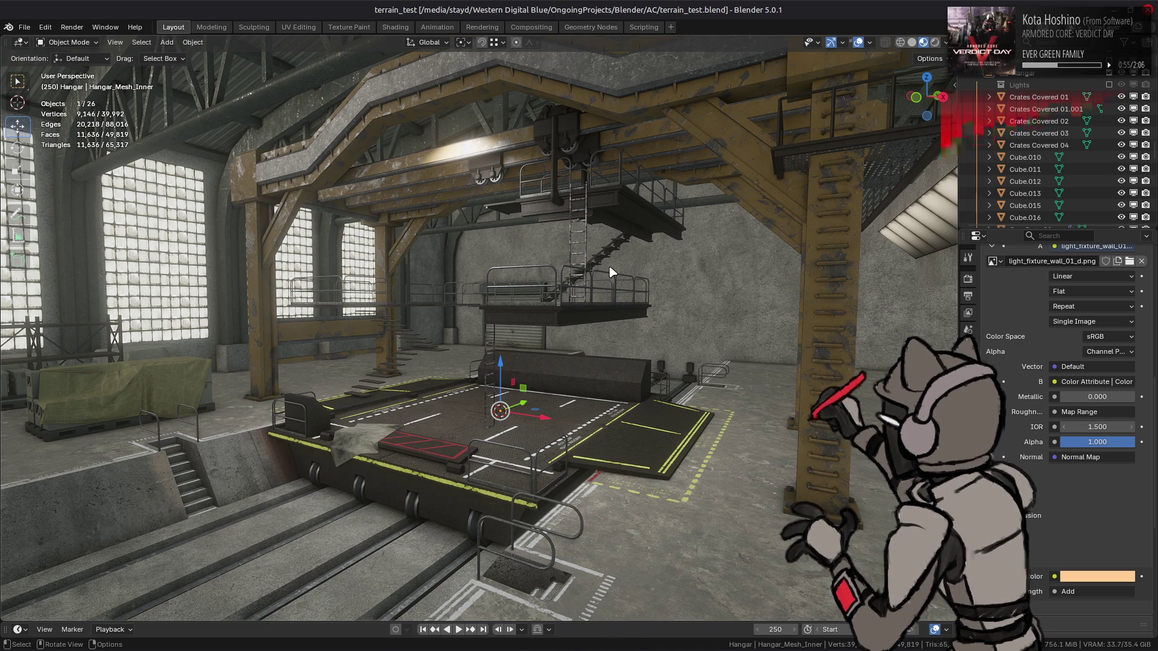
- Clear the selection with Alt+A and save terrain_test.blend again
key(alt+a)
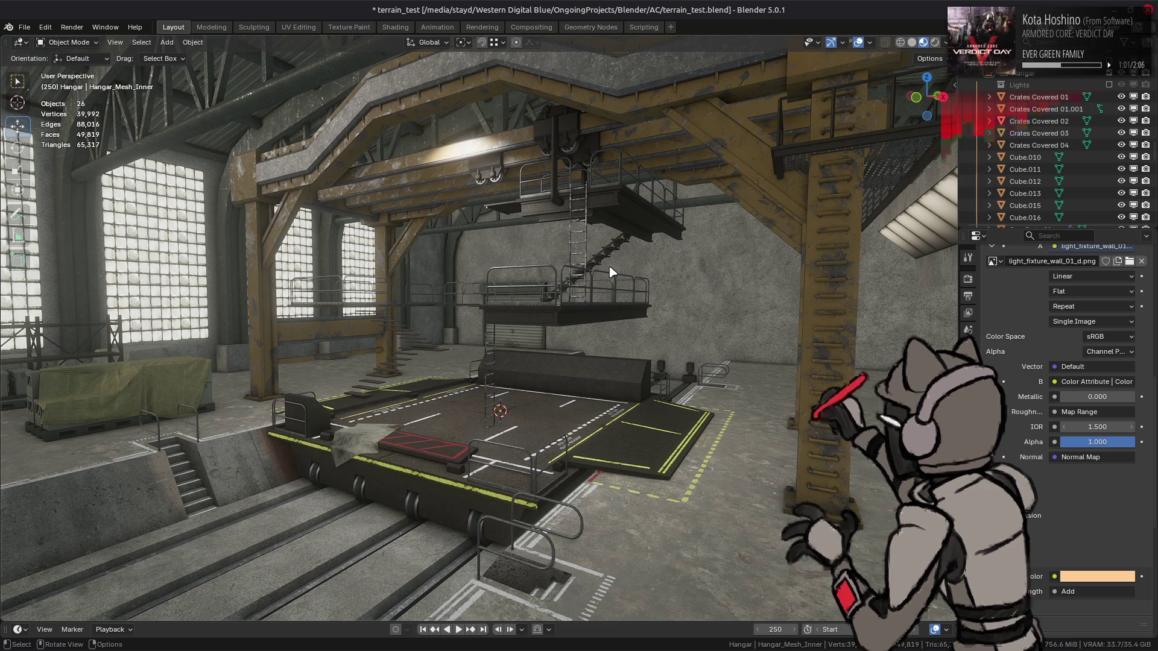
click(147, 363)
key(alt+a)
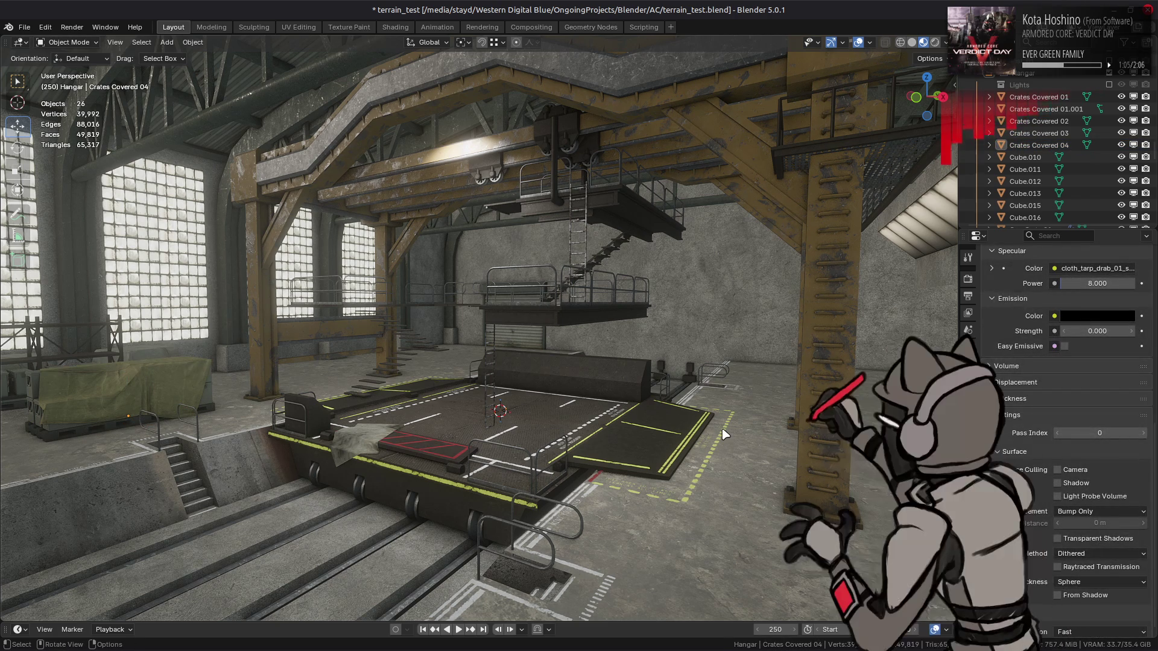
click(725, 434)
key(alt+a)
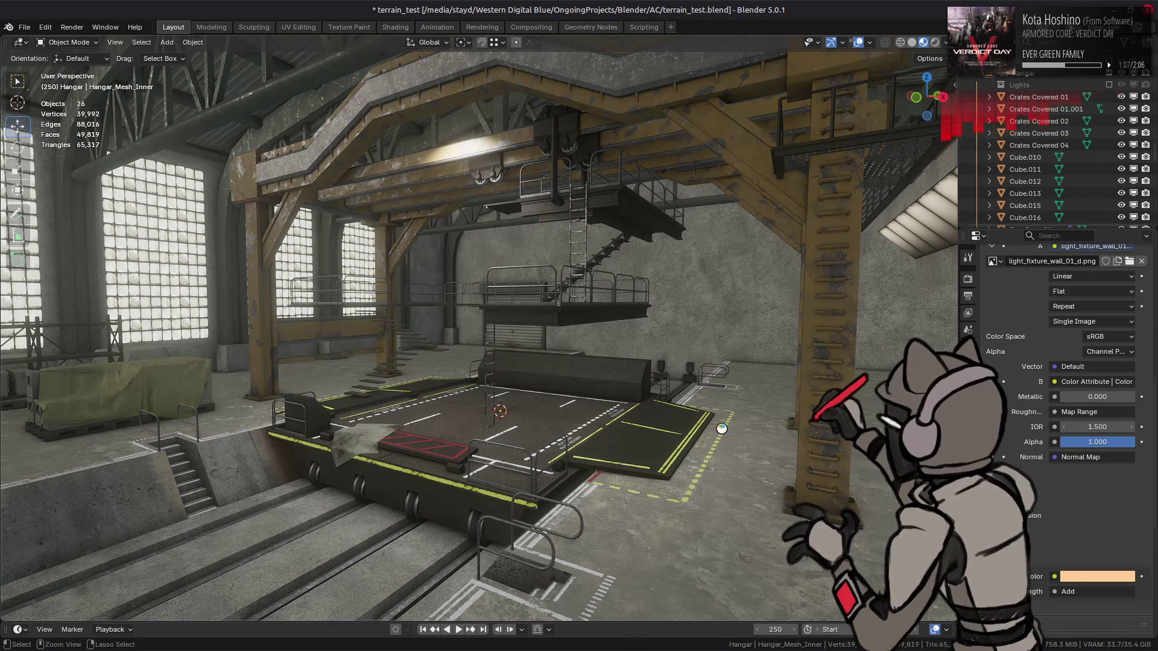
key(ctrl+s)
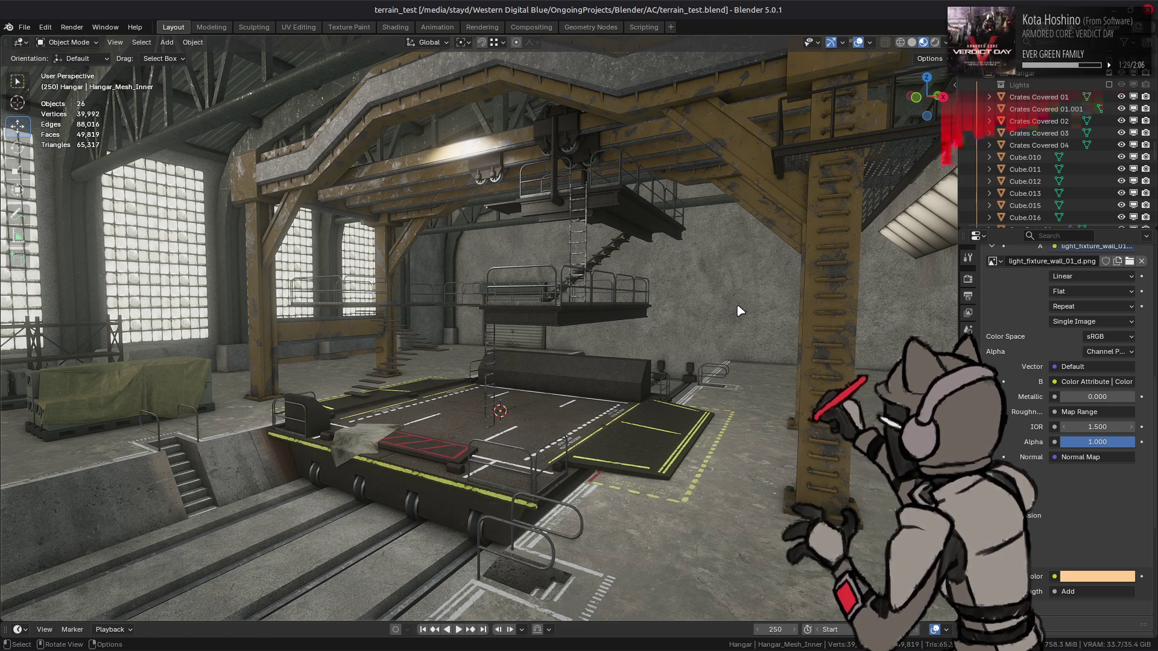
mouse_move(772, 648)
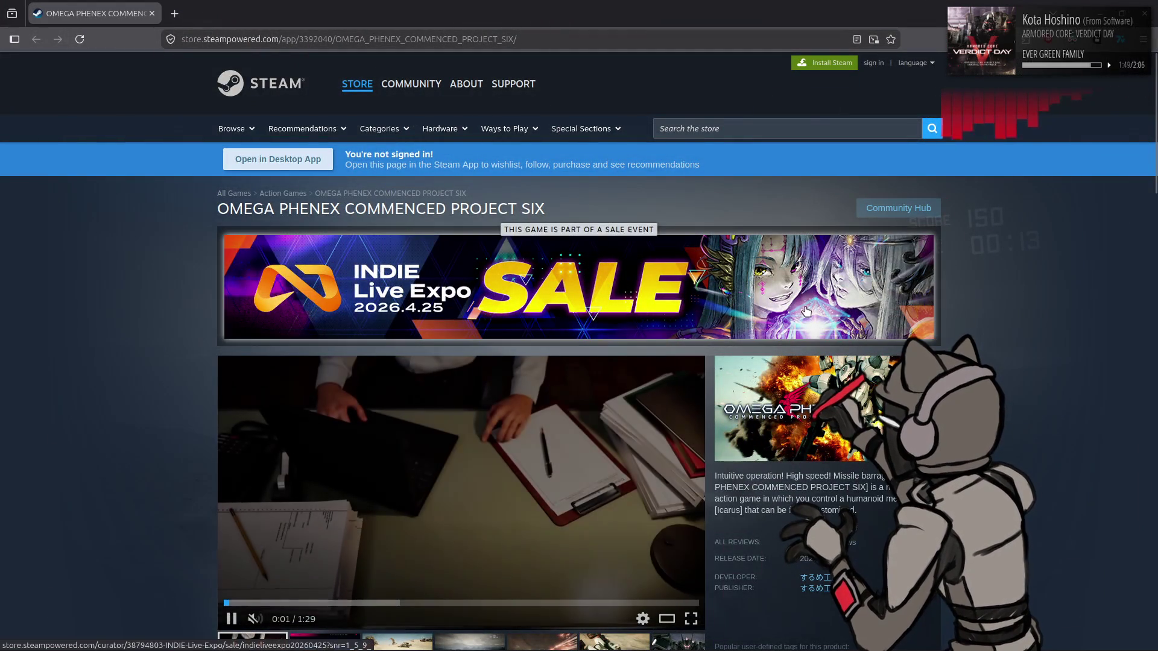
- Unmute the OMEGA PHENEX trailer and resume playing it with sound
scroll(139, 330, down, 3)
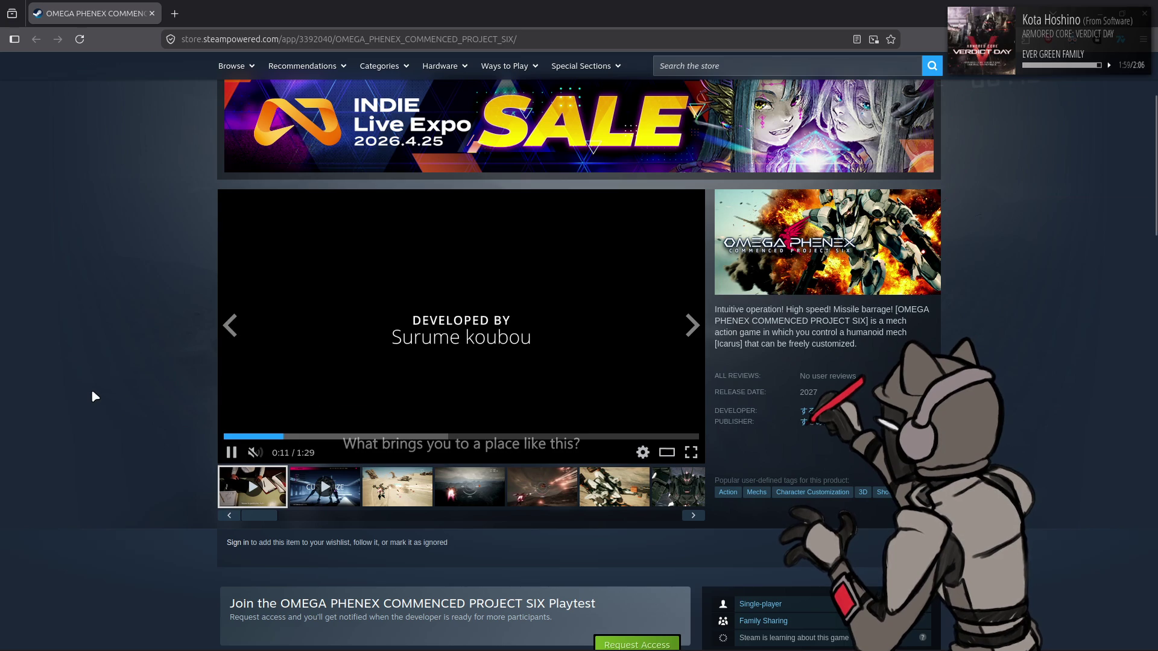
key(space)
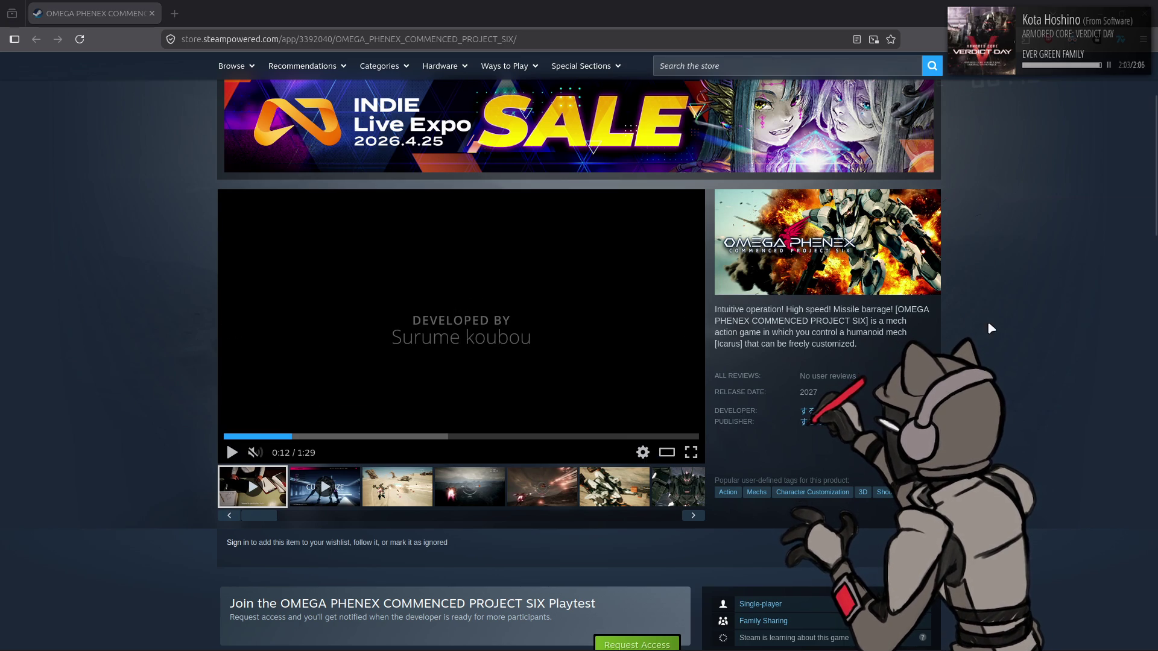
click(254, 454)
click(349, 354)
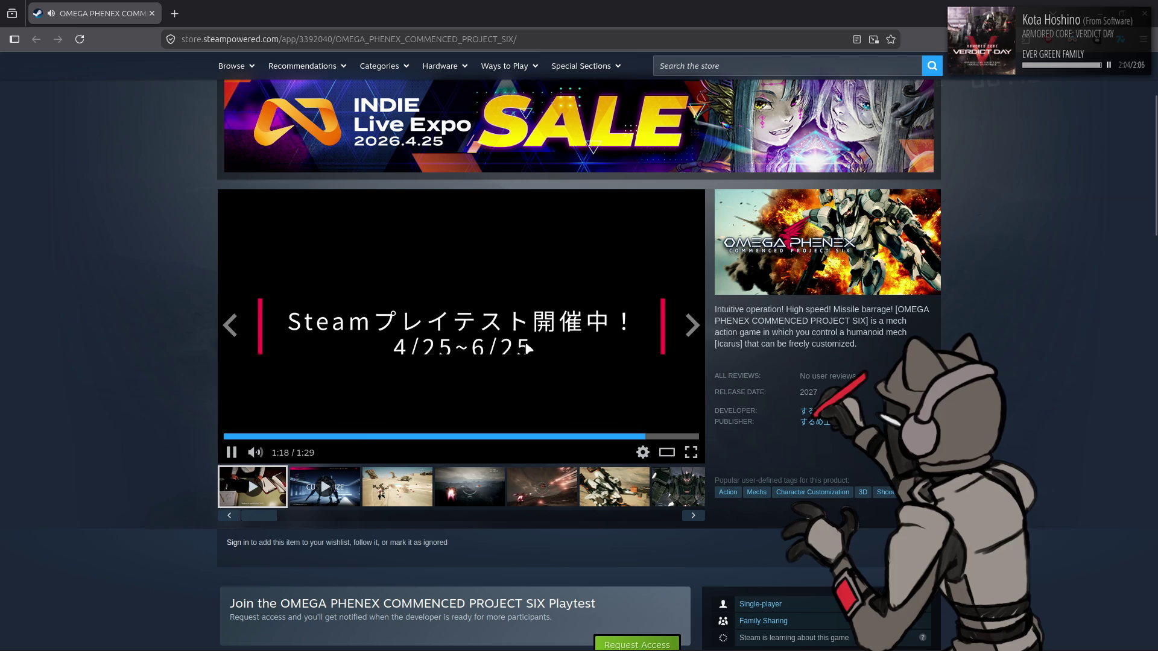
- Show the desert battle, then the mountain flight screenshot, and view it full screen
click(393, 487)
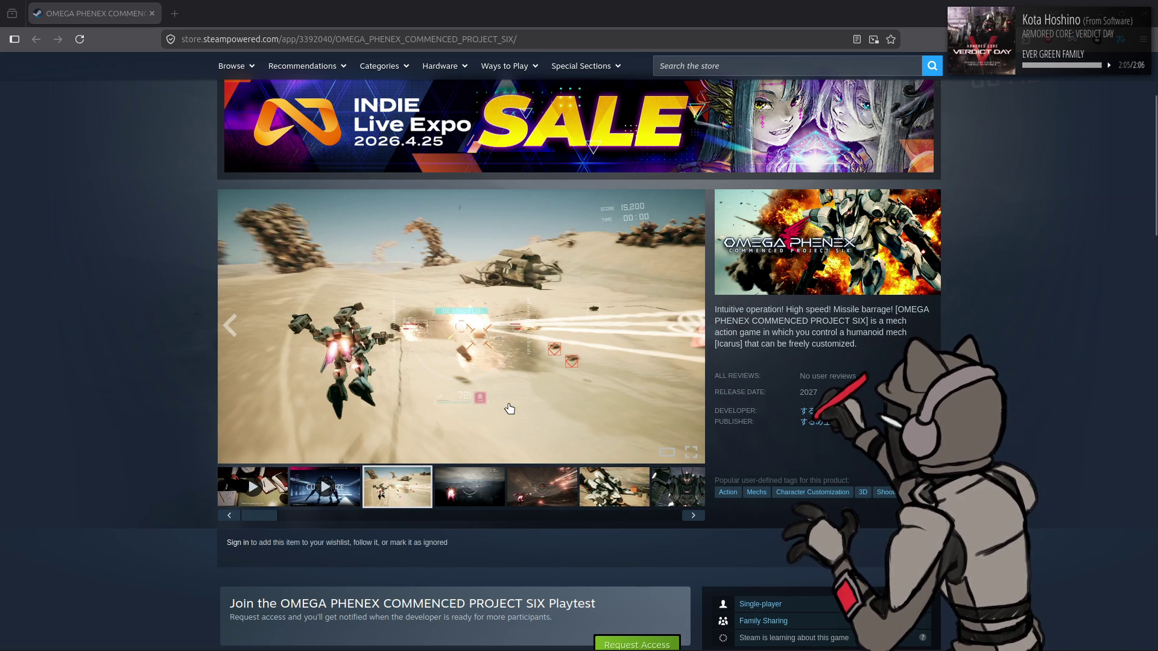
click(502, 494)
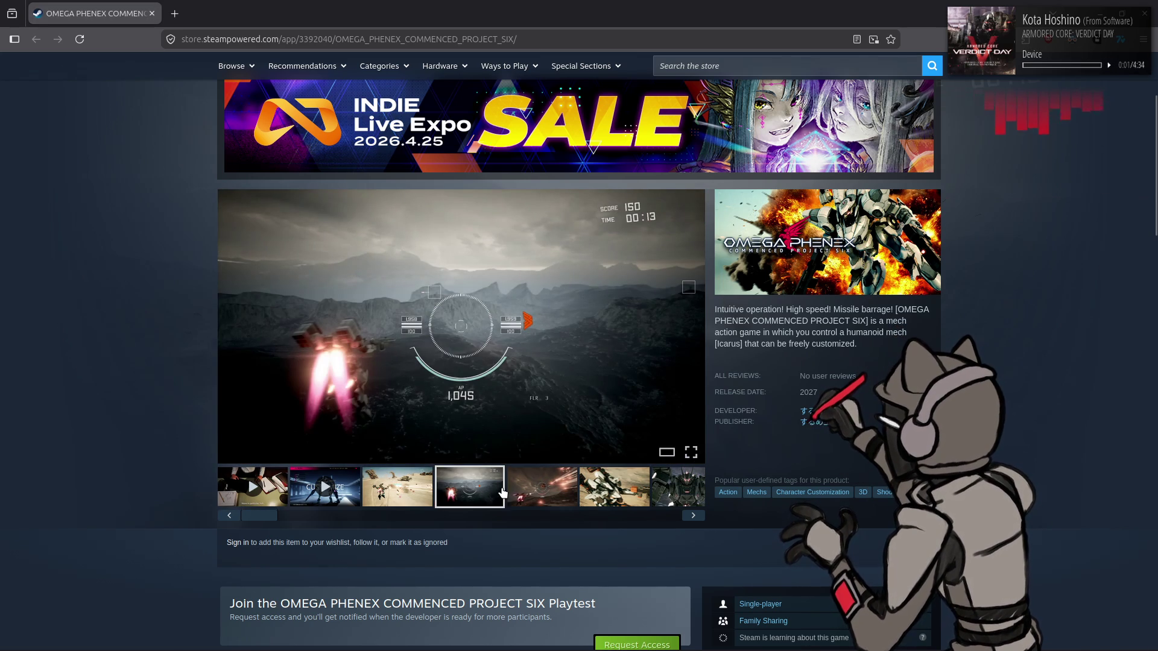
click(691, 453)
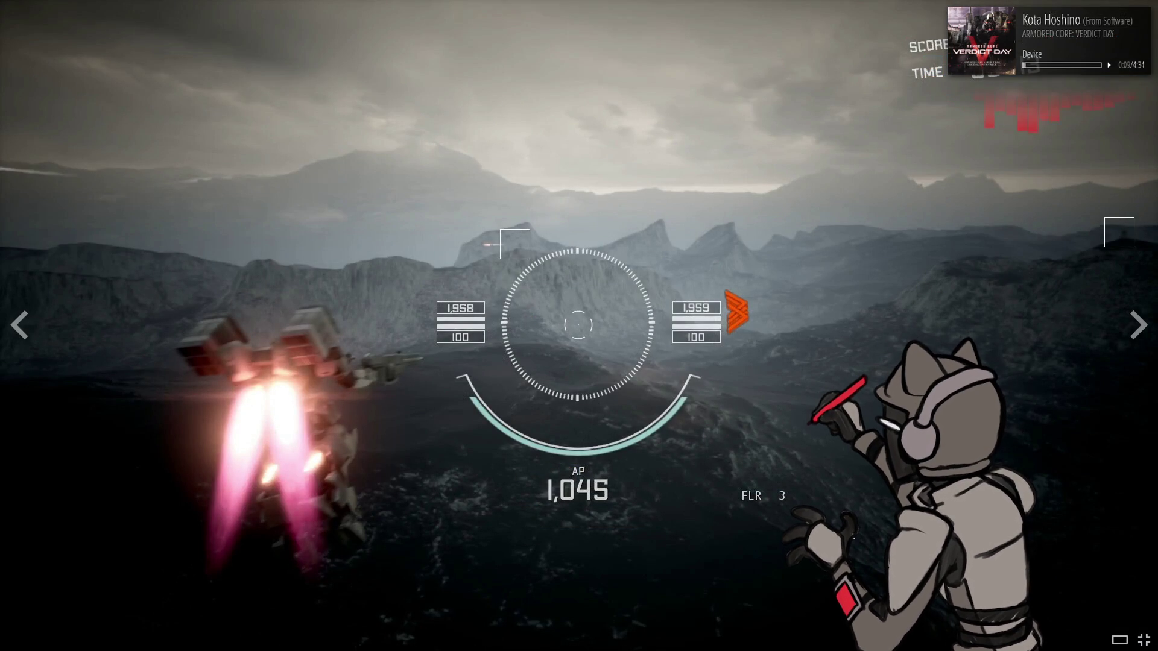
- Exit full screen and step through screenshots to the night city flight, then back to the mech close-up
key(Escape)
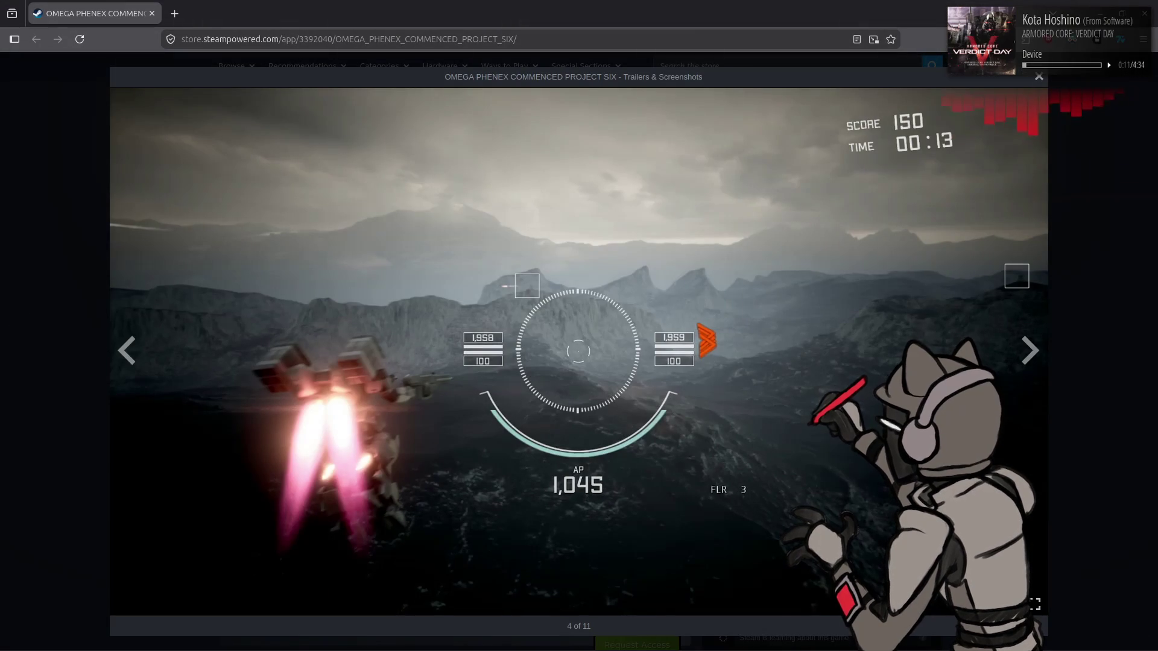
click(1029, 353)
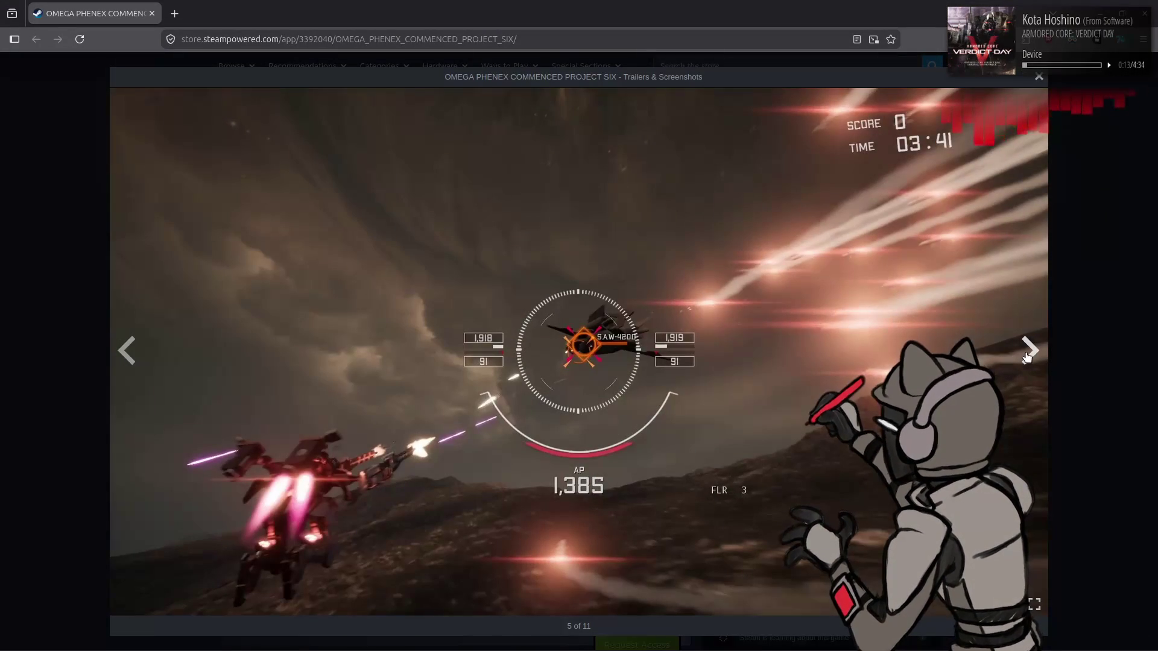
click(1027, 353)
click(1027, 353)
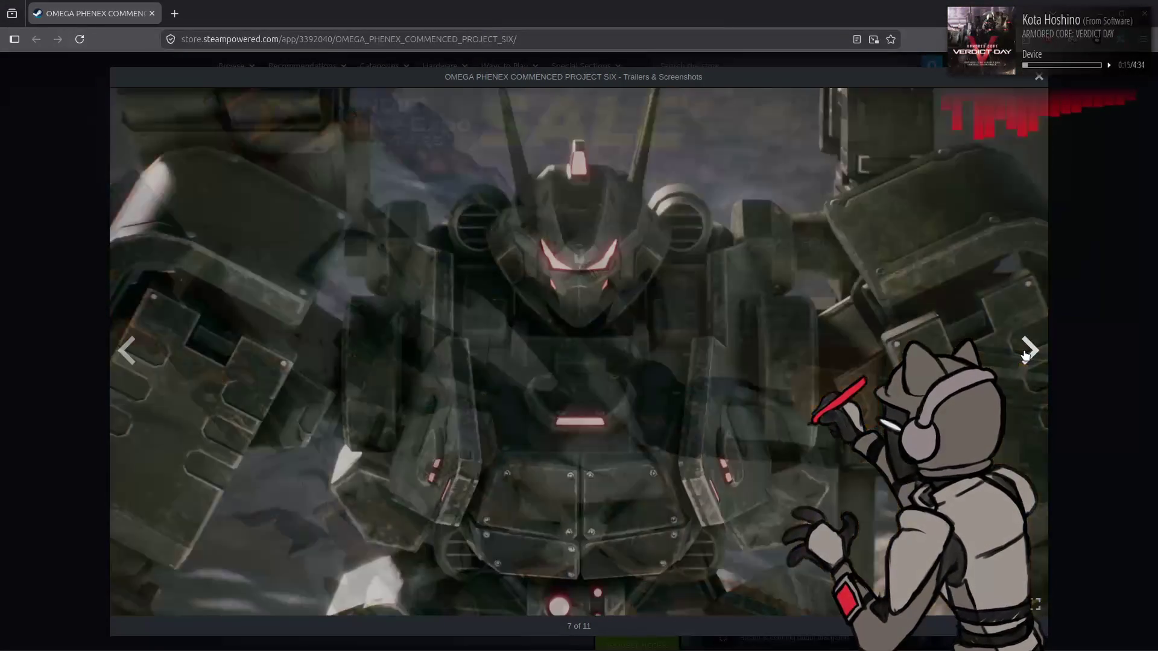
click(1027, 353)
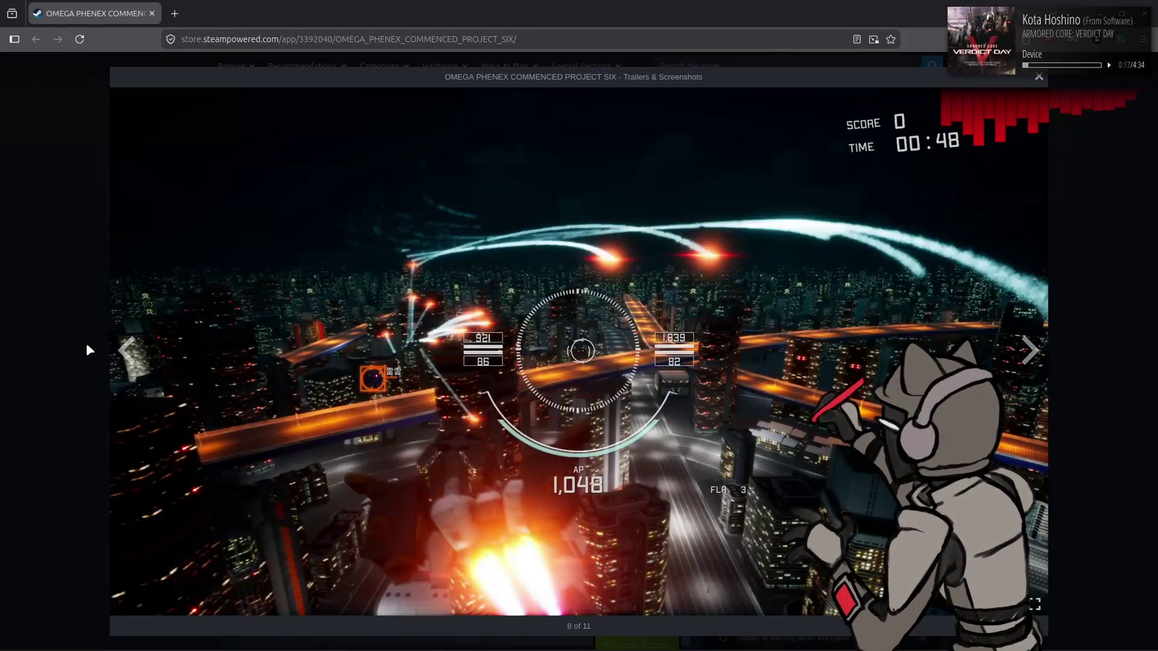
click(125, 351)
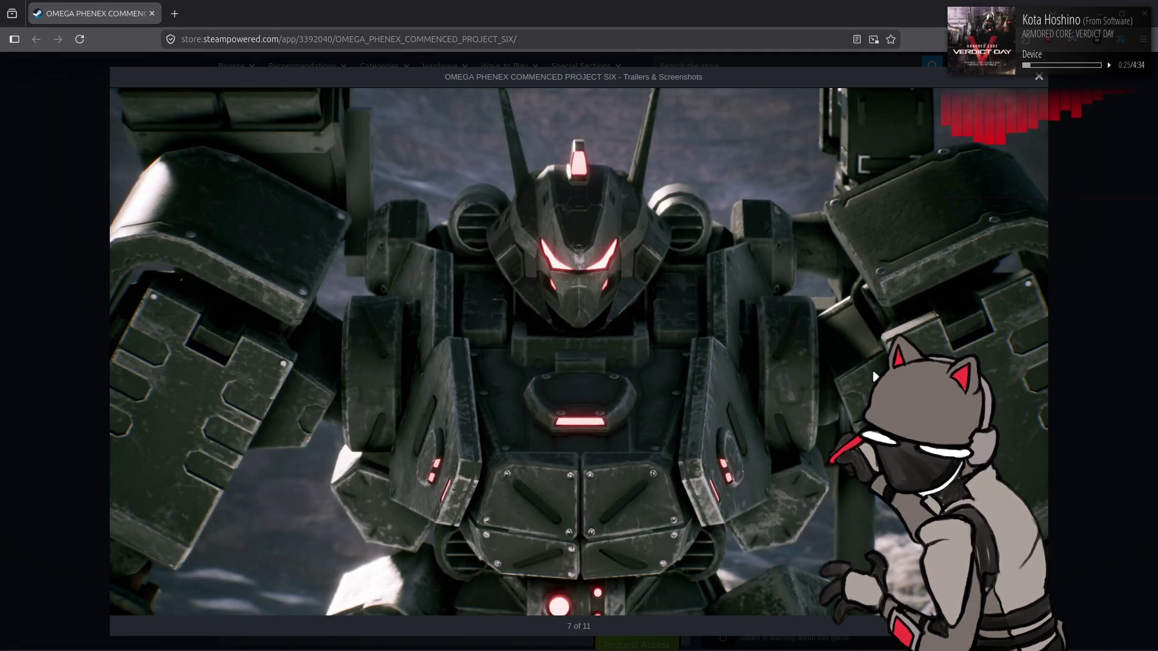
- Advance past the night city flight, GARAGE and PAINT screenshots, then close the viewer
click(1026, 366)
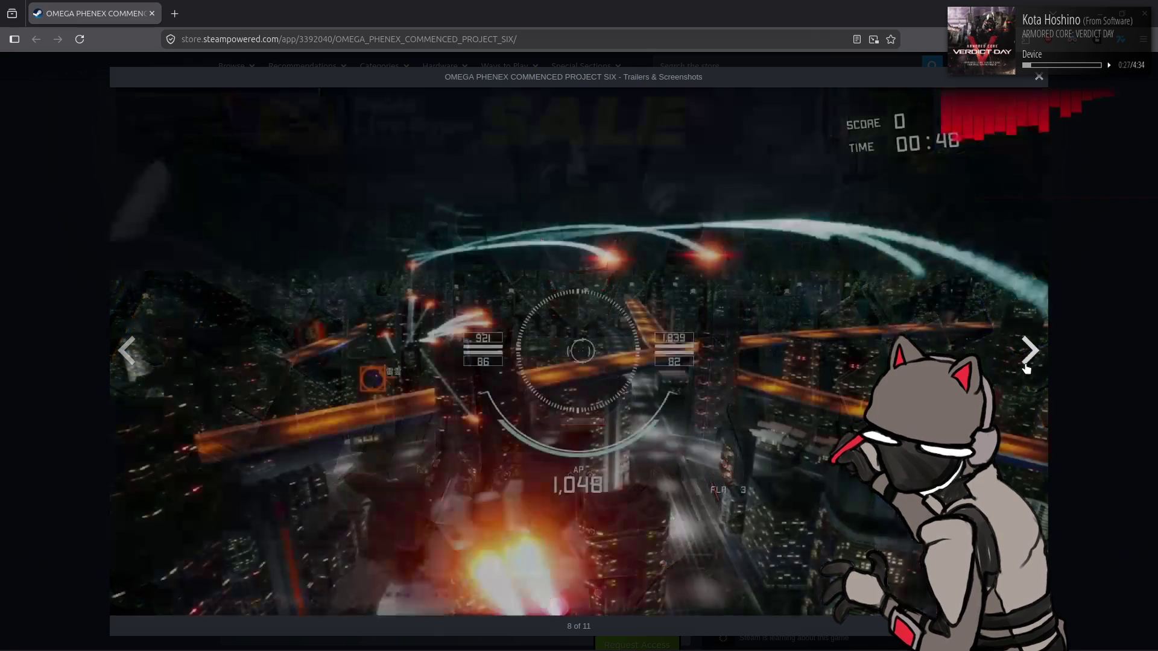
click(1026, 367)
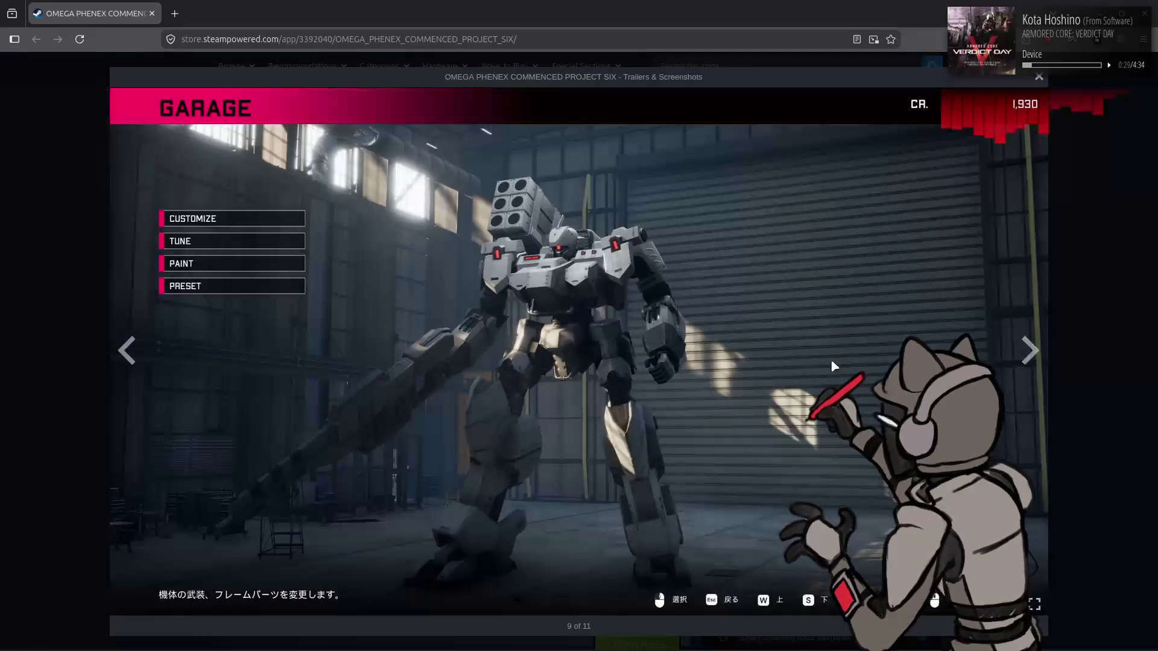
key(Left)
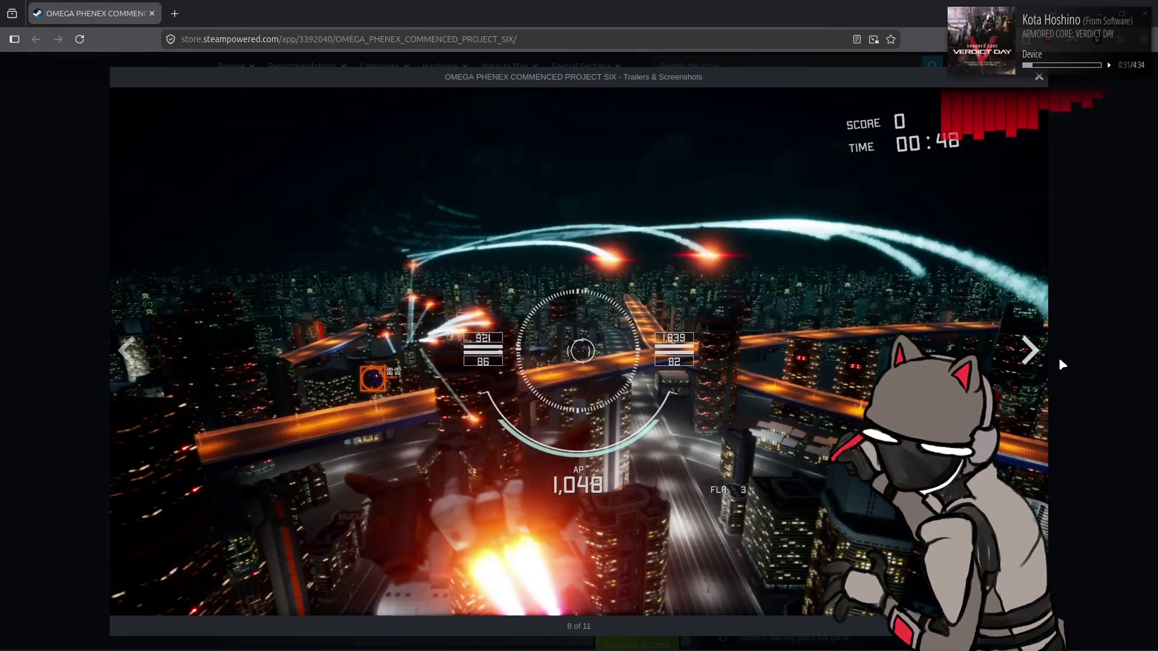
click(1032, 362)
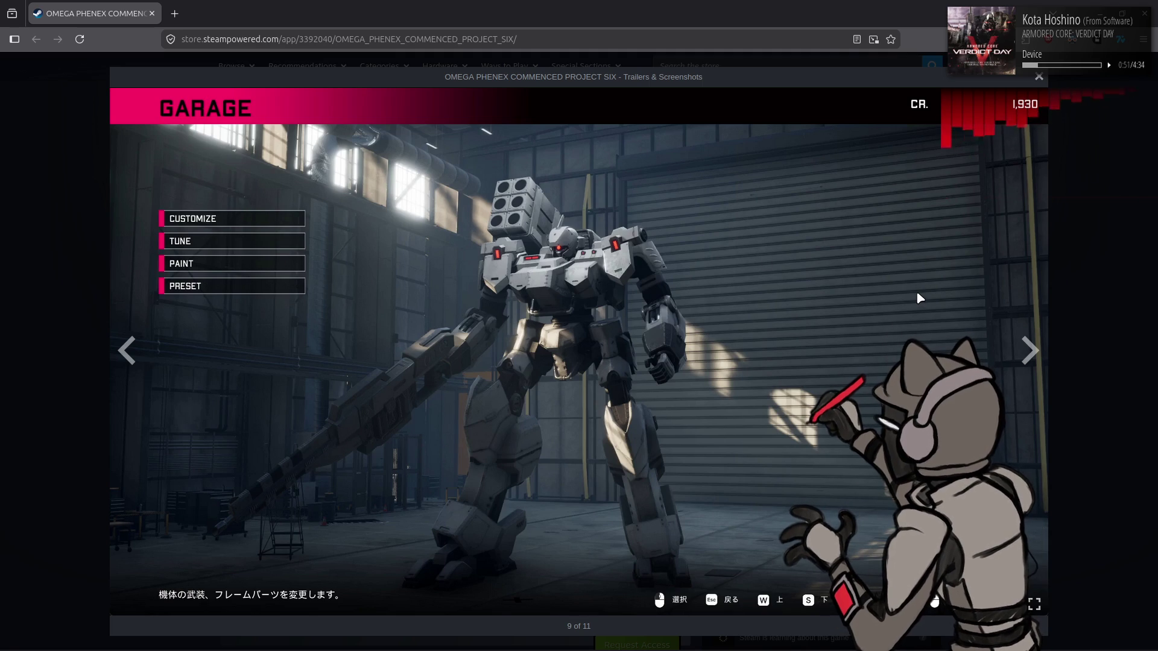
click(1030, 356)
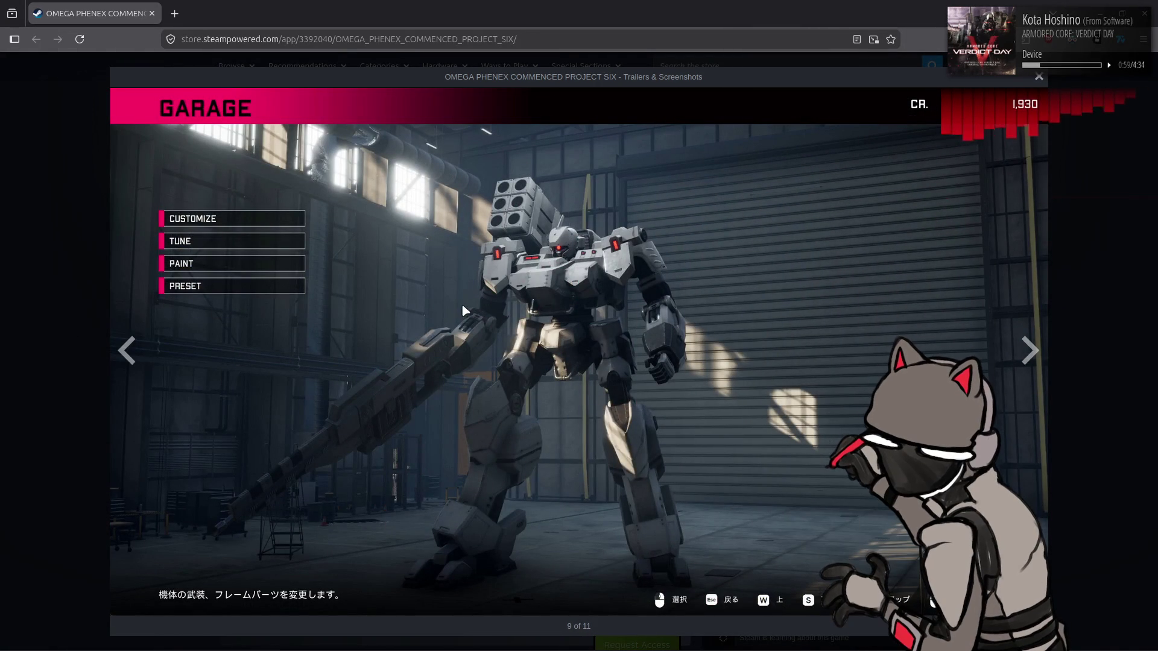
click(1030, 362)
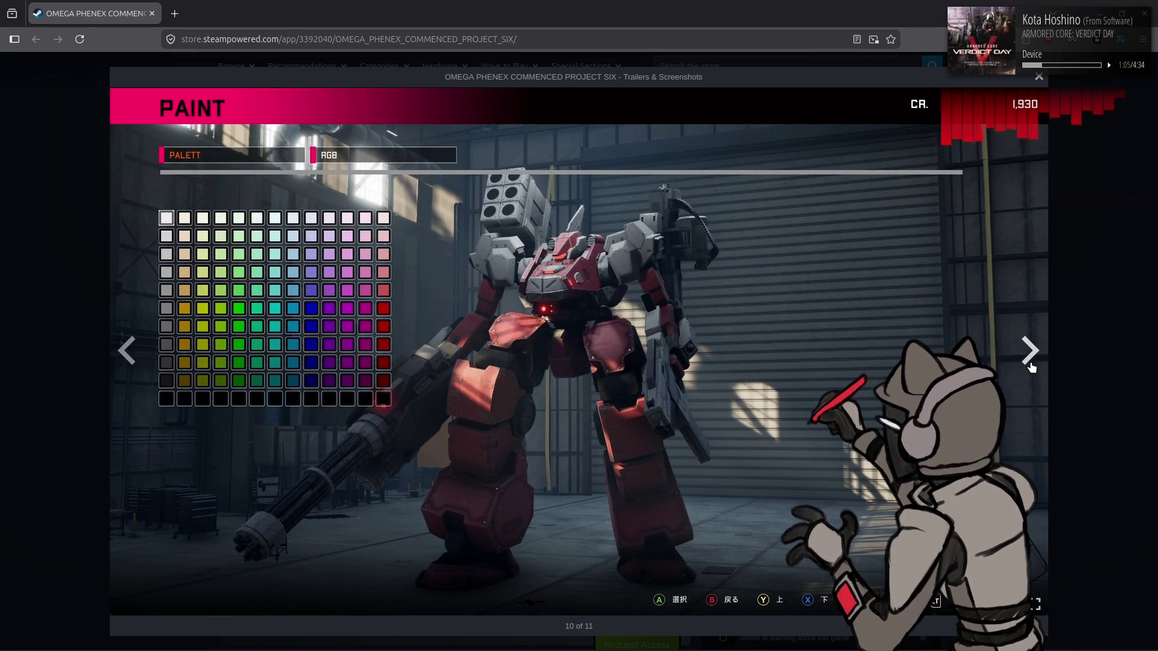
click(1030, 362)
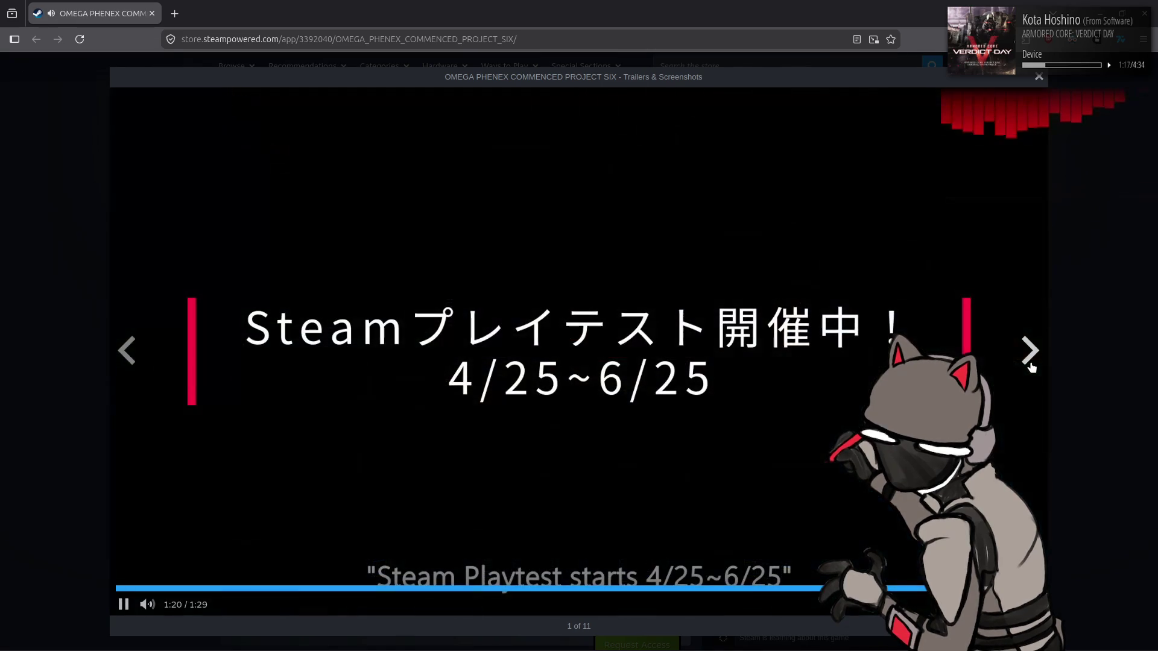
click(1093, 372)
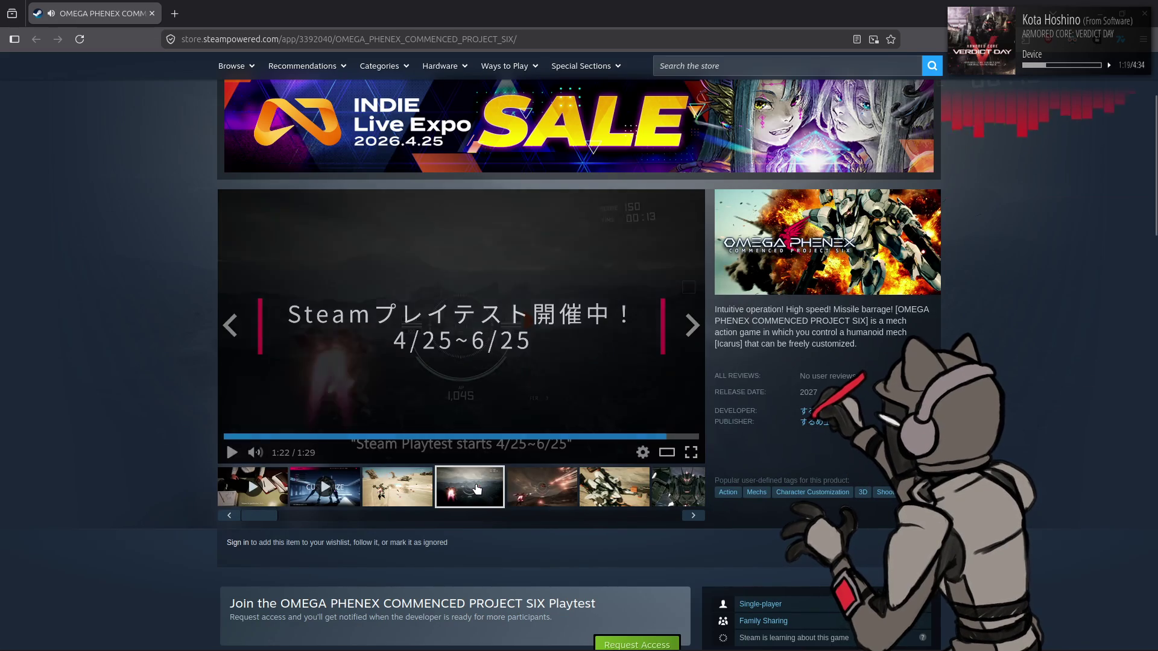
- Scroll the OMEGA PHENEX store page down to About This Game and its system requirements
scroll(173, 423, down, 4)
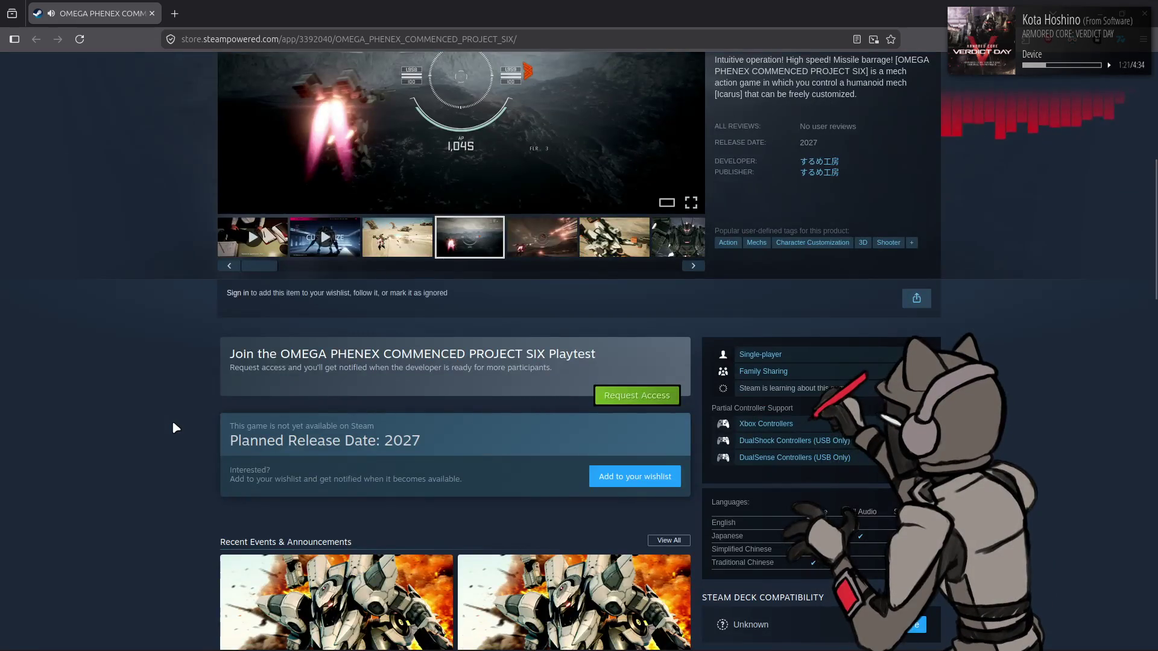
scroll(172, 423, up, 4)
scroll(174, 427, down, 10)
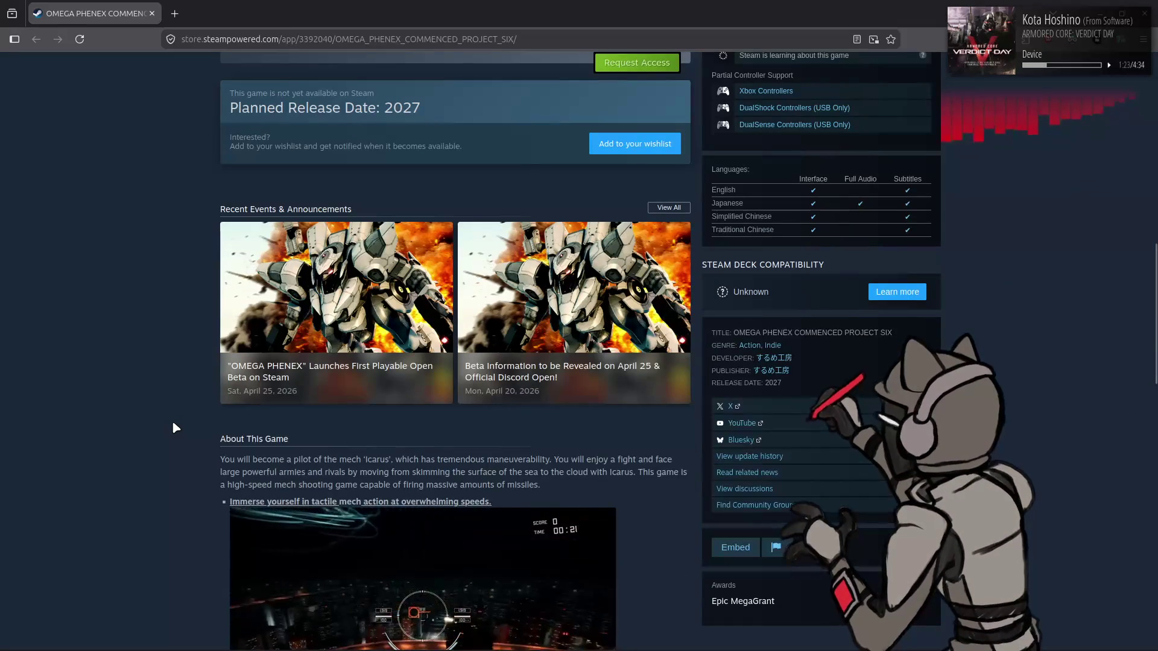
scroll(174, 427, down, 3)
scroll(174, 427, down, 5)
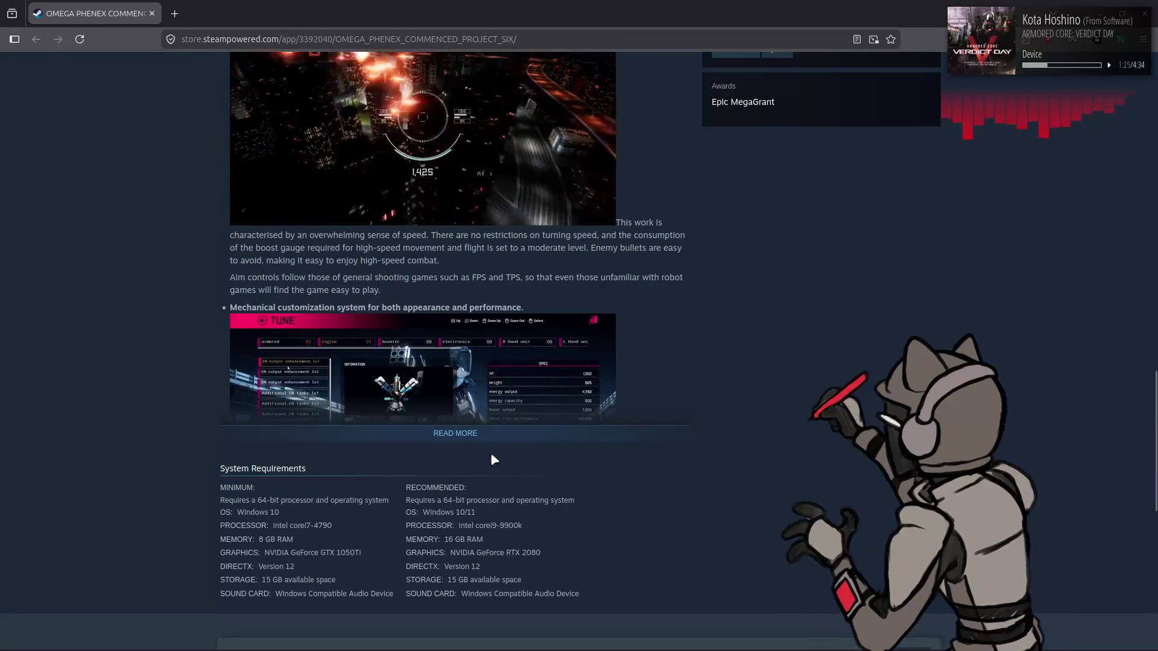
scroll(48, 421, down, 4)
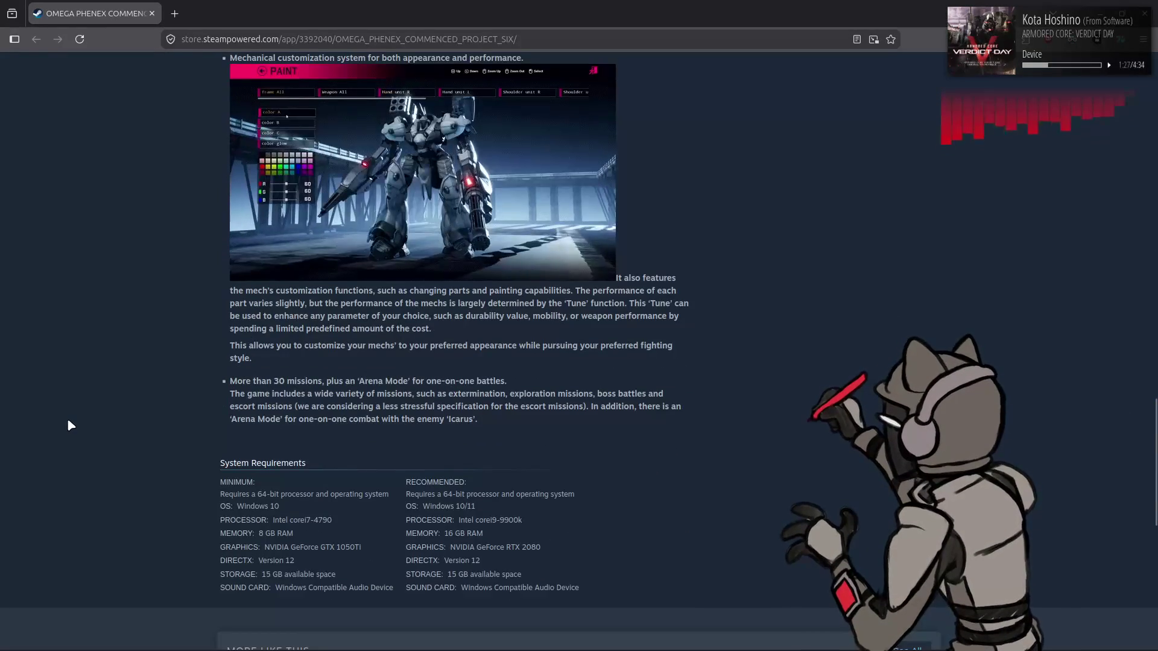
scroll(69, 426, up, 1)
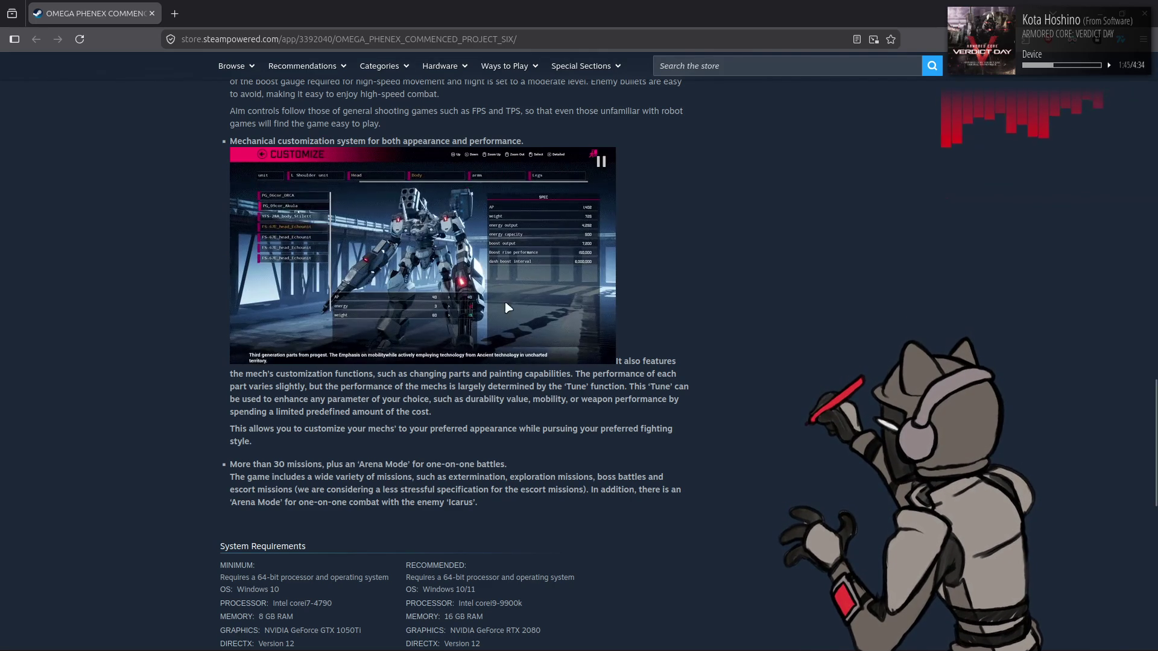
scroll(583, 311, up, 3)
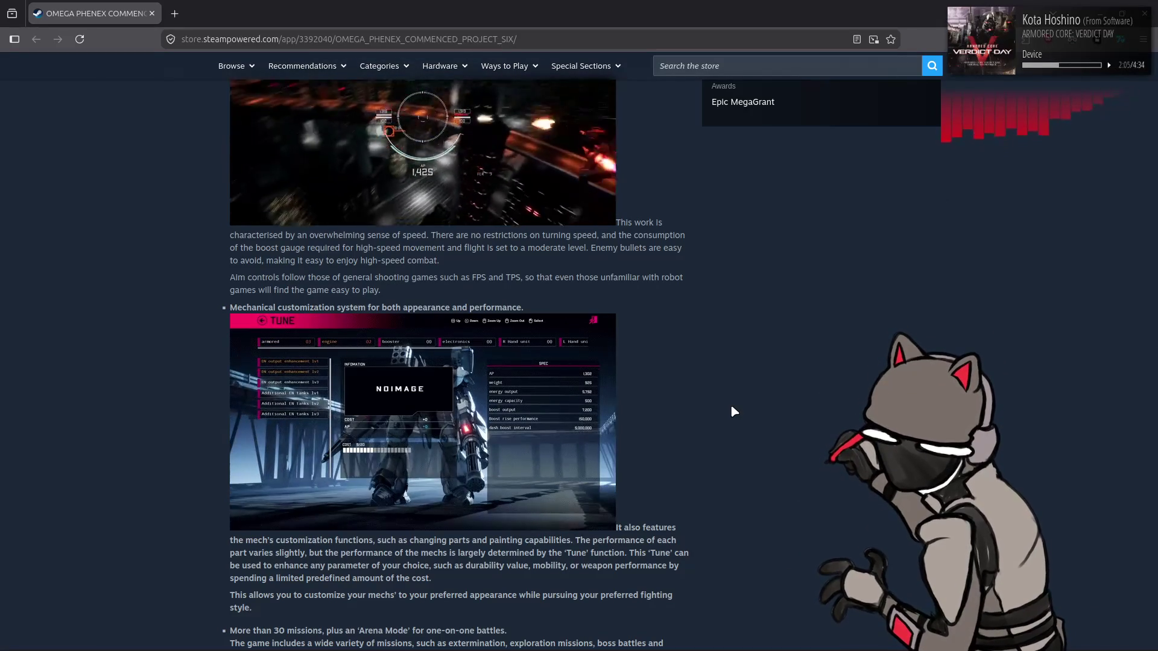
scroll(732, 408, down, 3)
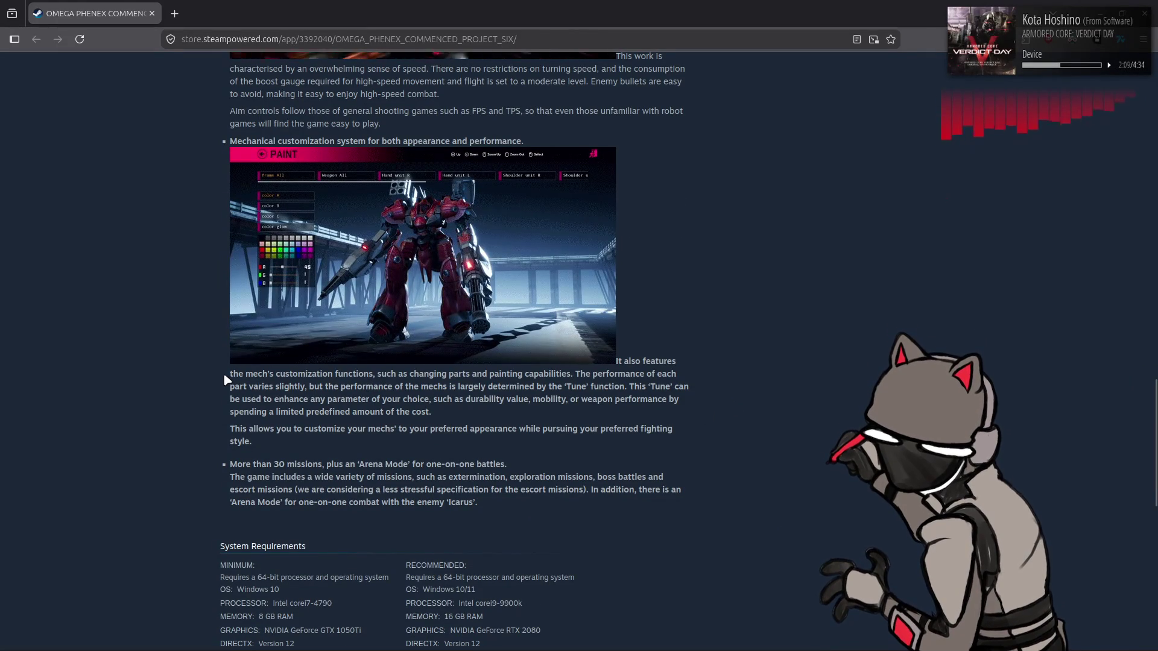
drag(228, 380, 688, 400)
double_click(519, 399)
click(627, 387)
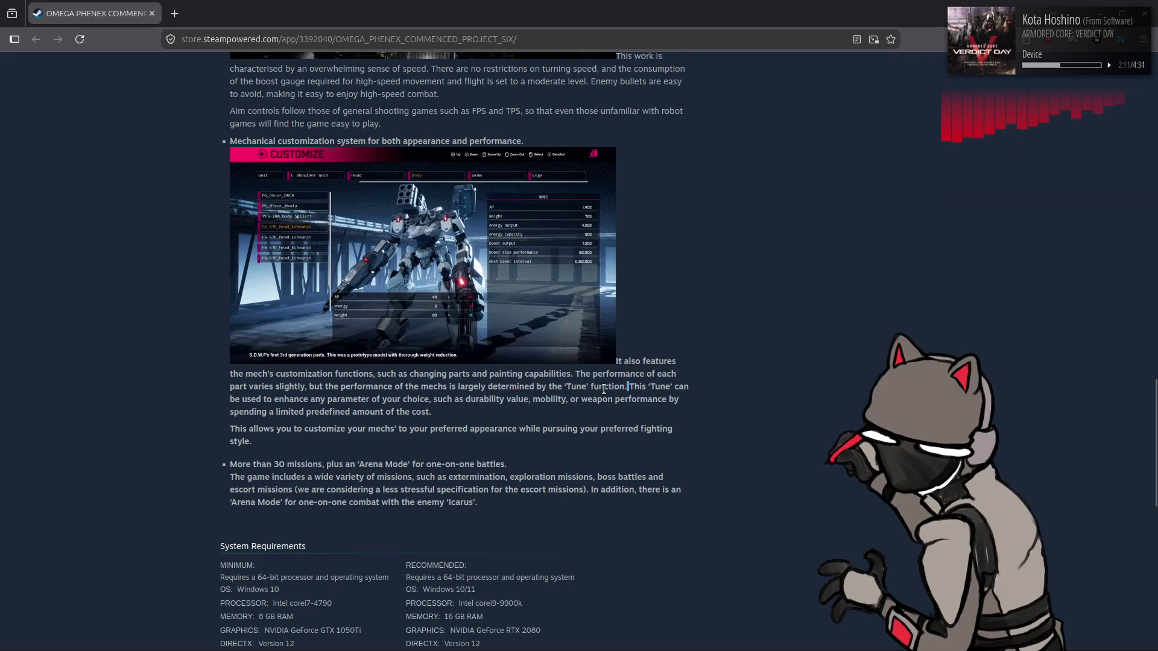
key(shift+Up)
key(shift+Home)
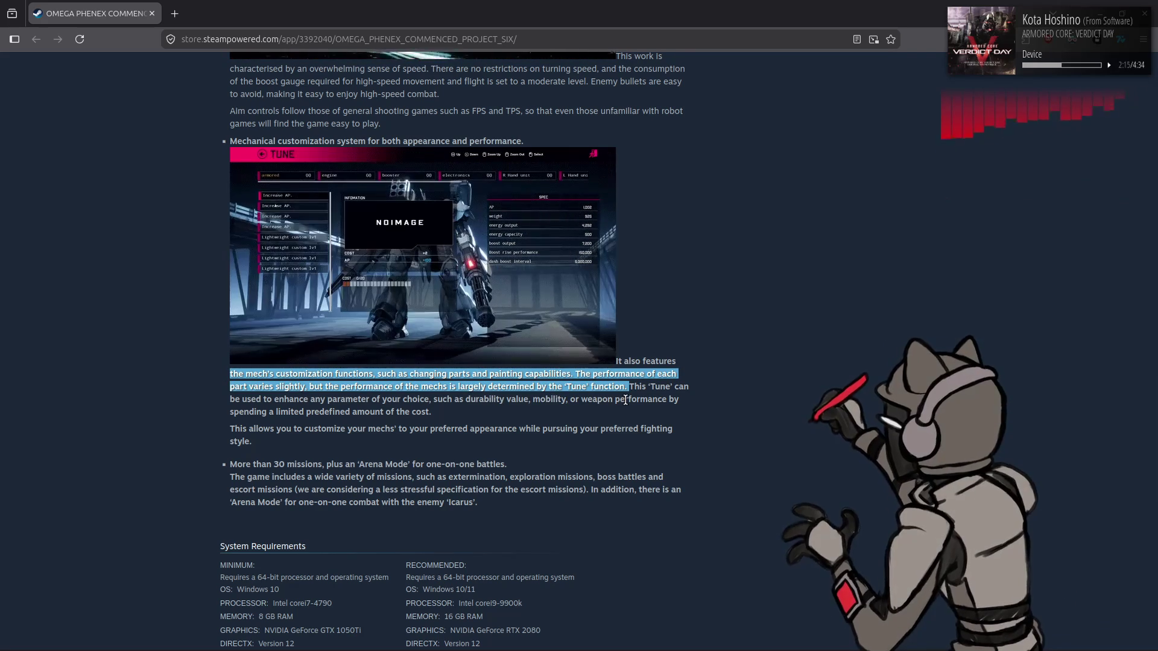
click(625, 387)
key(shift+Up)
key(shift+Home)
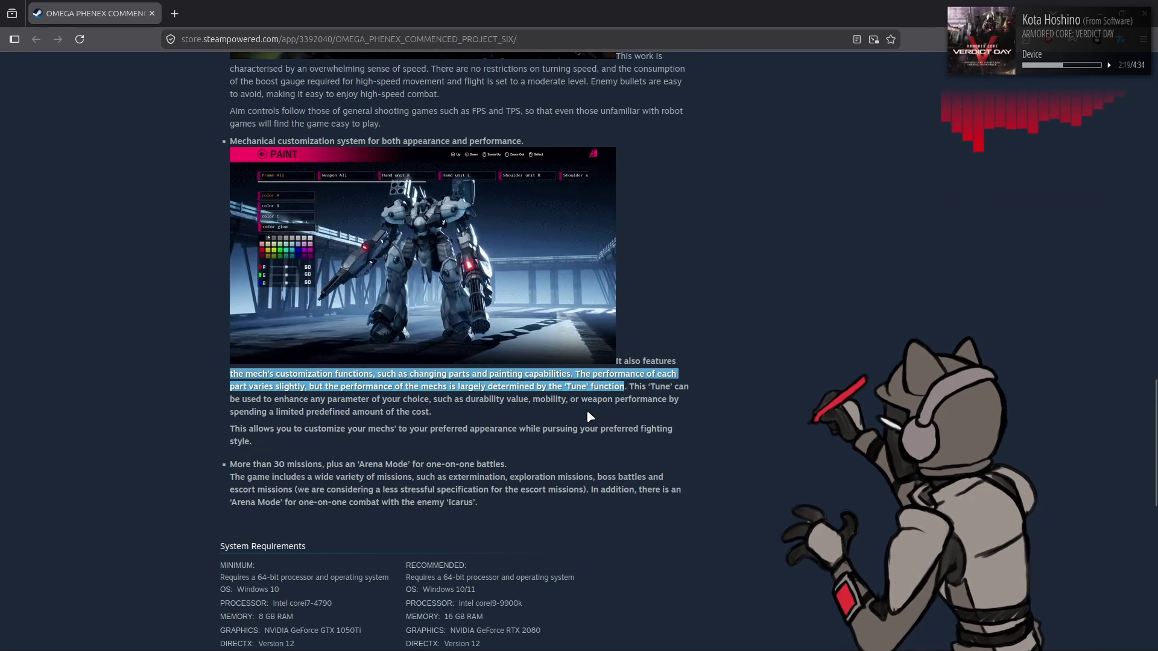
click(588, 412)
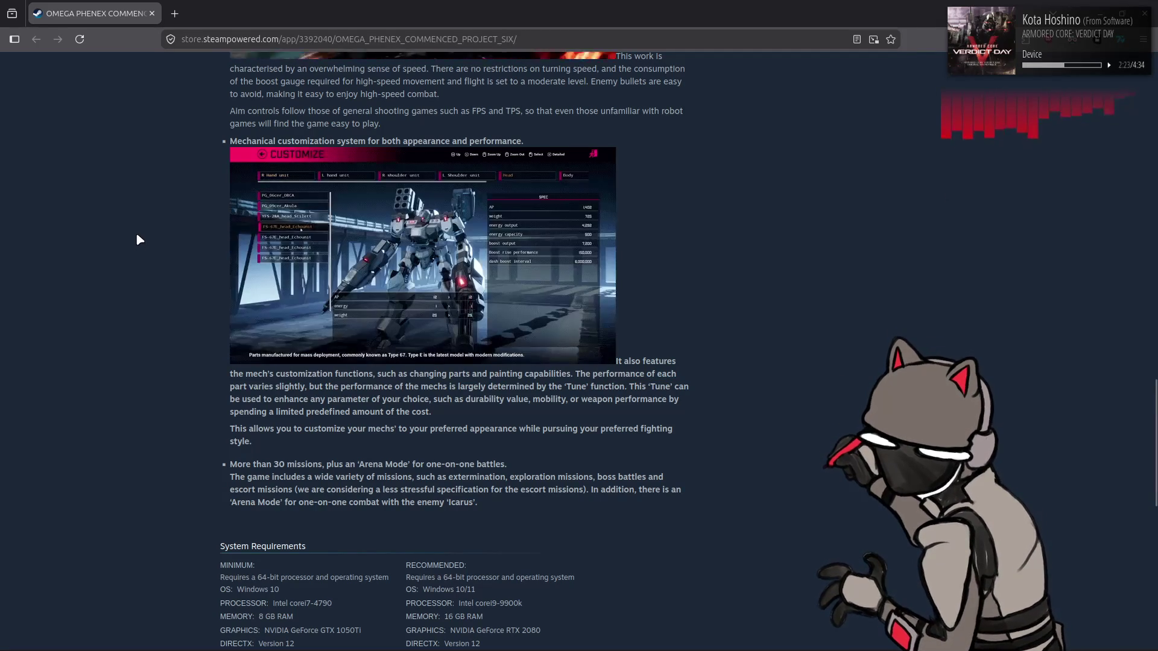
scroll(136, 234, up, 5)
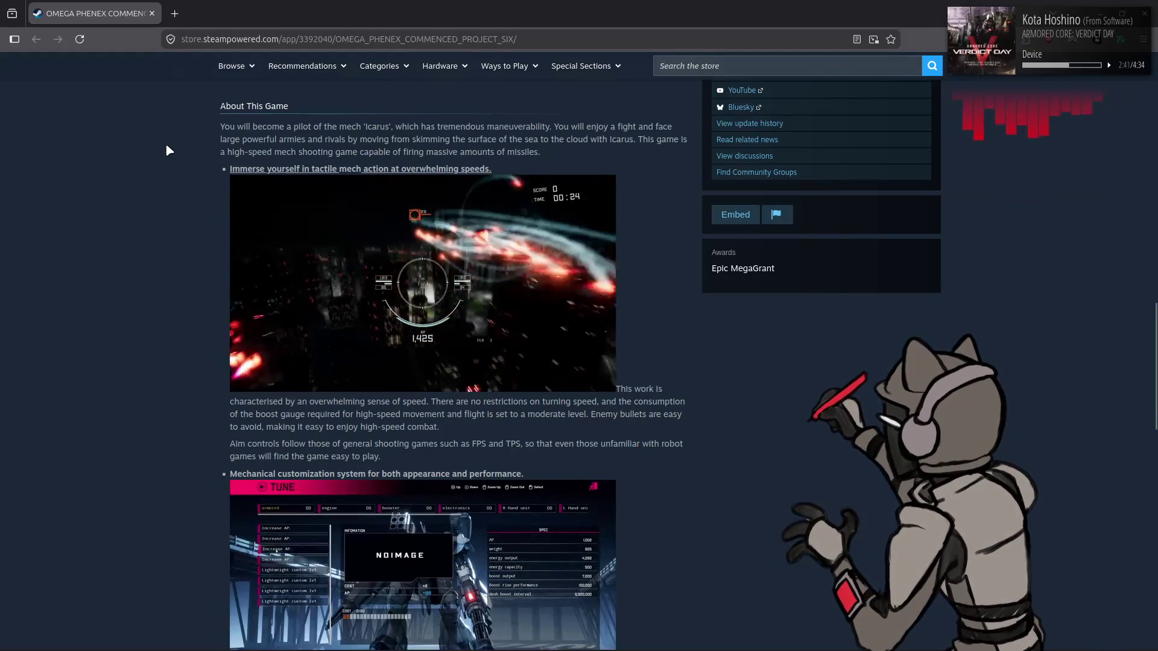
scroll(181, 160, down, 5)
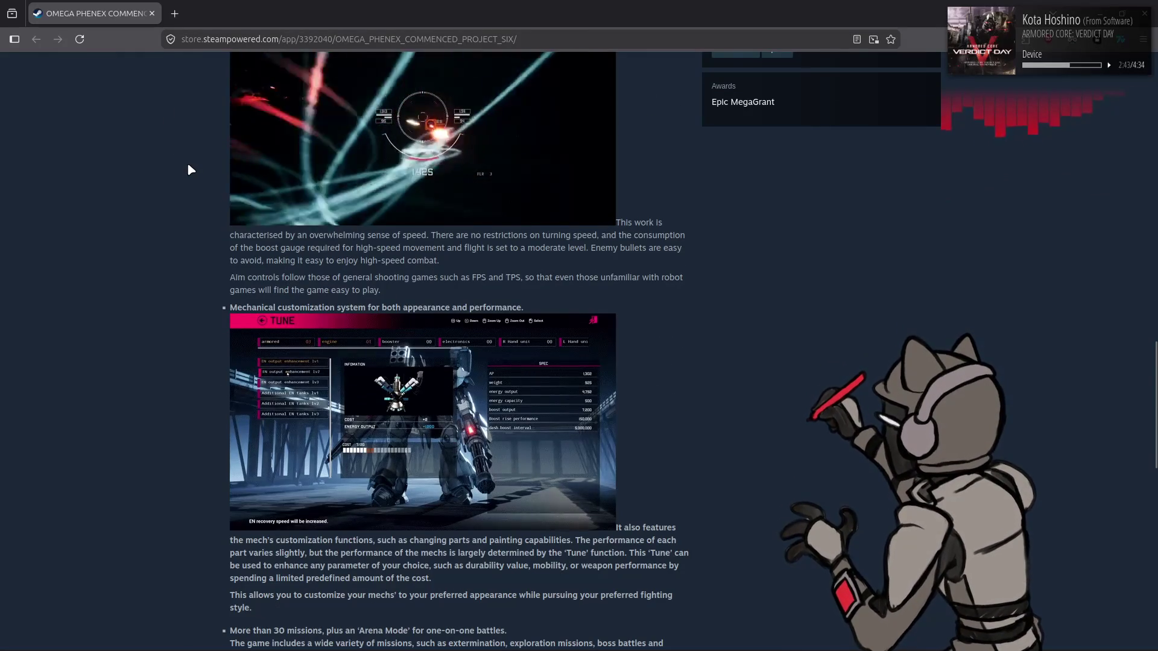
scroll(189, 165, down, 3)
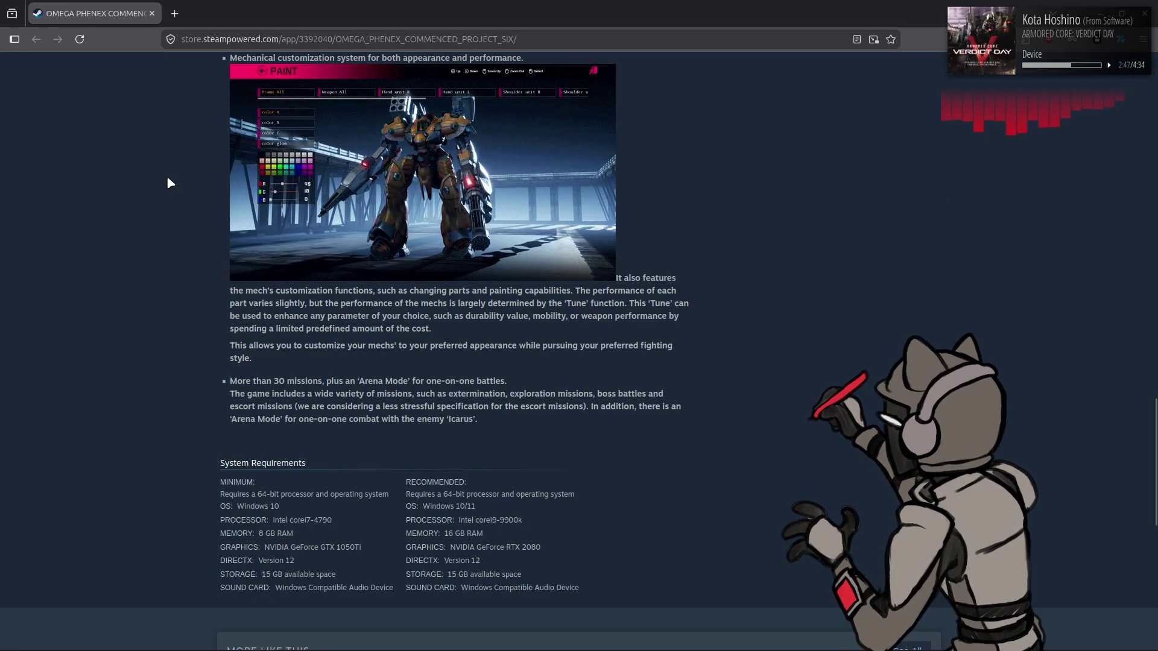
key(Home)
scroll(111, 212, down, 5)
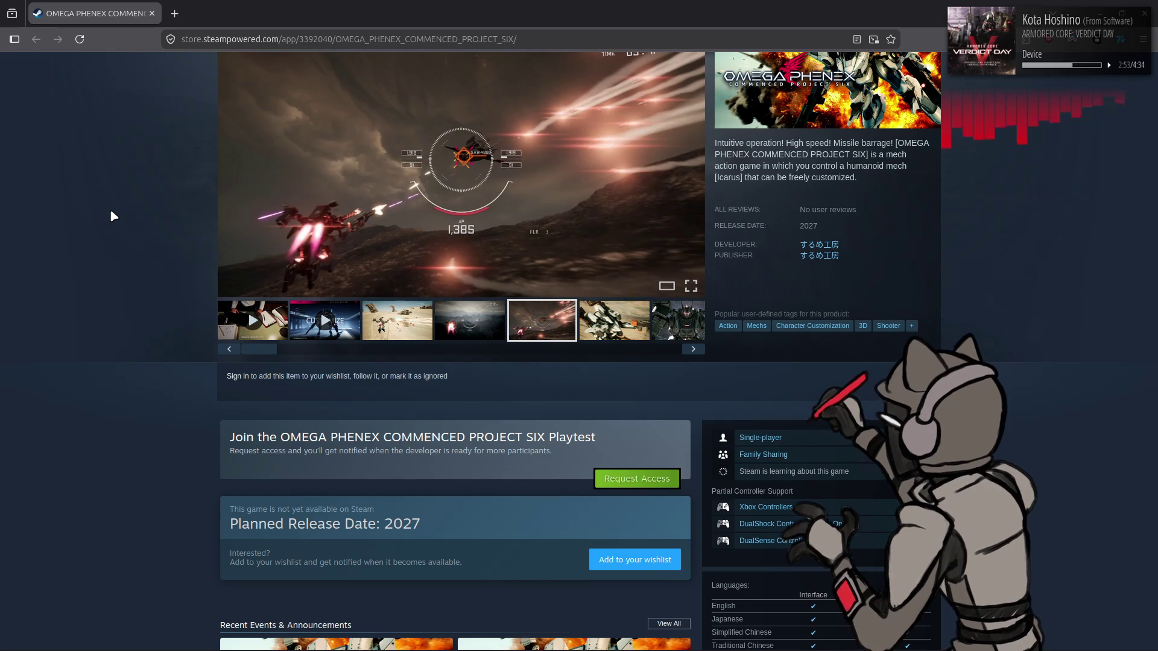
- Close the Steam page and show the World background colour picker in HSV mode
click(152, 14)
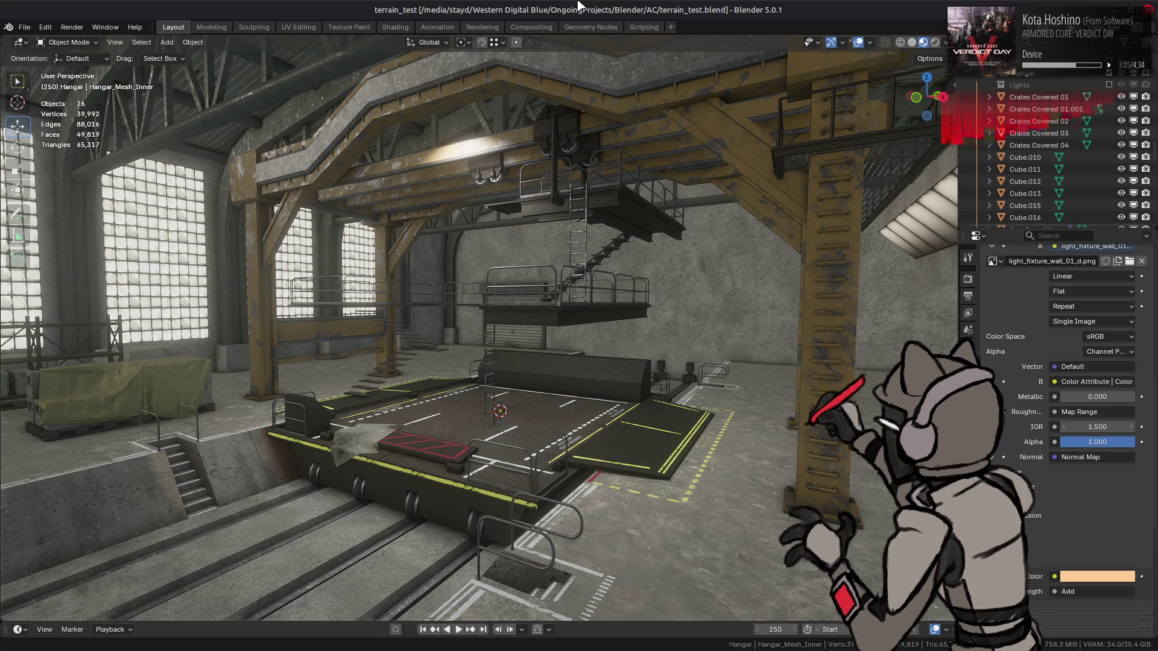
scroll(573, 93, down, 5)
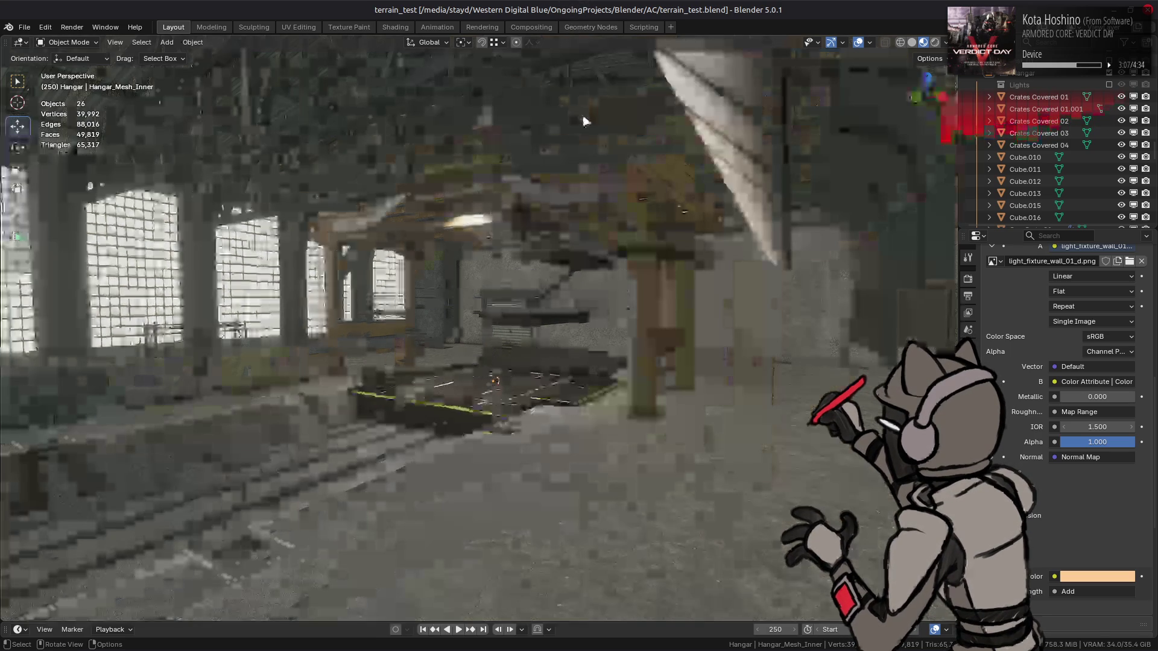
click(973, 349)
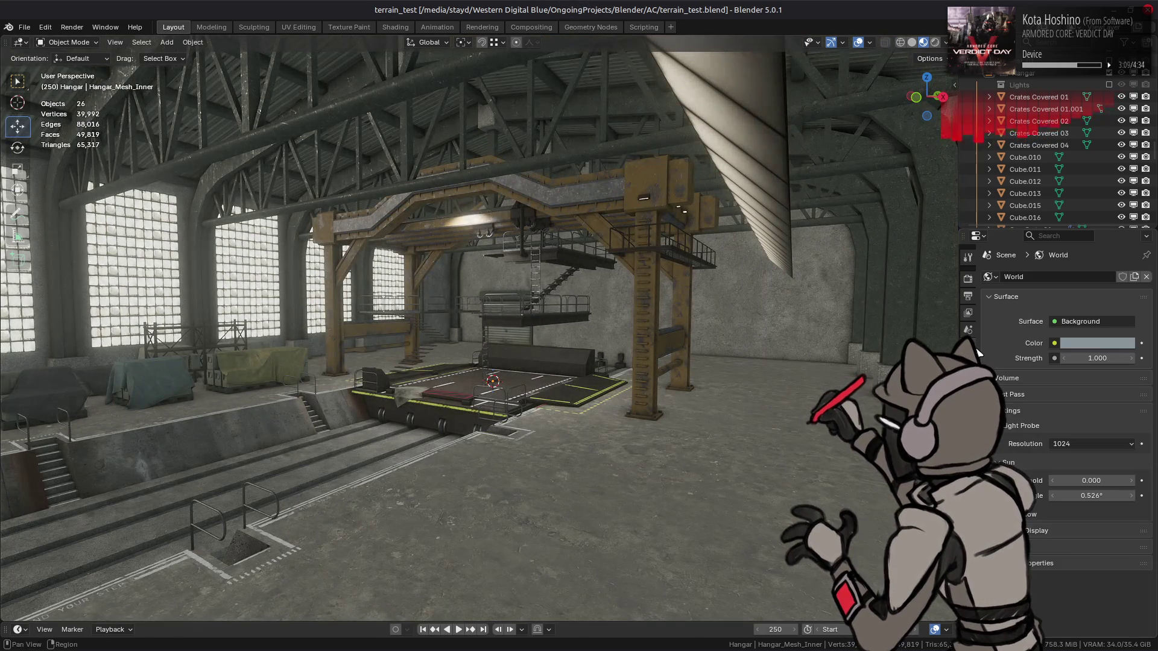
click(1099, 343)
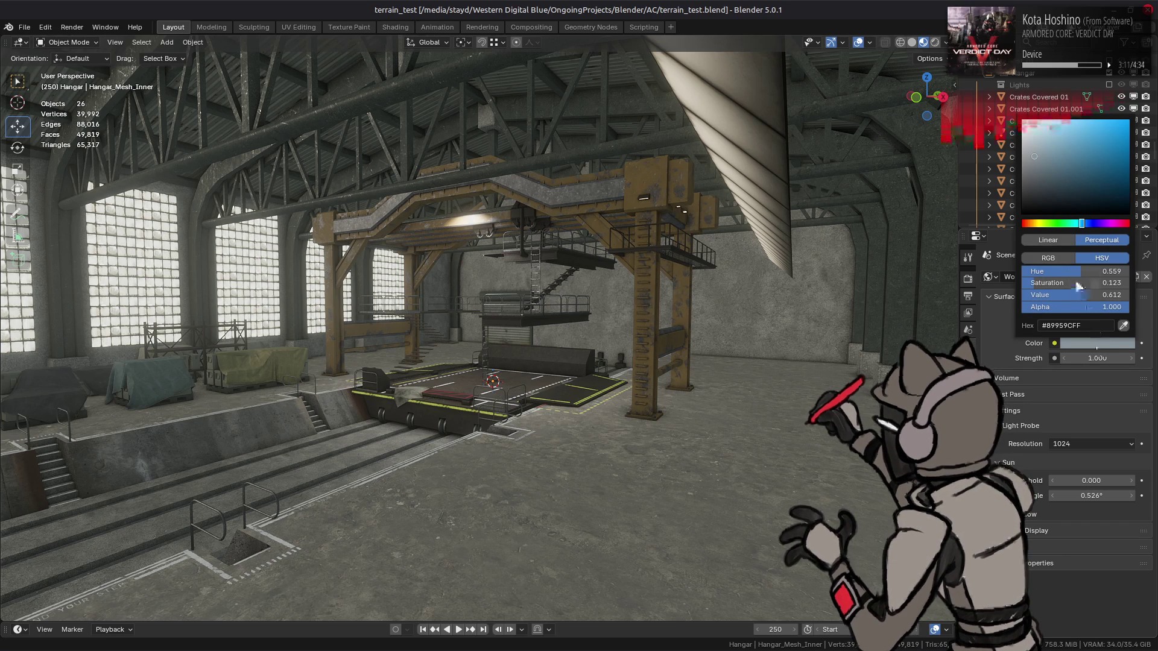
click(1048, 240)
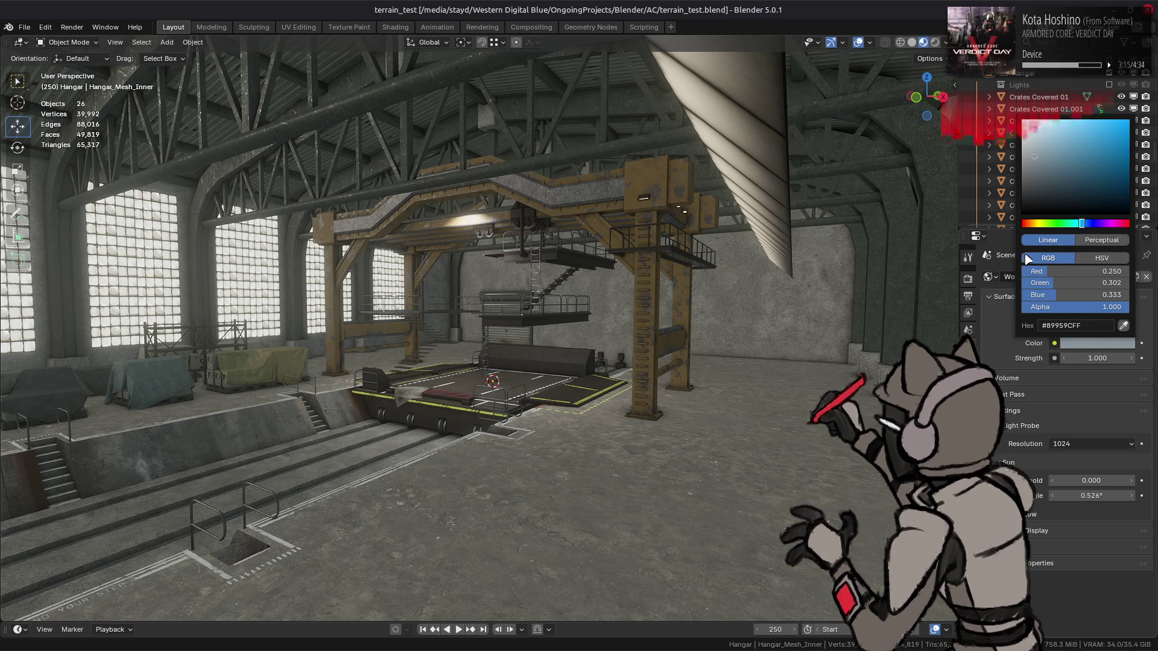
click(1078, 241)
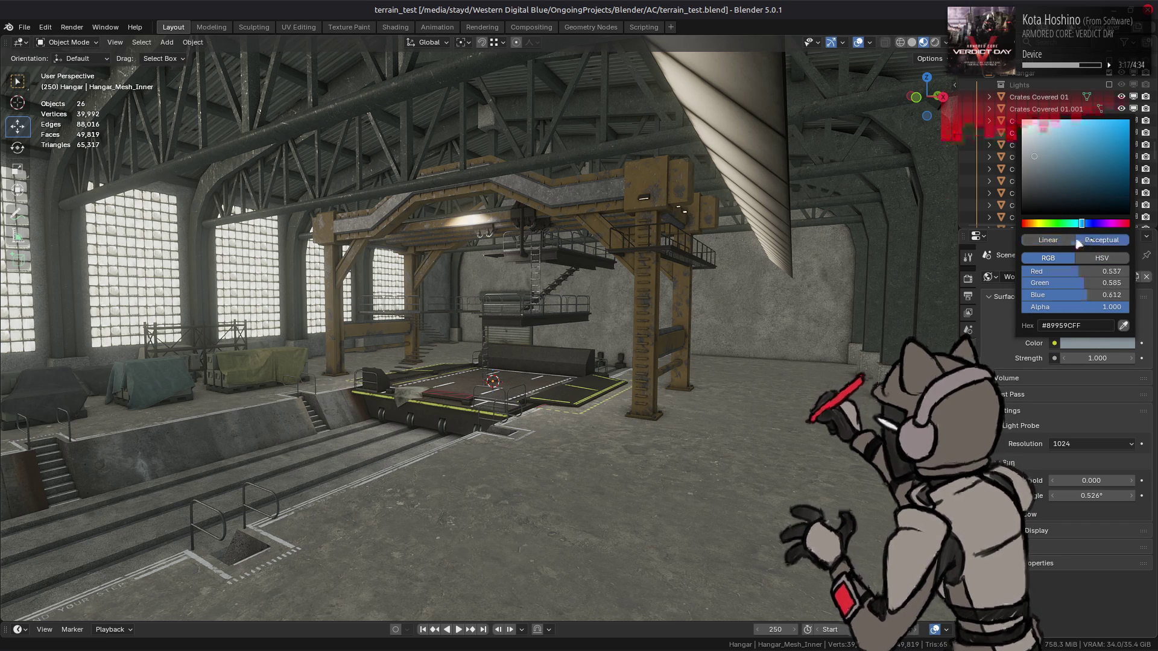
click(1094, 258)
click(1093, 239)
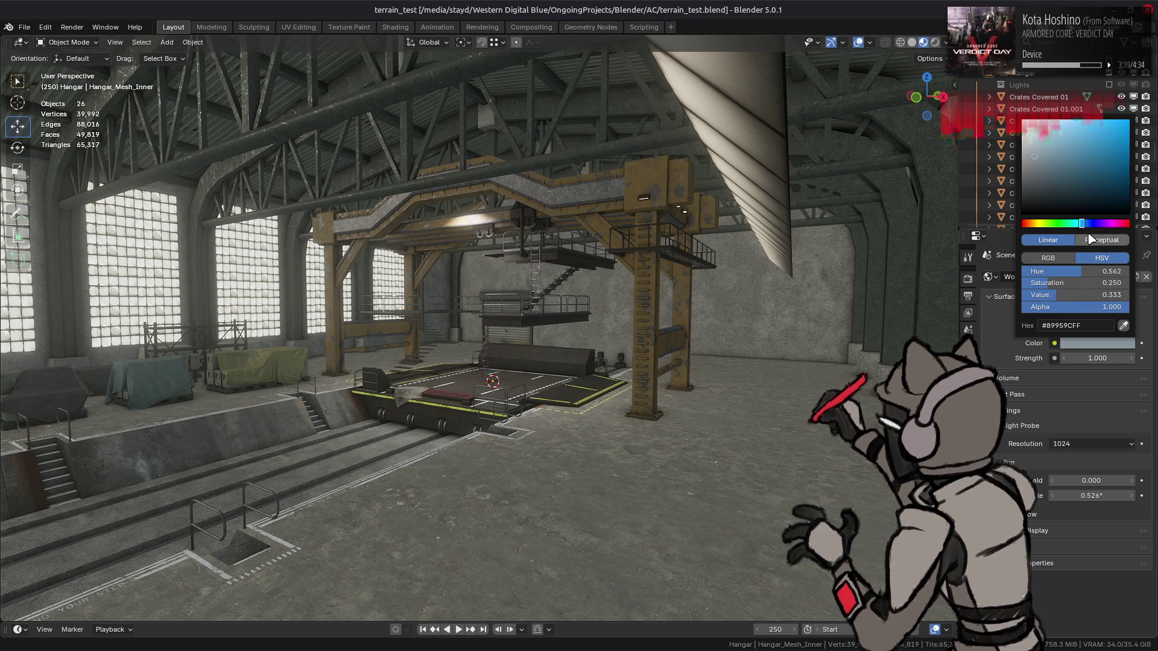
- Set the World colour's saturation to 0.500 and hue to 0.600
mouse_move(1083, 283)
mouse_down()
mouse_move(1123, 283)
mouse_move(1096, 283)
mouse_up()
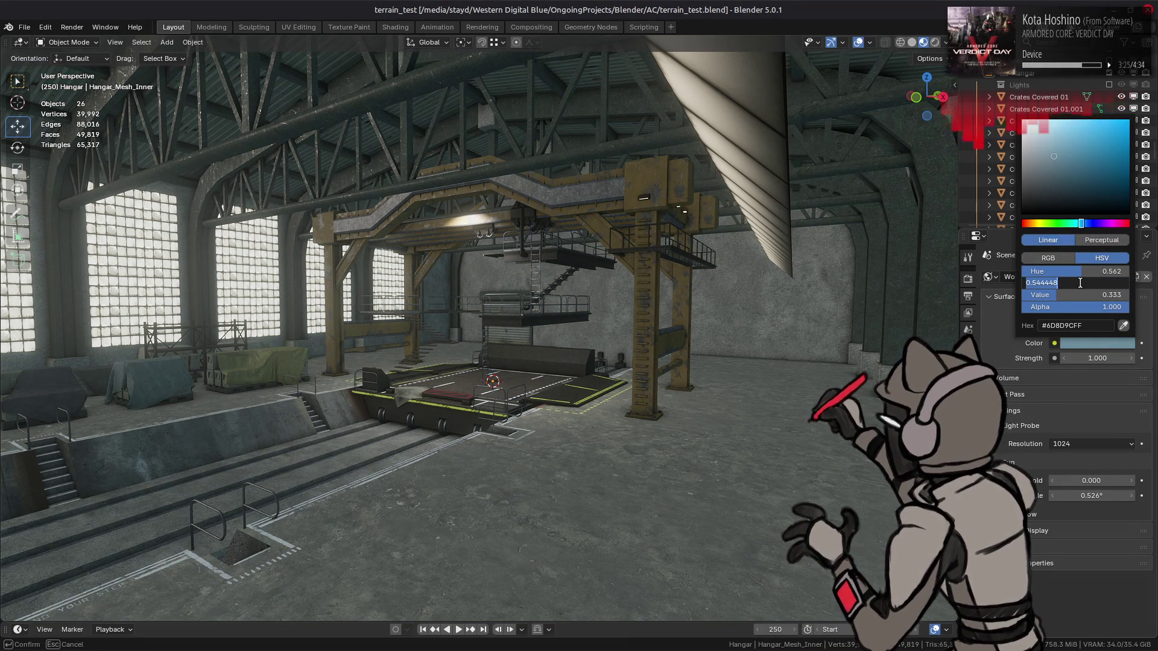
text(0.333)
key(Return)
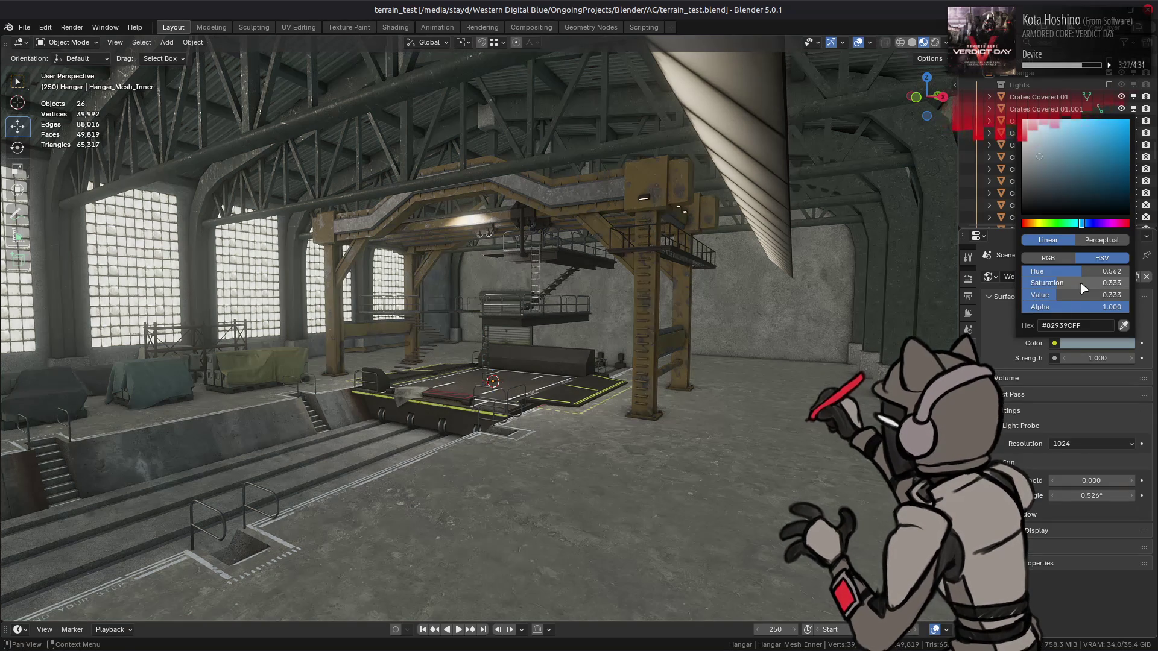
click(1080, 283)
text(.5)
key(Return)
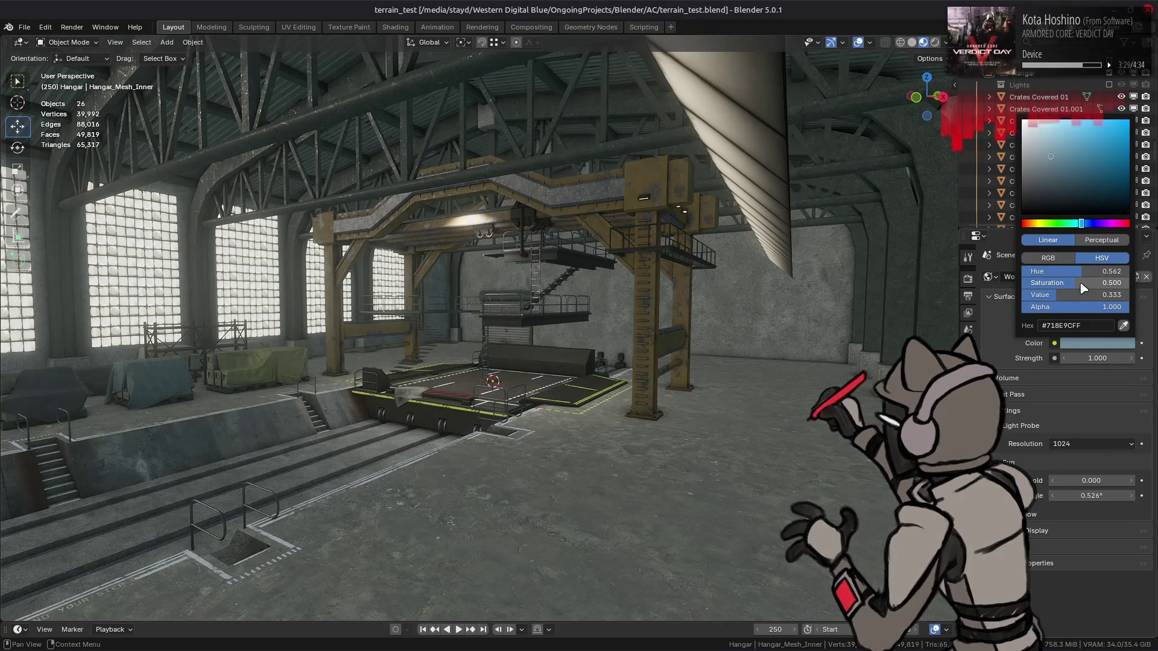
click(1087, 275)
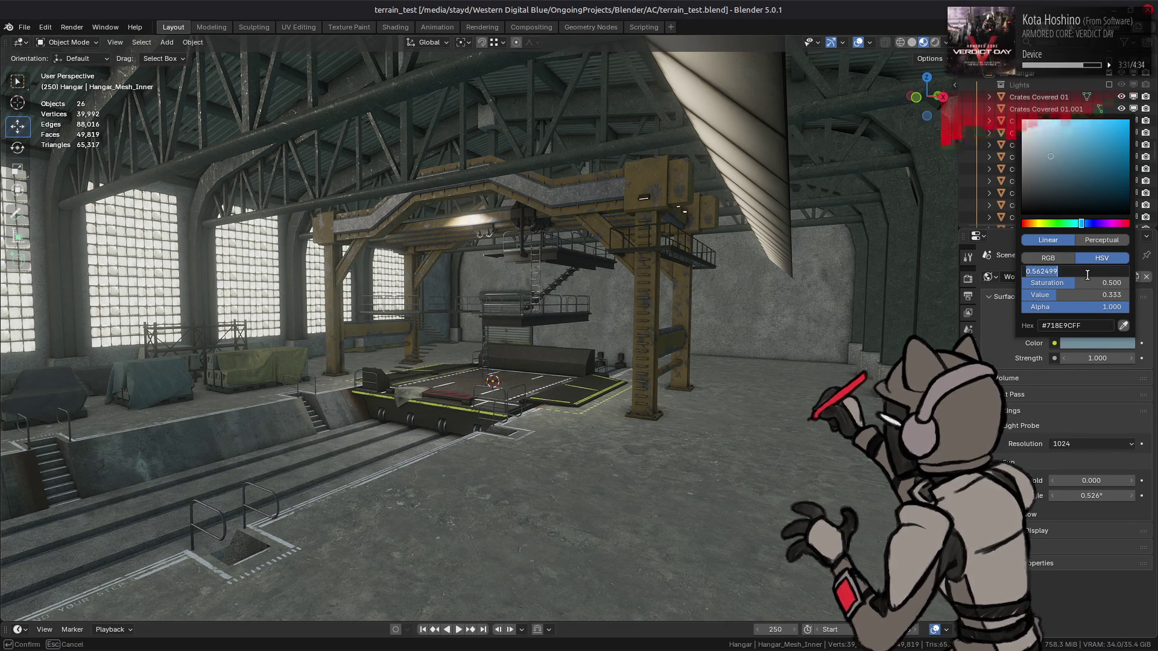
text(25)
key(Return)
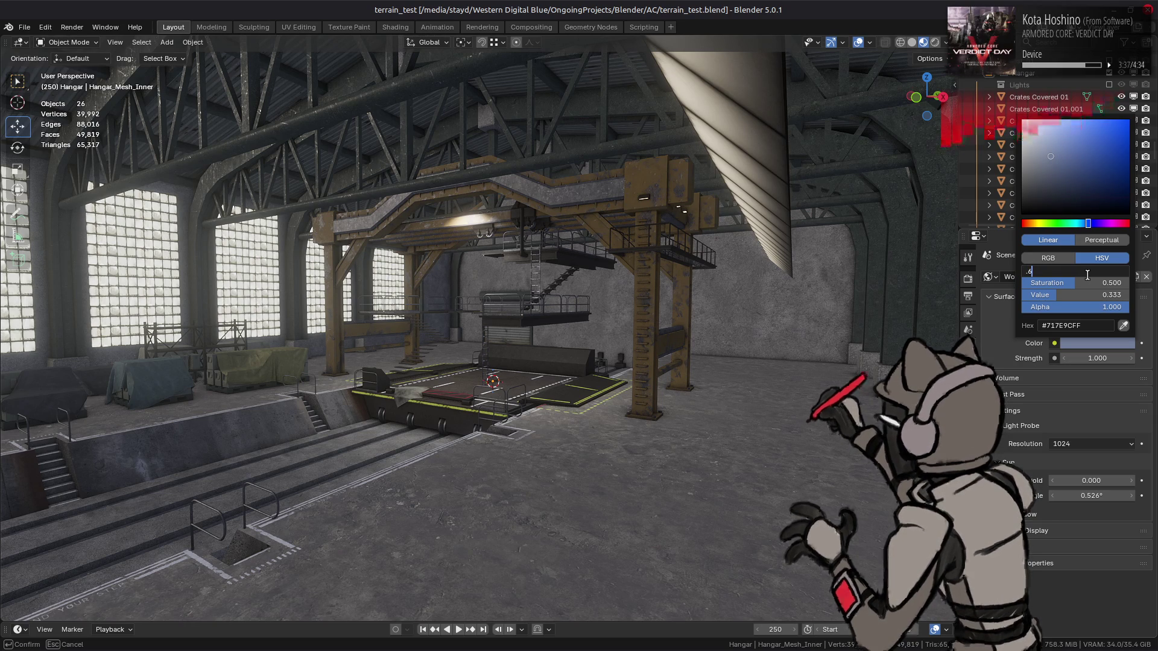
key(Return)
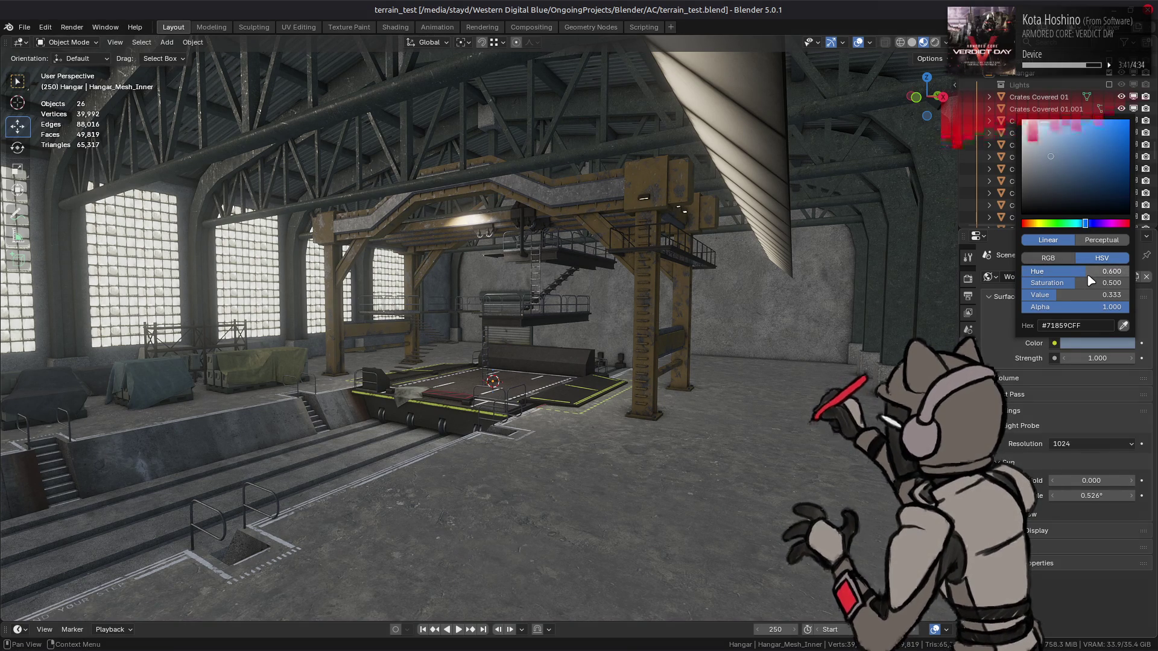
- Adjust saturation to 0.625 and drag the Value to 0, making the background black
click(1090, 281)
text(1)
key(Return)
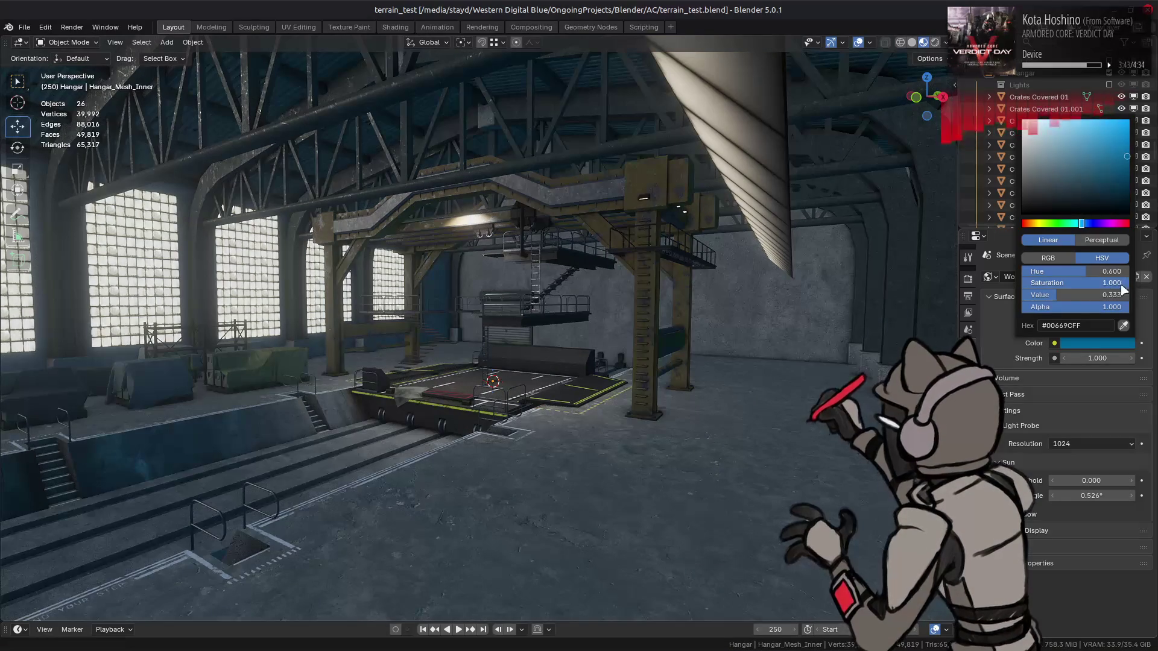
click(1105, 287)
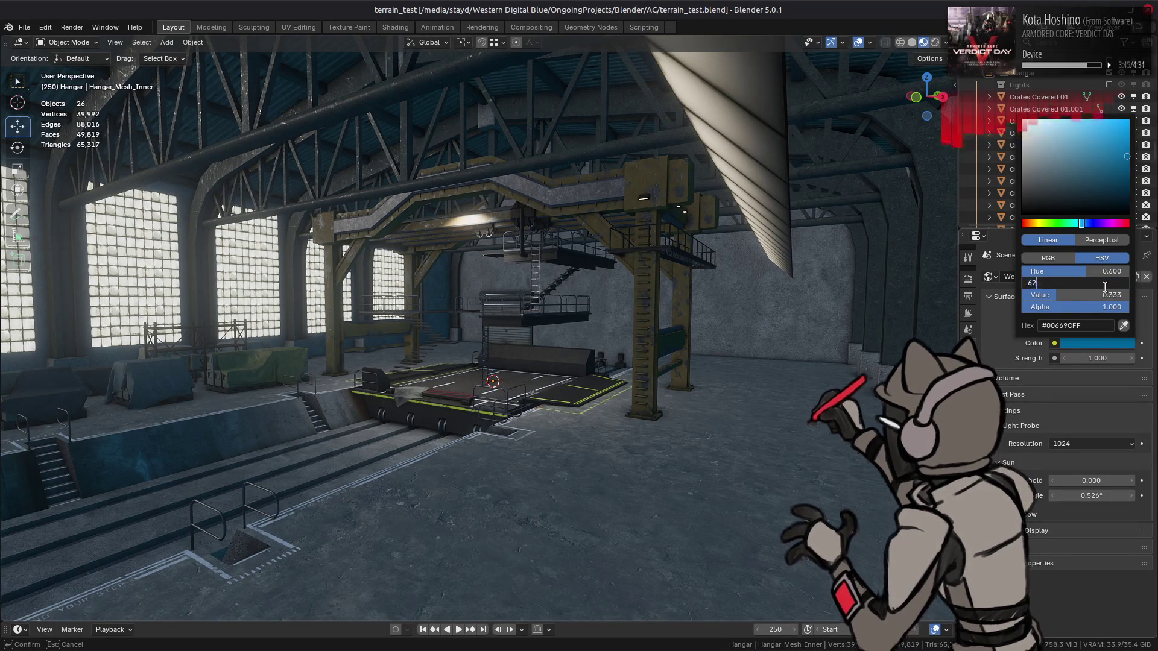
text(5)
key(Return)
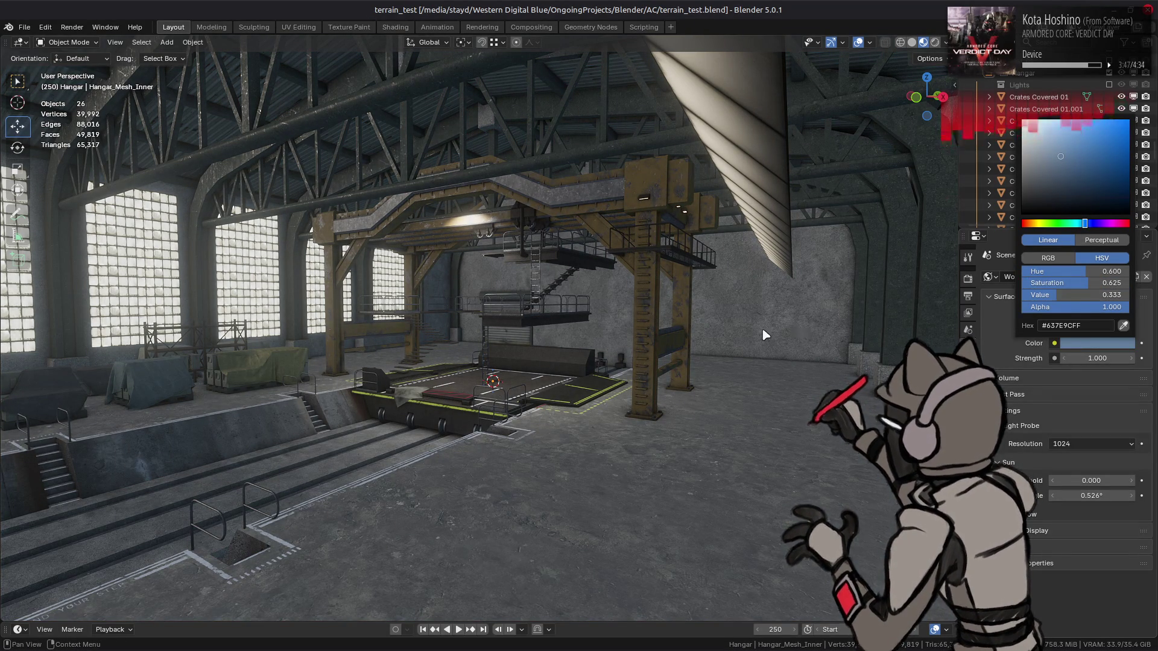
mouse_move(1079, 300)
mouse_down()
mouse_move(1031, 300)
mouse_move(877, 155)
mouse_up()
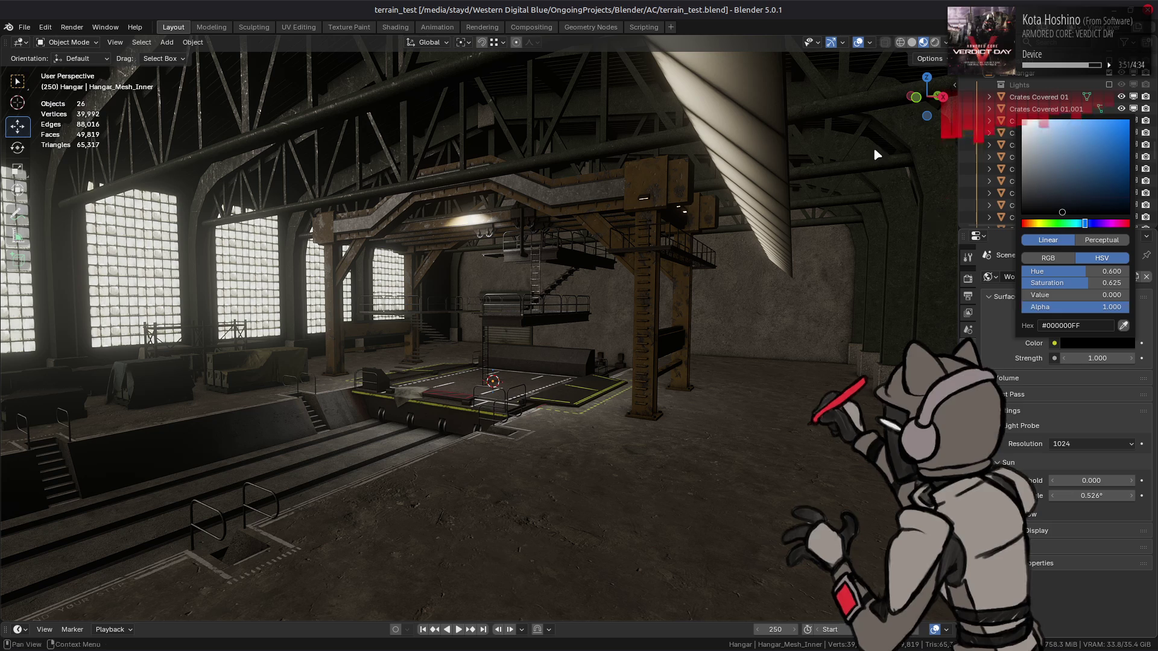
click(945, 42)
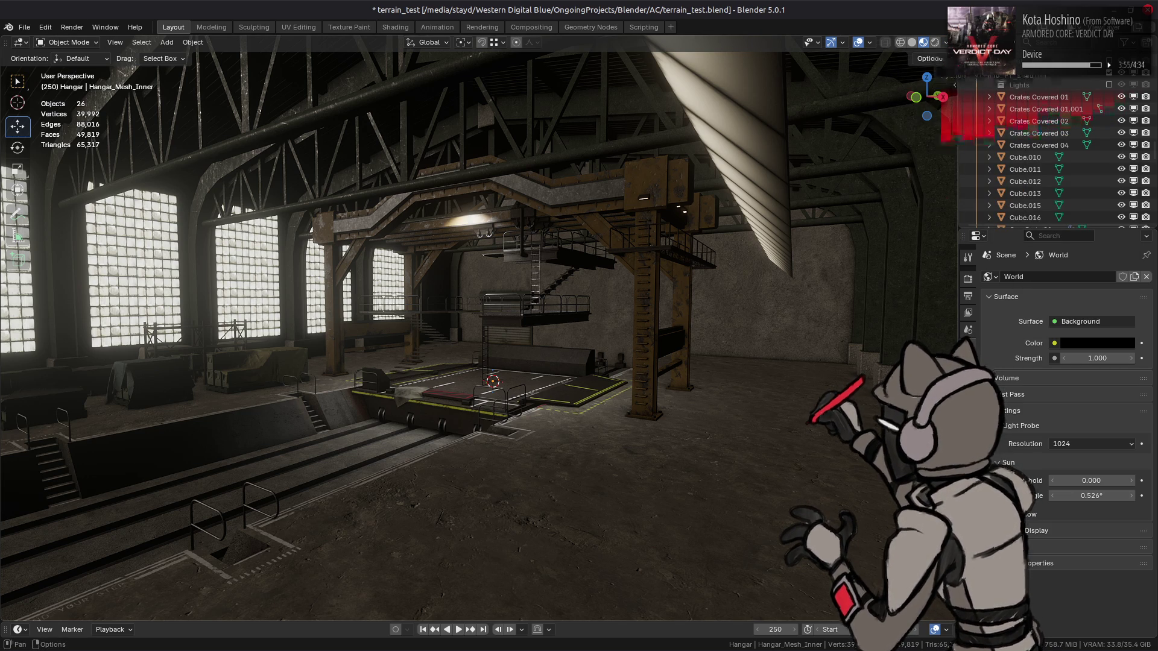
- Select an object in the hangar, then the Spot light in the Outliner
scroll(648, 286, down, 10)
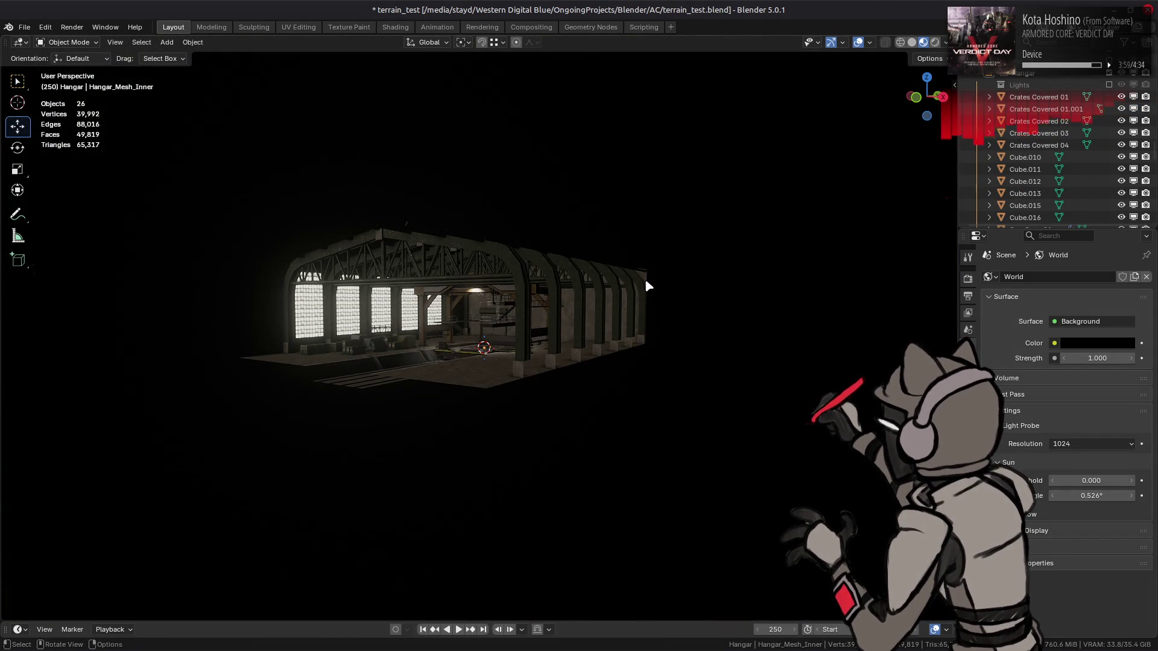
scroll(648, 286, up, 10)
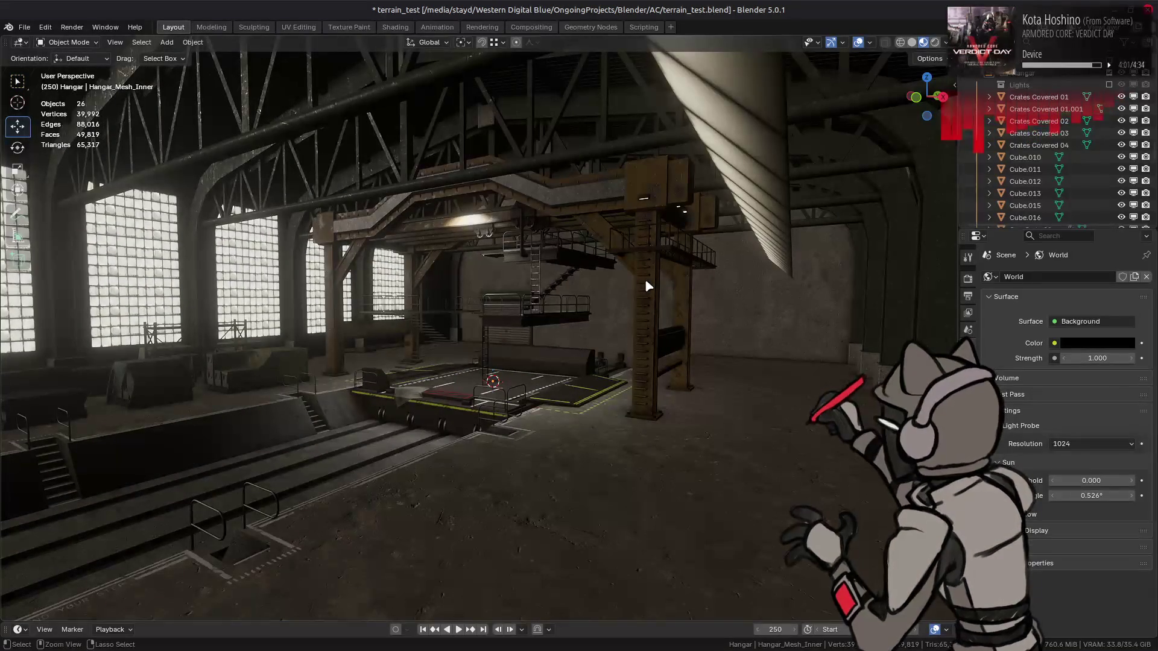
click(646, 285)
scroll(1060, 164, down, 2)
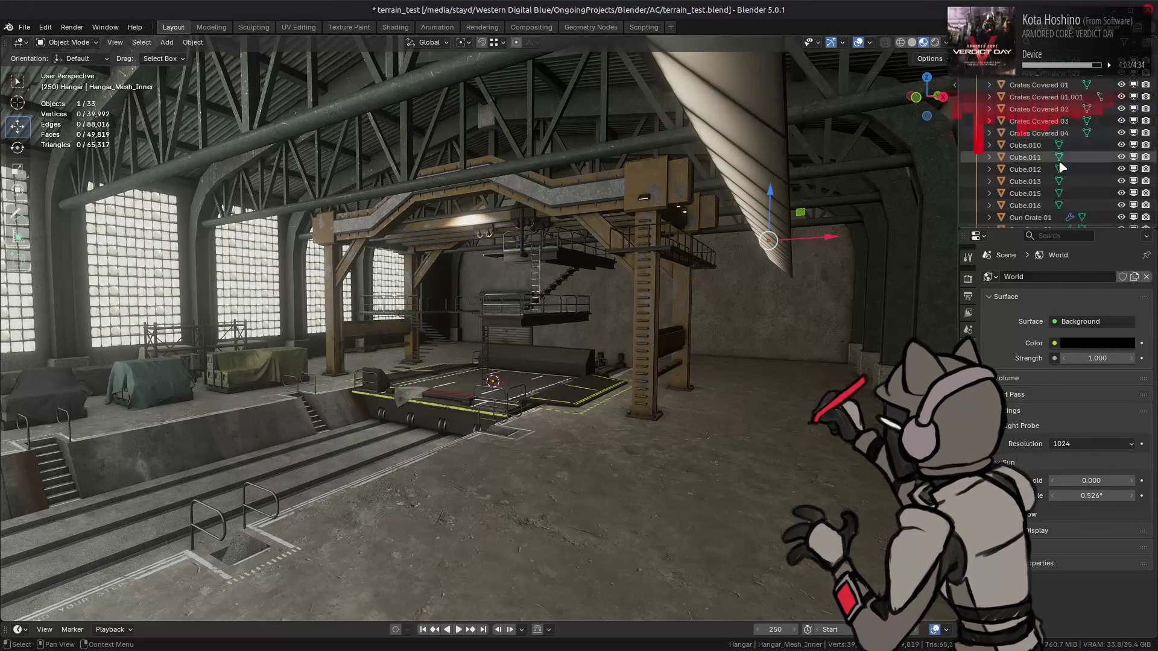
scroll(1062, 163, down, 10)
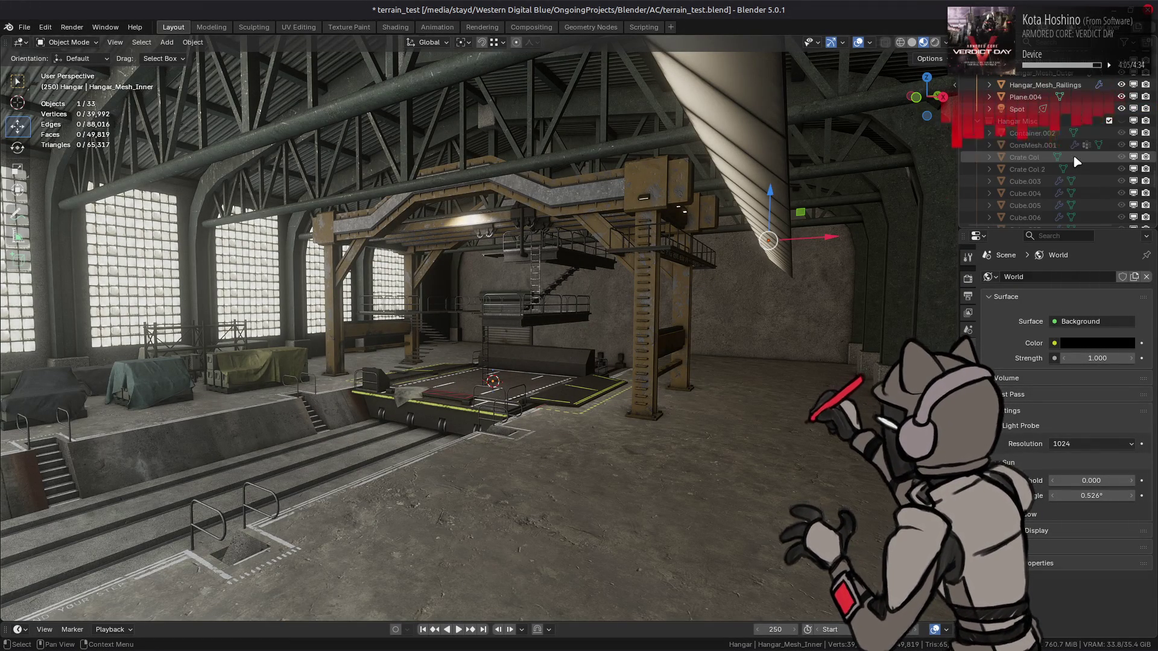
scroll(1086, 151, up, 2)
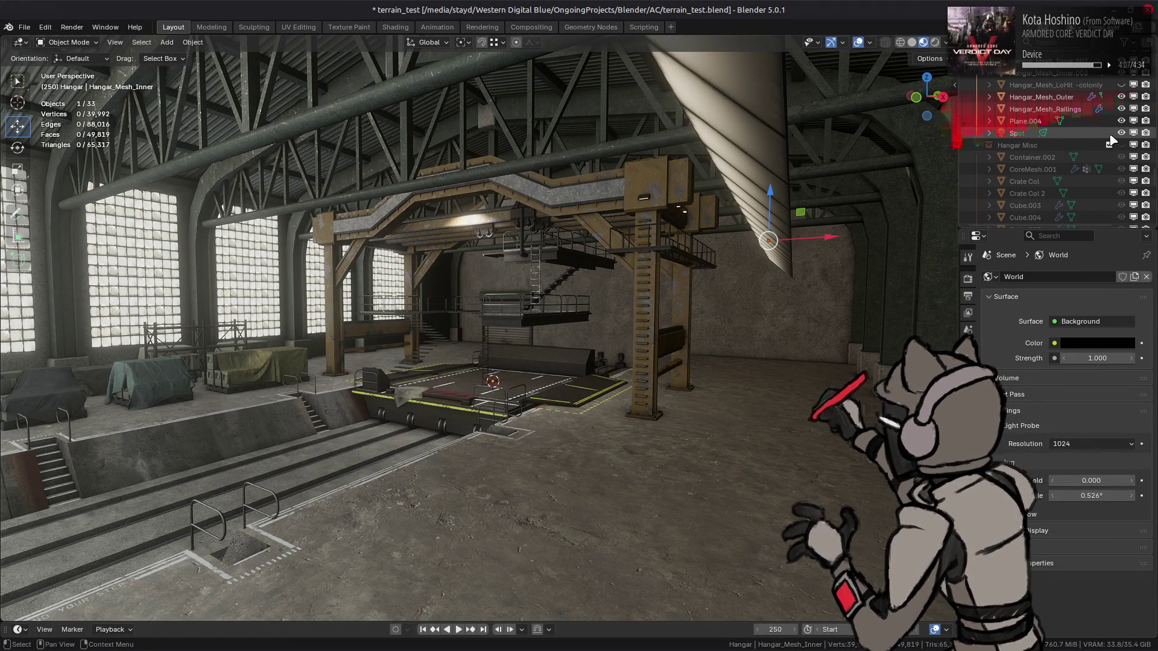
click(1018, 133)
scroll(1056, 138, down, 10)
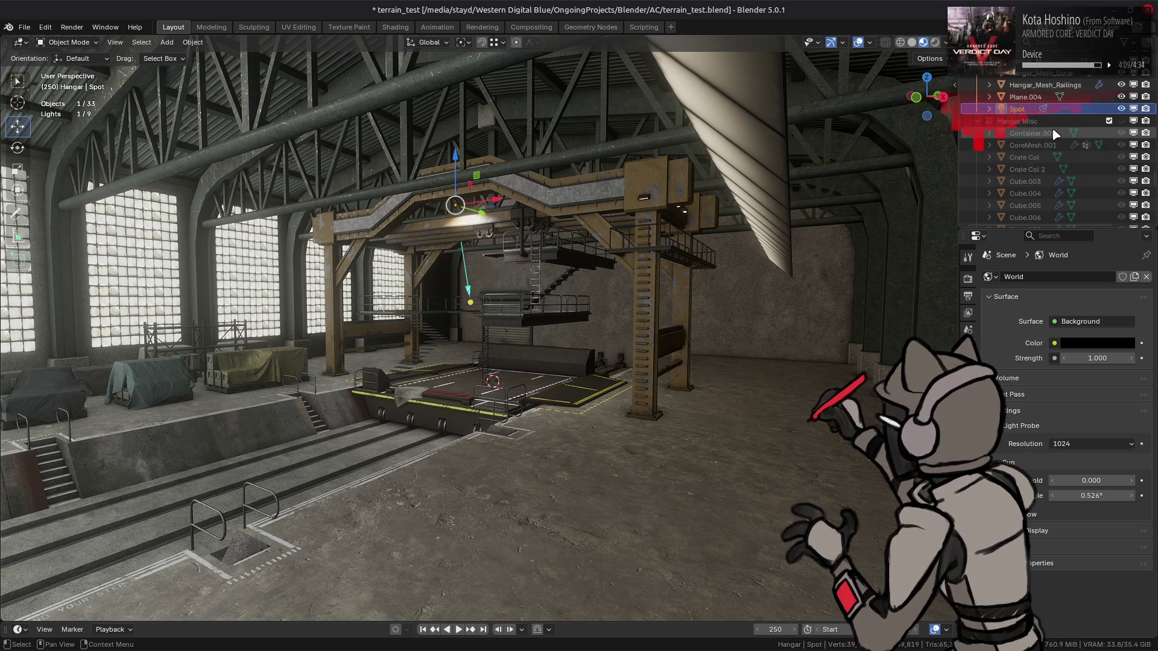
scroll(1056, 137, up, 1)
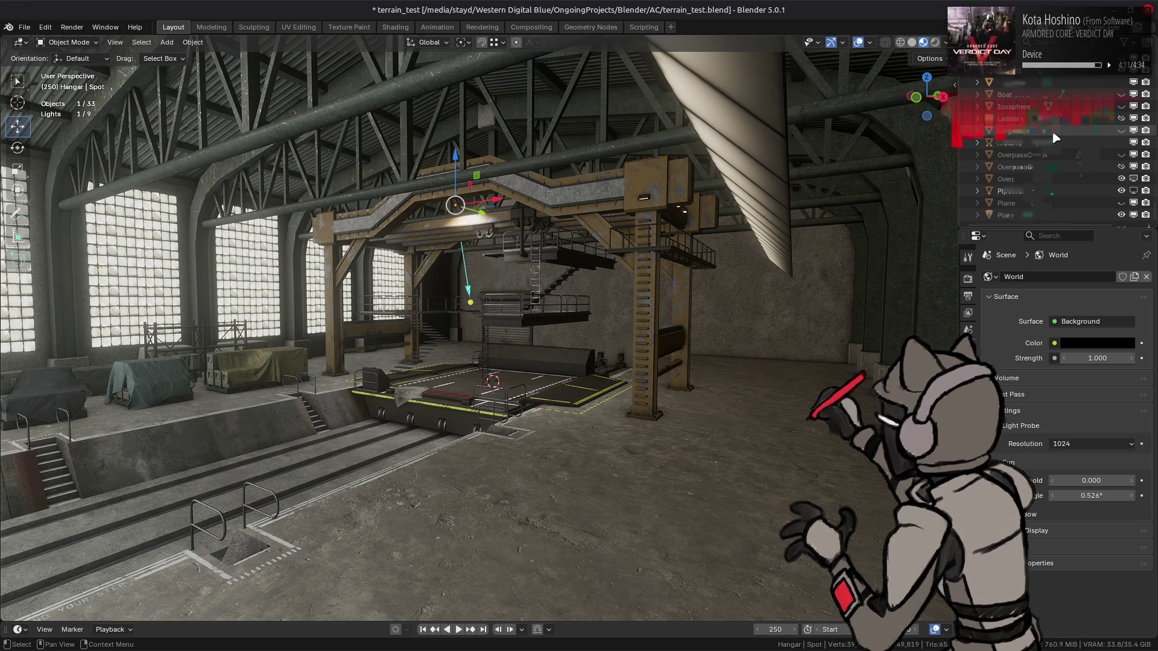
scroll(1058, 157, down, 1)
- Hide the Sun light from the viewport using its Outliner monitor icon
click(1133, 215)
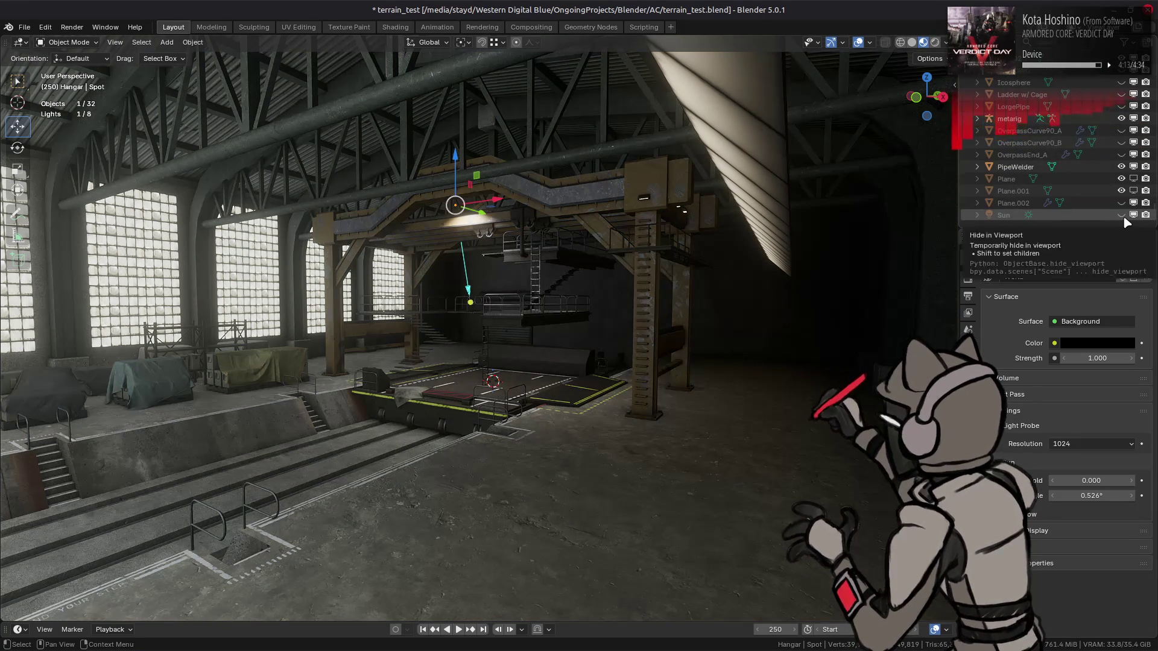
click(1133, 215)
click(1132, 216)
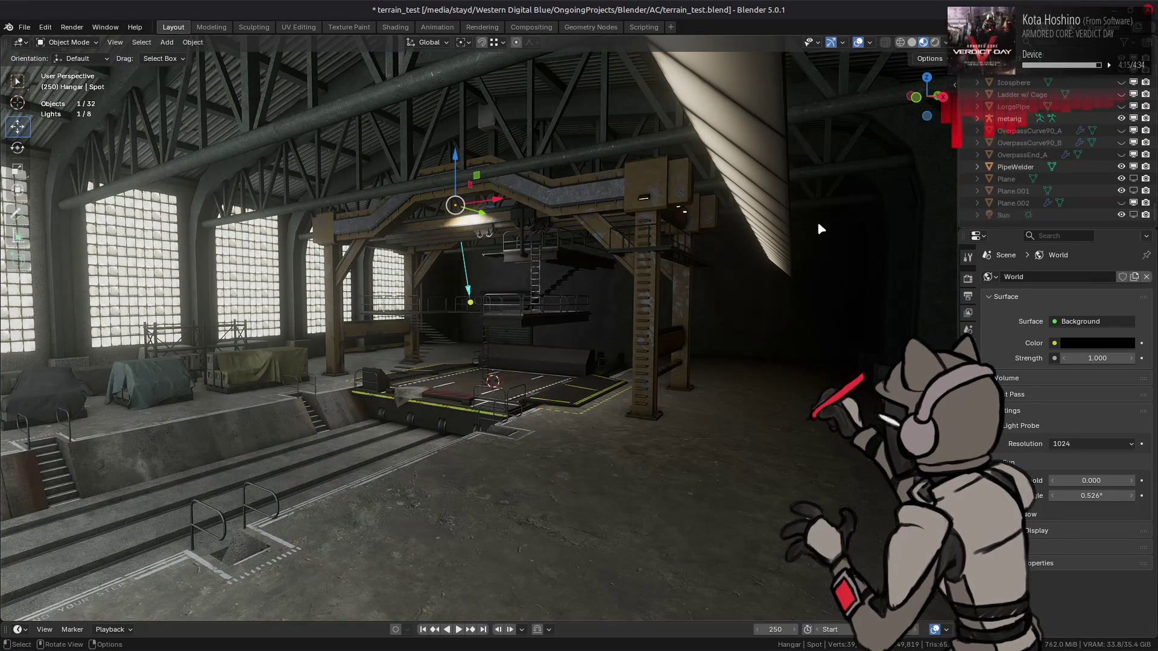
scroll(755, 236, up, 4)
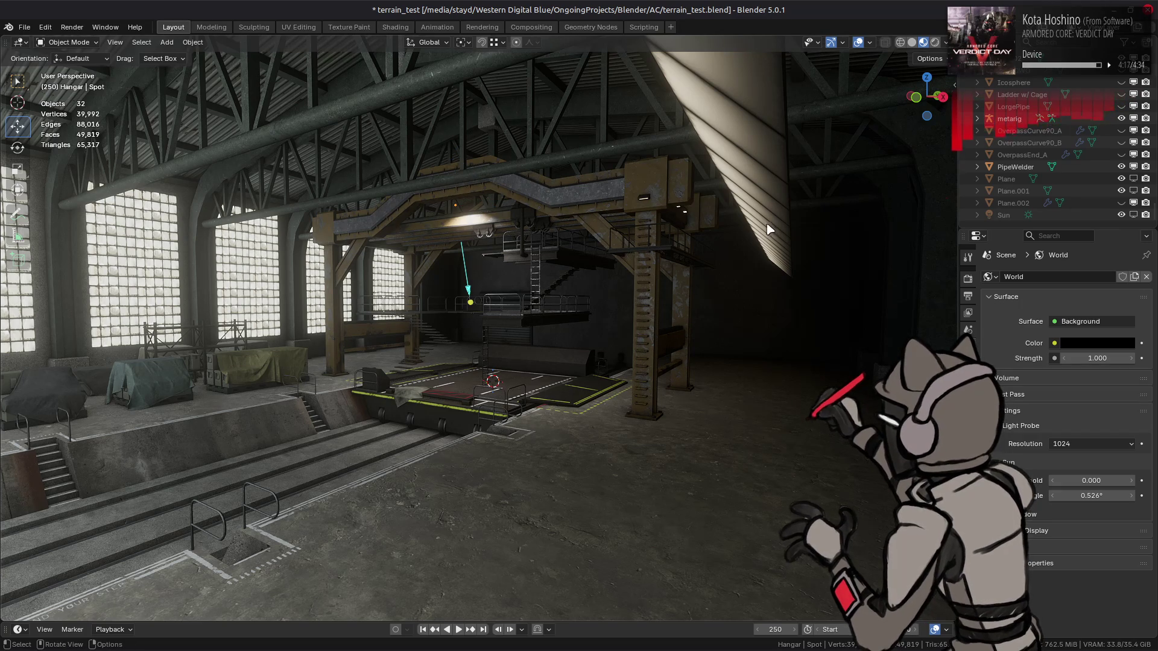
scroll(750, 242, up, 2)
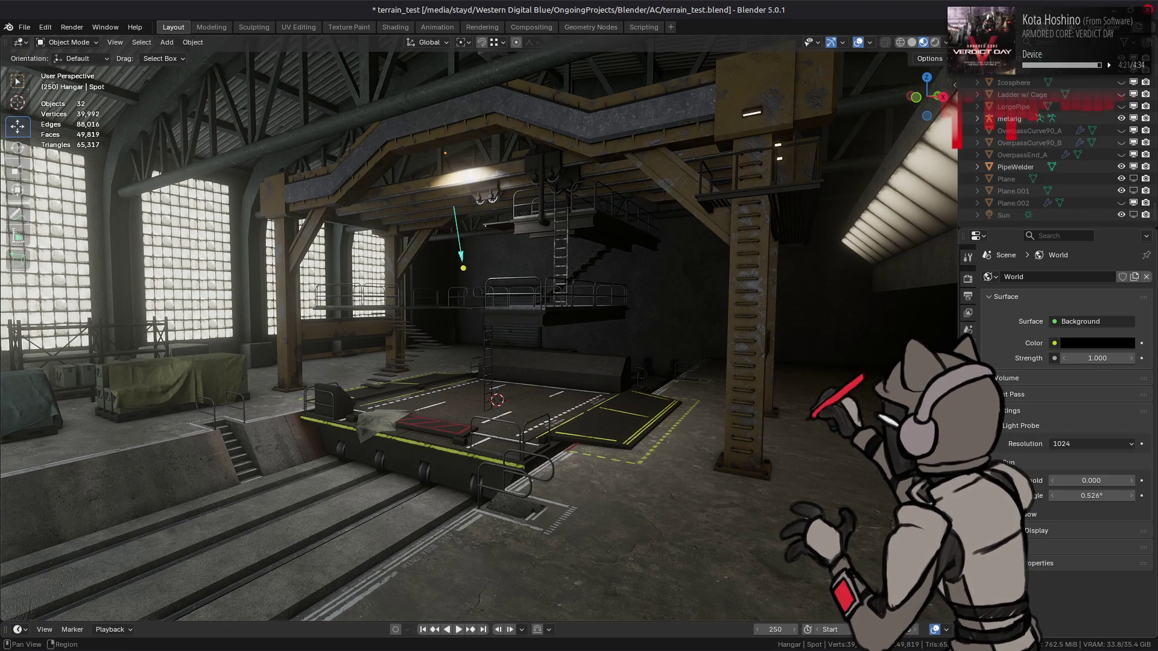
- Undo to restore the grey-blue world colour and hide the Sun again
click(1091, 343)
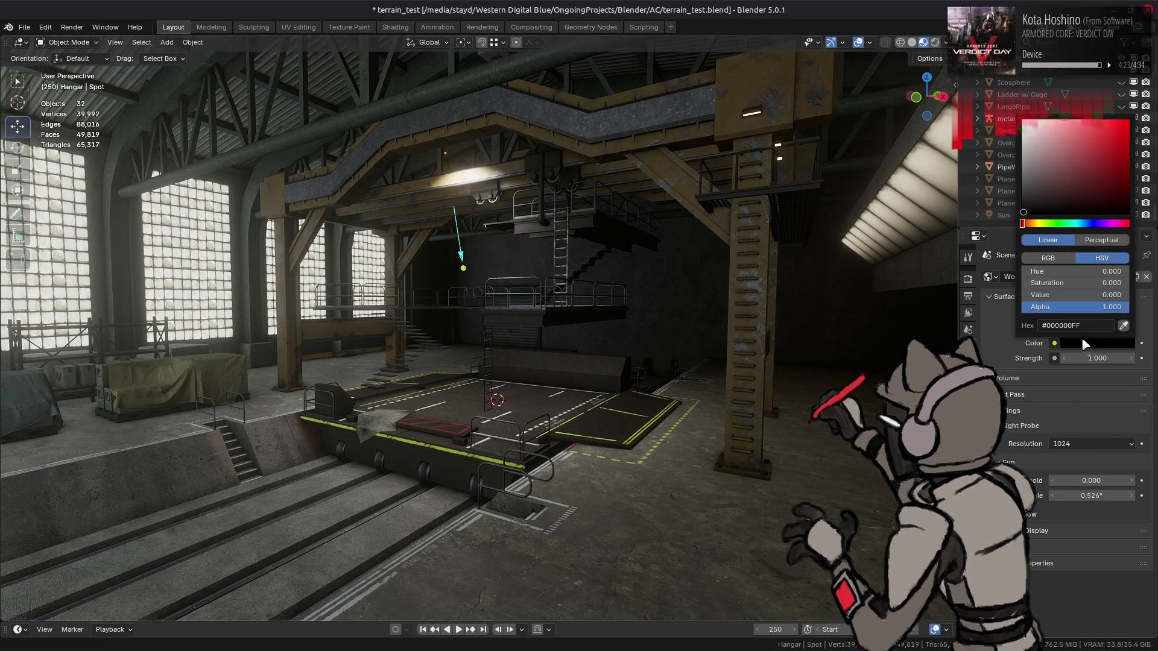
click(1084, 343)
key(shift+d)
key(Escape)
key(ctrl+z)
key(ctrl+z)
key(ctrl+z)
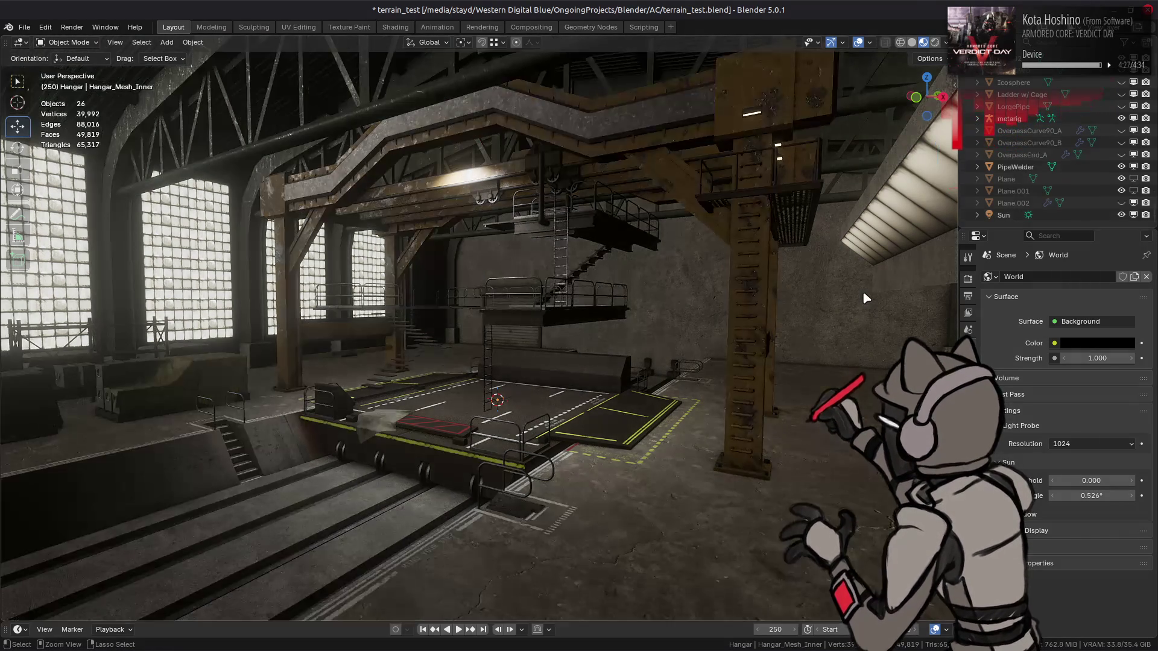
click(1133, 215)
- Set the World colour's Value to 0.25 and Saturation to 0.5
click(1086, 343)
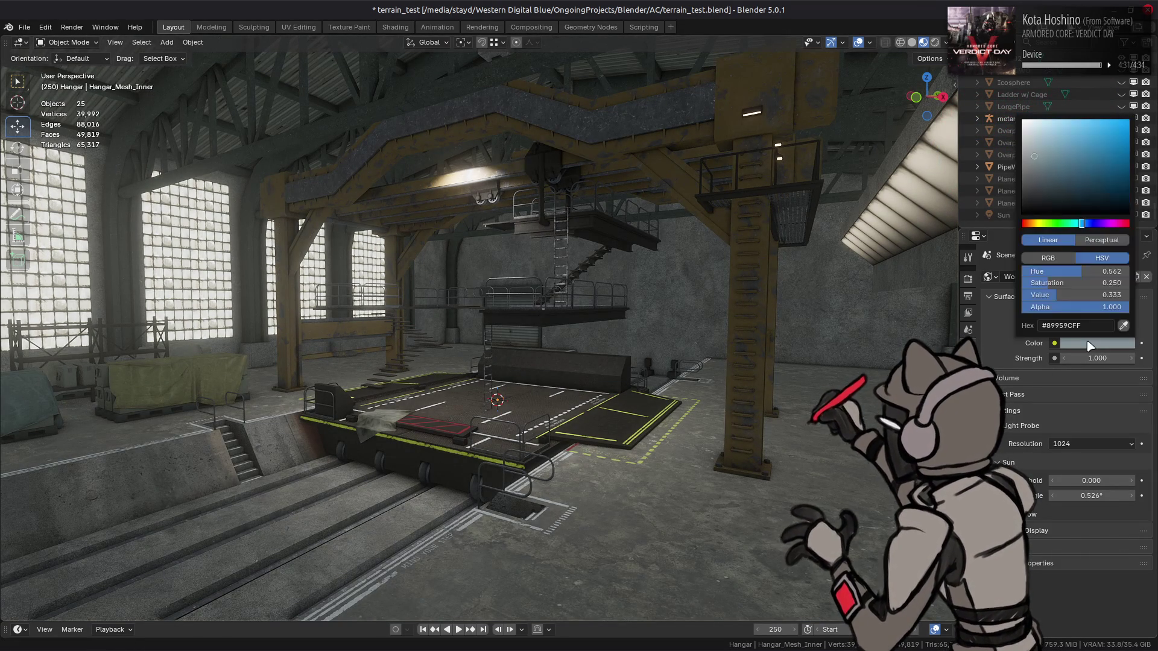
double_click(1093, 295)
text(0.25)
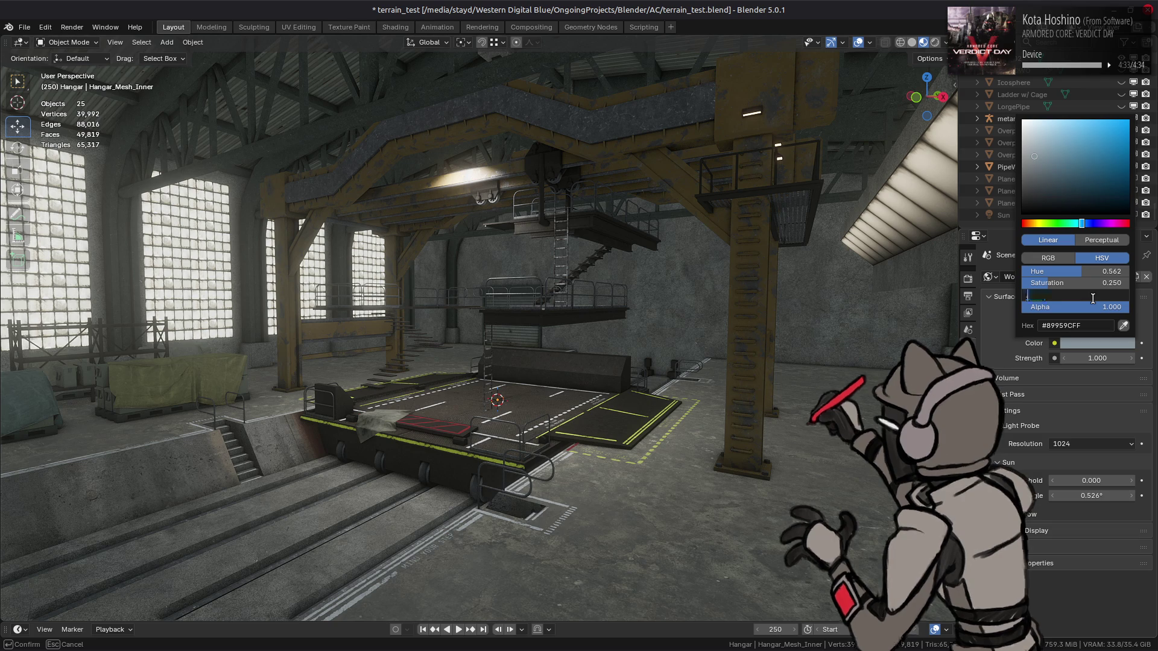
key(Return)
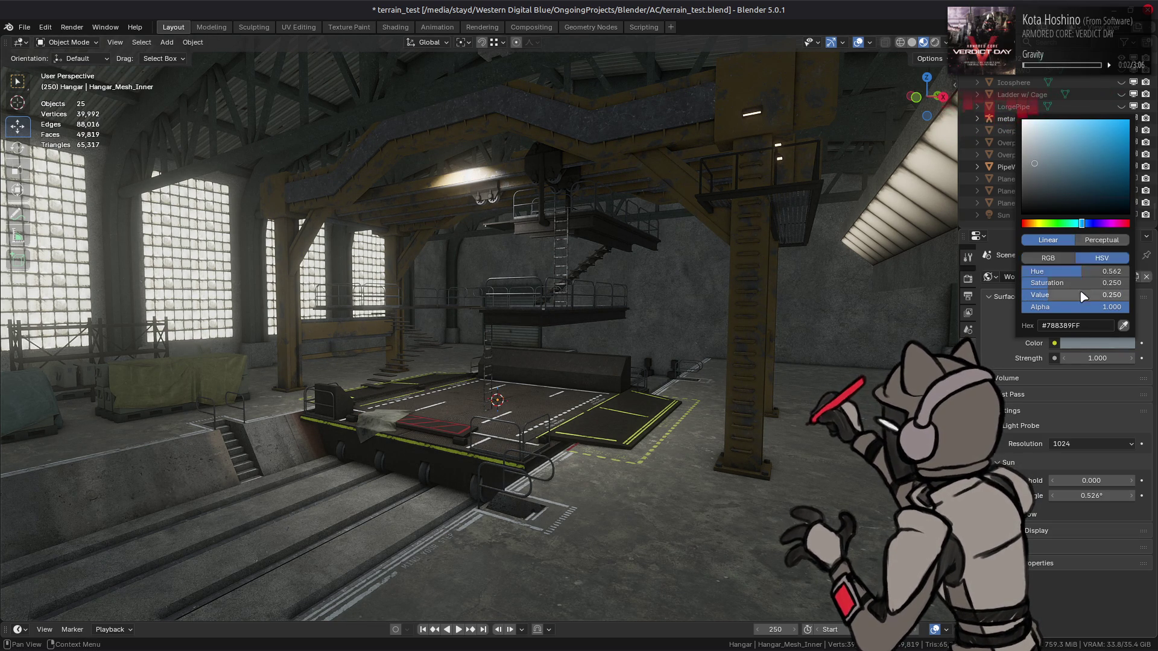
click(1084, 283)
text(0.5)
key(Return)
- Set Hue to 0.6 and Value to 0.333, then switch the Lights collection back on
click(1093, 273)
text(.6)
key(Return)
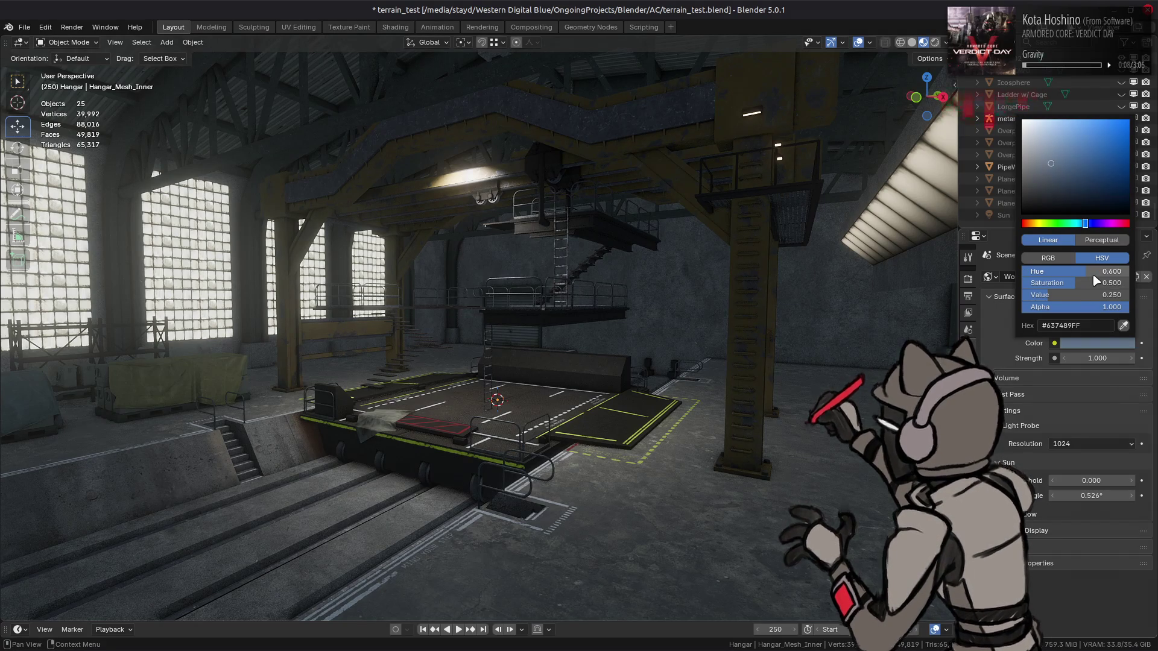
click(1088, 294)
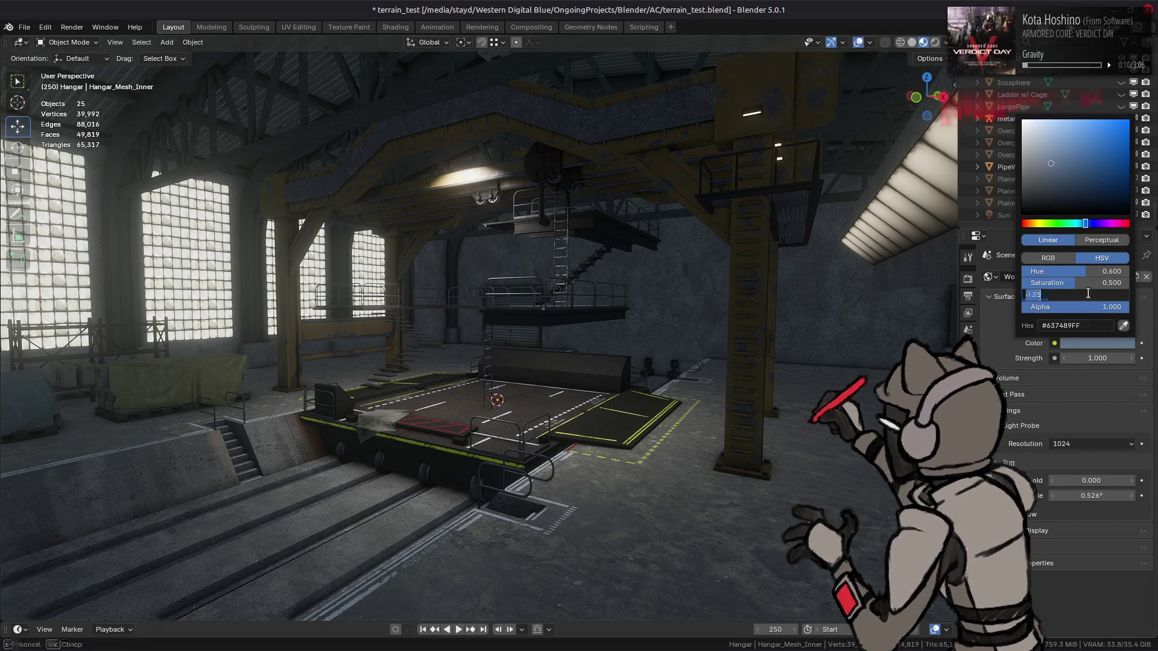
text(.33)
key(Return)
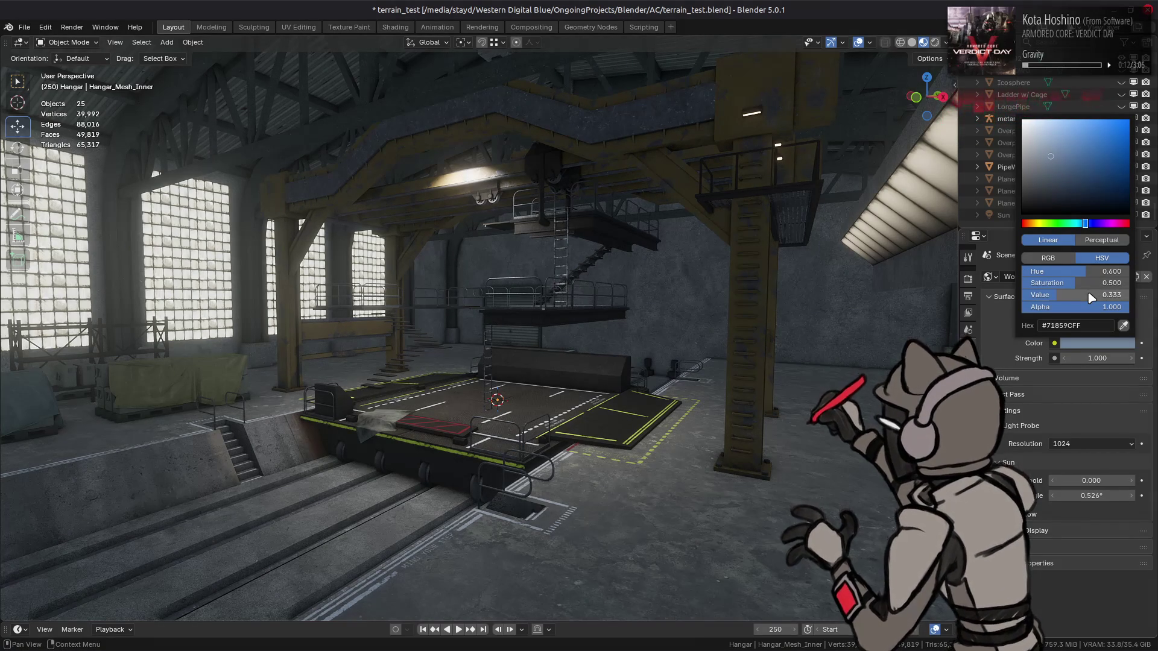
scroll(1102, 184, up, 10)
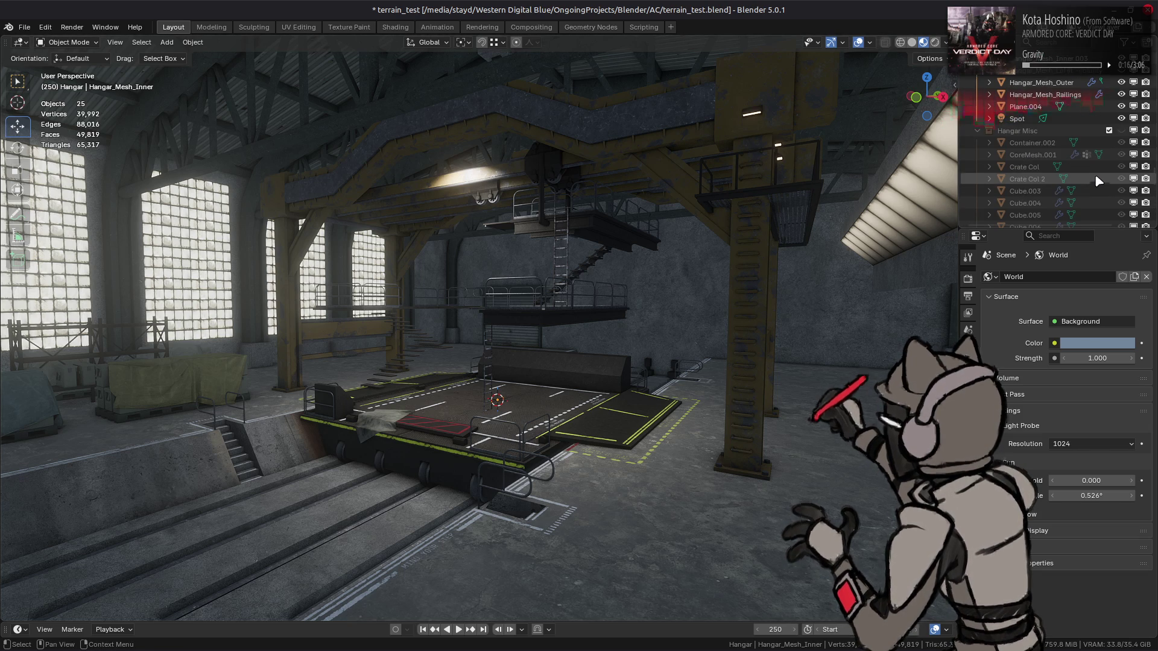
scroll(1094, 174, down, 5)
click(1108, 82)
- Orbit around the hangar platform and save terrain_test.blend
drag(918, 165, 581, 228)
drag(646, 207, 616, 241)
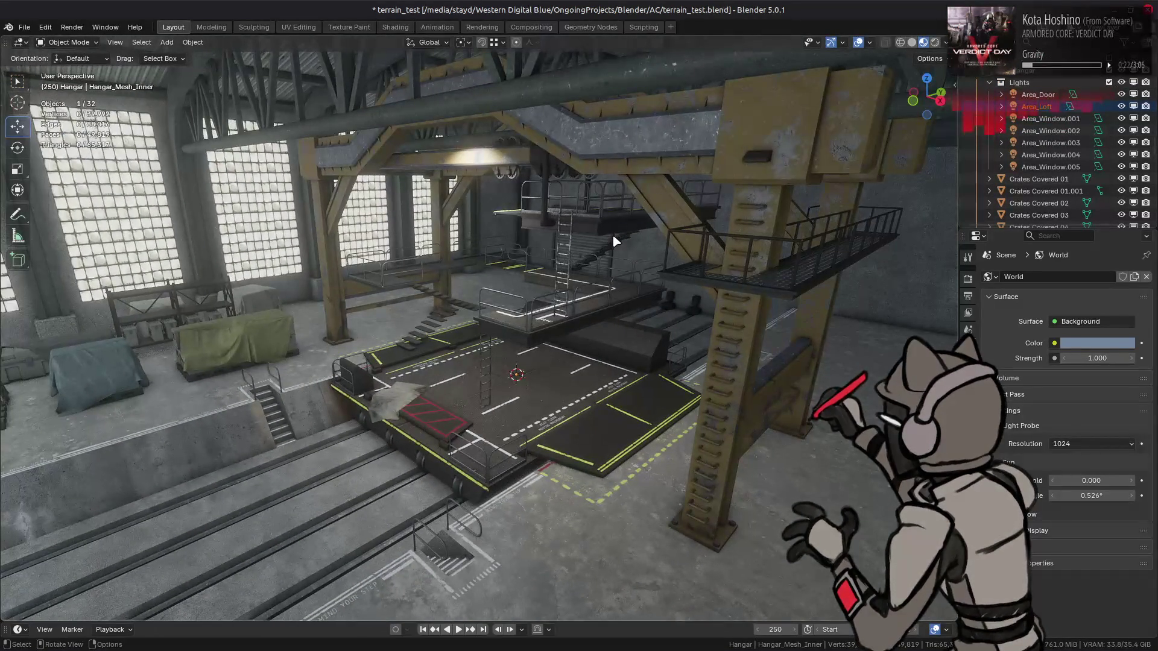
key(ctrl+s)
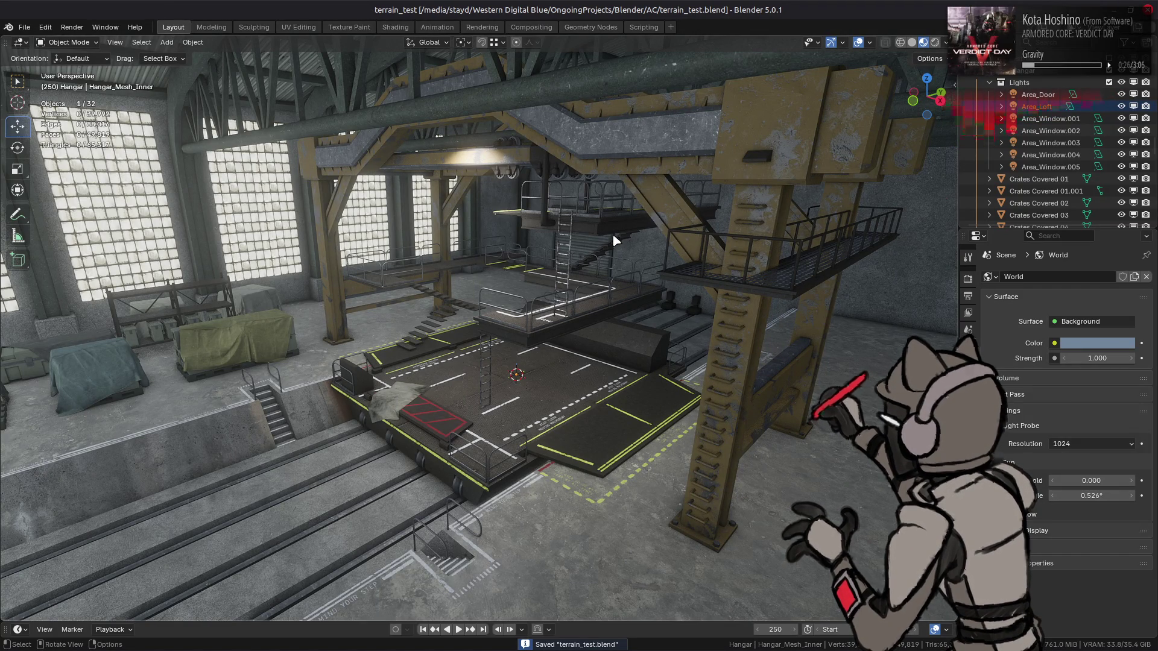
- Toggle Hangar_Mesh_HiHlt_Concrete's visibility on and back off while inspecting the hangar
mouse_move(612, 240)
mouse_down()
mouse_move(589, 243)
mouse_move(579, 274)
mouse_move(599, 268)
mouse_up()
scroll(1096, 127, down, 4)
scroll(1096, 127, down, 4)
click(1122, 143)
click(1122, 143)
scroll(1113, 147, down, 2)
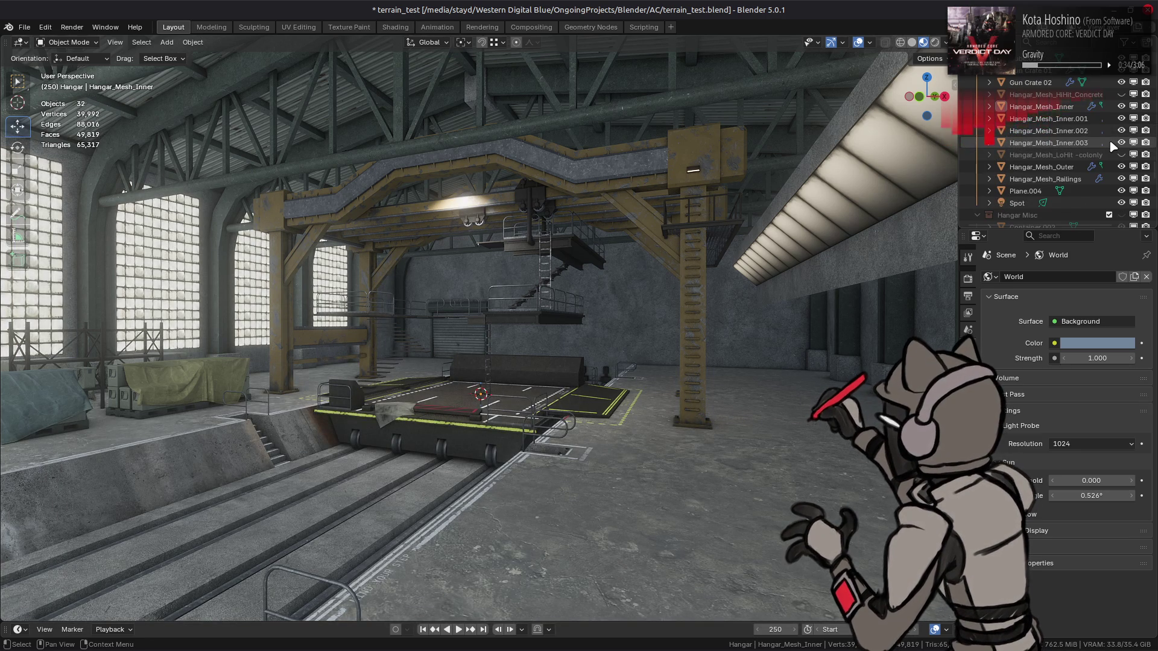
scroll(1108, 147, down, 3)
scroll(1104, 146, down, 2)
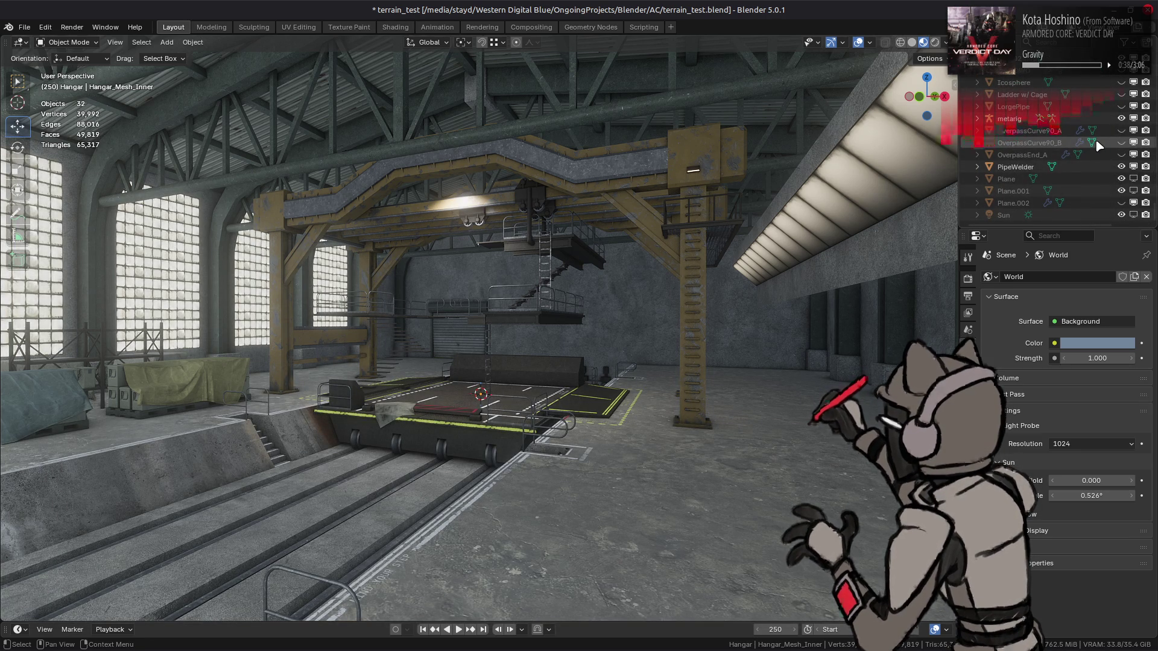
scroll(1093, 91, up, 1)
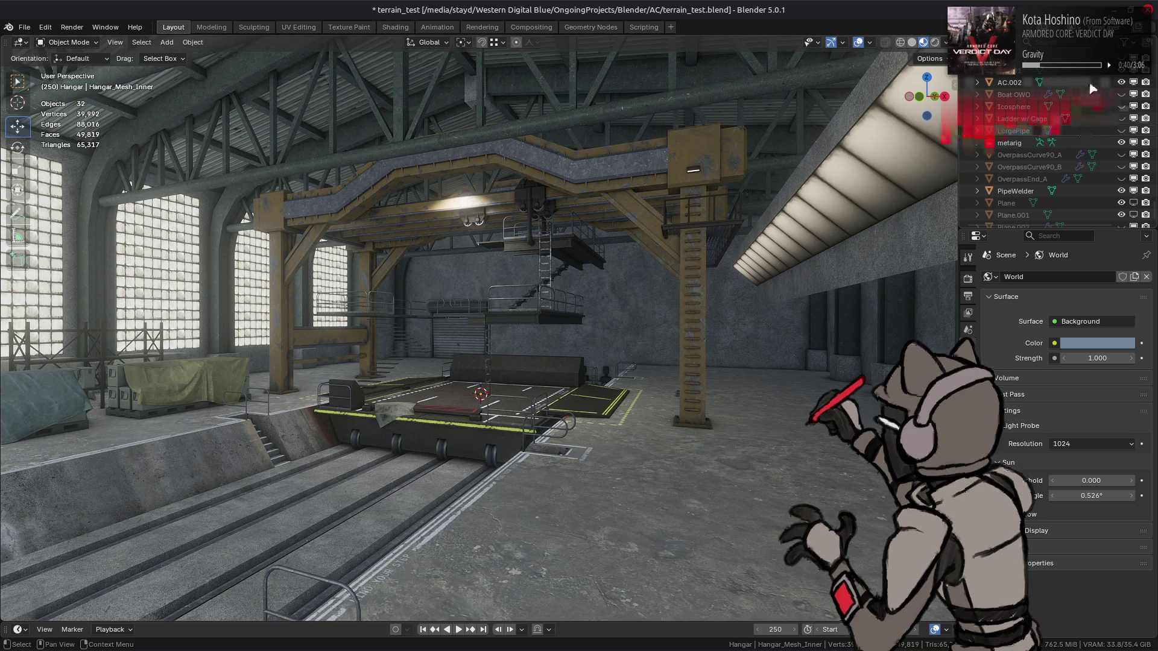
scroll(1093, 89, up, 1)
- Unhide the AC mech, inspect it on the platform from closer angles, and save terrain_test.blend
click(1095, 96)
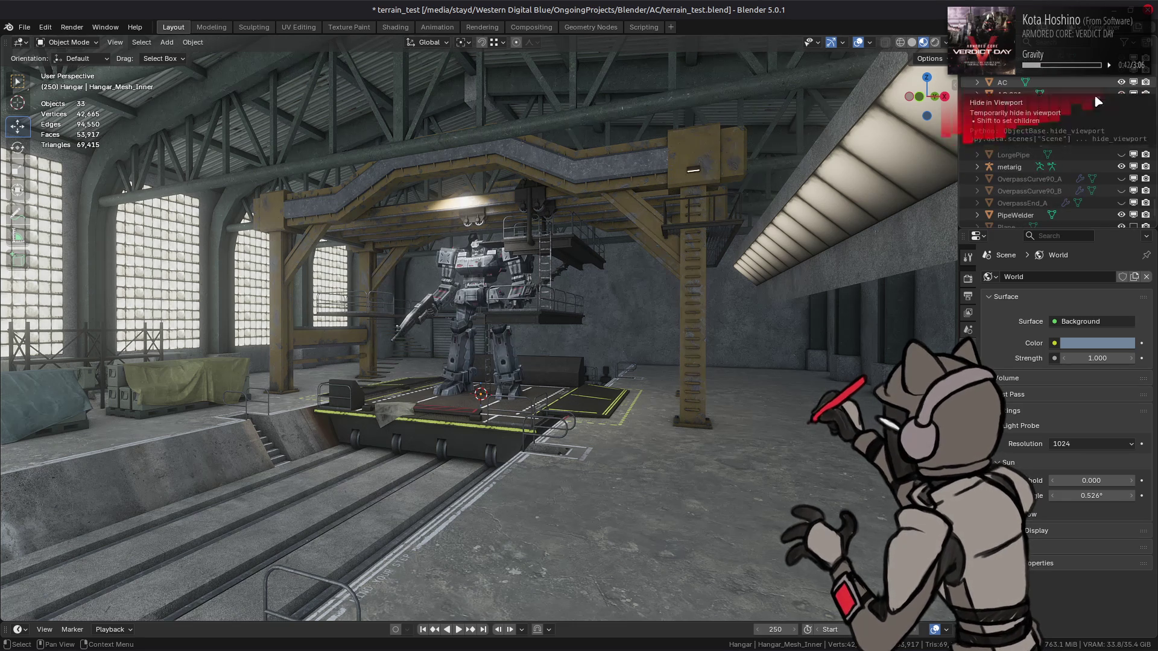
scroll(575, 257, up, 3)
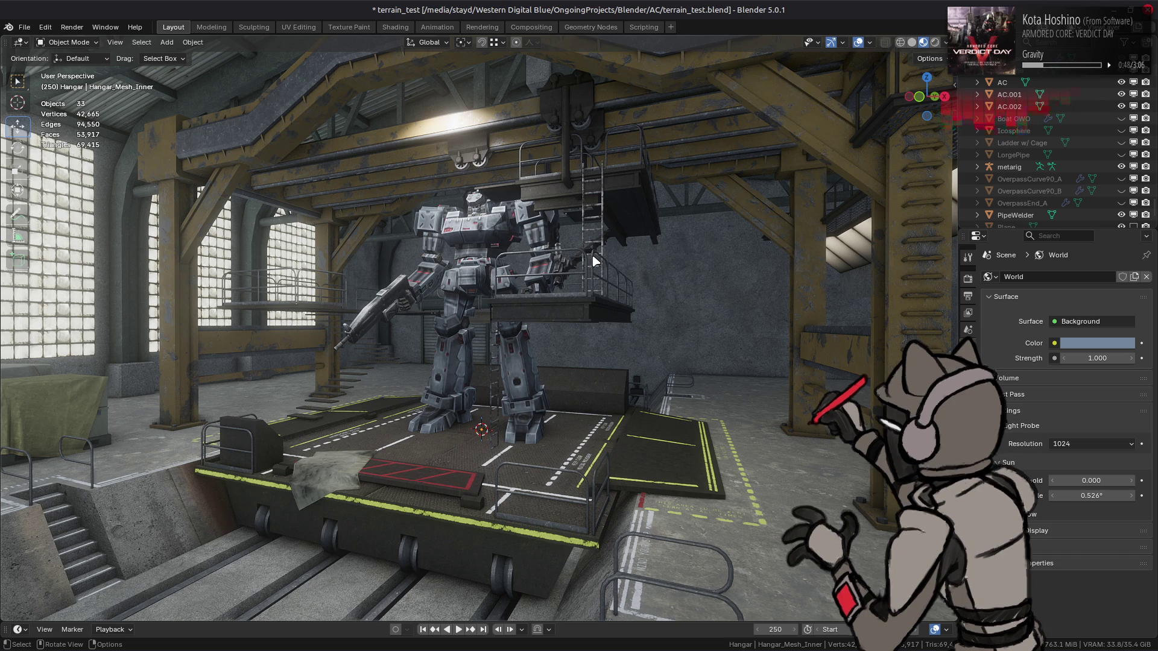
mouse_move(434, 274)
mouse_down()
mouse_move(478, 293)
mouse_move(266, 303)
mouse_move(439, 354)
mouse_move(463, 322)
mouse_up()
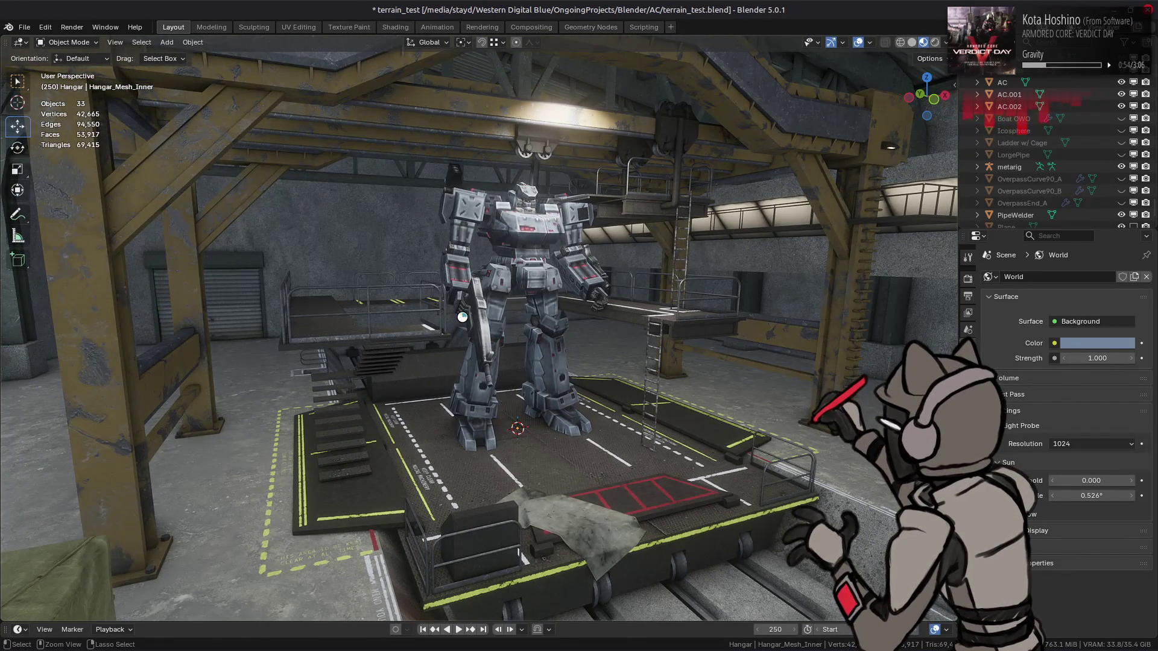
key(ctrl+s)
mouse_move(510, 338)
mouse_down()
mouse_move(459, 345)
mouse_move(463, 360)
mouse_move(506, 376)
mouse_up()
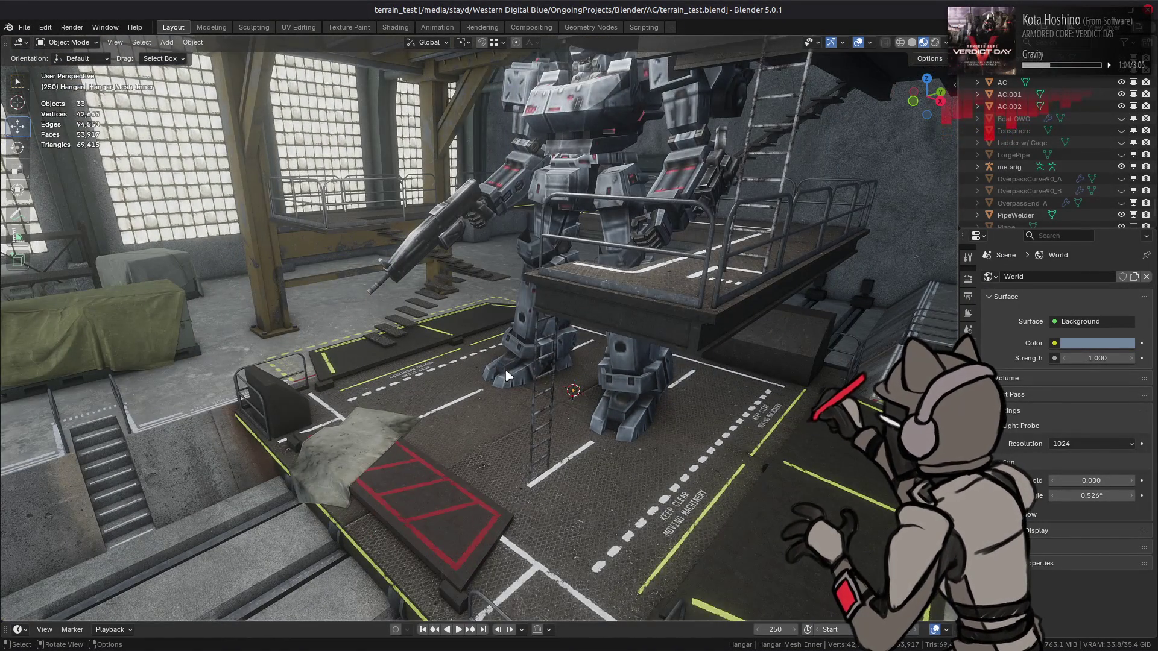
scroll(507, 375, down, 2)
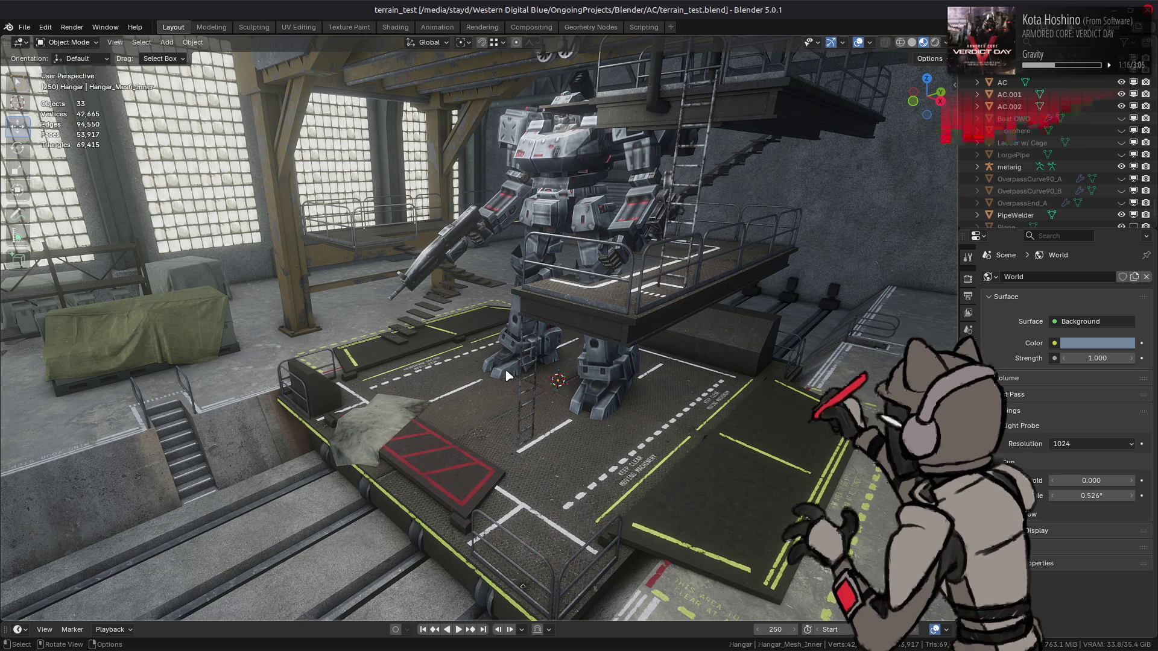
mouse_move(507, 375)
mouse_down()
mouse_move(540, 346)
mouse_move(469, 359)
mouse_up()
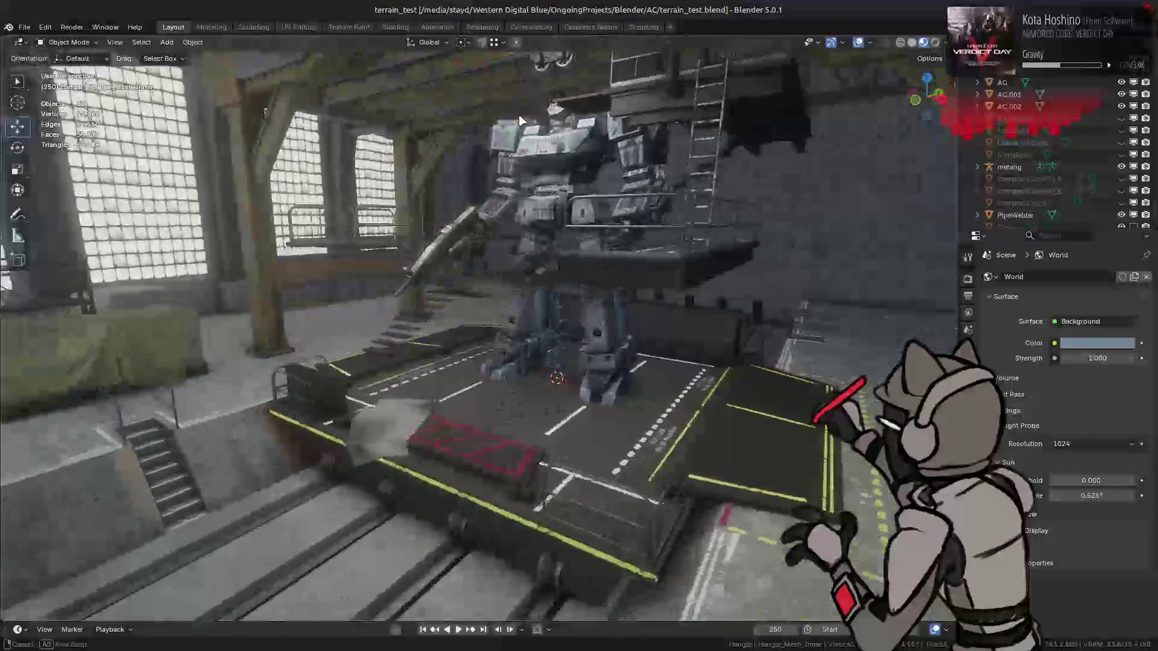
click(530, 28)
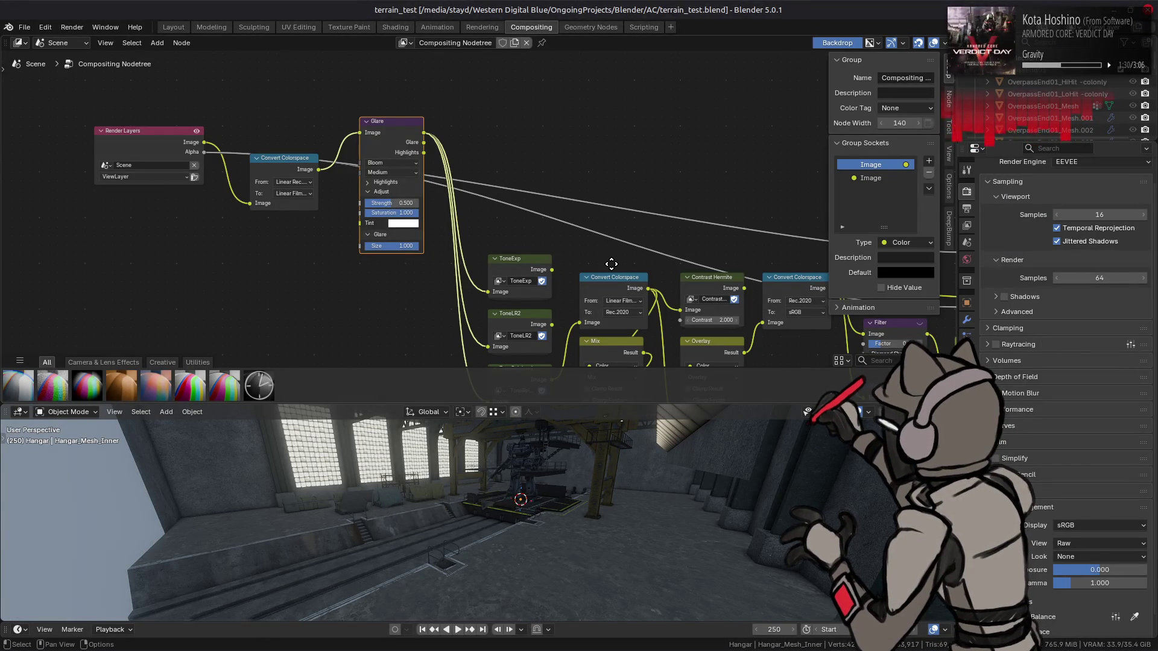
- Try a Glare Threshold of 0.1, then save the file from the Layout workspace
click(389, 182)
mouse_move(394, 203)
mouse_down()
mouse_move(406, 203)
mouse_move(374, 203)
mouse_up()
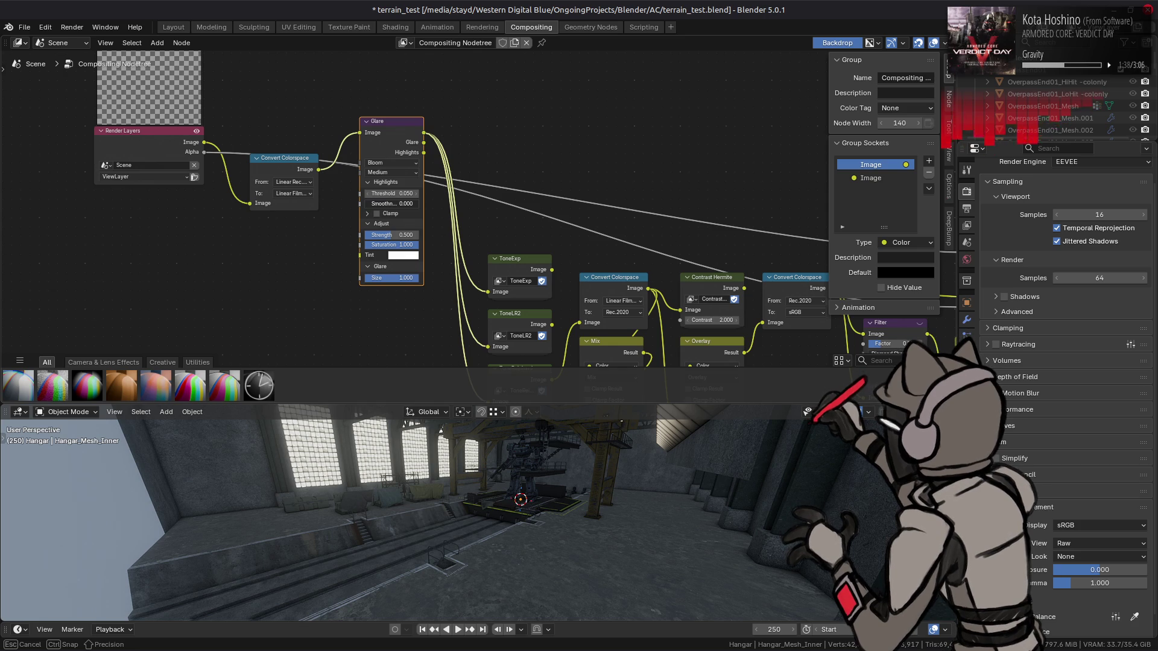
key(Escape)
click(399, 194)
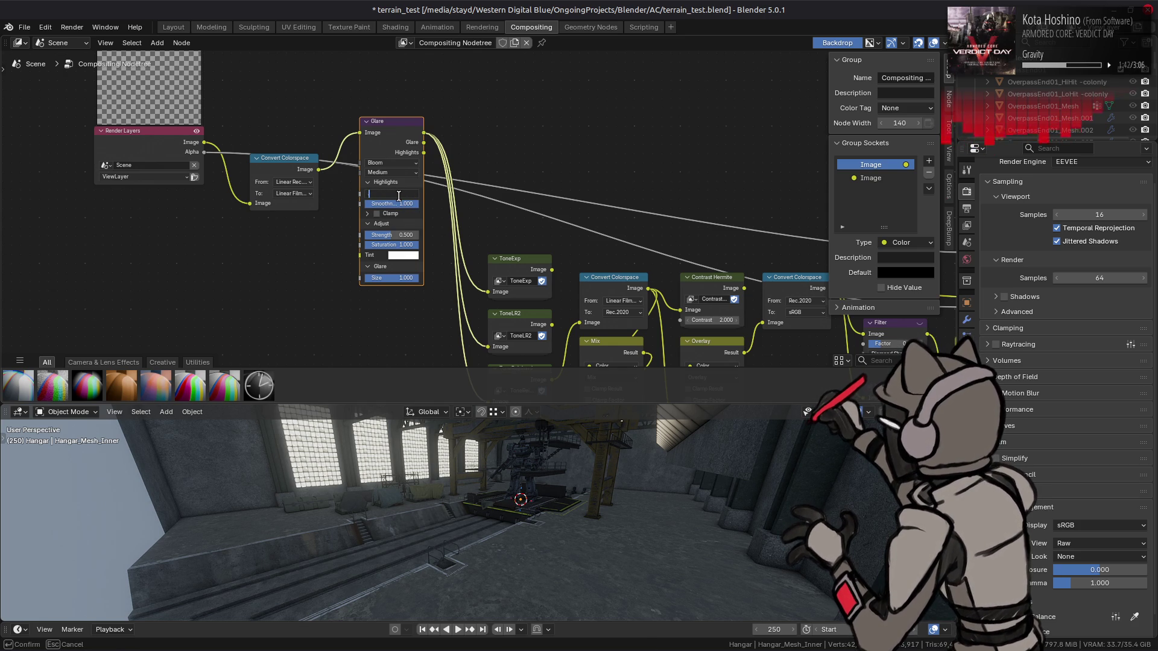
text(0.1)
key(Return)
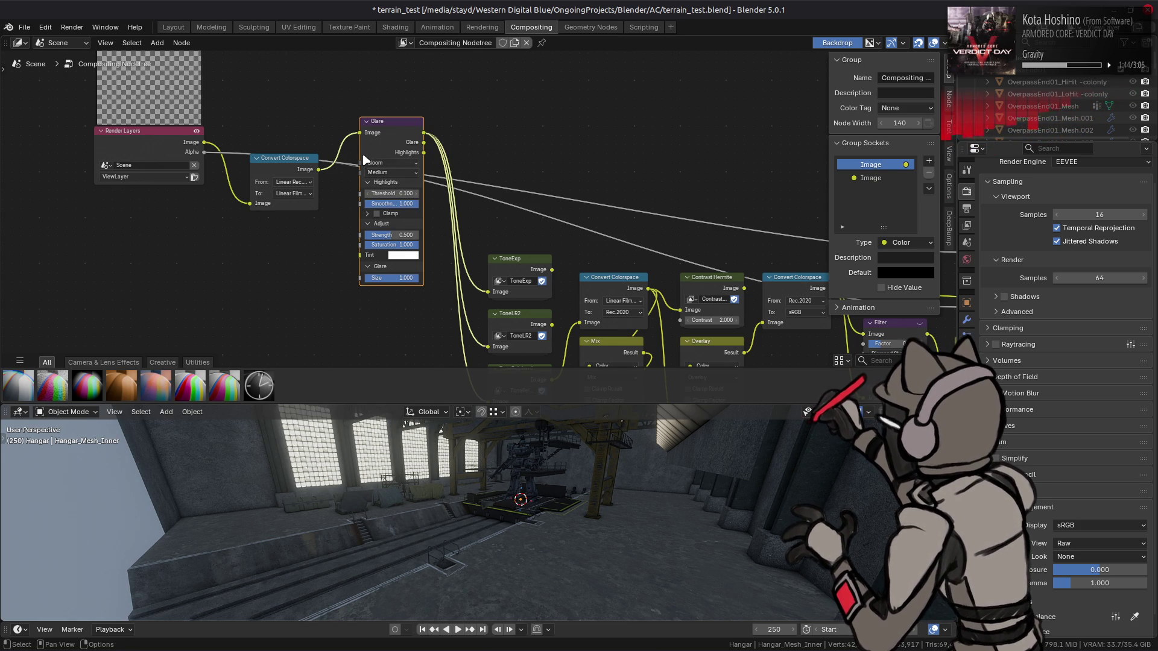
click(392, 278)
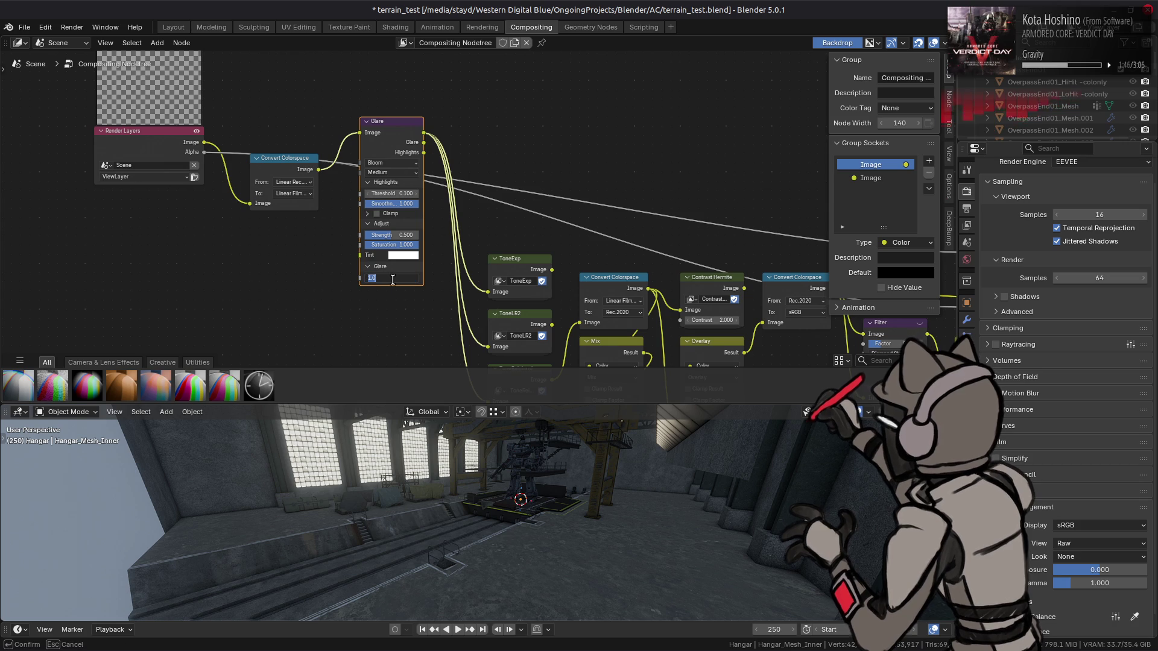
text(0.500)
click(173, 27)
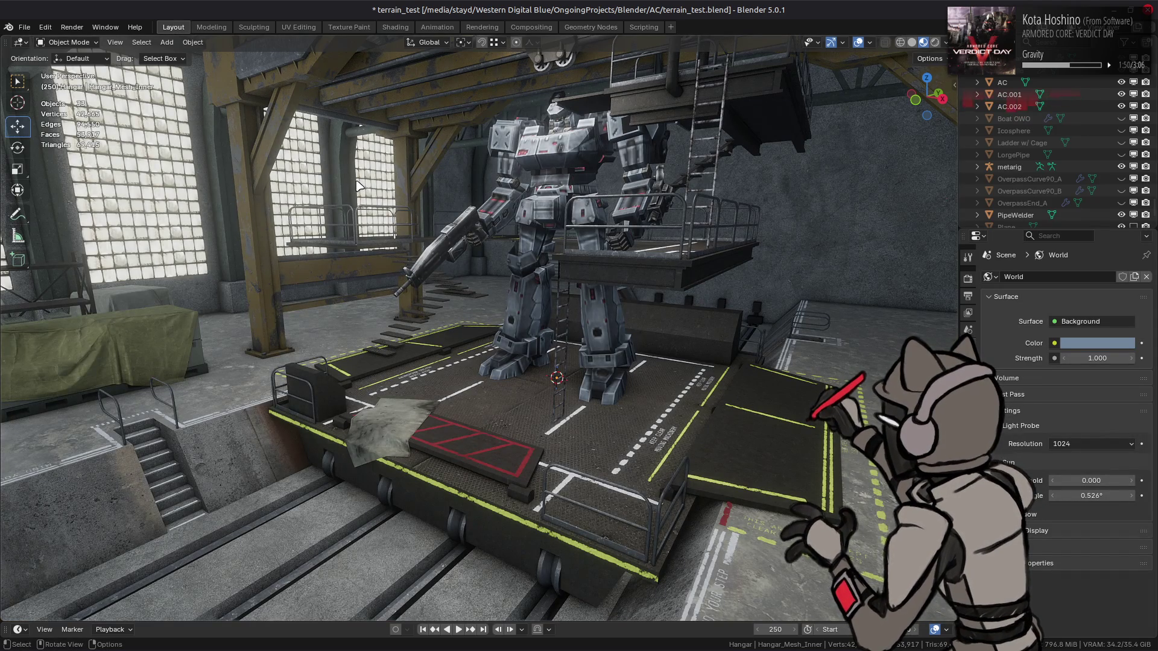
key(ctrl+s)
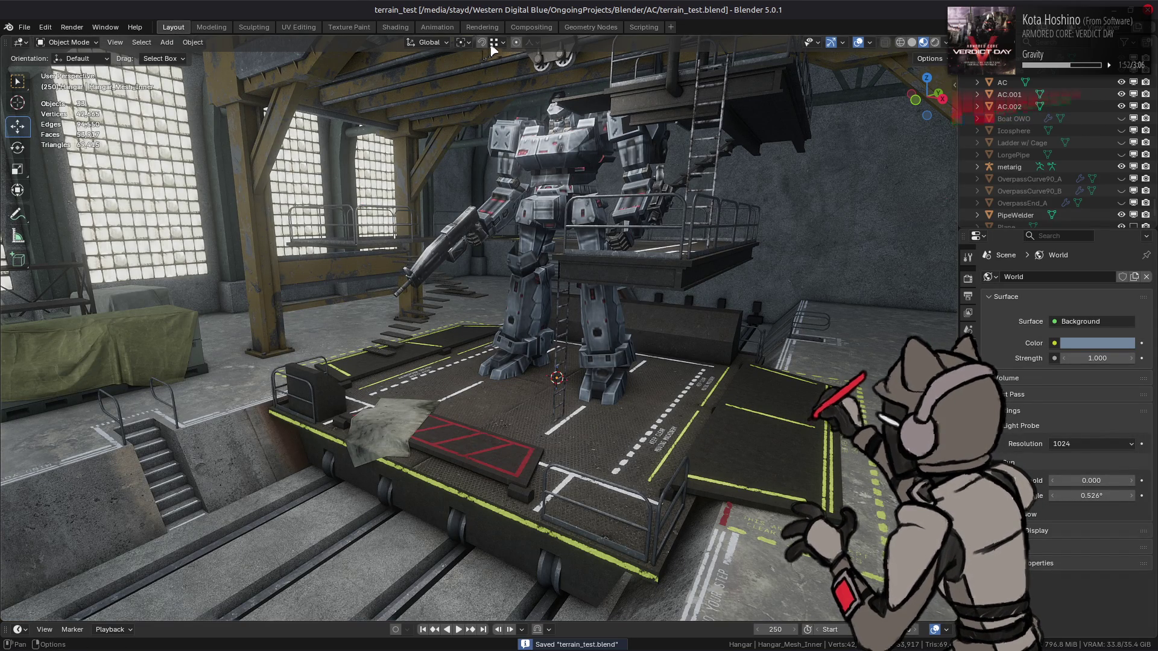
- Raise glare strength and set Threshold 0.18 and Smoothness 0.1 on the Glare node
click(531, 27)
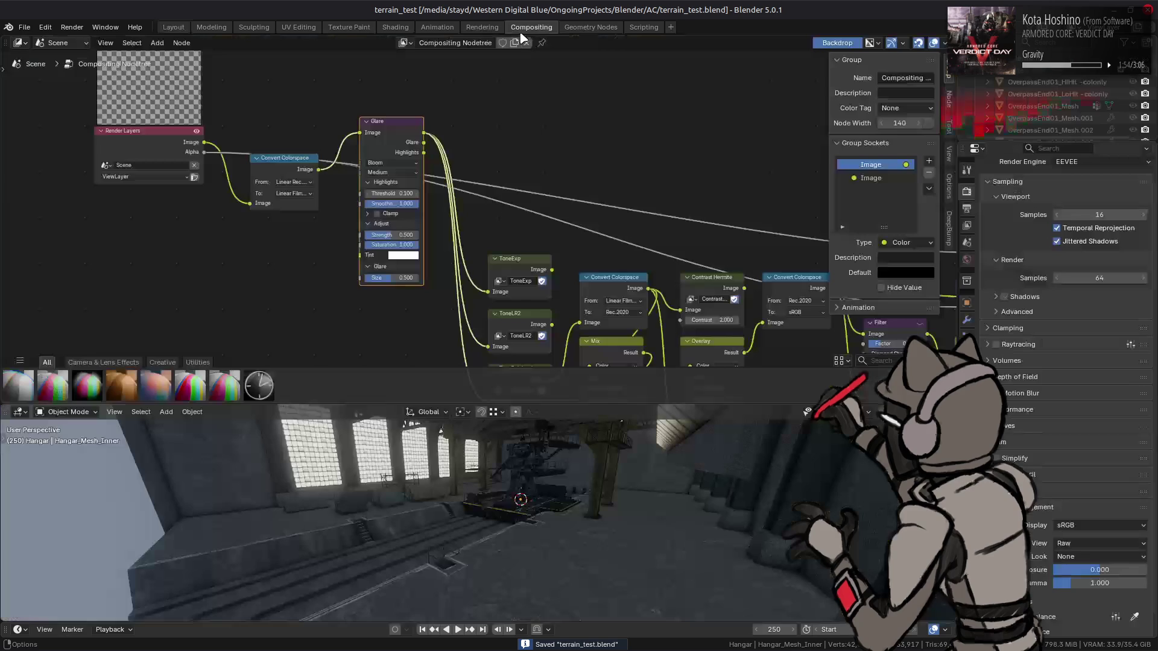
drag(410, 231, 419, 237)
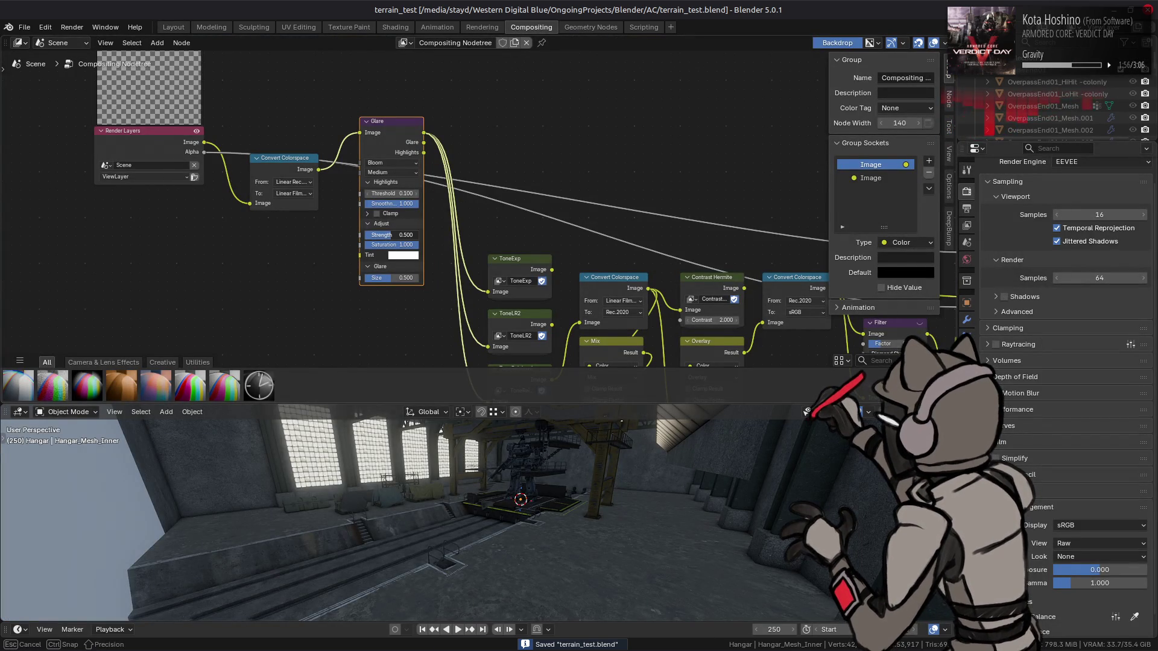
click(399, 194)
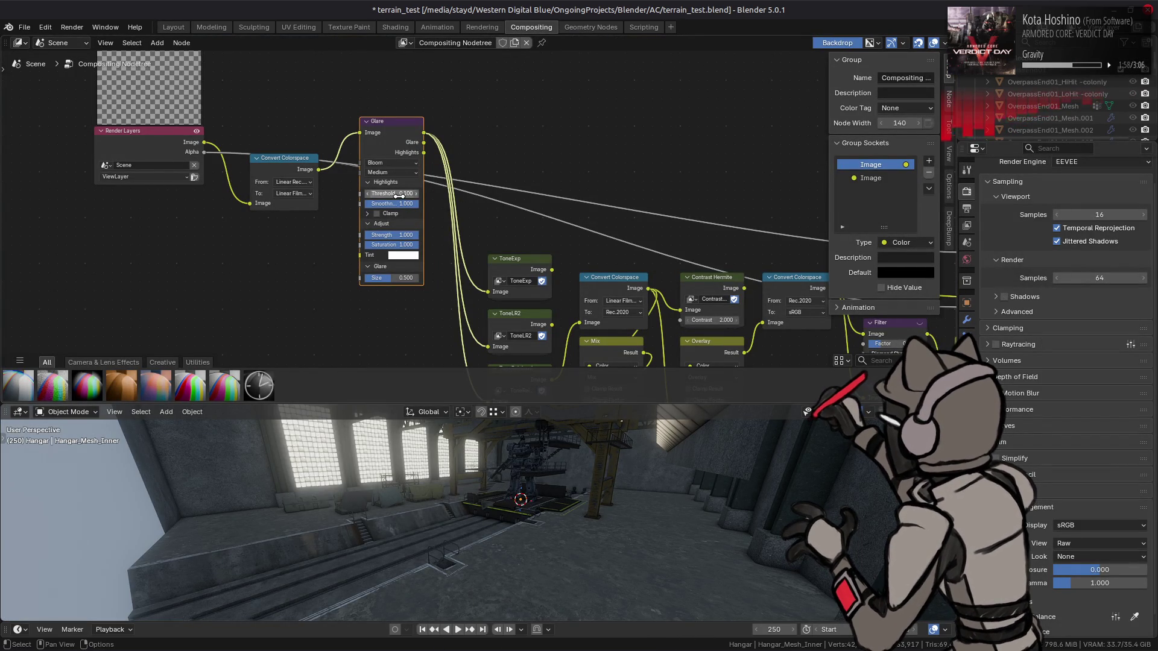
text(0.2)
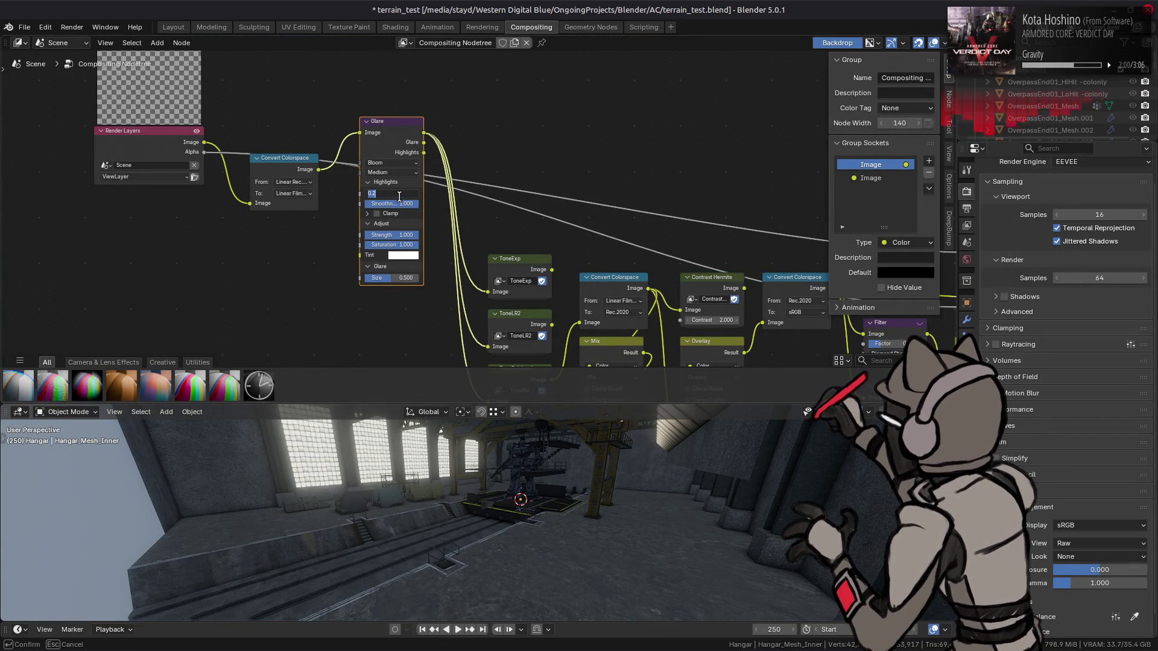
text(8)
key(Return)
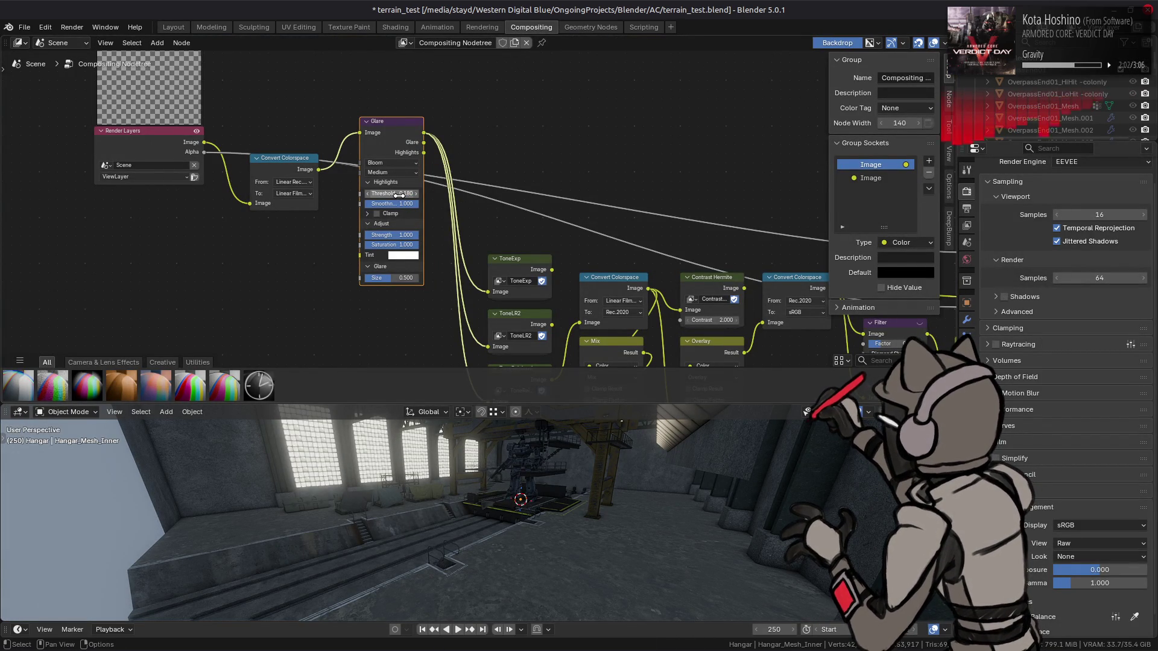
click(398, 205)
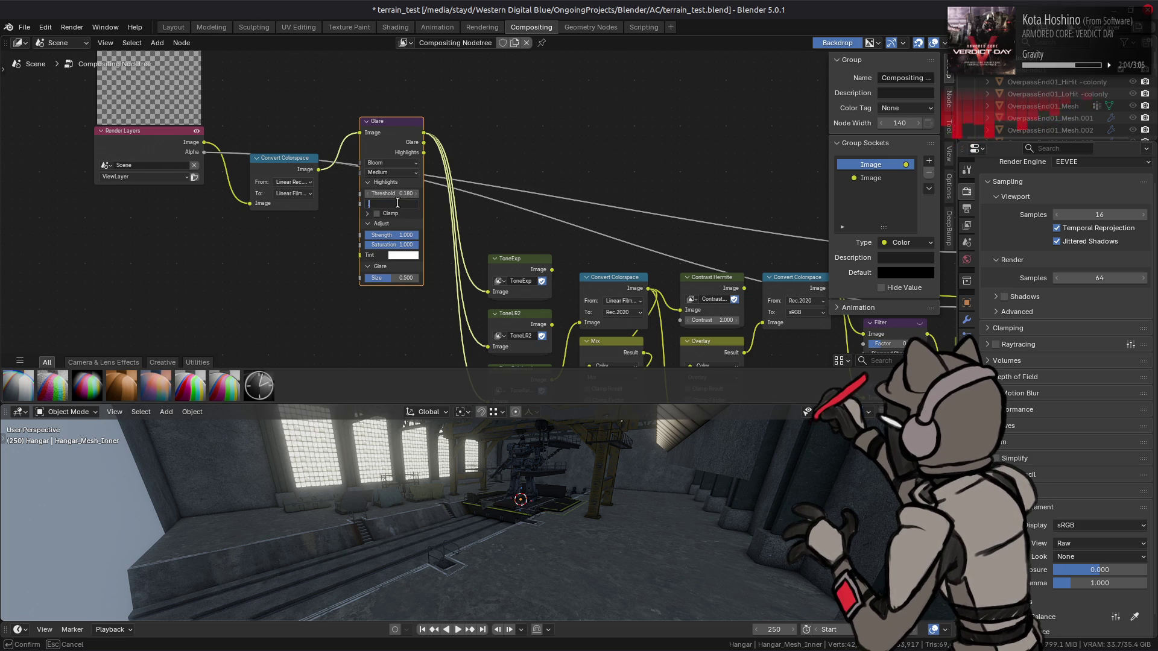
text(.1)
key(Return)
- Drop glare Smoothness to 0, Size to 1.0, and set Strength to 0.5
mouse_move(398, 205)
mouse_down()
mouse_move(364, 202)
mouse_move(369, 235)
mouse_move(416, 236)
mouse_up()
drag(392, 278, 416, 278)
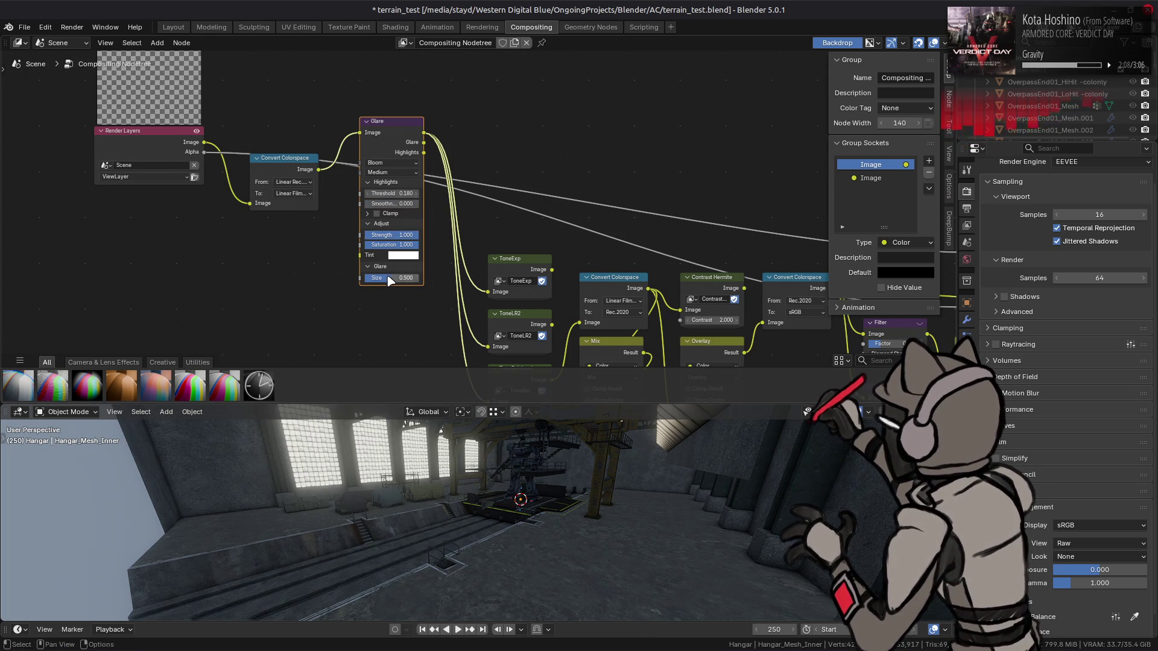
click(397, 235)
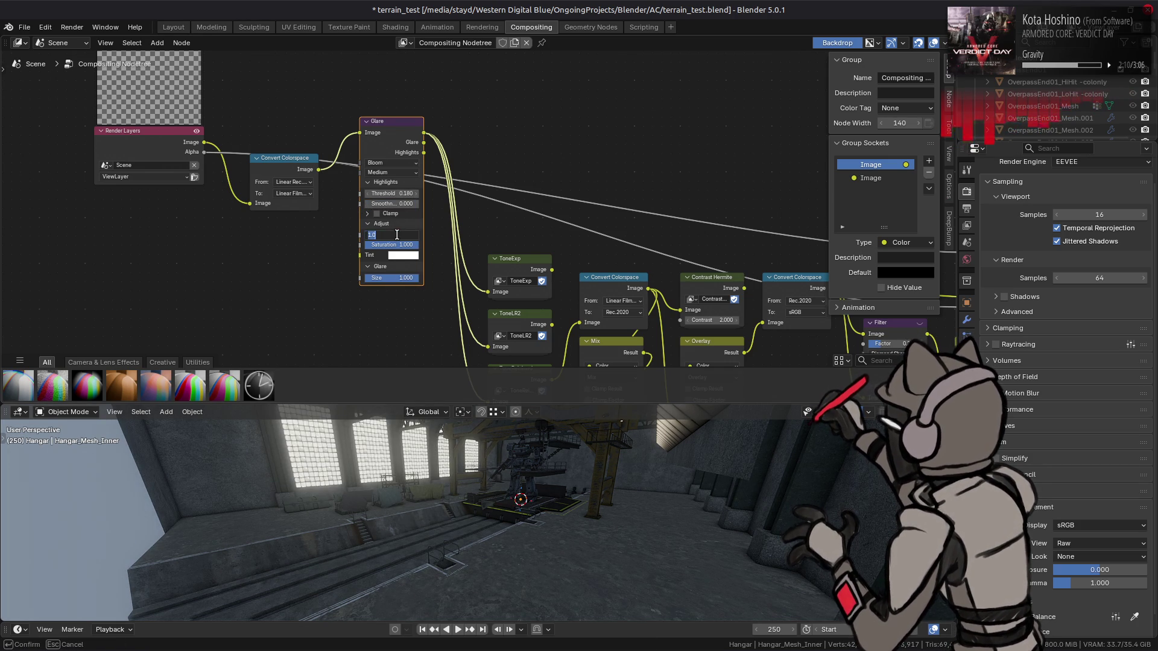
text(0.5)
key(Return)
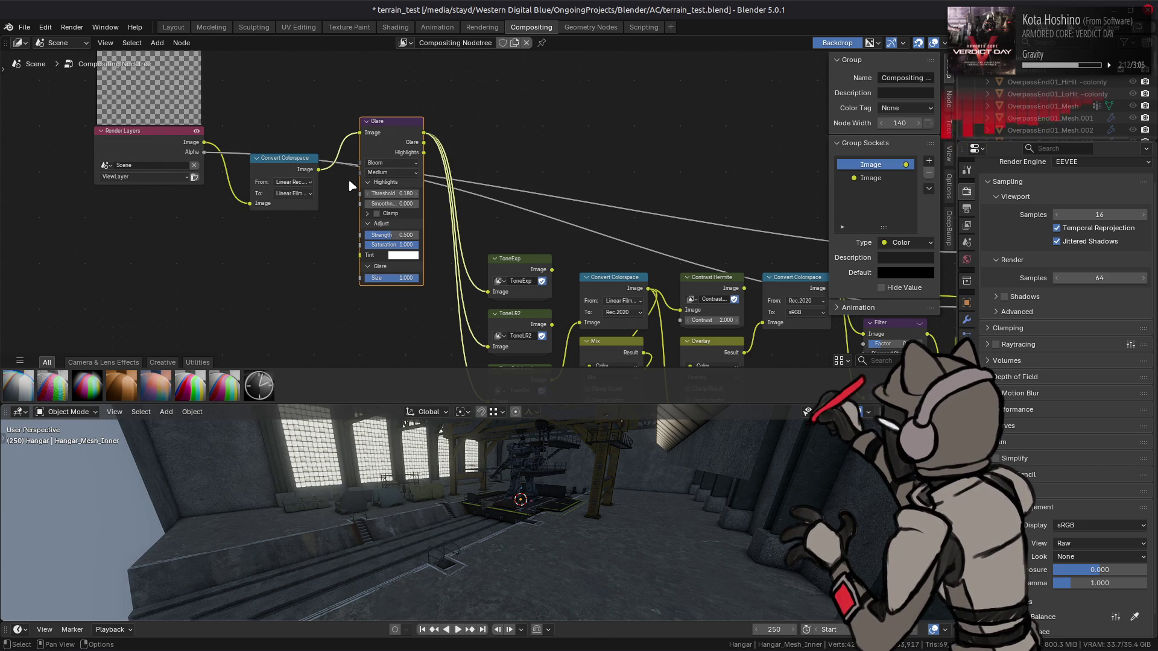
click(173, 27)
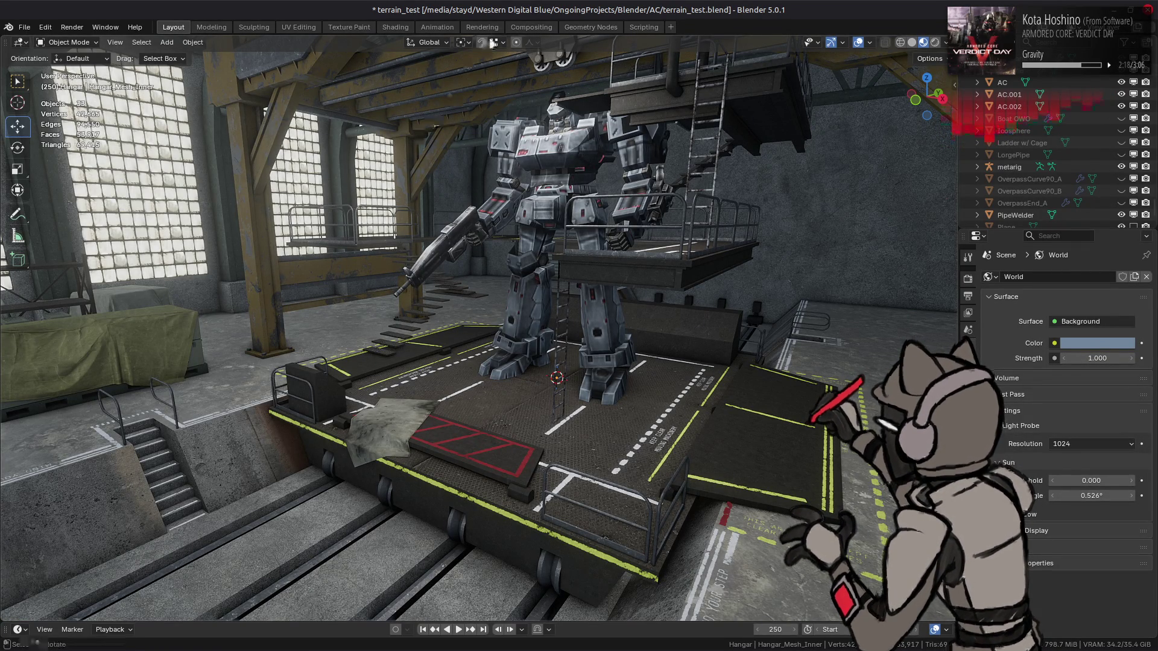
- Confirm the Glare node's Size value and save terrain_test.blend
click(531, 27)
click(404, 280)
key(Return)
click(173, 27)
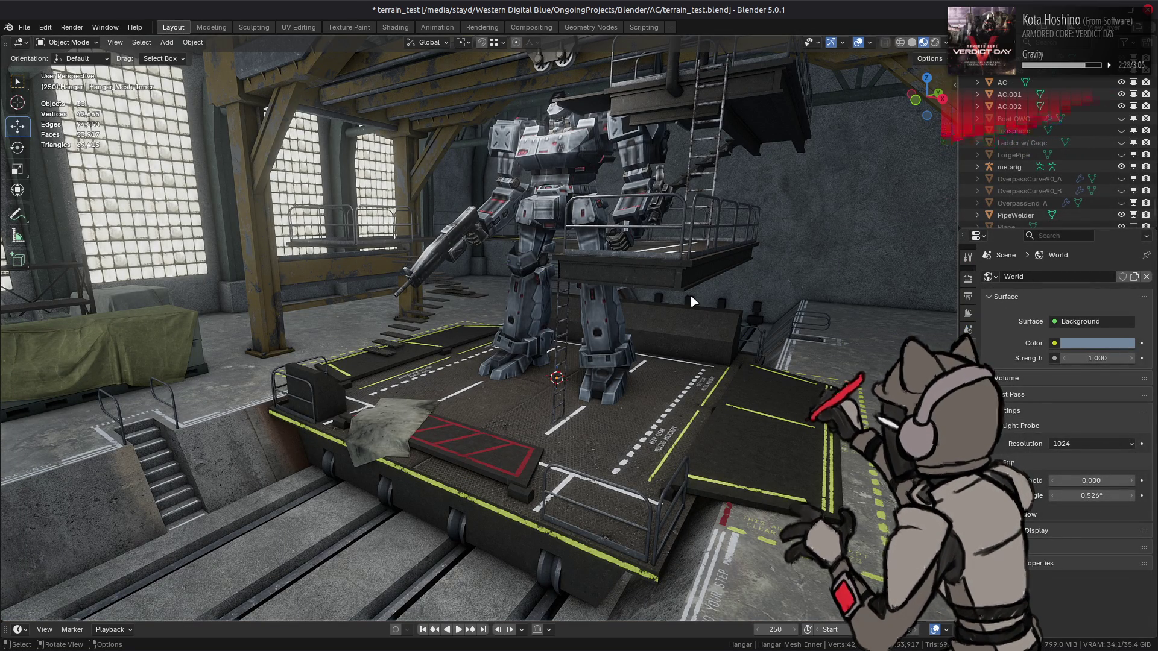
drag(690, 295, 637, 276)
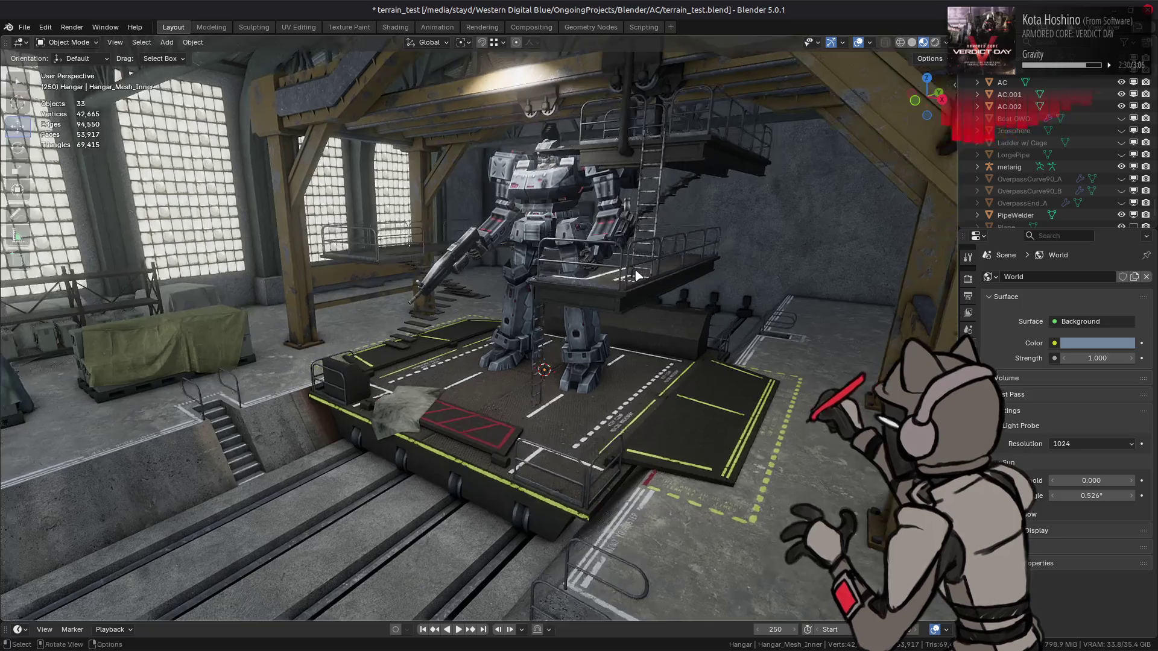
scroll(637, 275, down, 2)
key(ctrl+s)
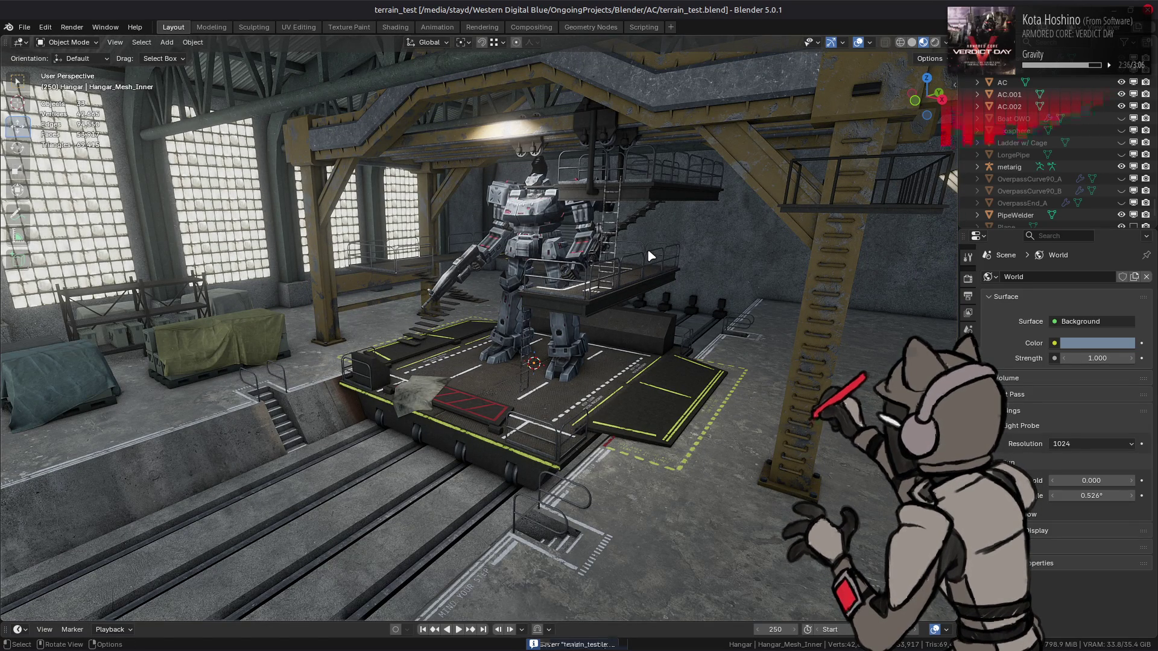
- Orbit around the hangar to view the mech and platform head-on and from wider angles
scroll(607, 269, up, 2)
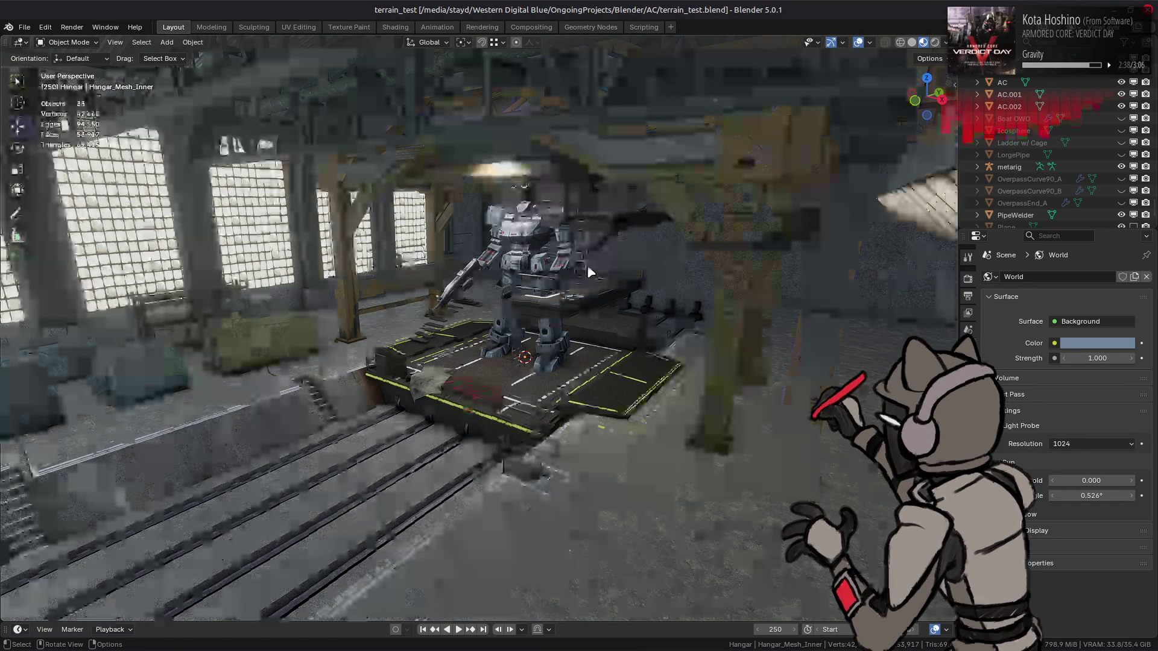
mouse_move(607, 269)
mouse_down()
mouse_move(646, 253)
mouse_move(663, 267)
mouse_up()
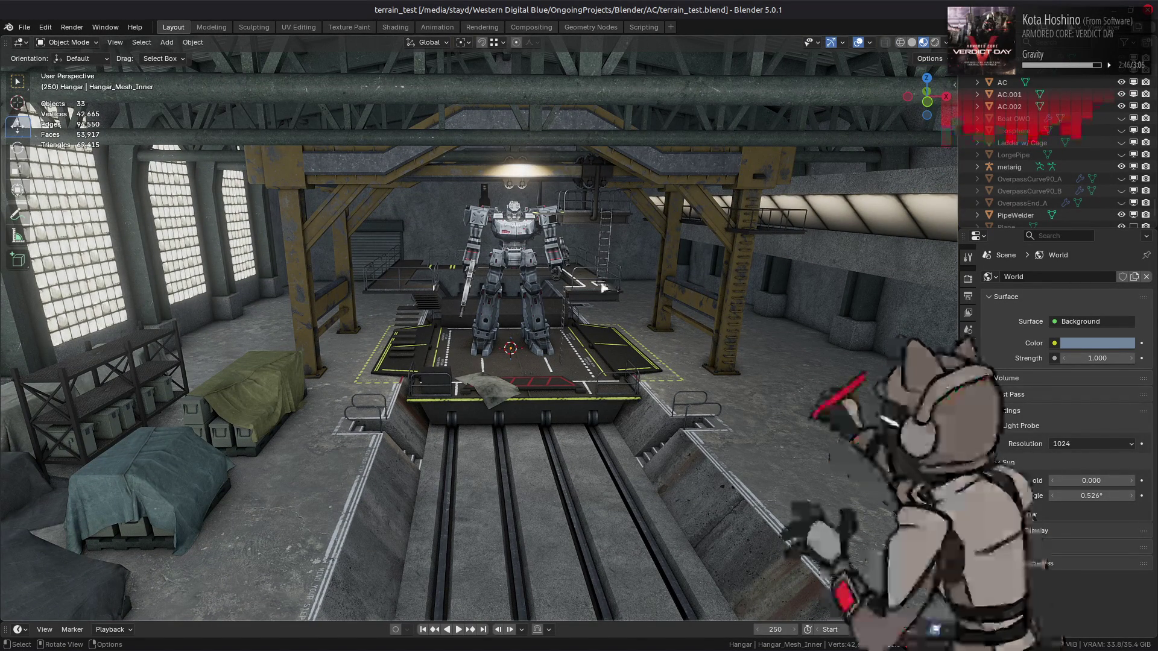
mouse_move(603, 286)
mouse_down()
mouse_move(578, 299)
mouse_move(577, 288)
mouse_move(600, 288)
mouse_move(594, 278)
mouse_move(589, 290)
mouse_move(561, 295)
mouse_up()
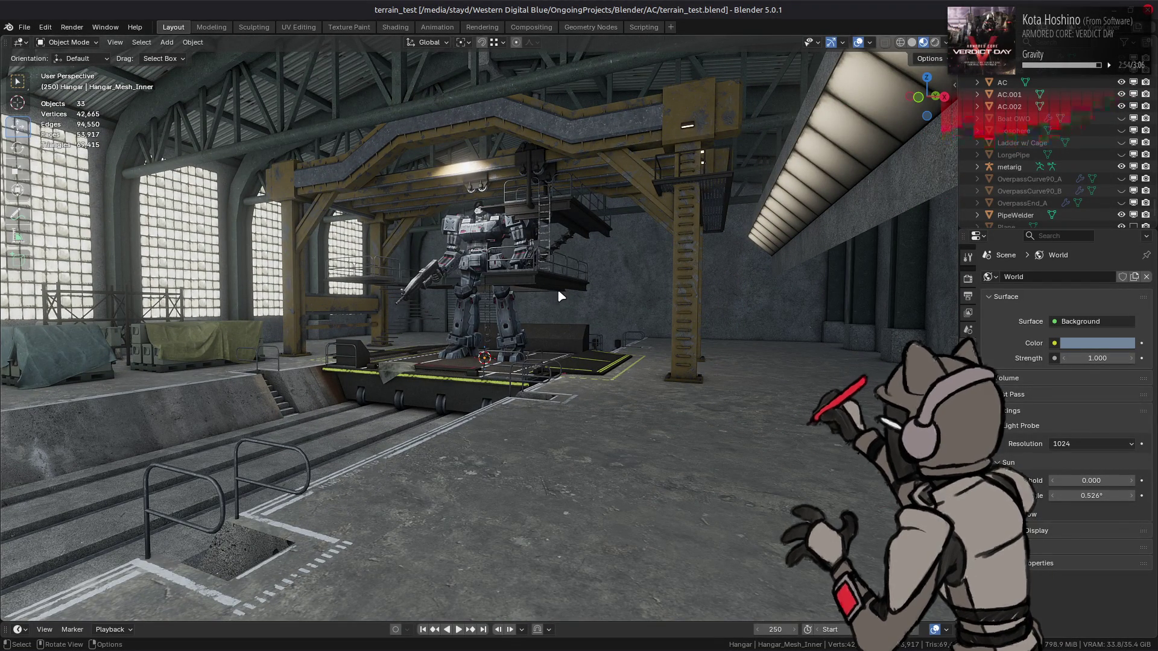
drag(559, 292, 521, 326)
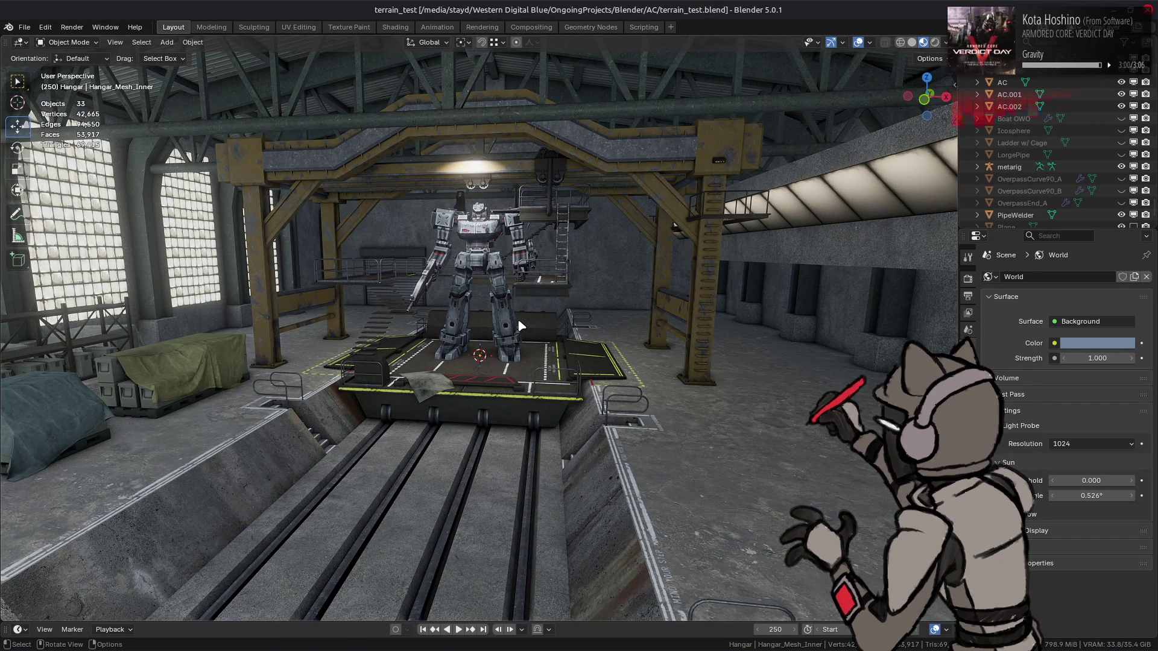
scroll(520, 326, down, 5)
scroll(518, 320, up, 6)
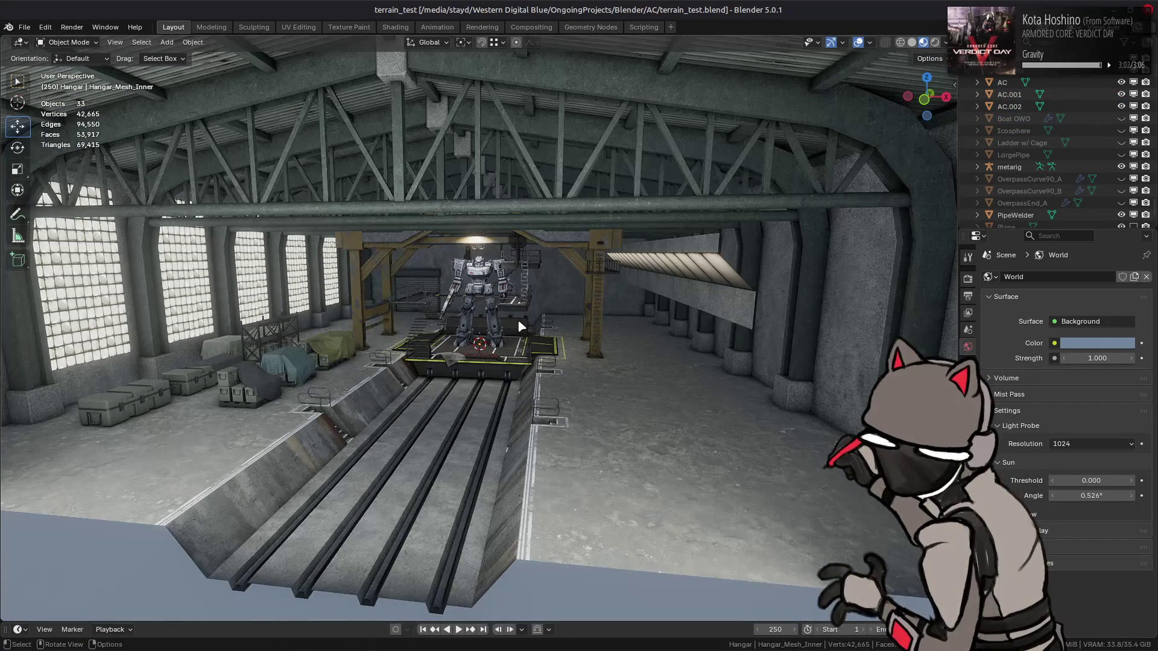
- Lower the system volume and view the platform from above among the pillars
scroll(512, 318, up, 4)
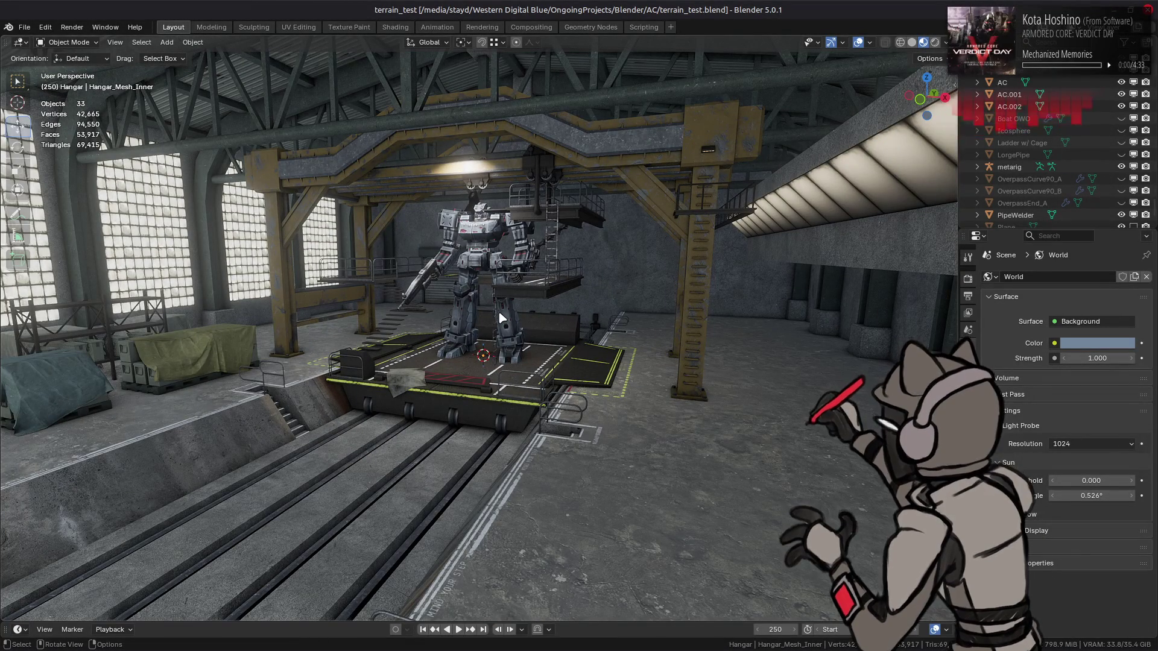
key(XF86AudioLowerVolume)
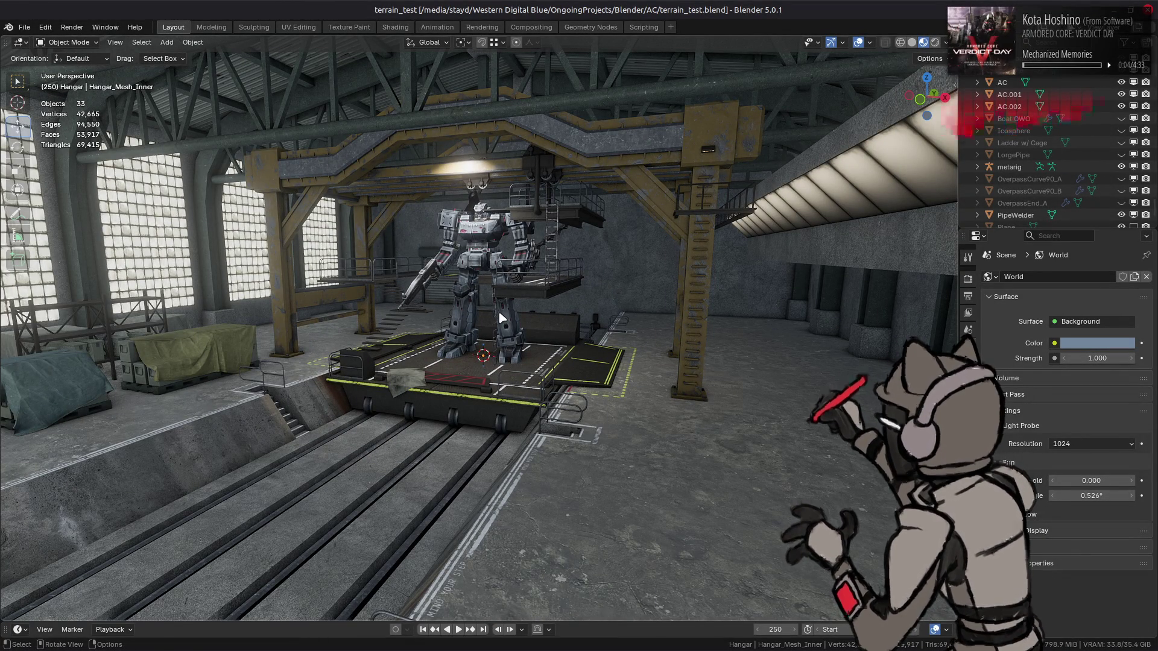
key(XF86AudioLowerVolume)
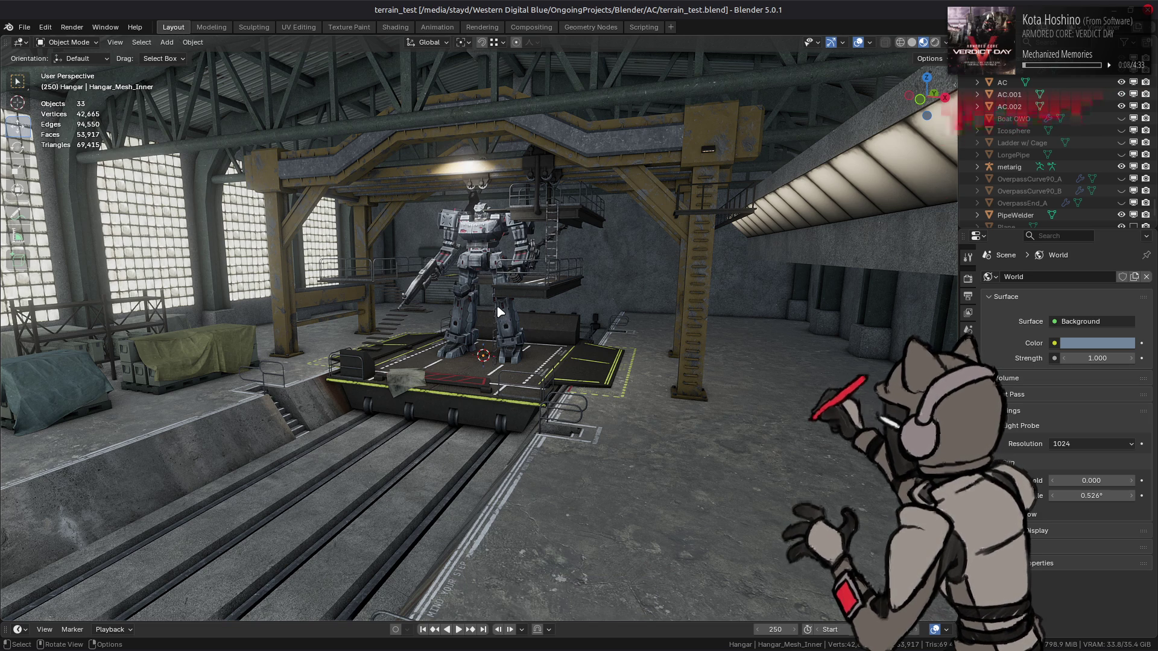
scroll(509, 303, up, 5)
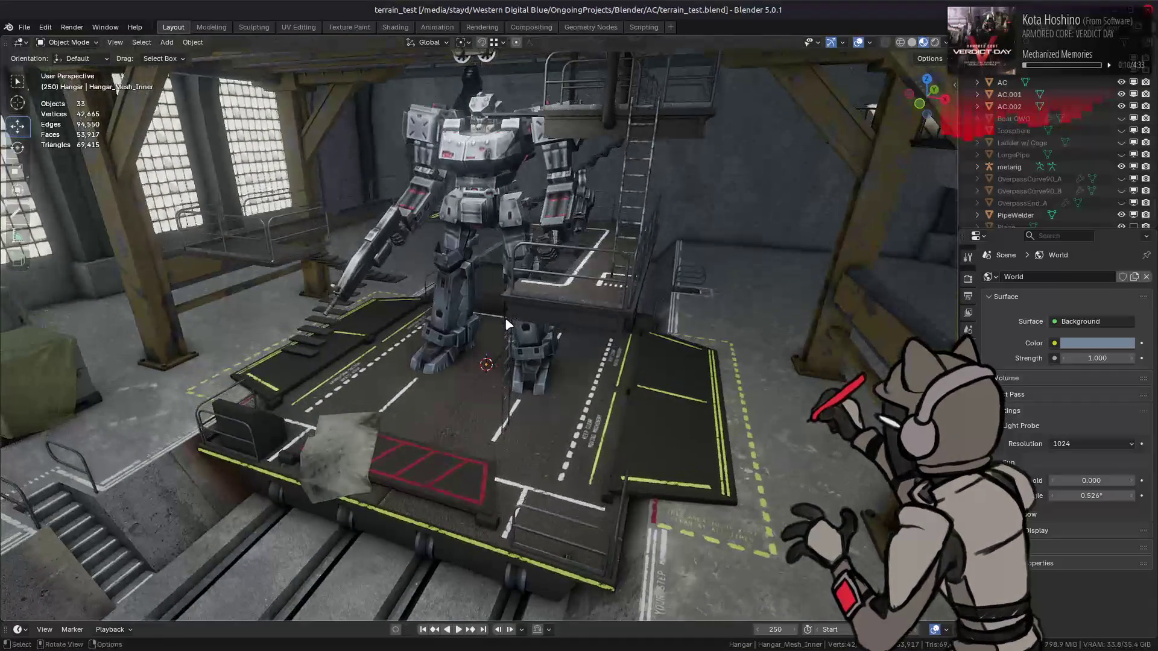
drag(508, 318, 490, 345)
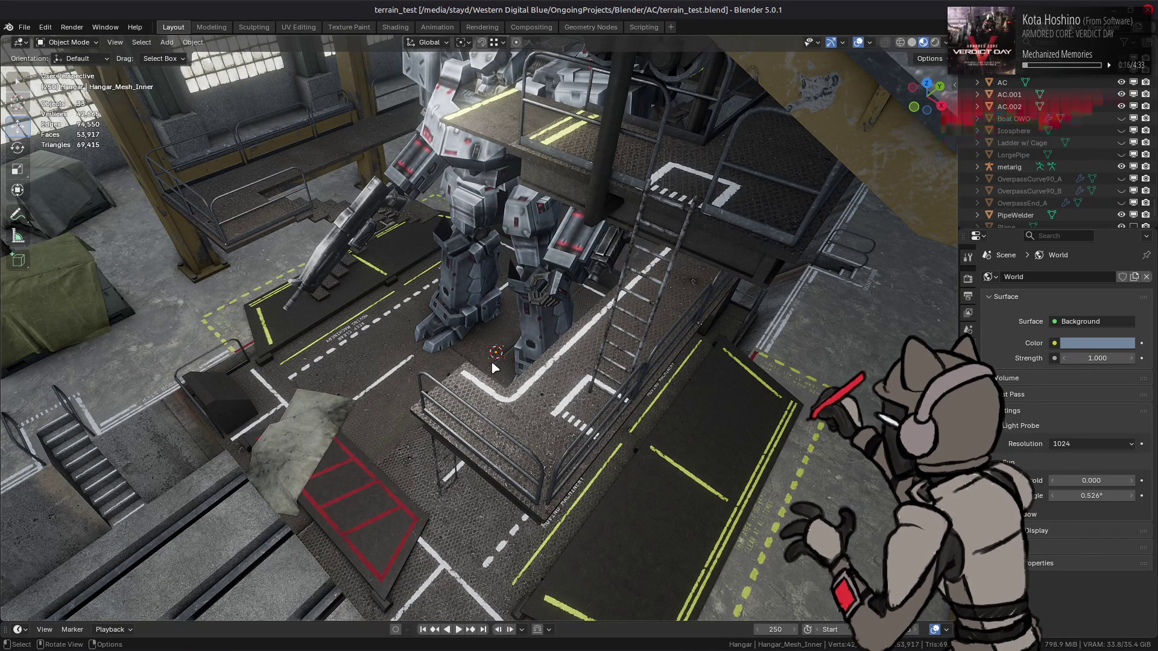
mouse_move(493, 365)
mouse_down()
mouse_move(473, 403)
mouse_move(425, 401)
mouse_move(446, 382)
mouse_up()
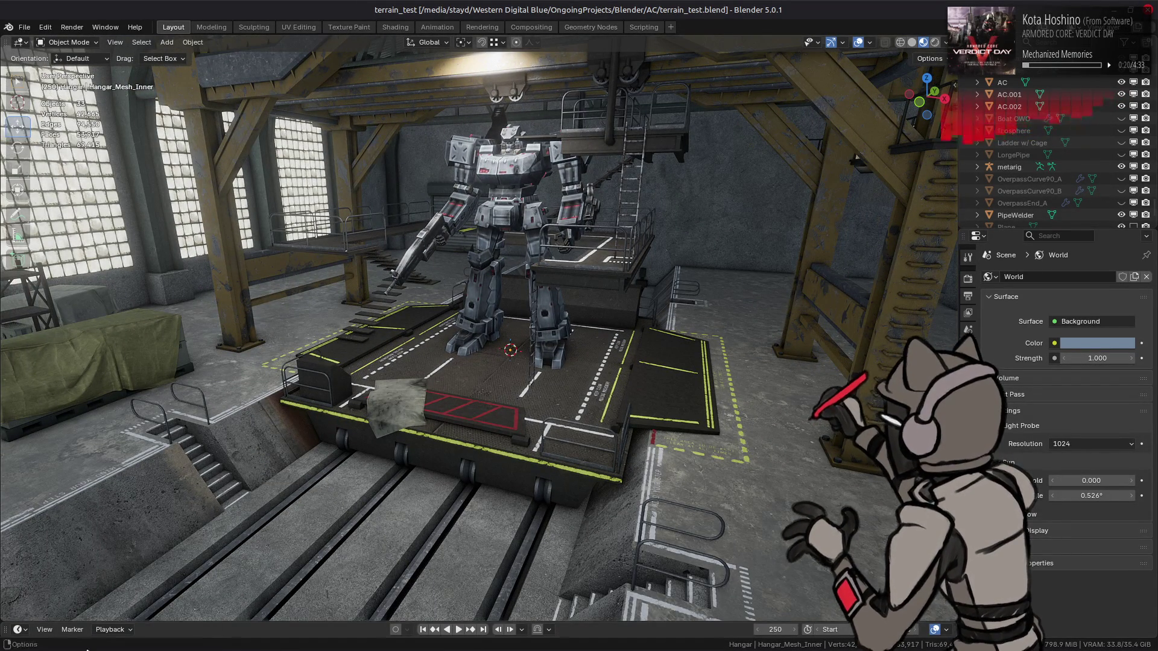
- Bring the AC_Test_4.3 file manager window to the front
mouse_move(72, 640)
mouse_move(74, 599)
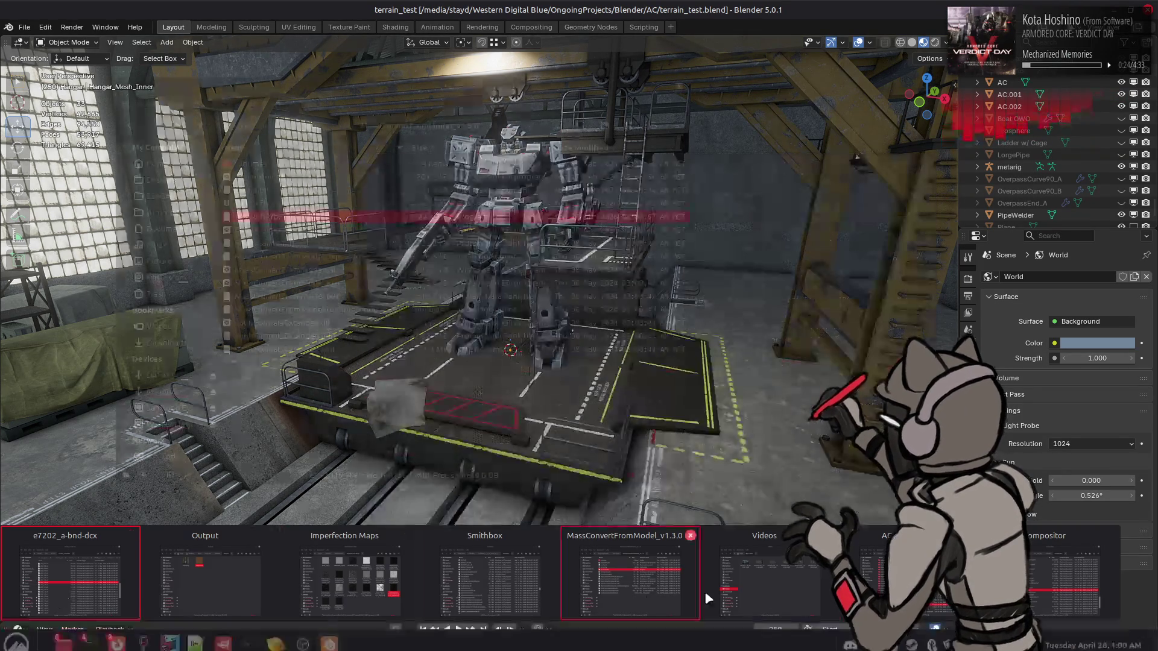
click(627, 573)
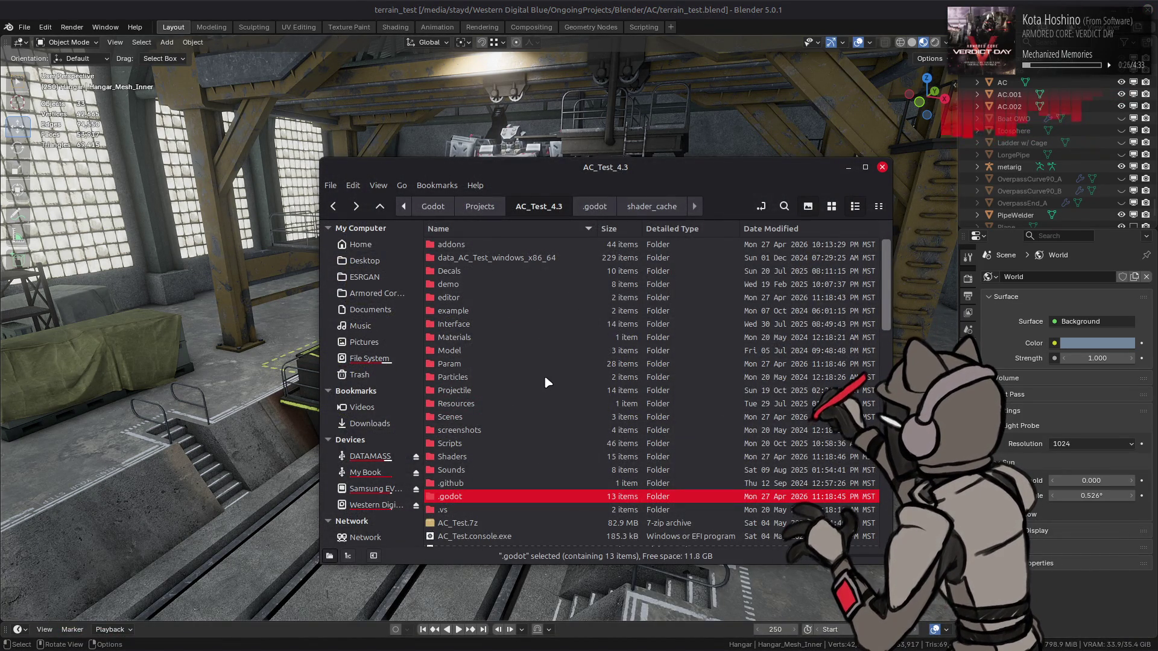
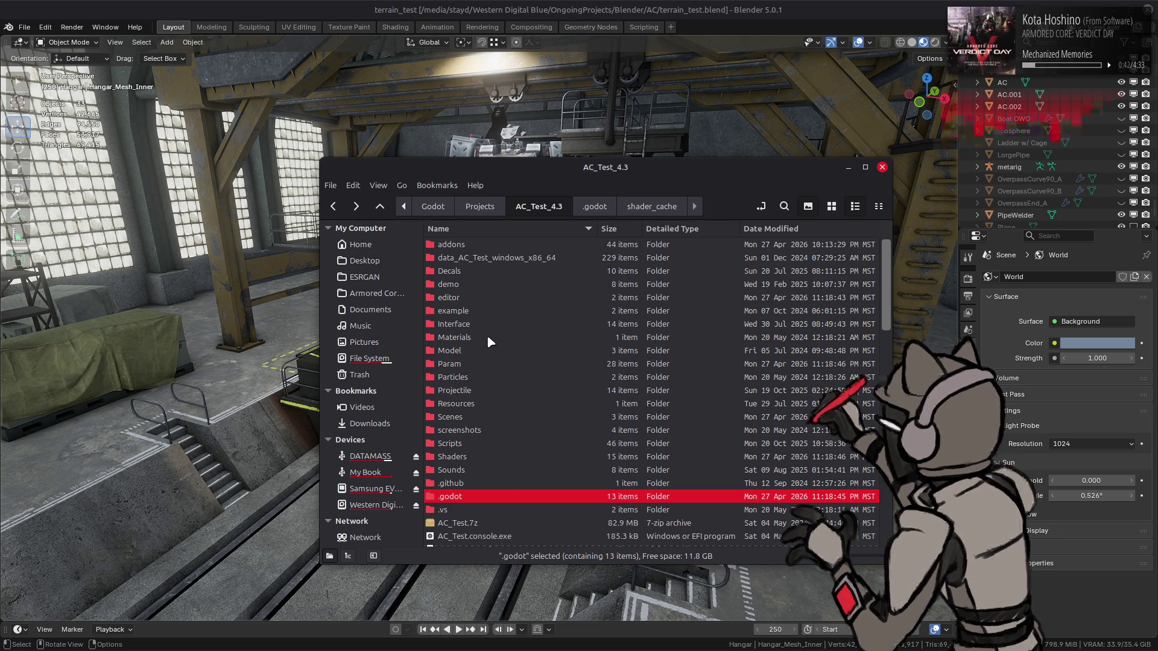
- Open the Model > Map > Textures > Garage folder and show its files as thumbnails
double_click(482, 350)
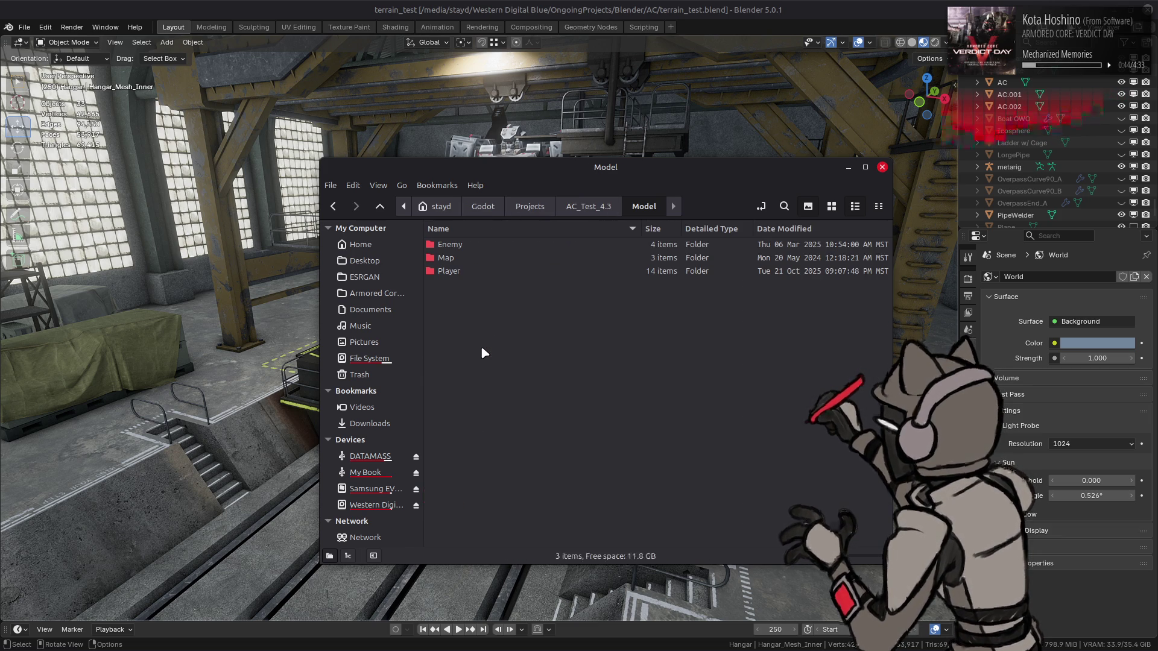
click(573, 259)
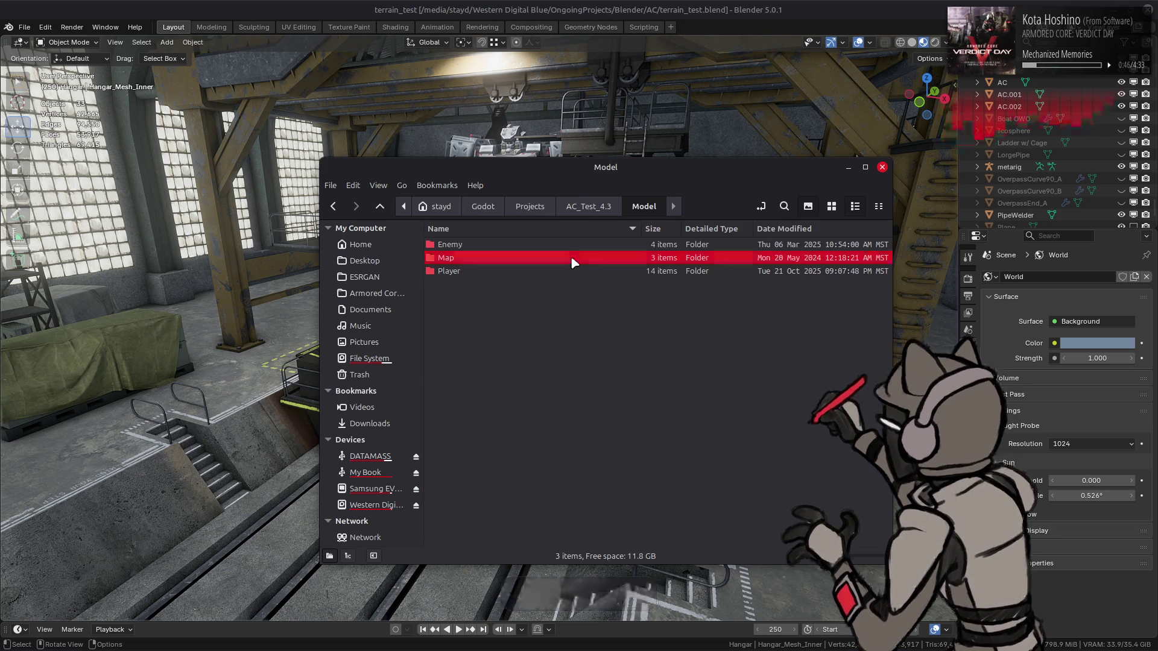
double_click(571, 255)
double_click(523, 272)
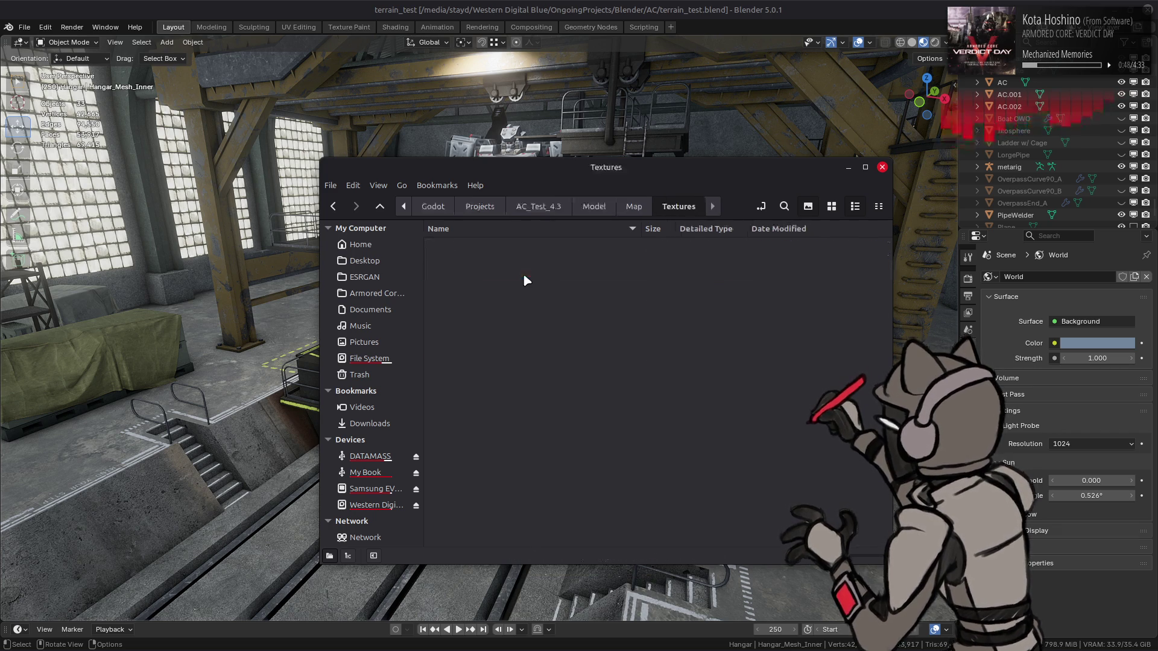
double_click(489, 311)
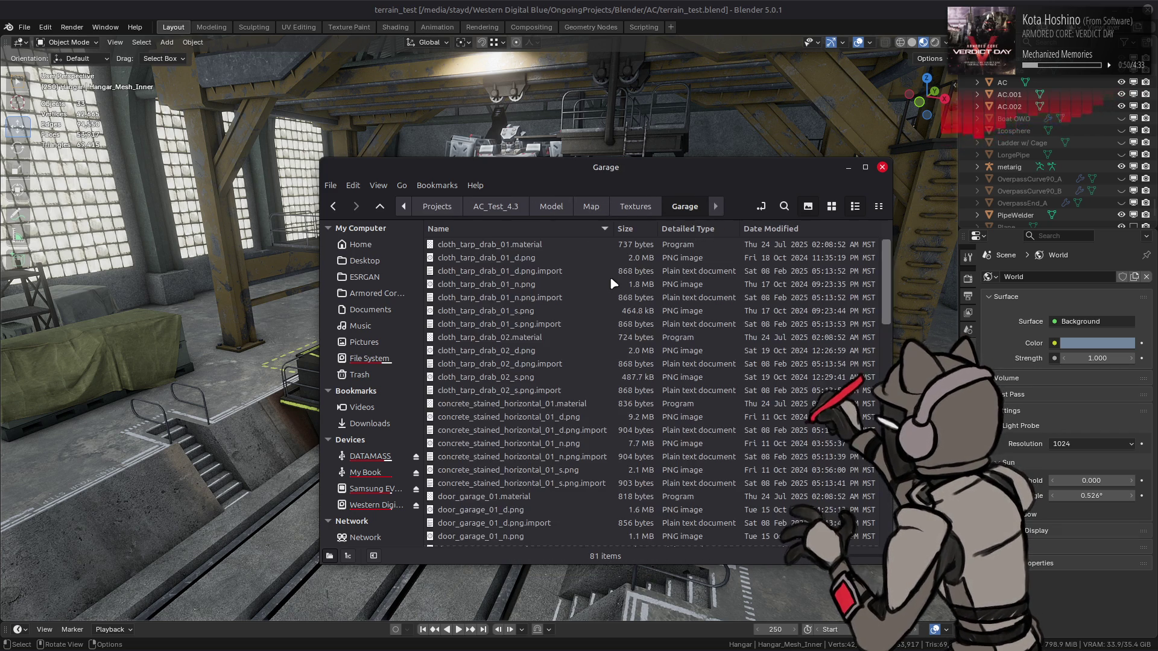
click(833, 207)
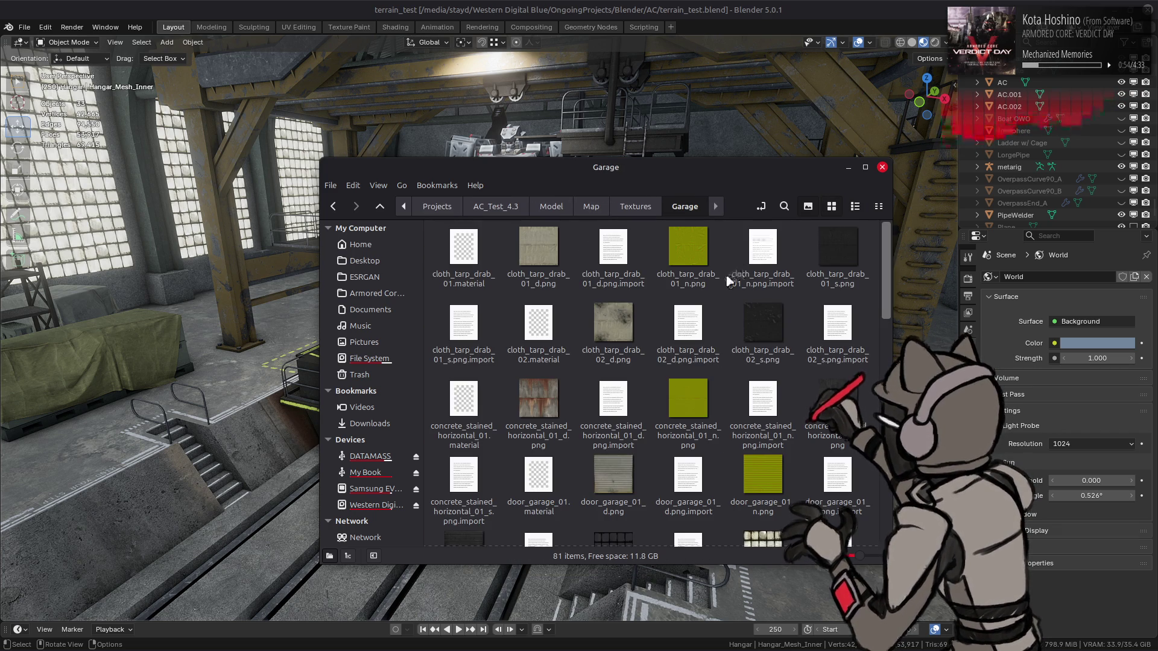
- Preview metal_clean_walkway_01_s.png full size, then close the viewer and return to Blender
scroll(724, 288, down, 4)
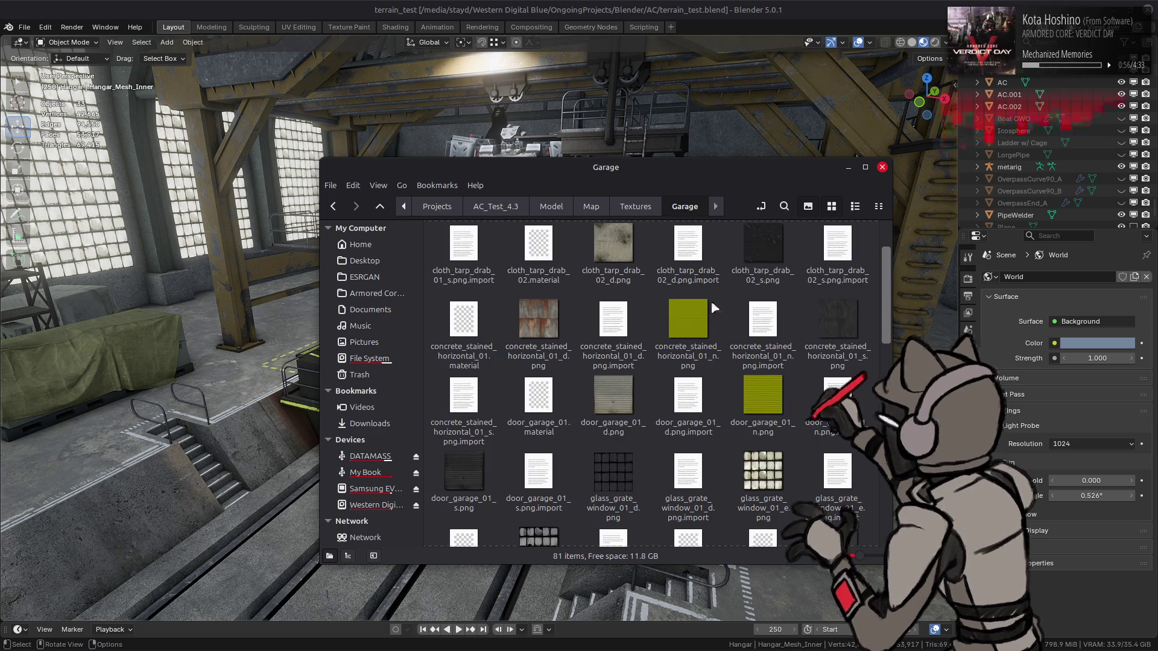
scroll(709, 308, down, 8)
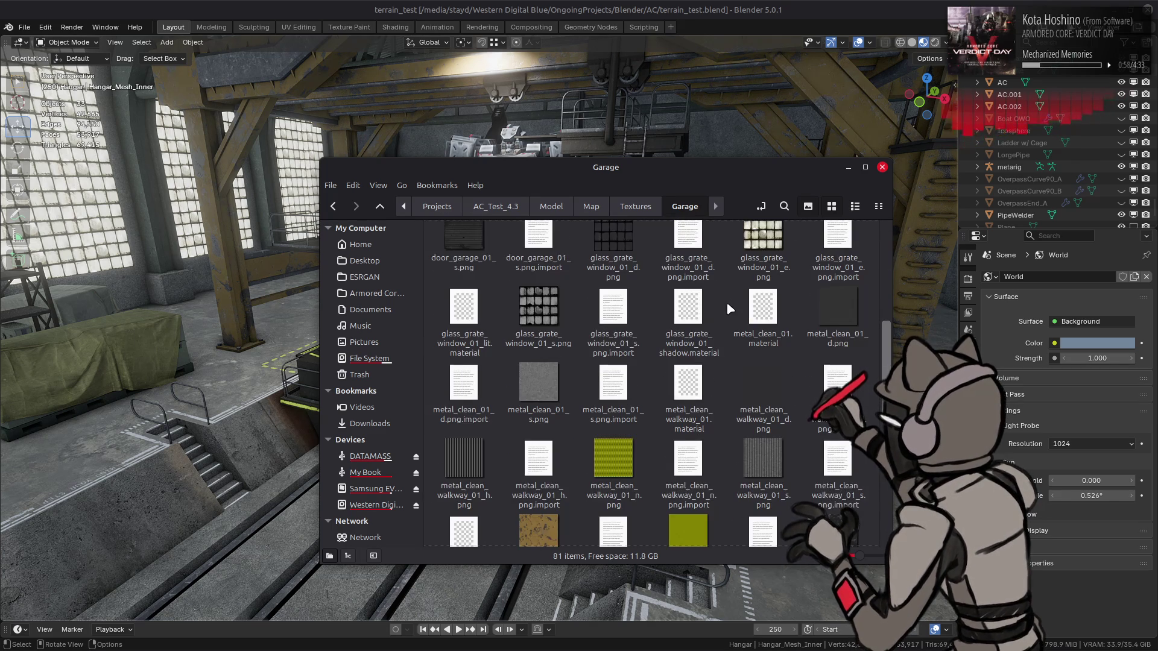
scroll(727, 314, down, 1)
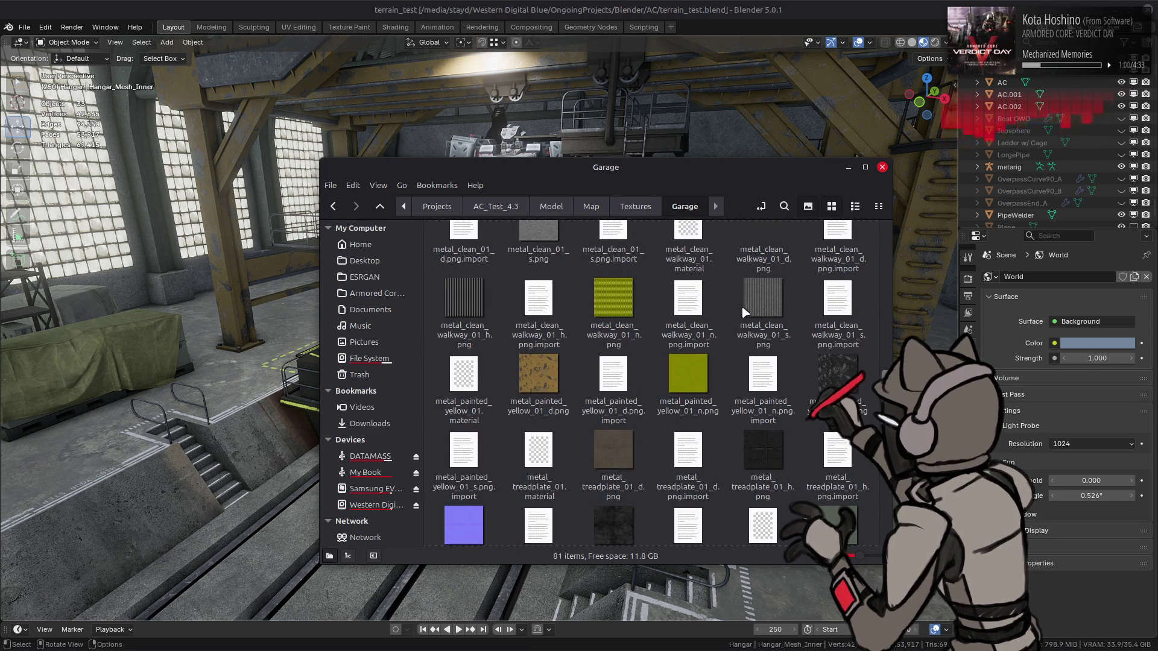
double_click(763, 299)
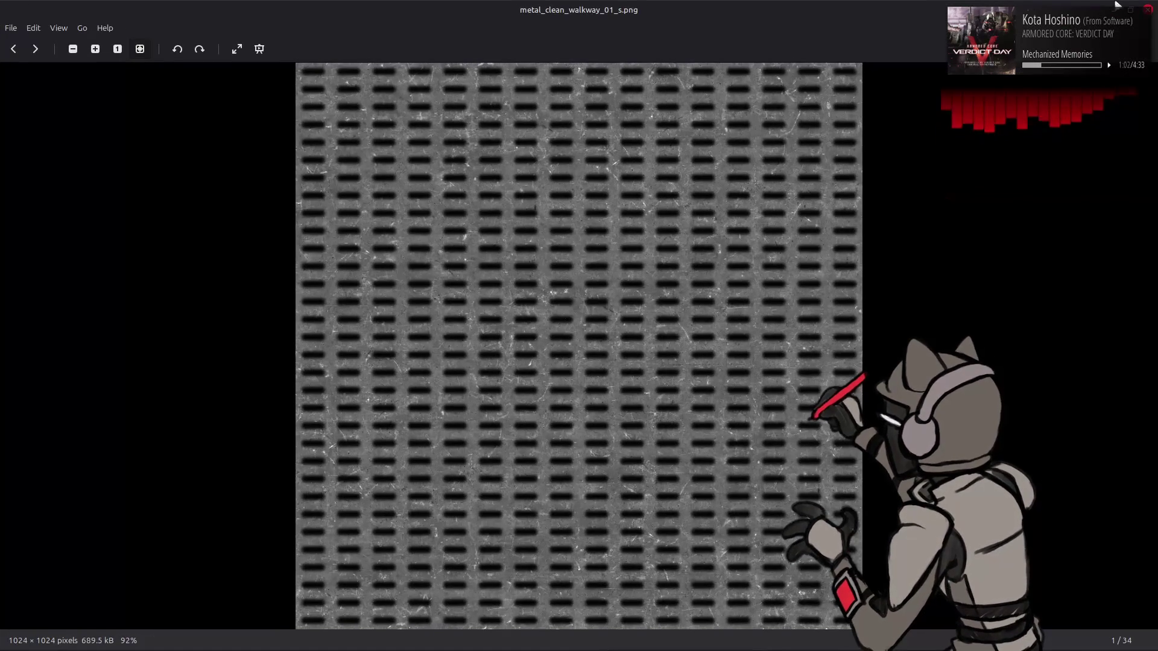
click(1148, 10)
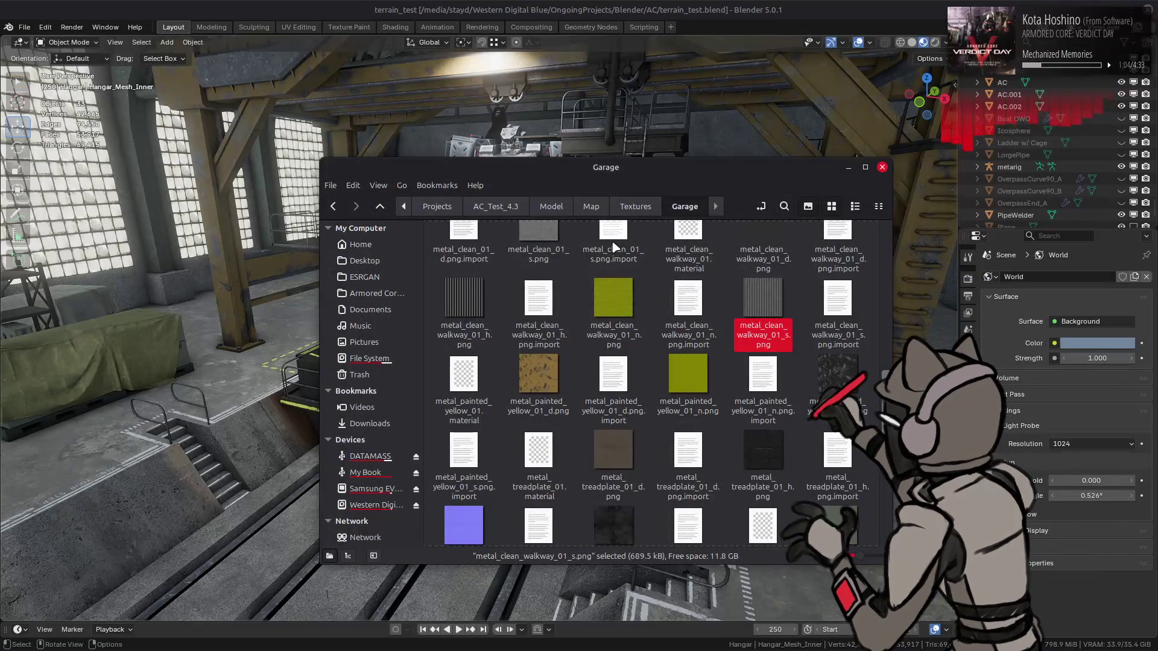
key(alt+Tab)
- Select a walkway grate face on Hangar_Mesh_Inner in edit mode
scroll(633, 256, down, 5)
scroll(638, 267, up, 3)
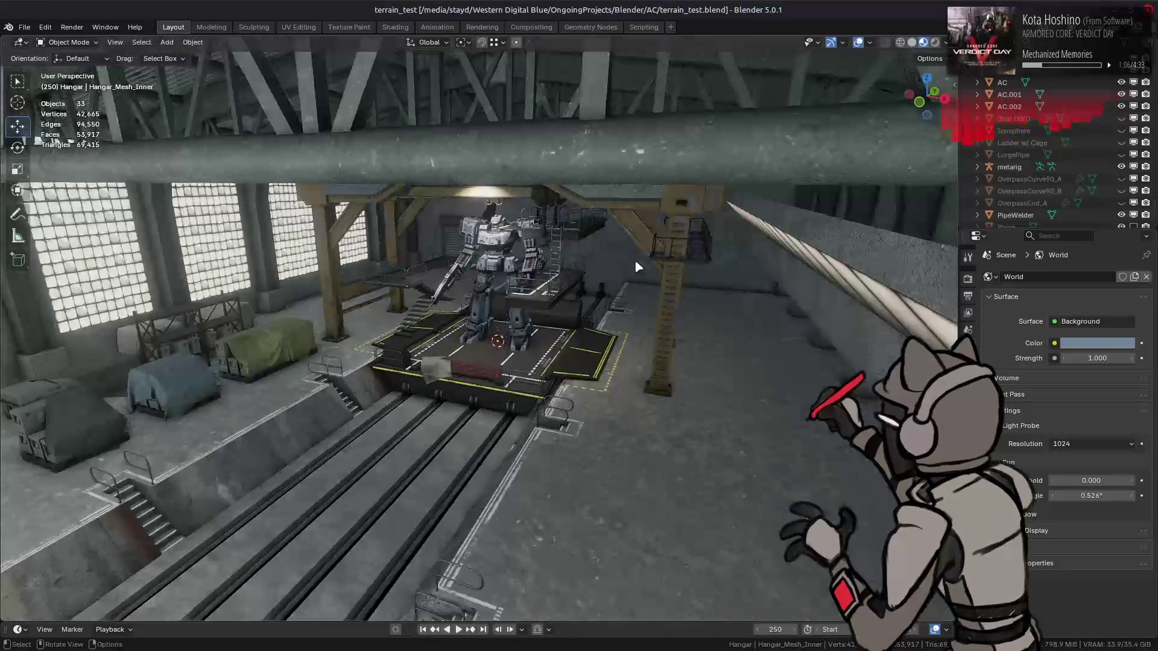
scroll(638, 266, up, 2)
scroll(638, 267, up, 2)
mouse_move(633, 258)
mouse_down()
mouse_move(589, 271)
mouse_move(438, 397)
mouse_move(455, 351)
mouse_move(464, 357)
mouse_up()
click(439, 396)
scroll(443, 380, up, 3)
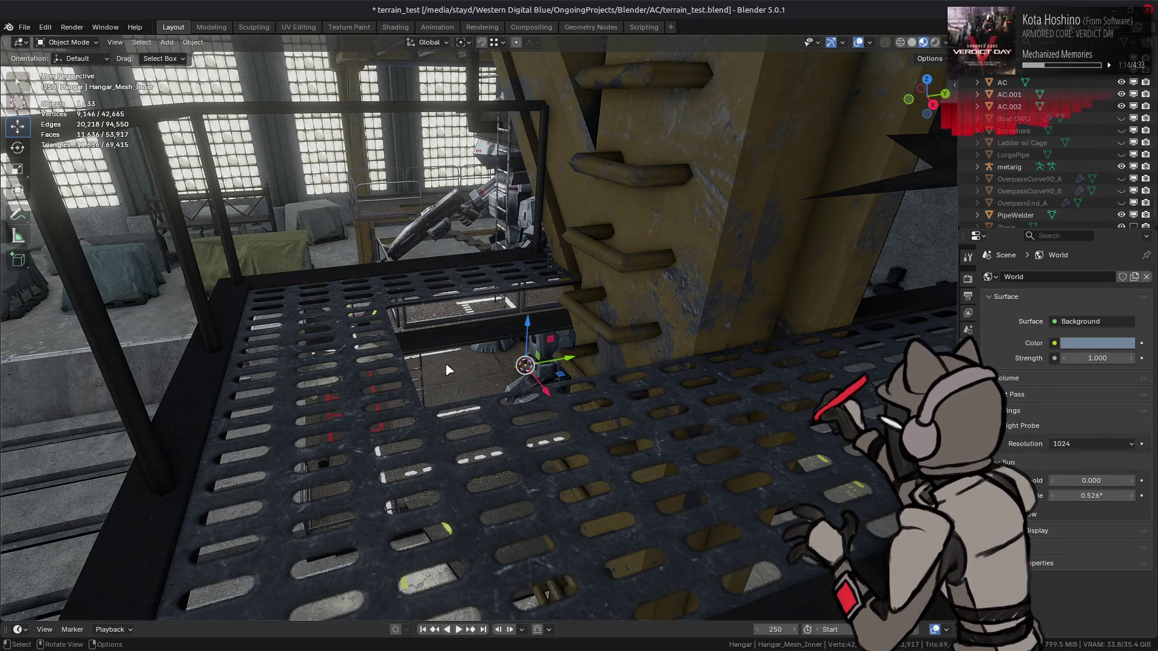
key(Tab)
click(341, 401)
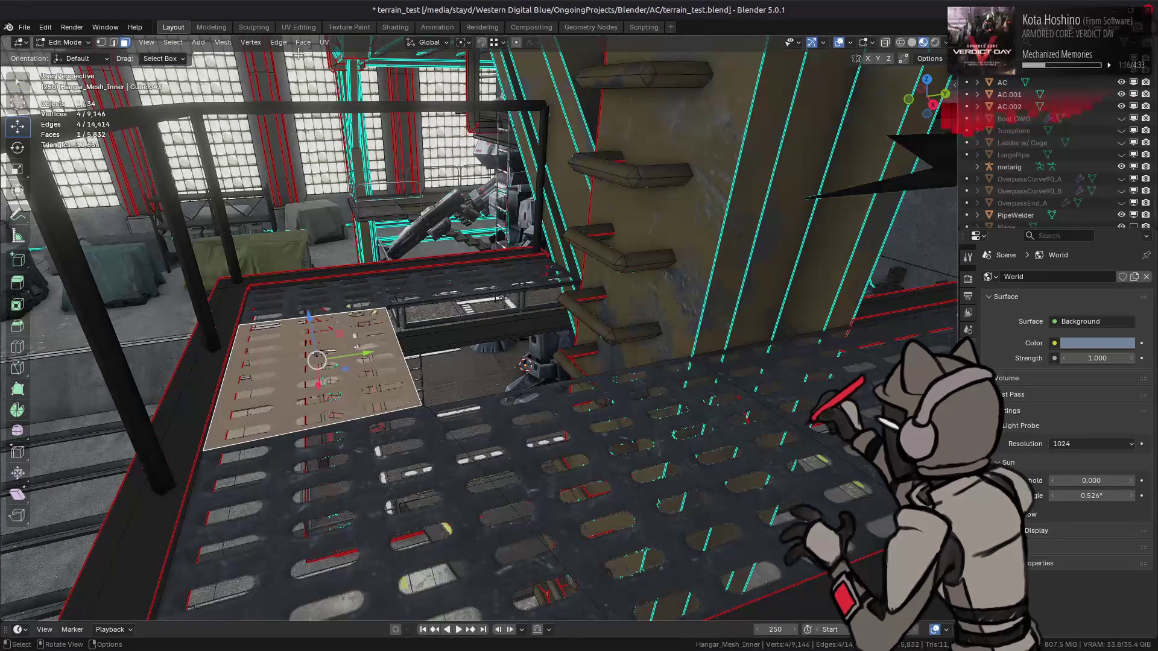
- Show the metal_clean_walkway_01 material nodes in the Shading workspace
click(396, 27)
mouse_move(699, 491)
mouse_down()
mouse_move(532, 584)
mouse_move(436, 577)
mouse_up()
drag(531, 515, 532, 502)
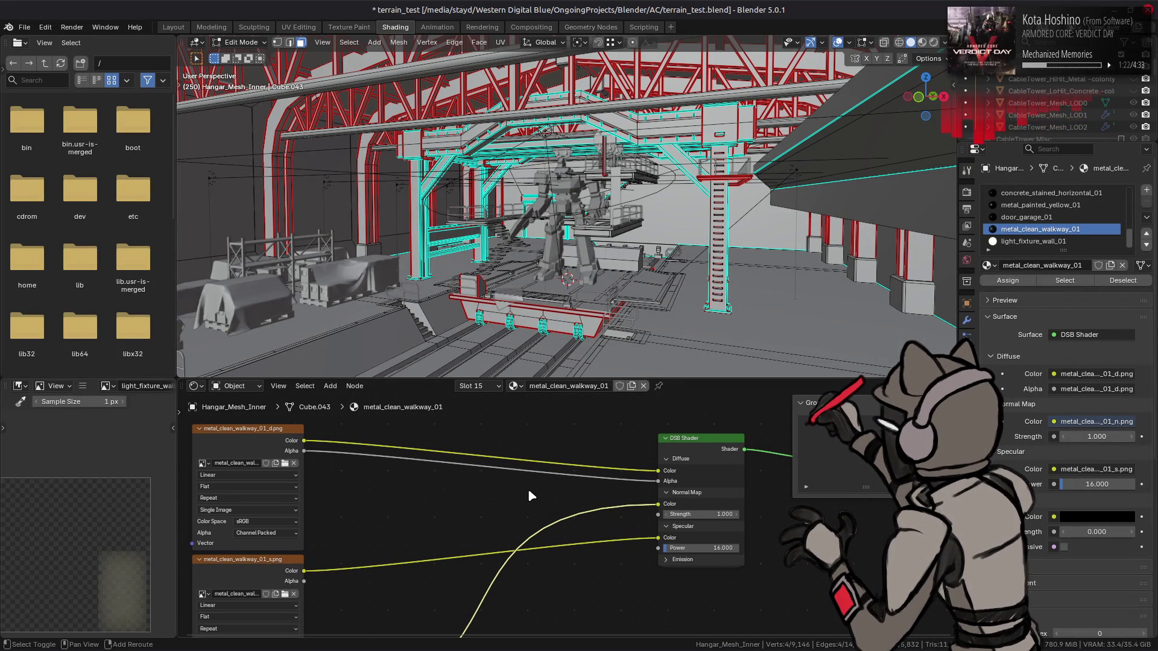
- Try a Math node on the Alpha link, then undo it
key(shift+a)
mouse_move(521, 480)
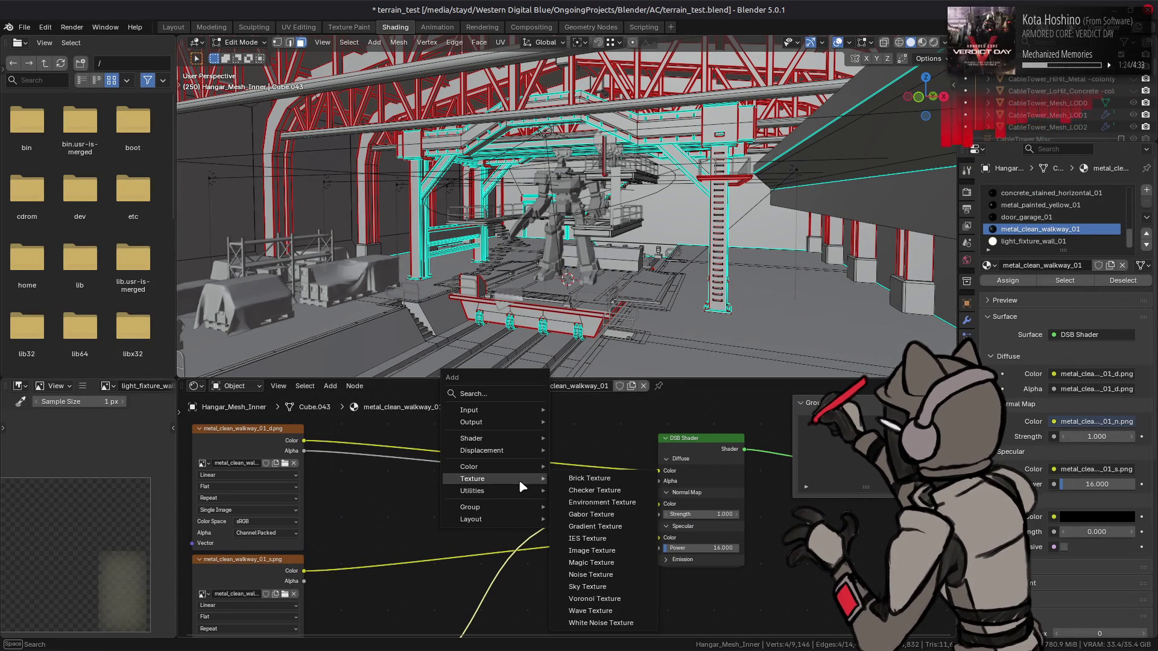
mouse_move(490, 496)
mouse_move(610, 491)
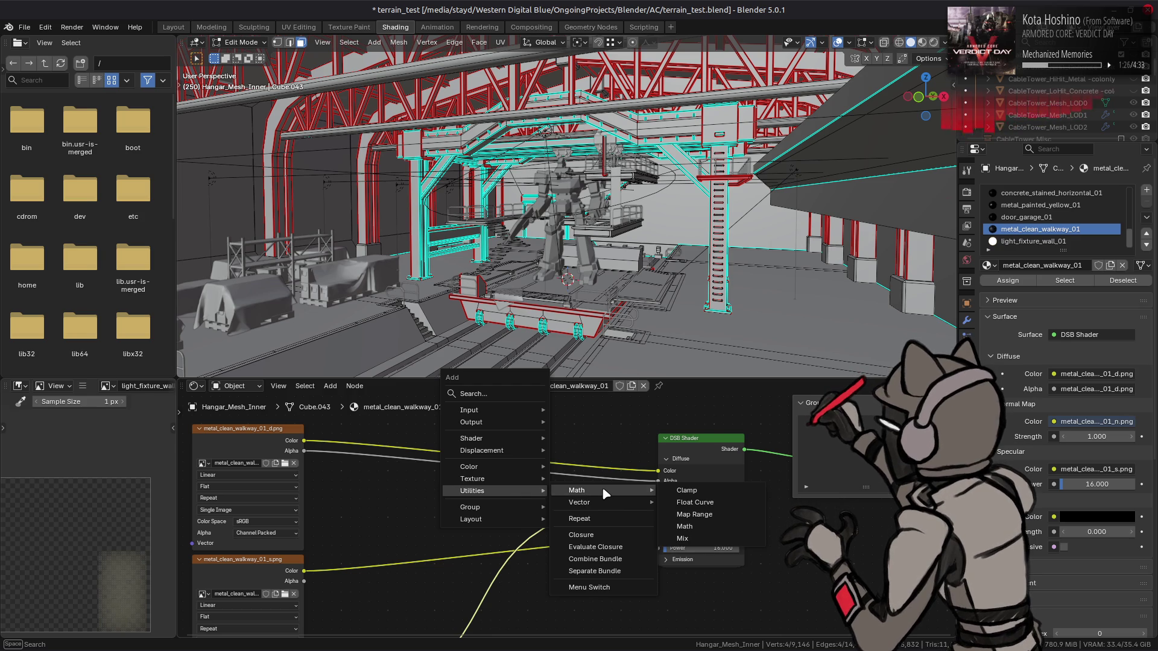
click(685, 526)
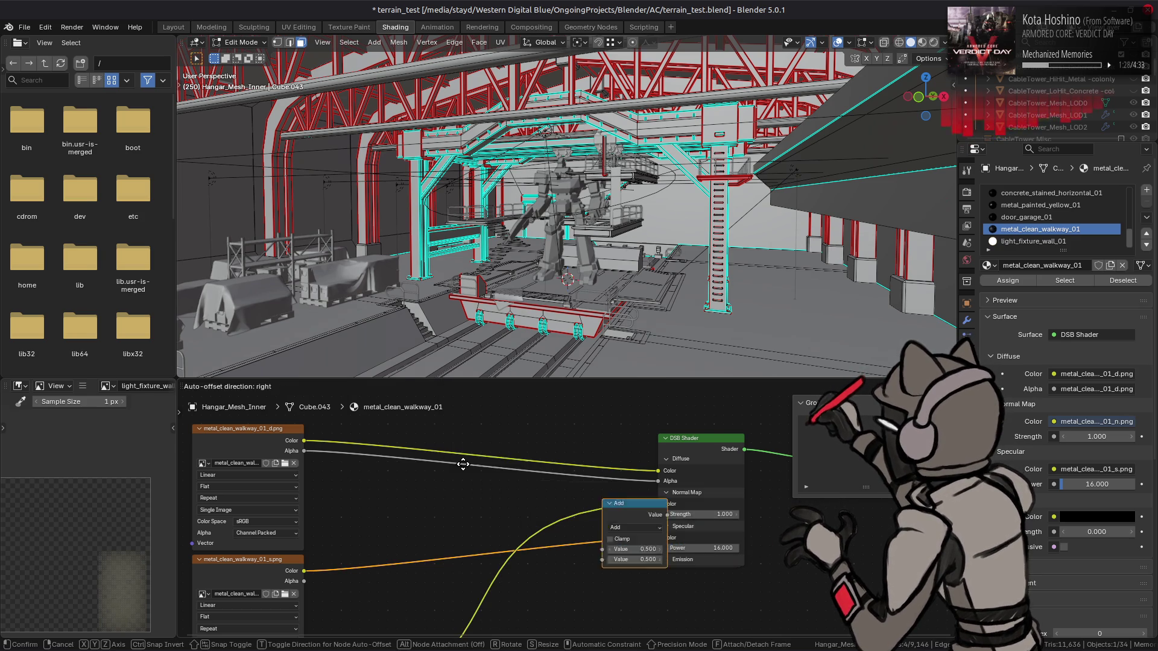
click(476, 477)
click(492, 481)
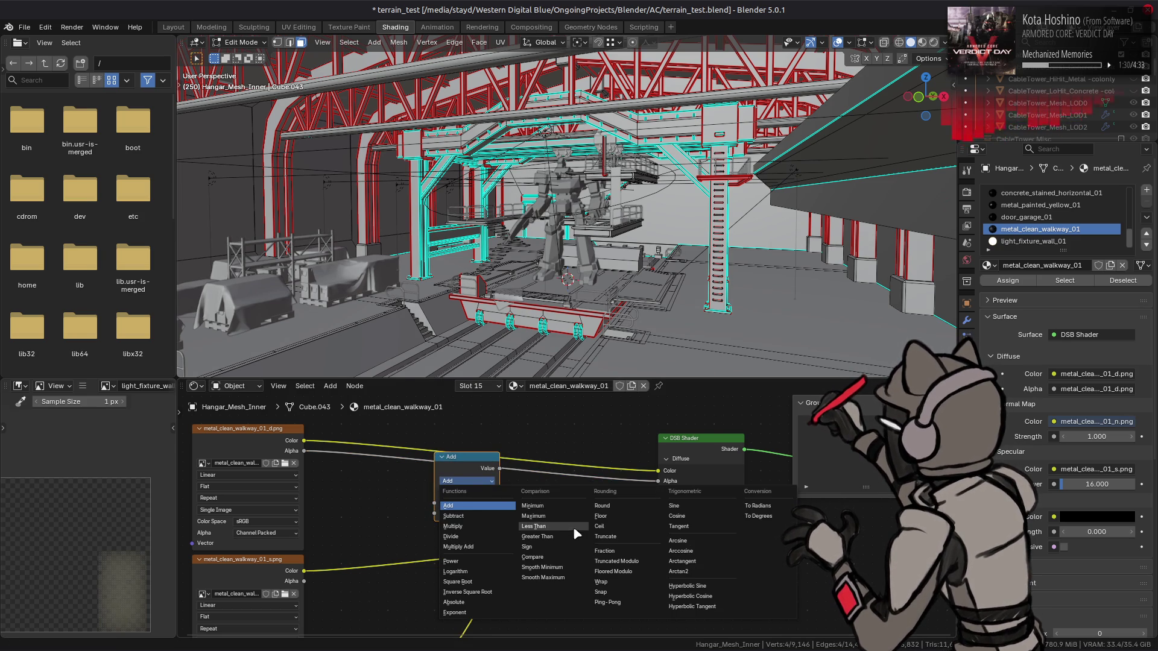
key(Escape)
key(ctrl+z)
- Inside the DSB Shader group, add a new input socket to Group Input
key(Tab)
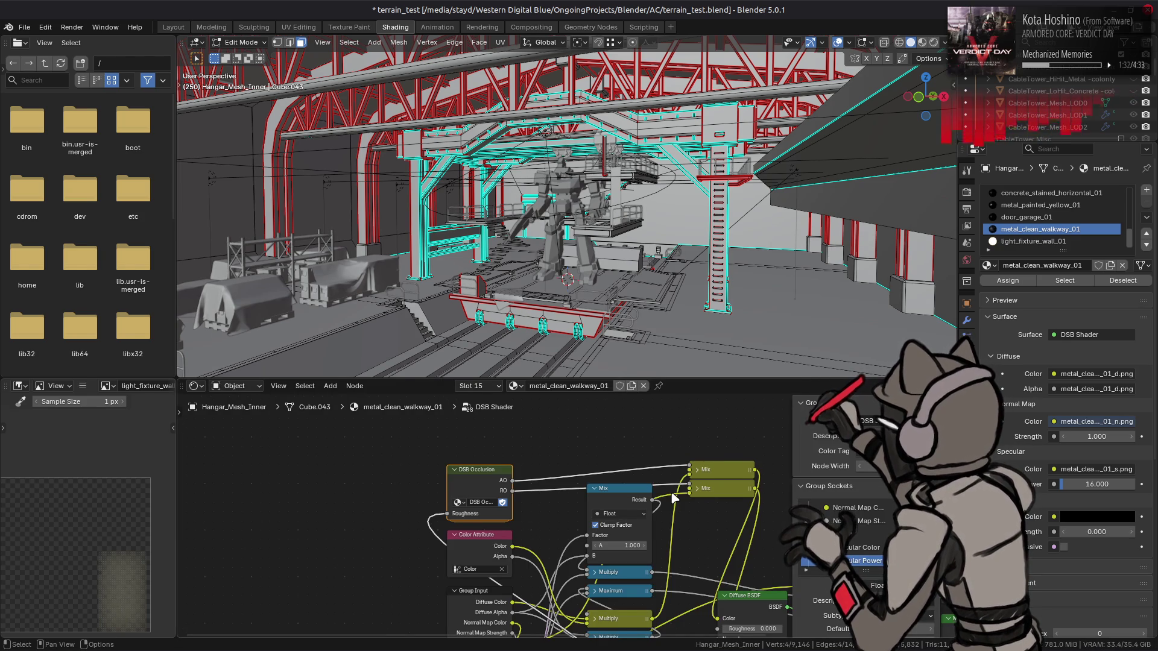
scroll(543, 513, down, 5)
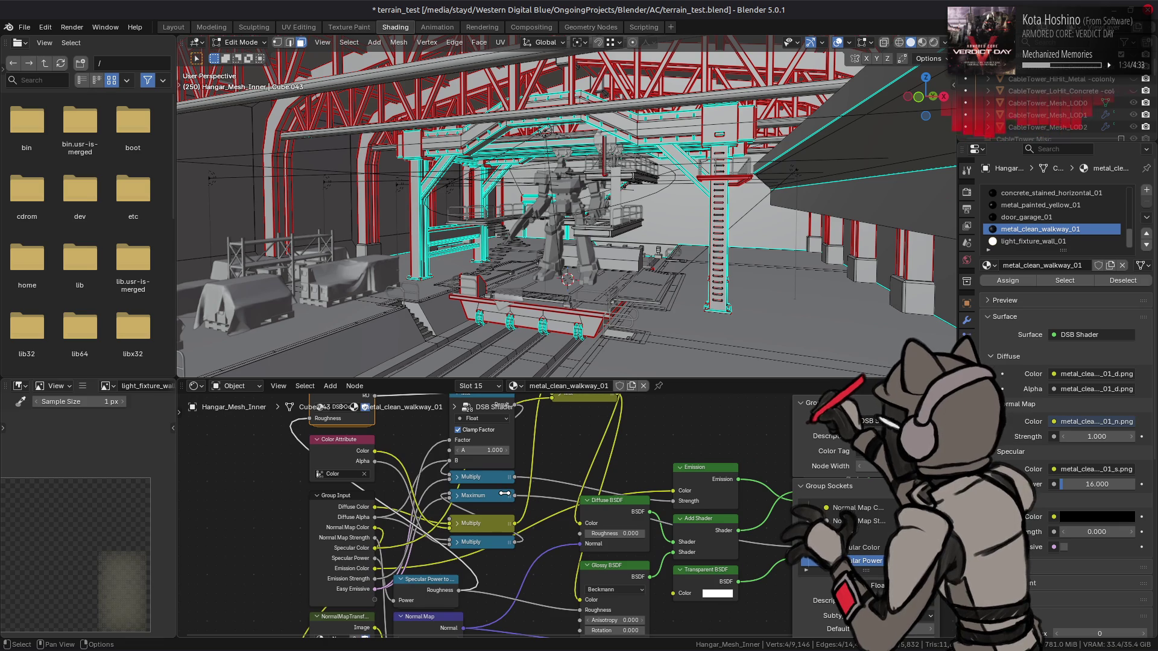
click(350, 525)
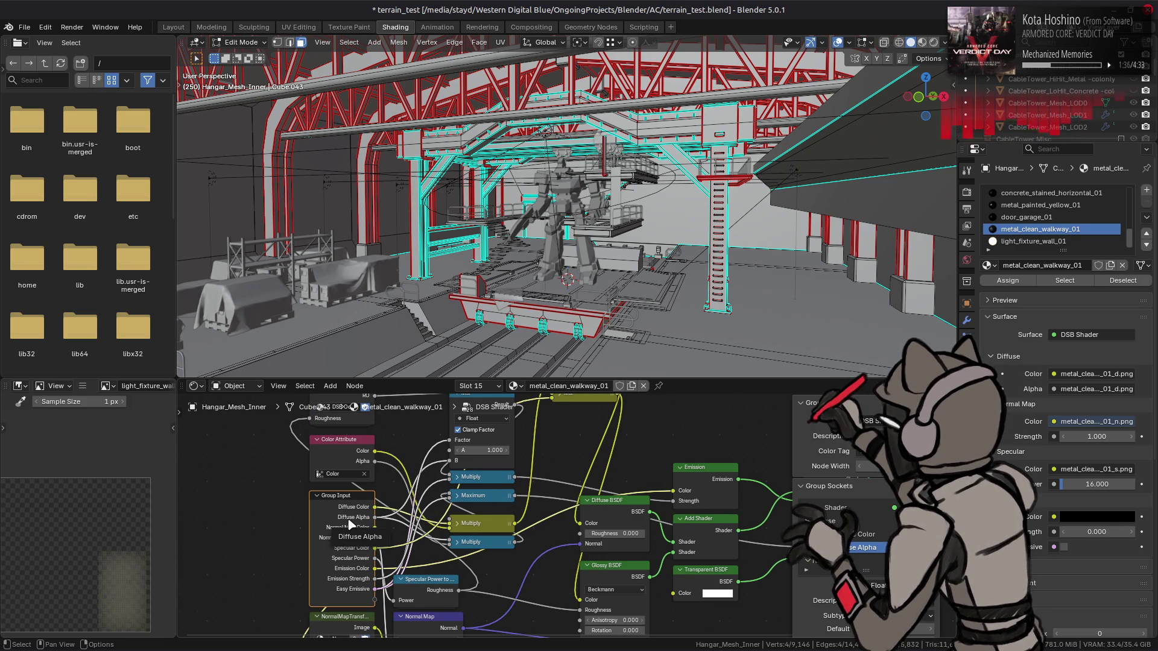
key(Tab)
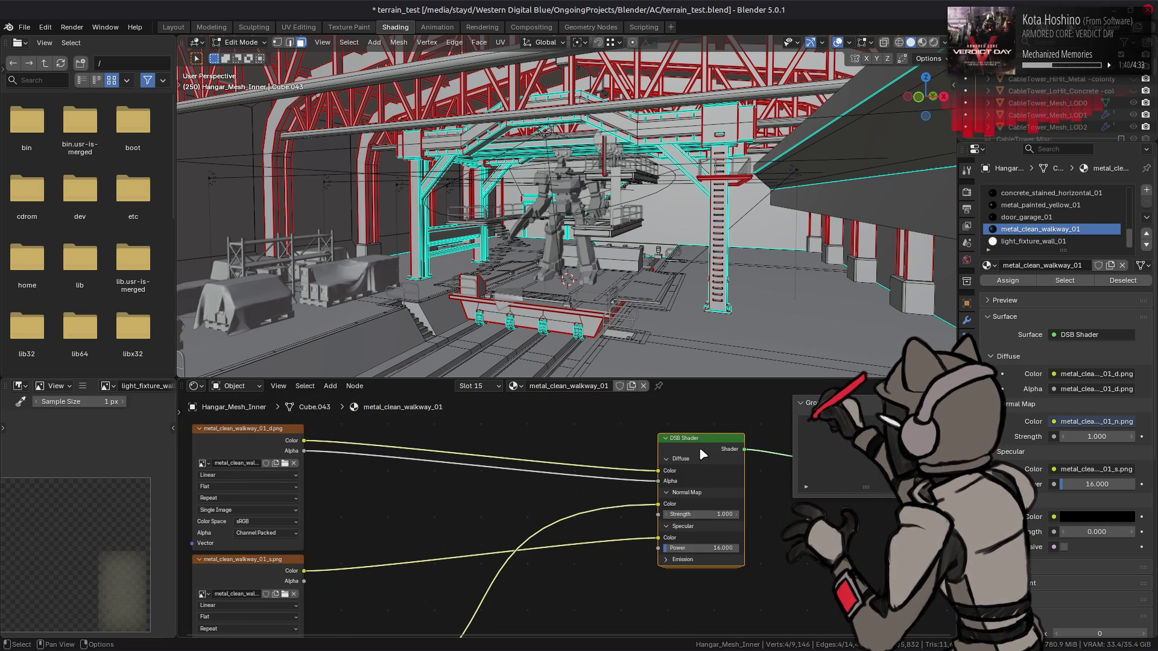
key(Tab)
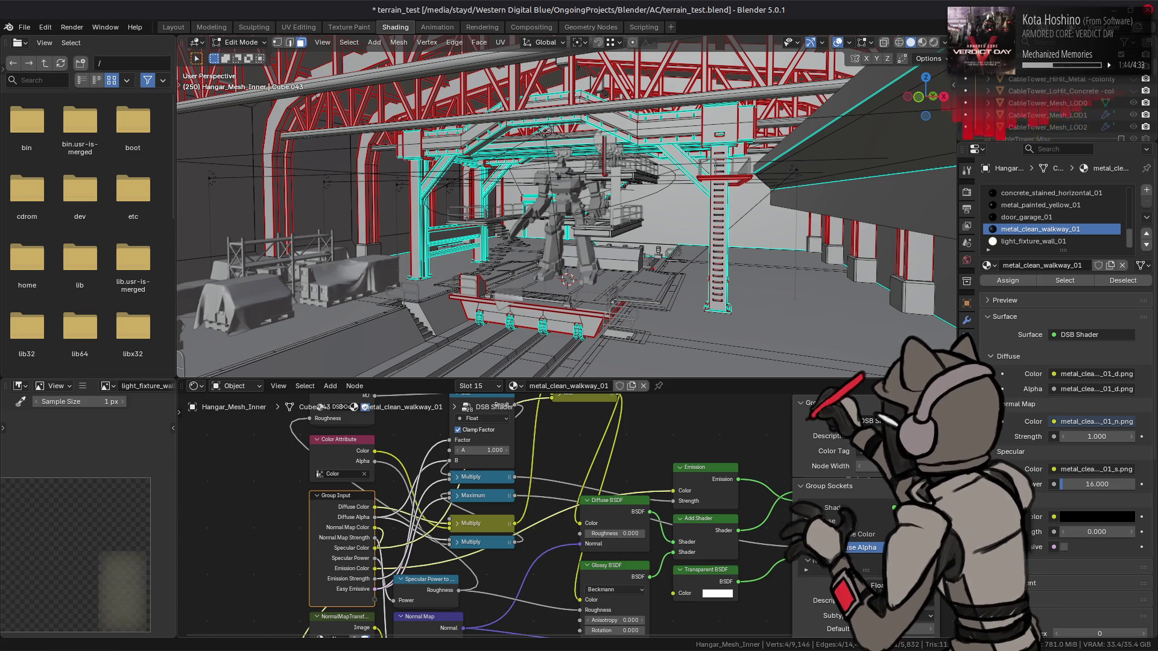
click(929, 508)
- Make the new group socket a Boolean named 'Alpha Test'
click(876, 585)
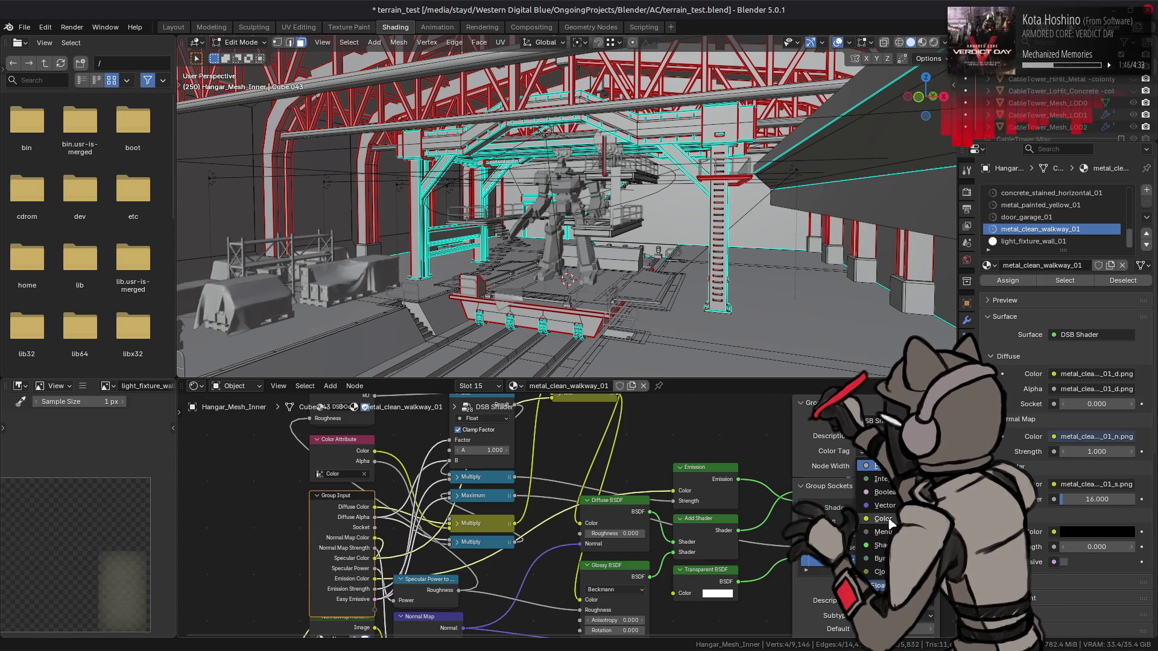
click(881, 492)
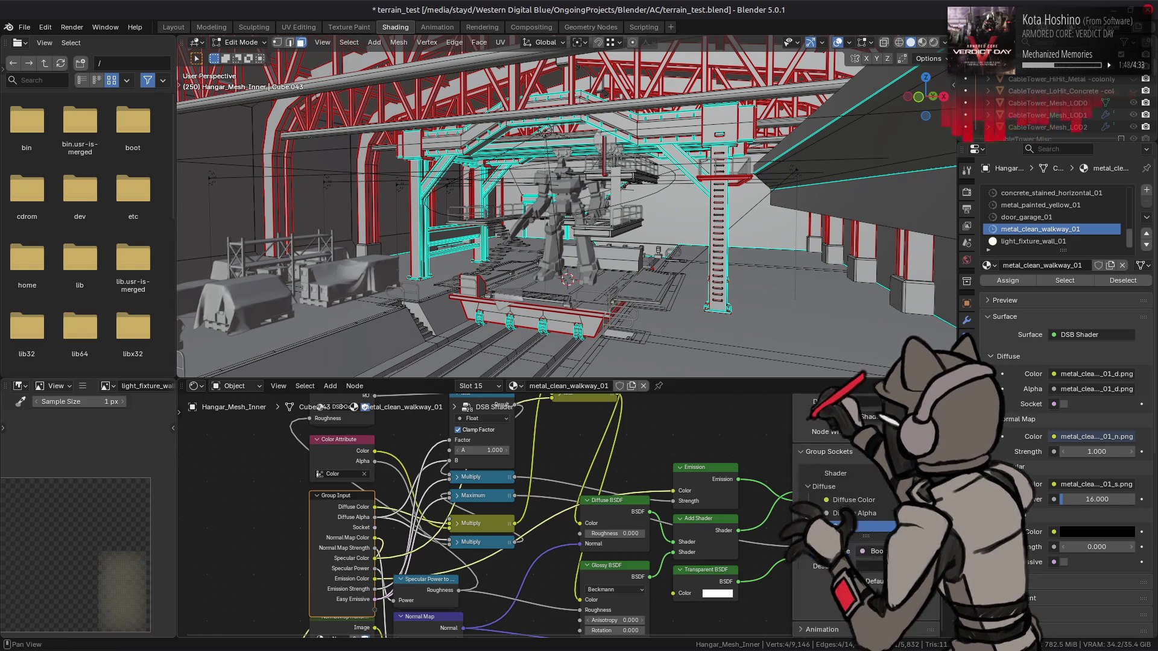
double_click(845, 526)
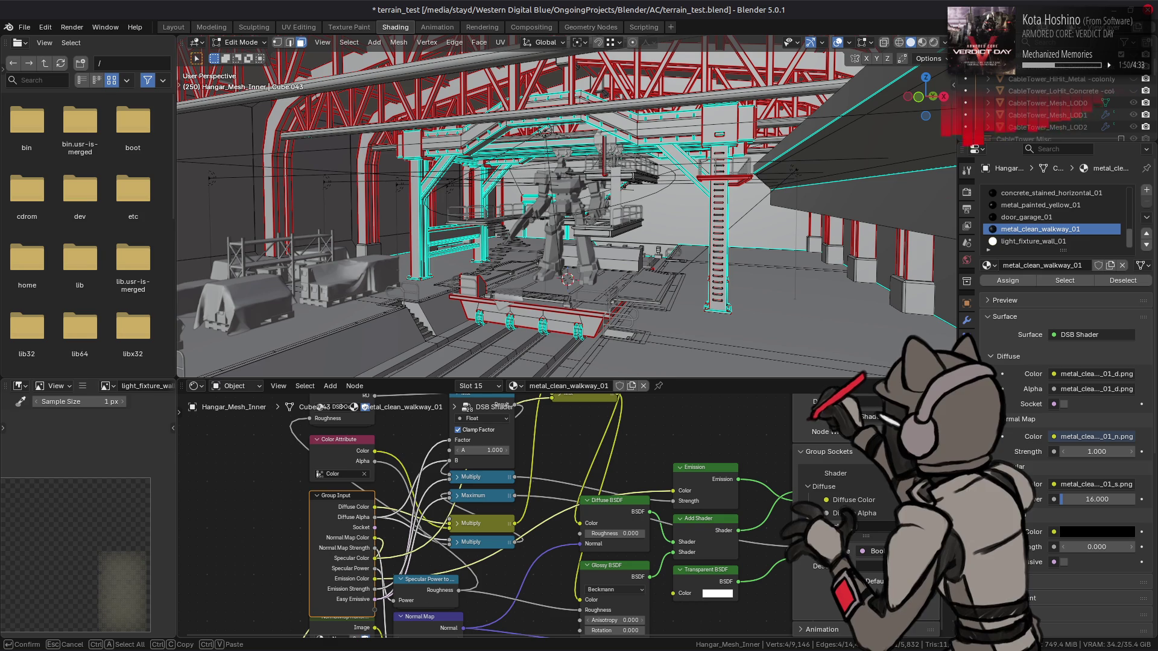
text(Alpha)
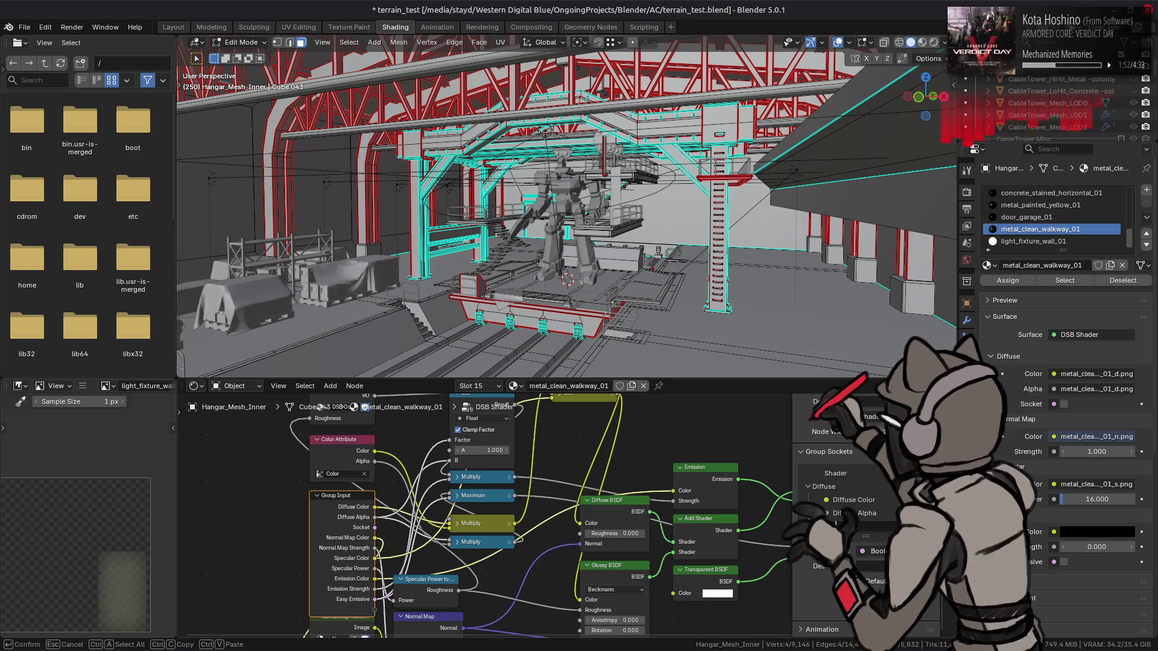
text( Test)
key(Return)
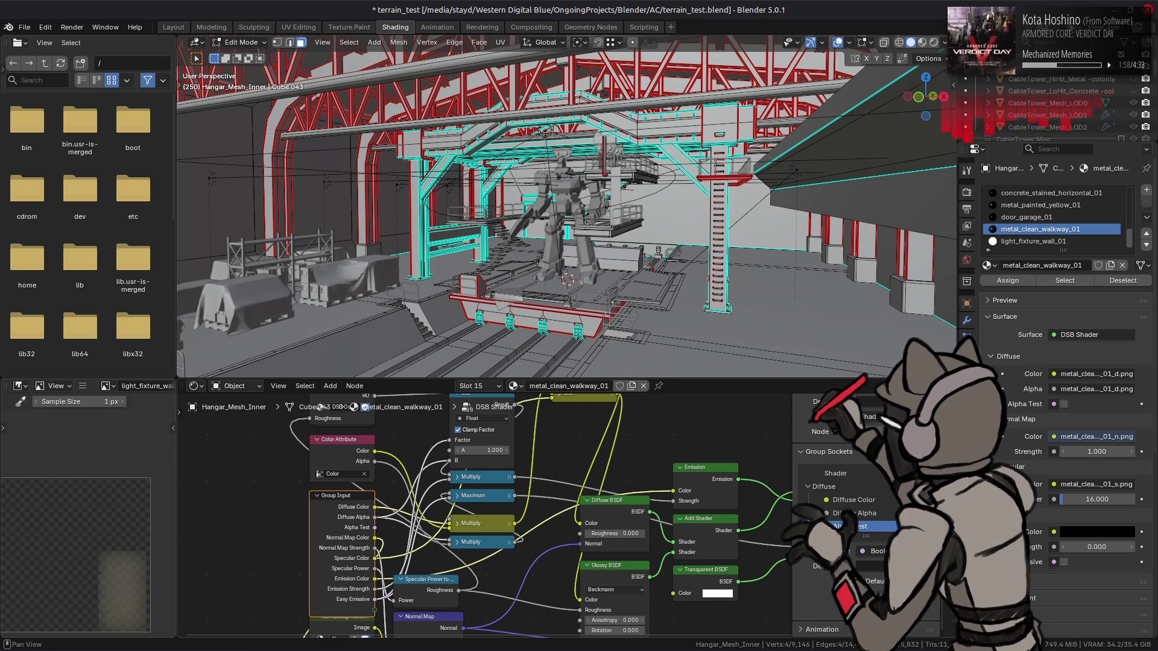
- Rearrange the group's nodes, moving the Group Input node further left
scroll(658, 566, down, 5)
scroll(657, 566, left, 5)
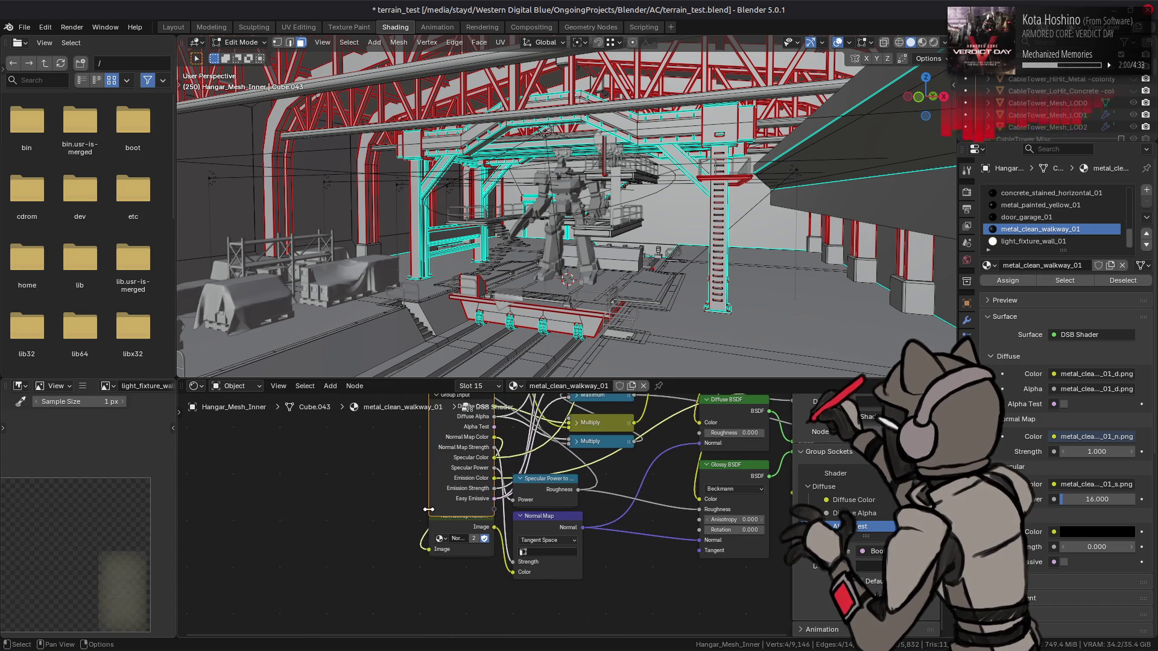
drag(449, 529, 453, 538)
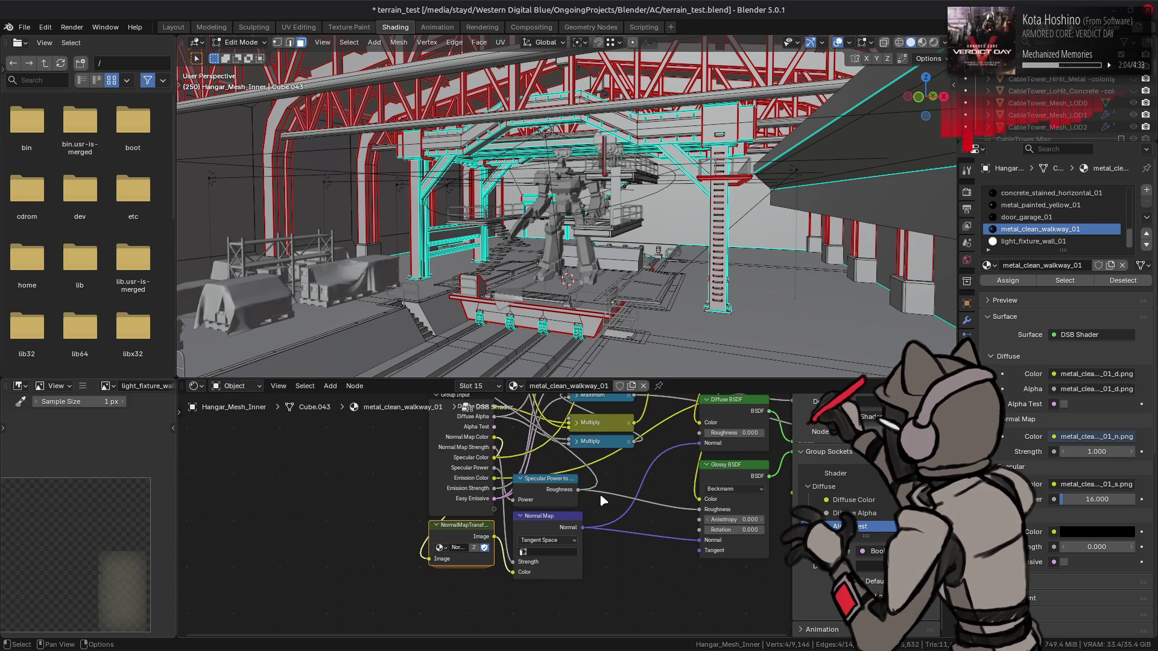
scroll(614, 492, up, 4)
scroll(616, 498, right, 4)
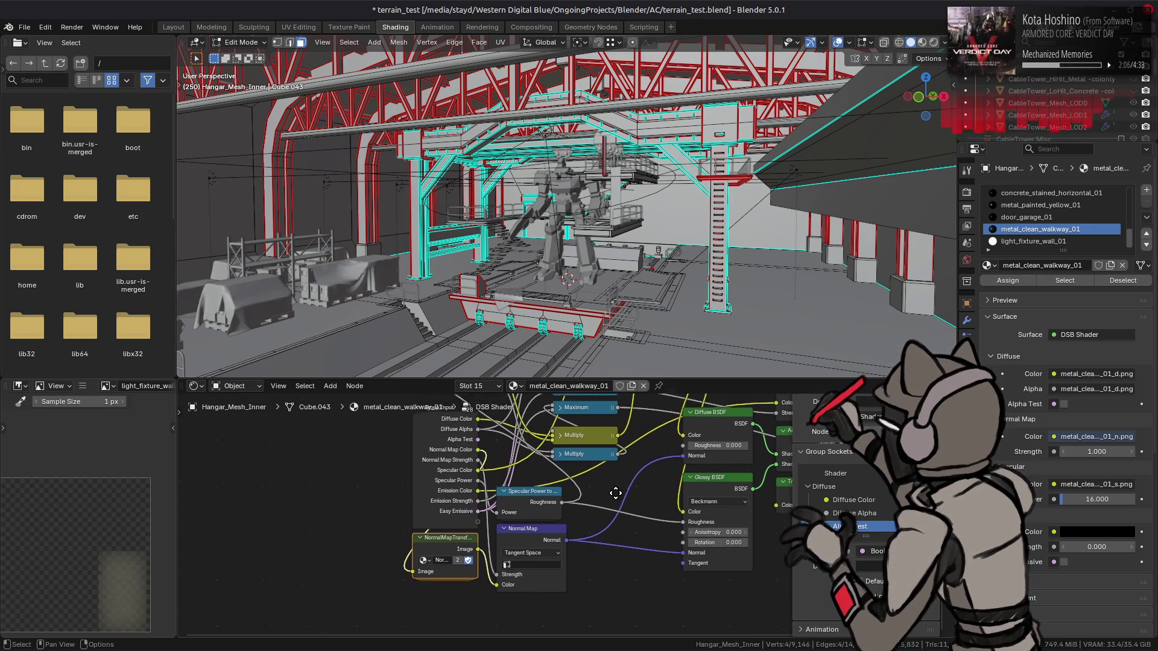
scroll(844, 506, down, 1)
scroll(857, 535, down, 1)
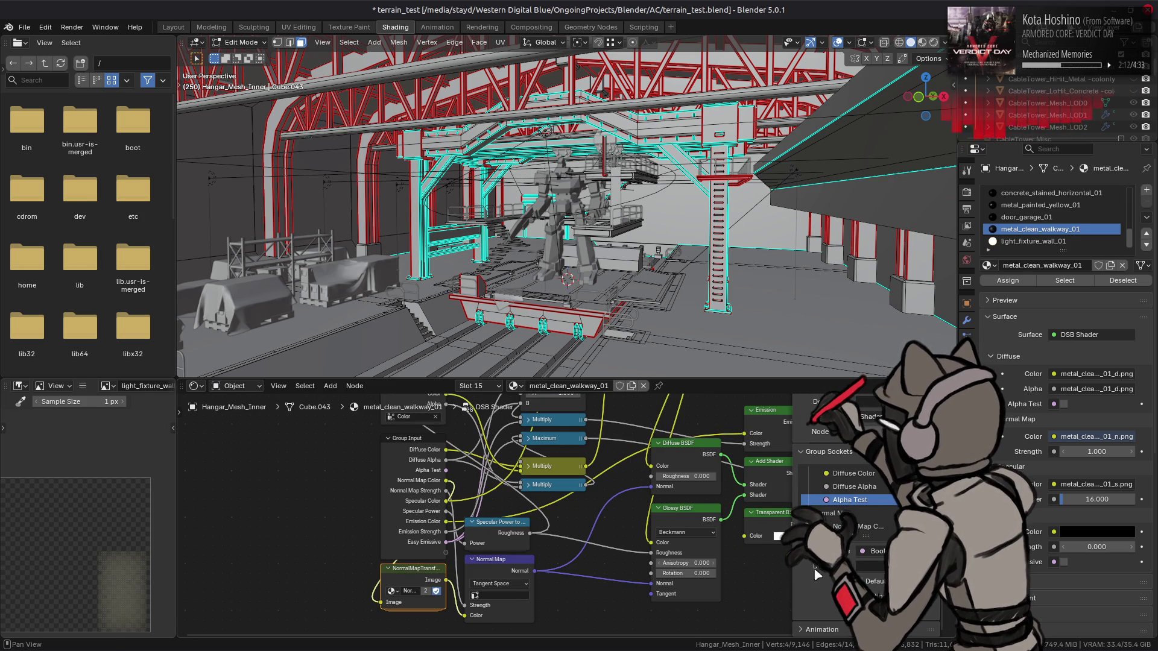
scroll(607, 464, up, 1)
drag(607, 464, 591, 489)
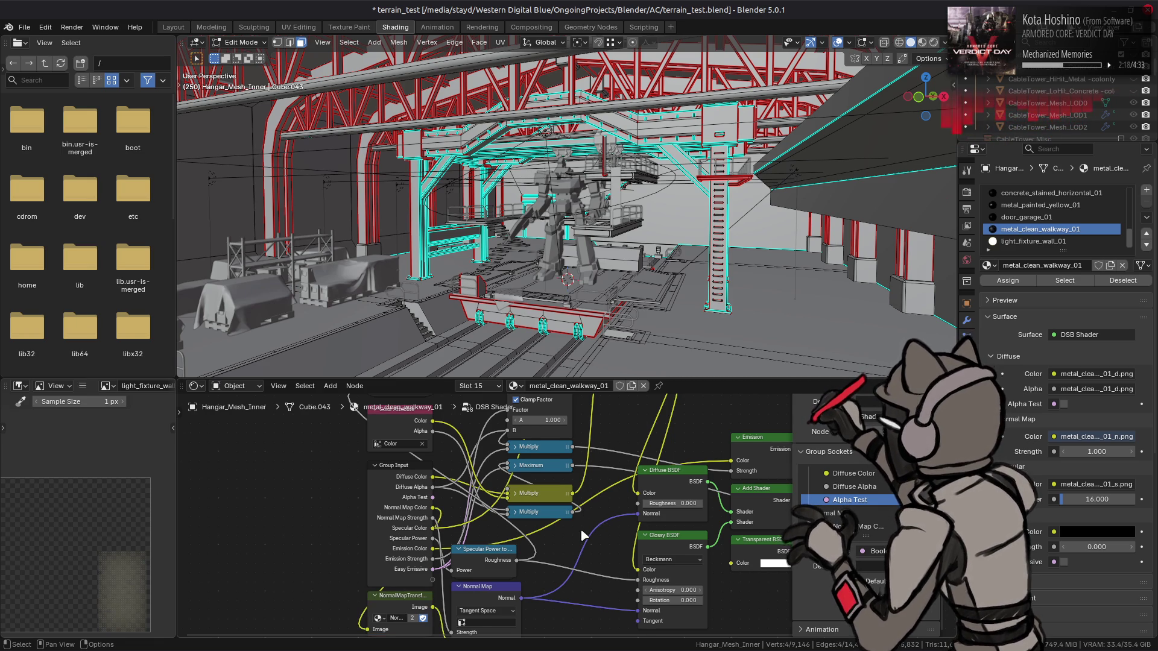
drag(581, 528, 582, 493)
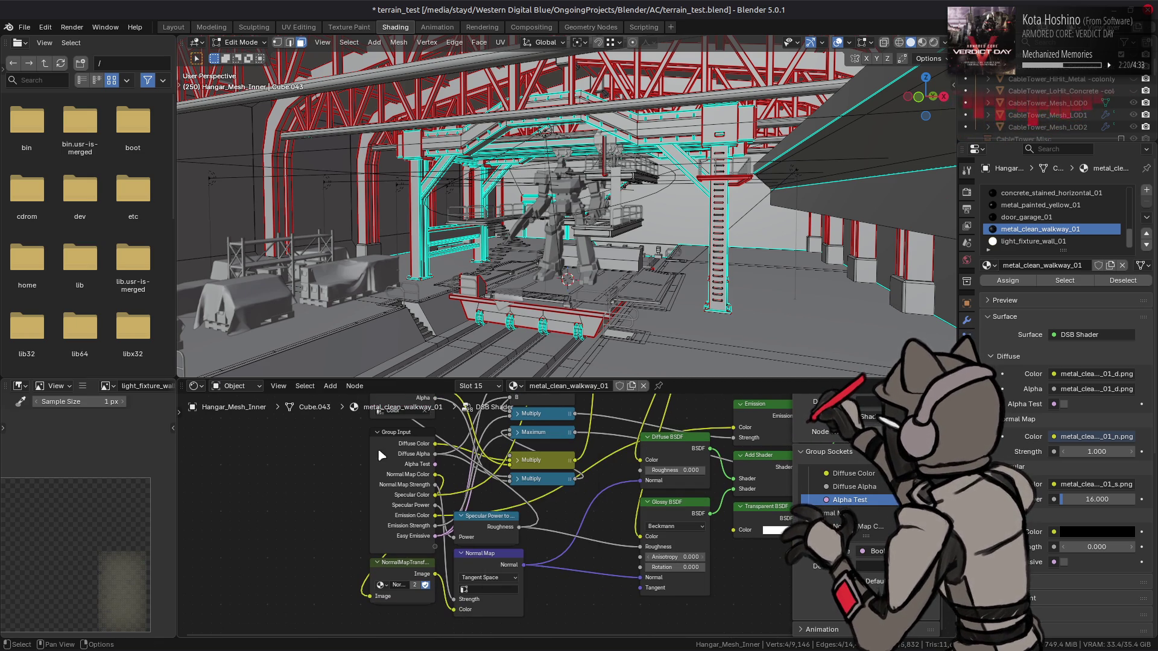
drag(401, 454, 307, 463)
click(389, 479)
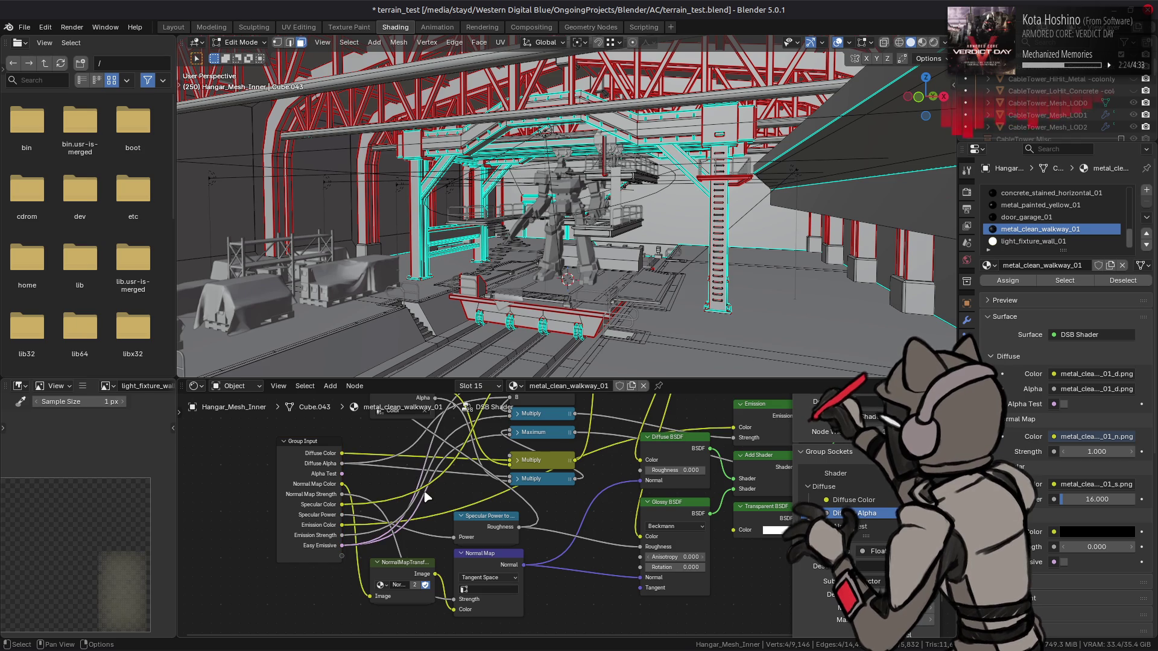
click(306, 485)
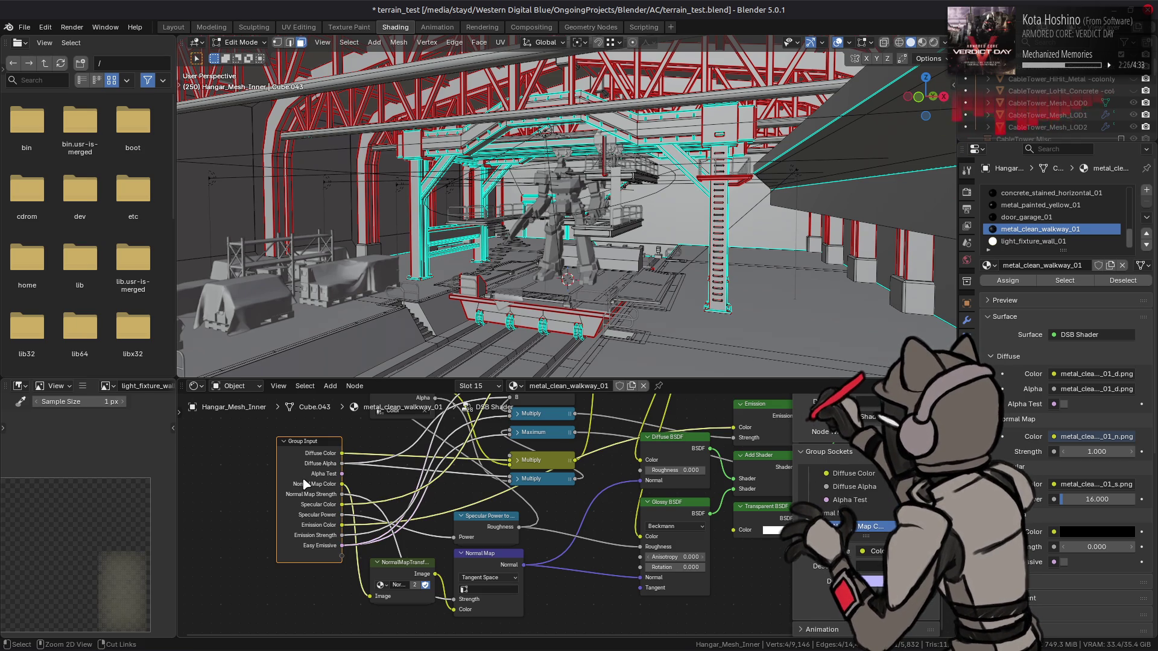
mouse_move(342, 485)
mouse_down()
mouse_move(342, 517)
mouse_move(349, 490)
mouse_move(439, 462)
mouse_move(424, 546)
mouse_up()
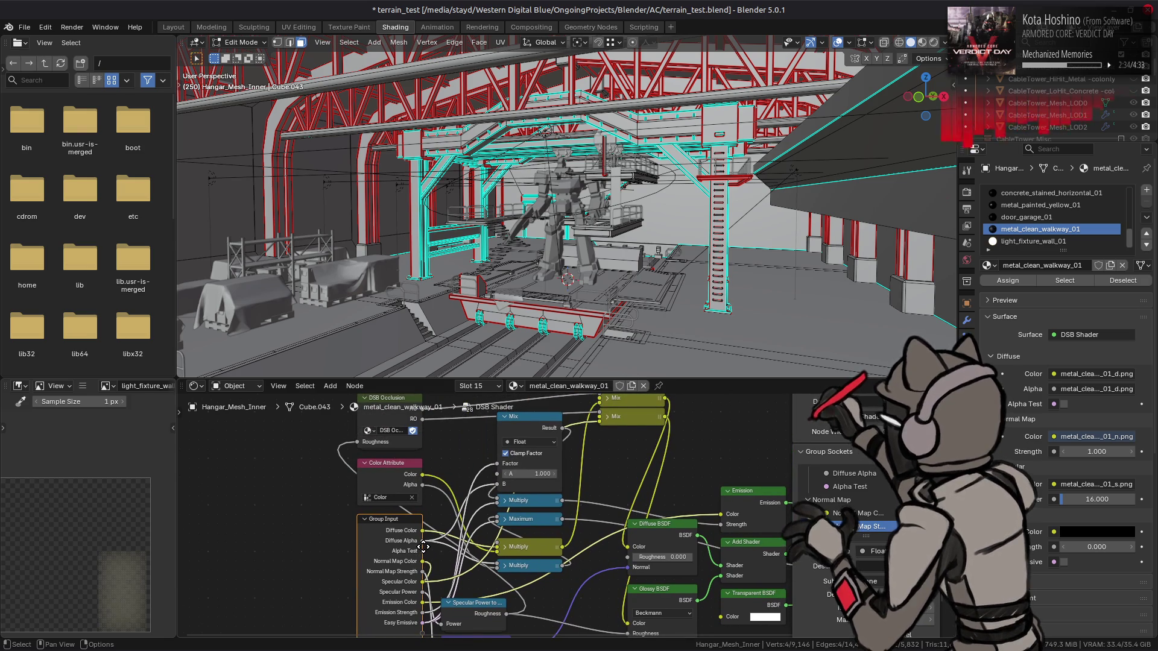
- Move the Mix node above the Multiply nodes and clear space below the shader nodes
mouse_move(535, 417)
mouse_down()
mouse_move(477, 400)
mouse_move(418, 412)
mouse_up()
mouse_move(599, 466)
mouse_down()
mouse_move(427, 458)
mouse_move(509, 457)
mouse_up()
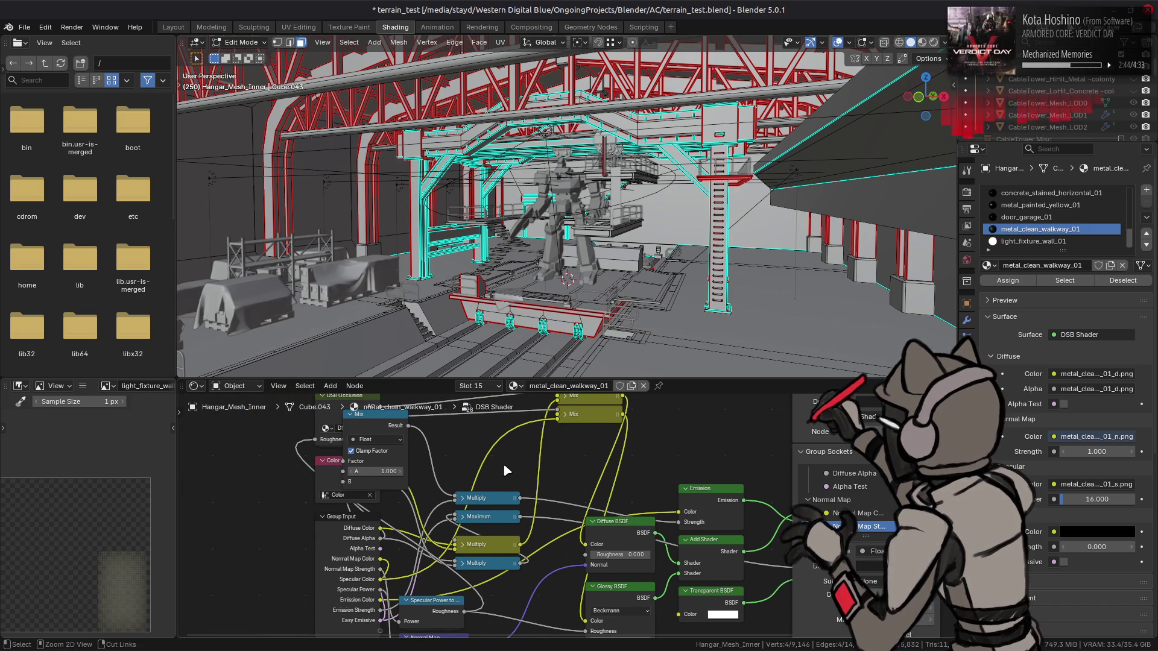
drag(380, 420, 493, 420)
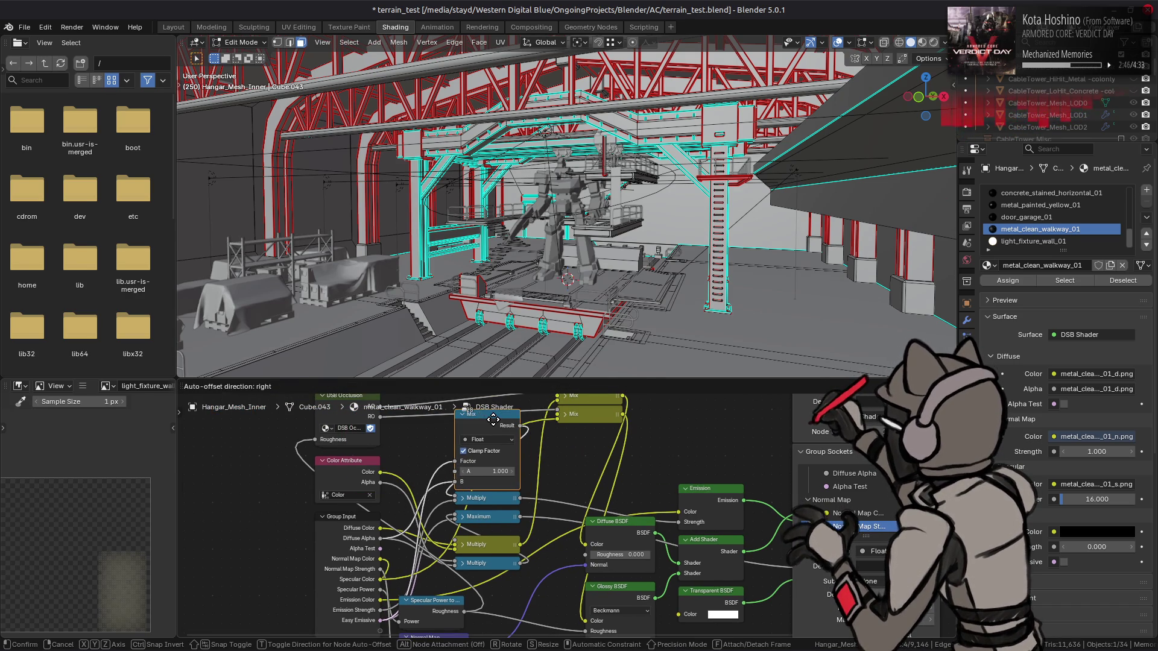
click(493, 421)
drag(556, 502, 468, 465)
click(537, 496)
drag(571, 498, 560, 463)
click(761, 477)
drag(393, 450, 438, 461)
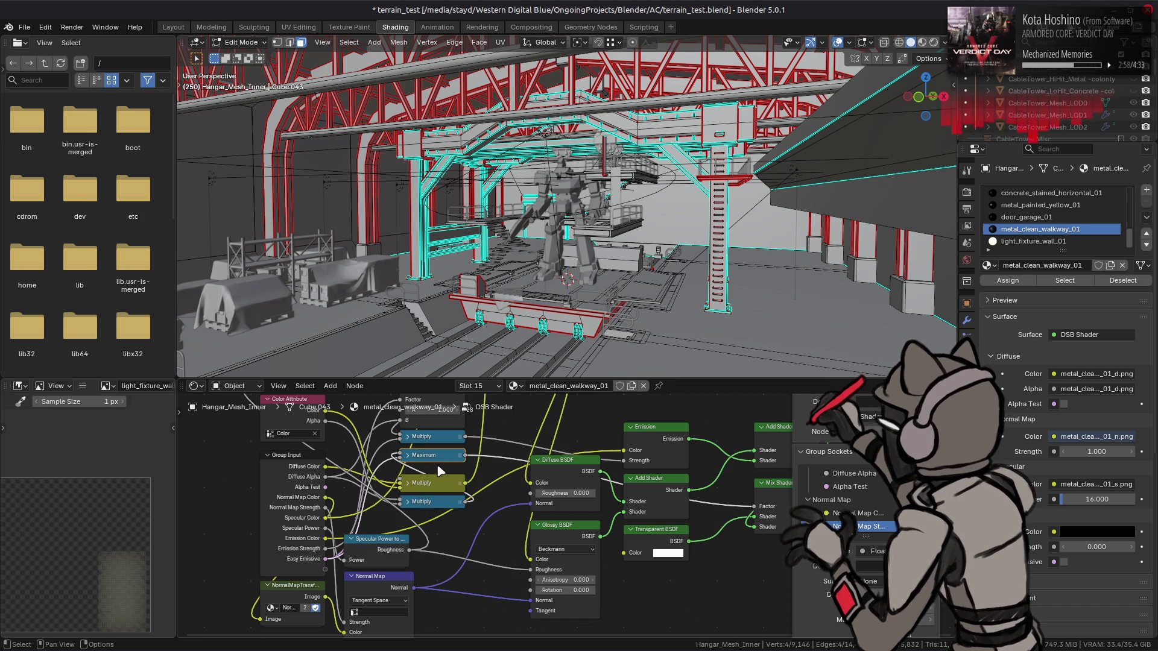
drag(439, 507, 456, 530)
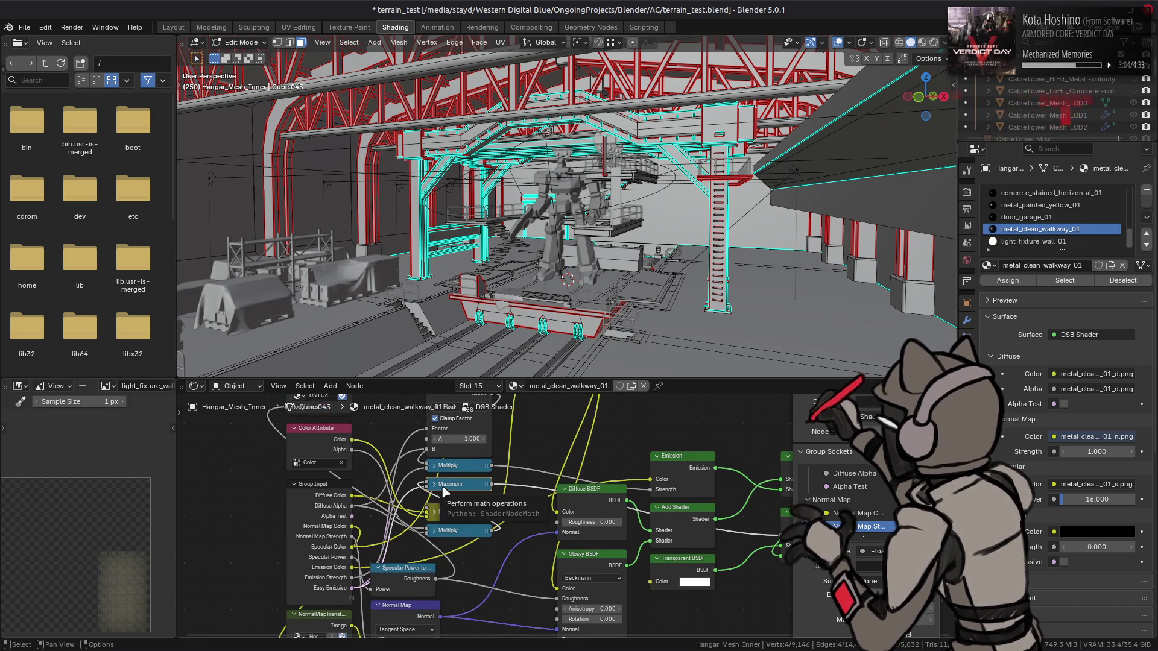
mouse_move(445, 492)
mouse_down()
mouse_move(423, 470)
mouse_move(449, 438)
mouse_move(403, 415)
mouse_up()
- Add a Math node set to Greater Than
key(shift+a)
mouse_move(449, 538)
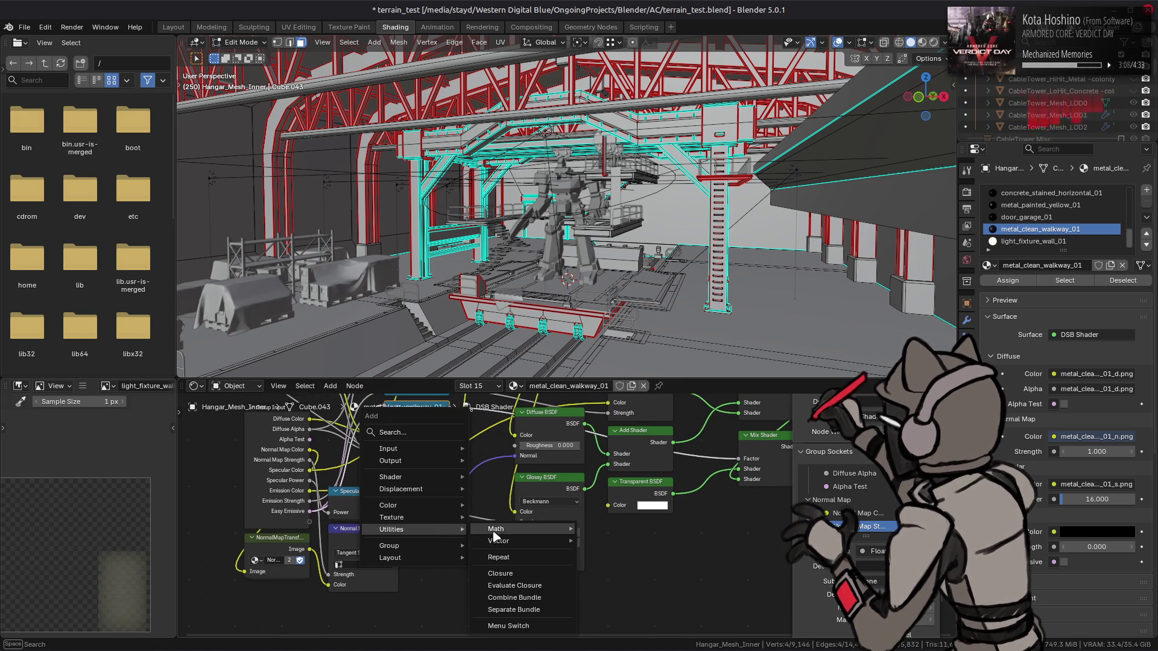
mouse_move(578, 531)
click(620, 539)
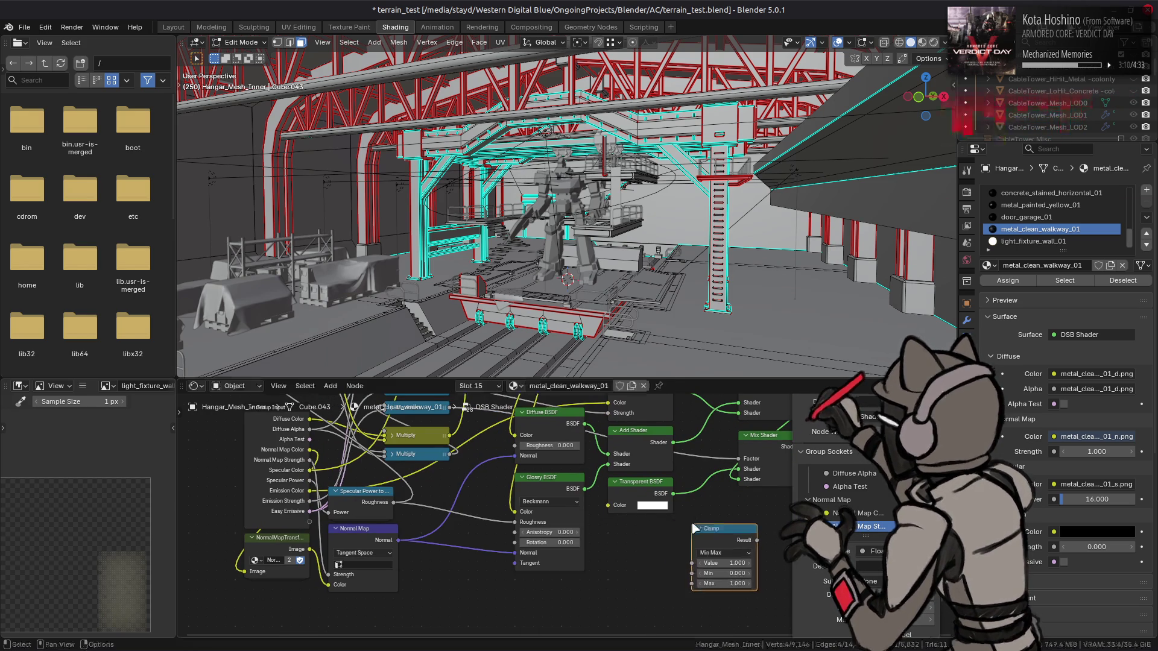
key(Escape)
key(shift+a)
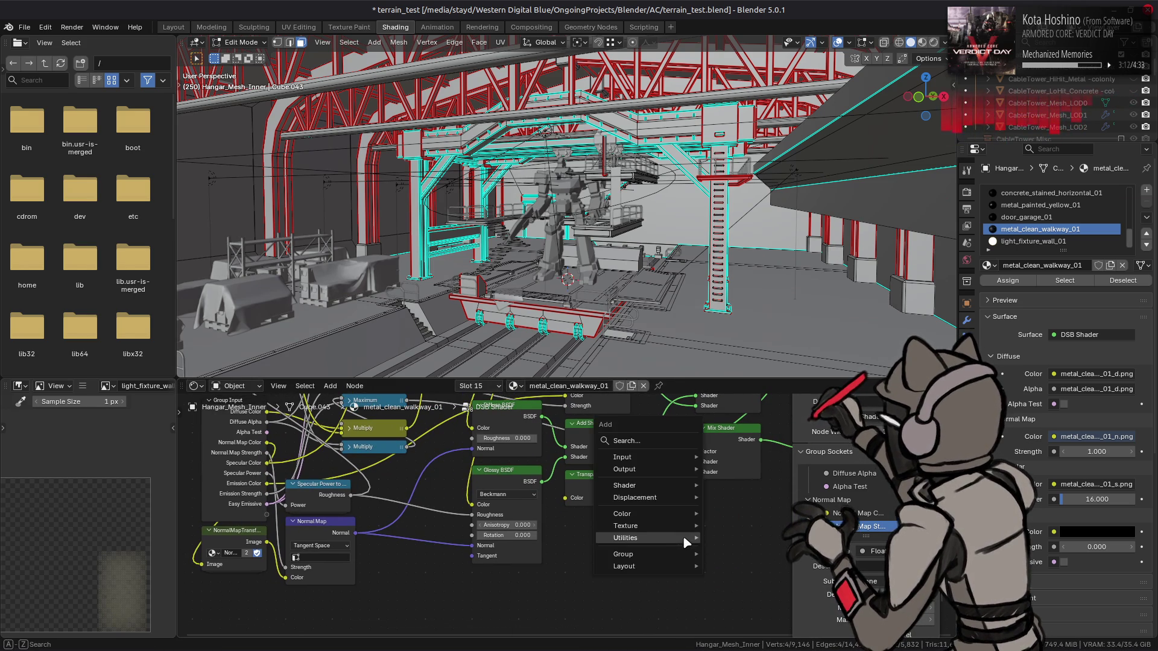
mouse_move(684, 537)
mouse_move(805, 441)
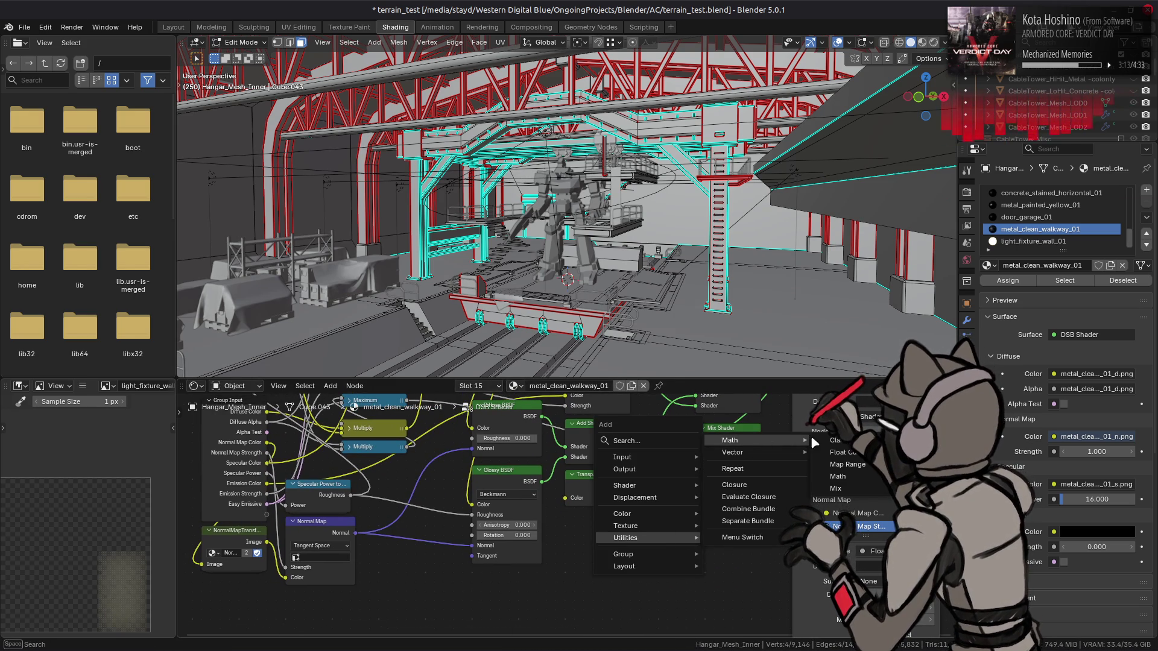
click(847, 477)
click(684, 545)
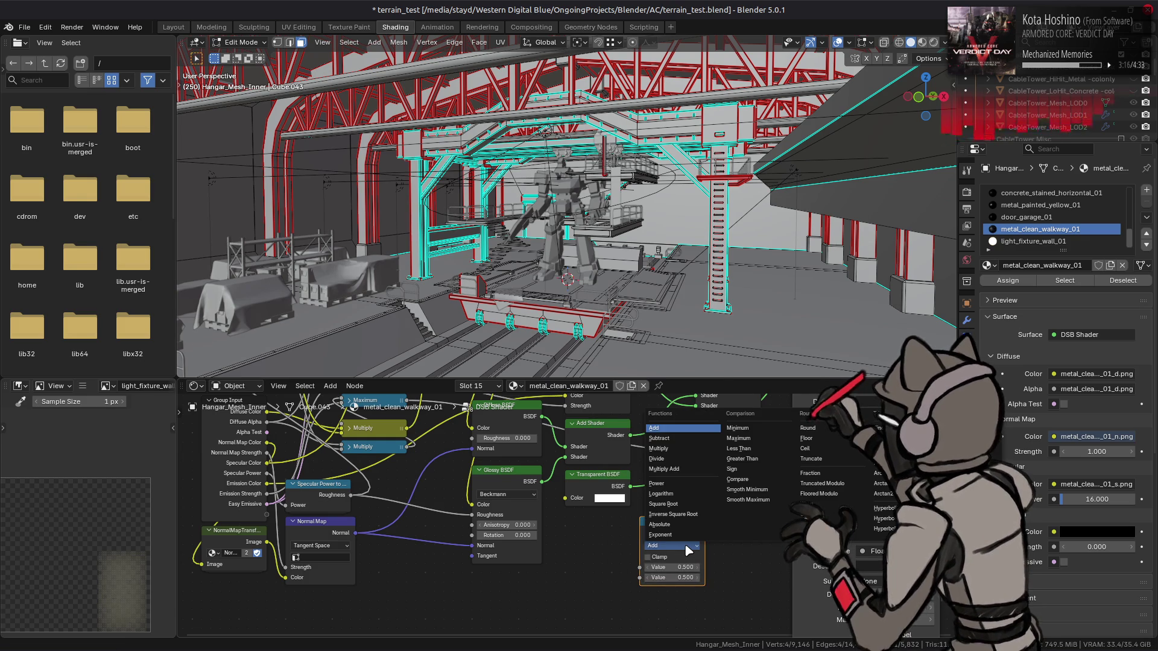
click(748, 459)
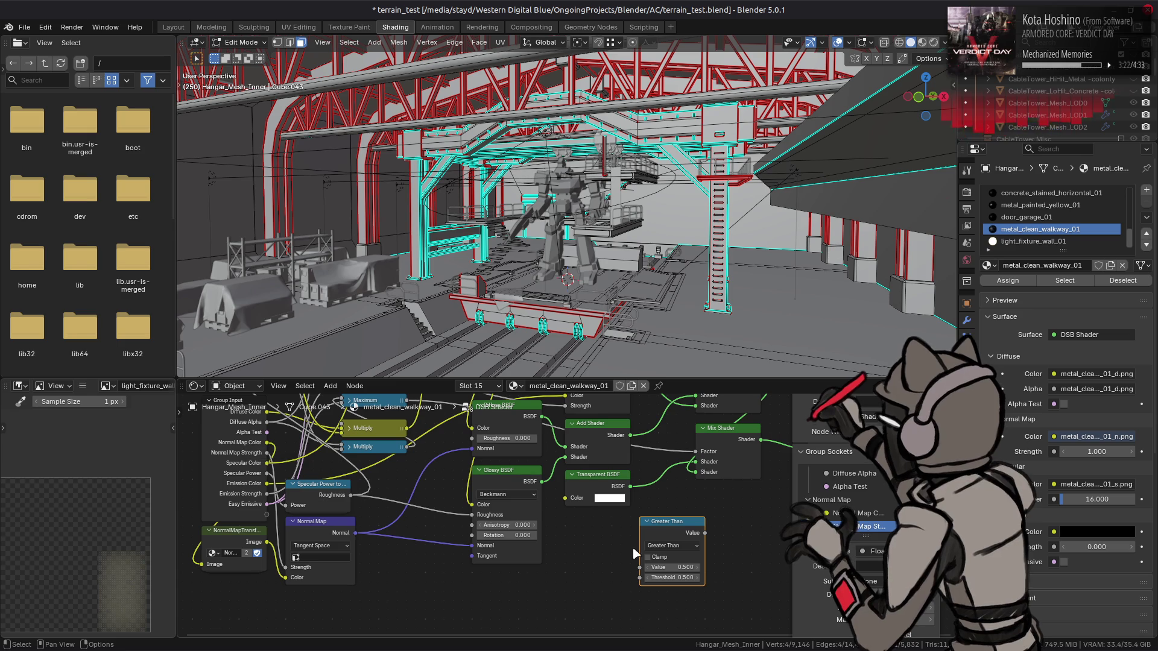
scroll(613, 483, up, 2)
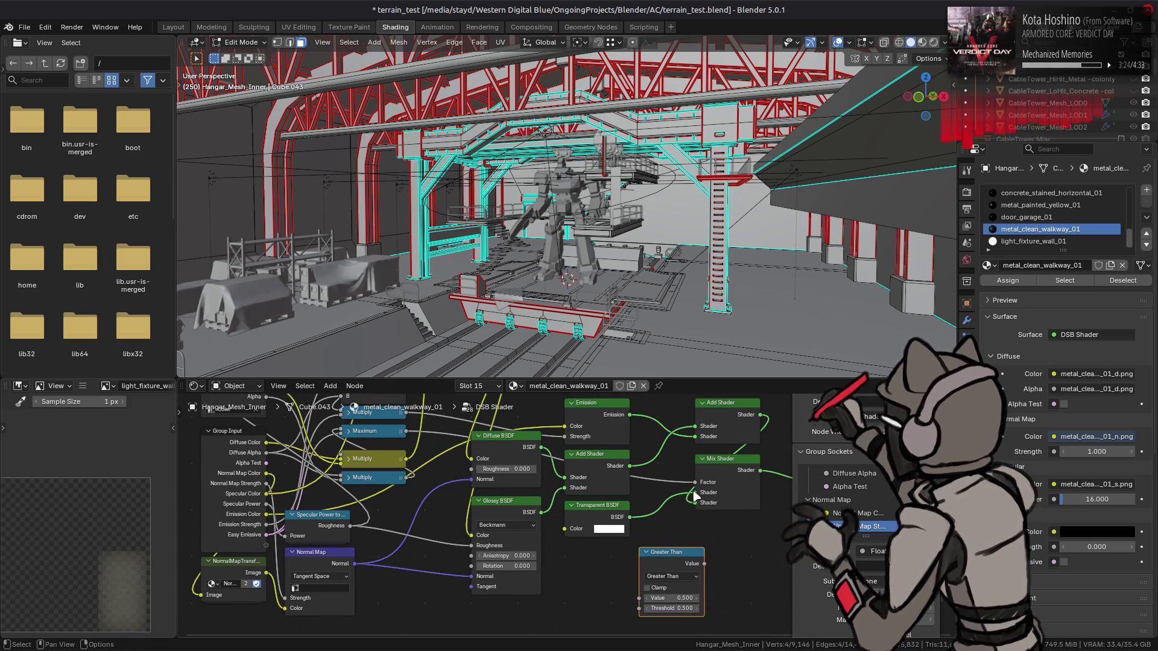
- Disconnect the Mix Shader Factor link, add a Mix node, and feed Greater Than into its Factor
mouse_move(696, 482)
mouse_down()
mouse_move(631, 580)
mouse_move(640, 599)
mouse_move(672, 560)
mouse_up()
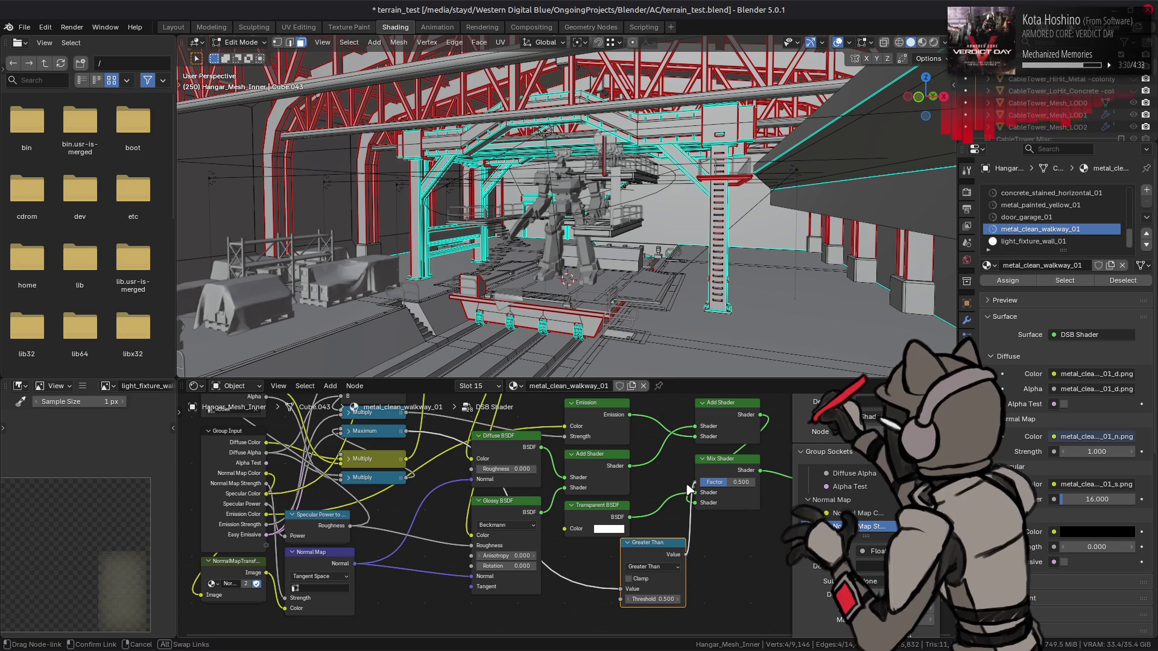
key(shift+a)
mouse_move(670, 557)
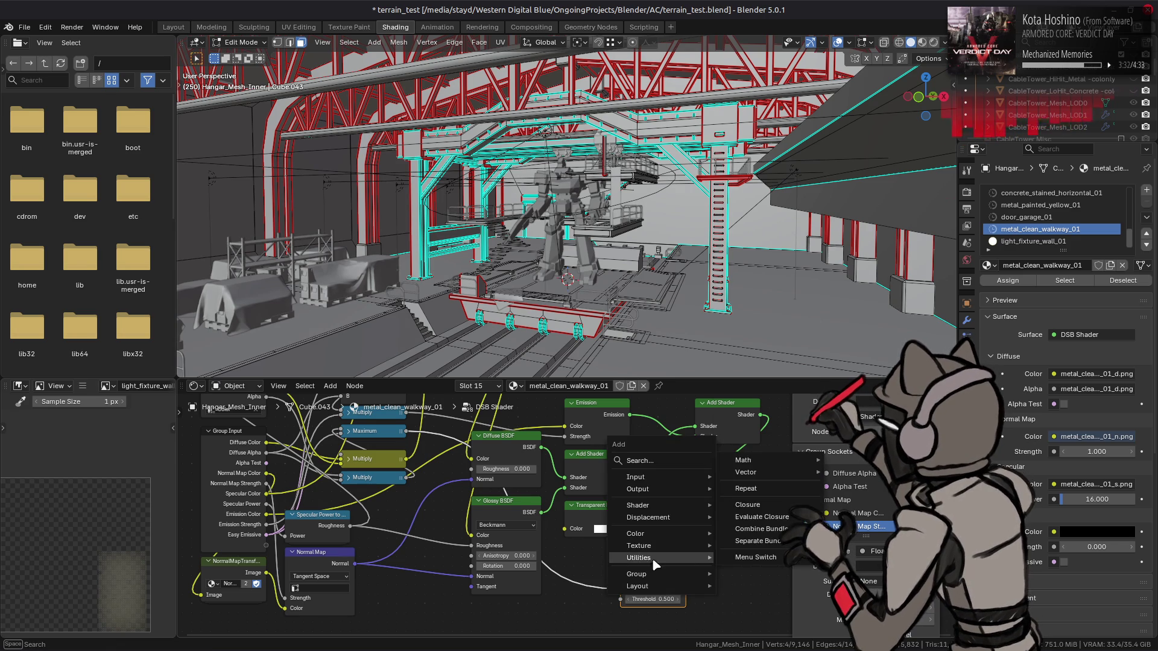
mouse_move(766, 460)
click(852, 508)
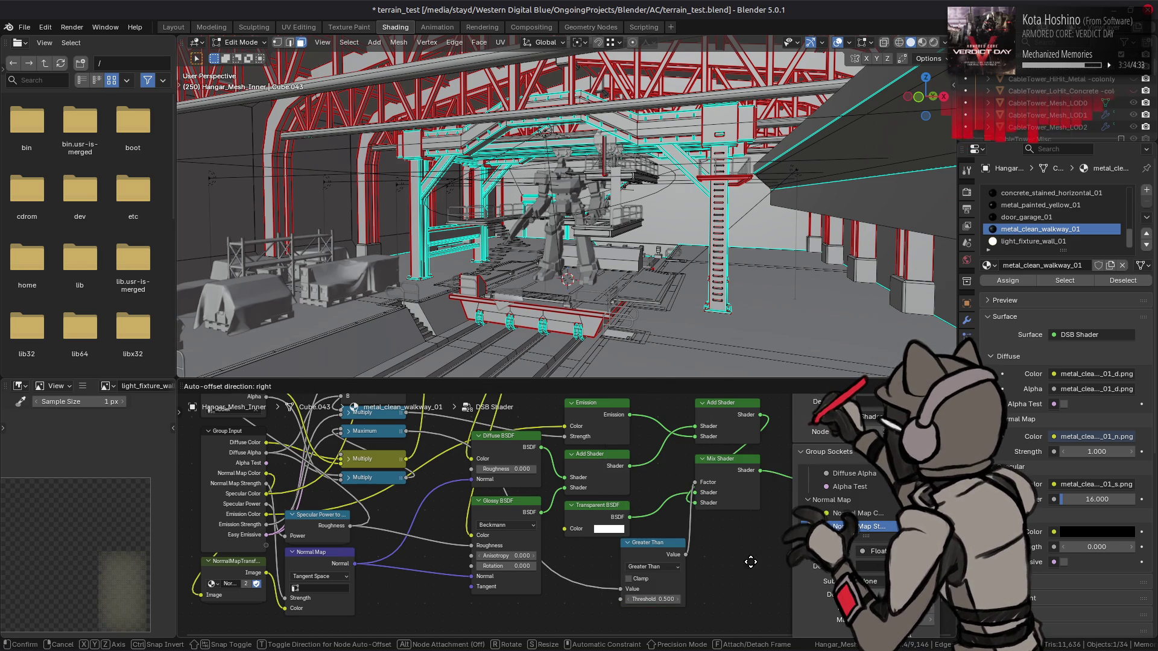
click(269, 469)
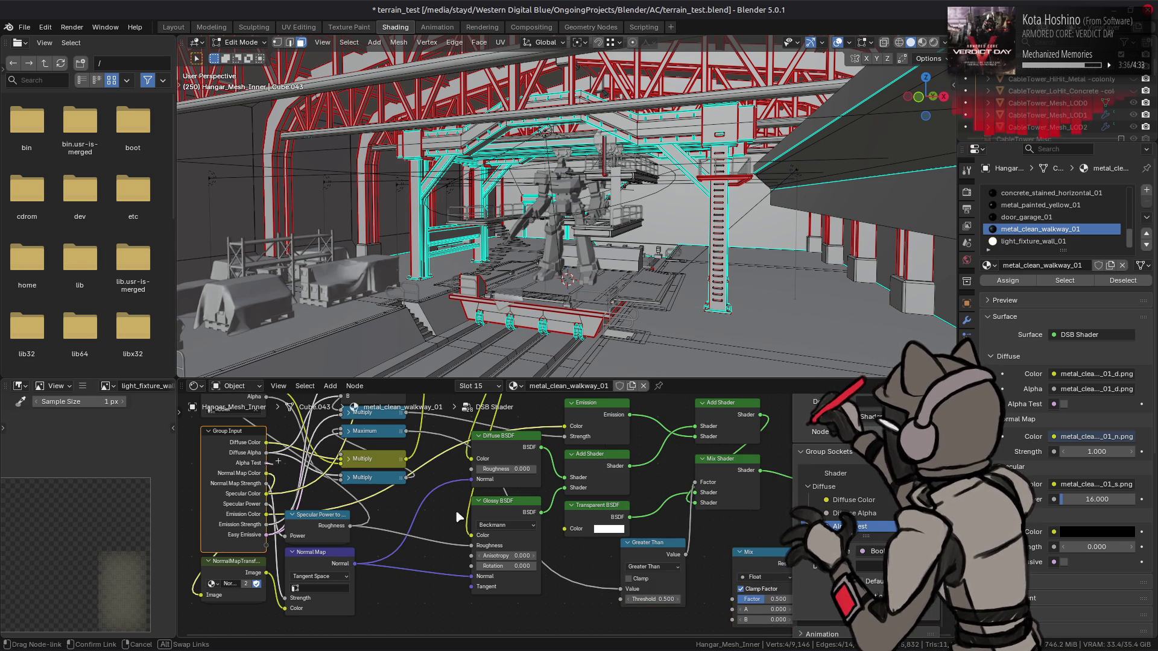
scroll(483, 513, down, 2)
mouse_move(686, 527)
mouse_down()
mouse_move(730, 572)
mouse_move(683, 520)
mouse_move(686, 536)
mouse_up()
scroll(718, 558, right, 3)
drag(602, 537, 573, 546)
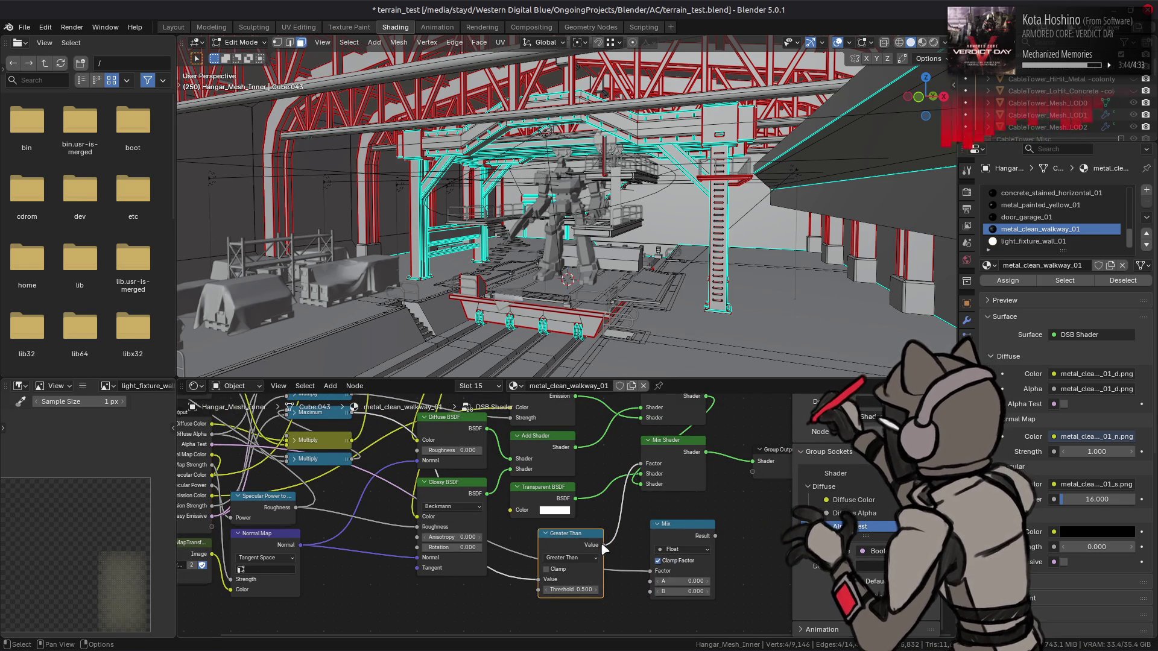
scroll(647, 595, left, 3)
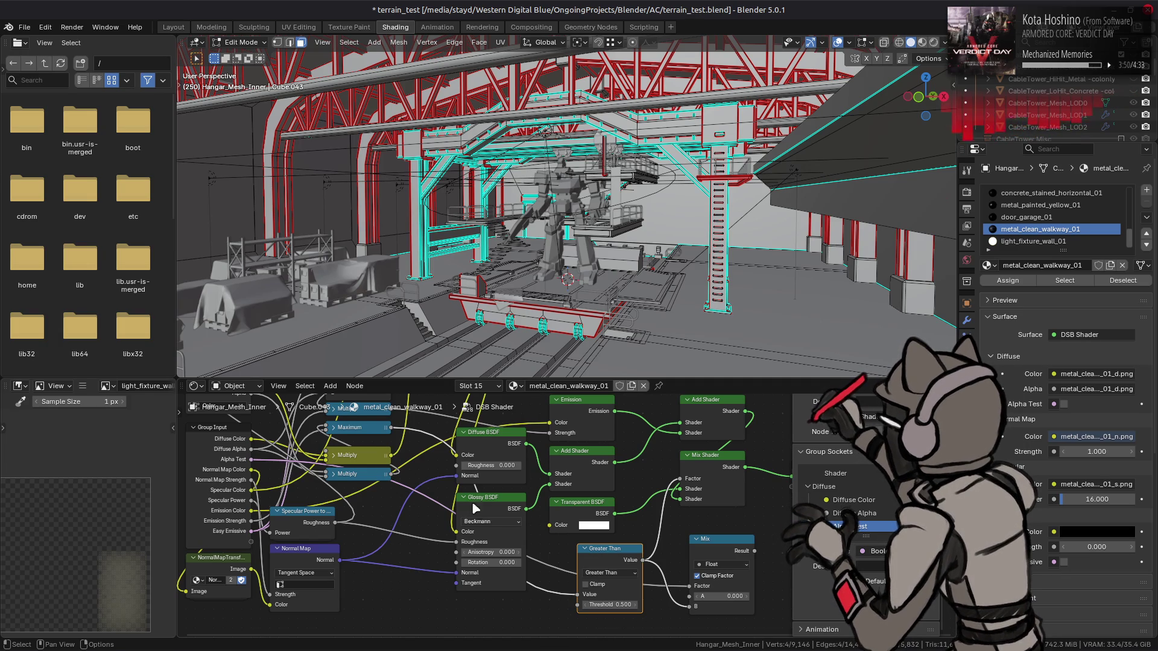
- Wire Maximum into Mix A and the Mix result into the Mix Shader Factor, then view it in Layout
mouse_move(389, 433)
mouse_down()
mouse_move(543, 555)
mouse_move(689, 596)
mouse_up()
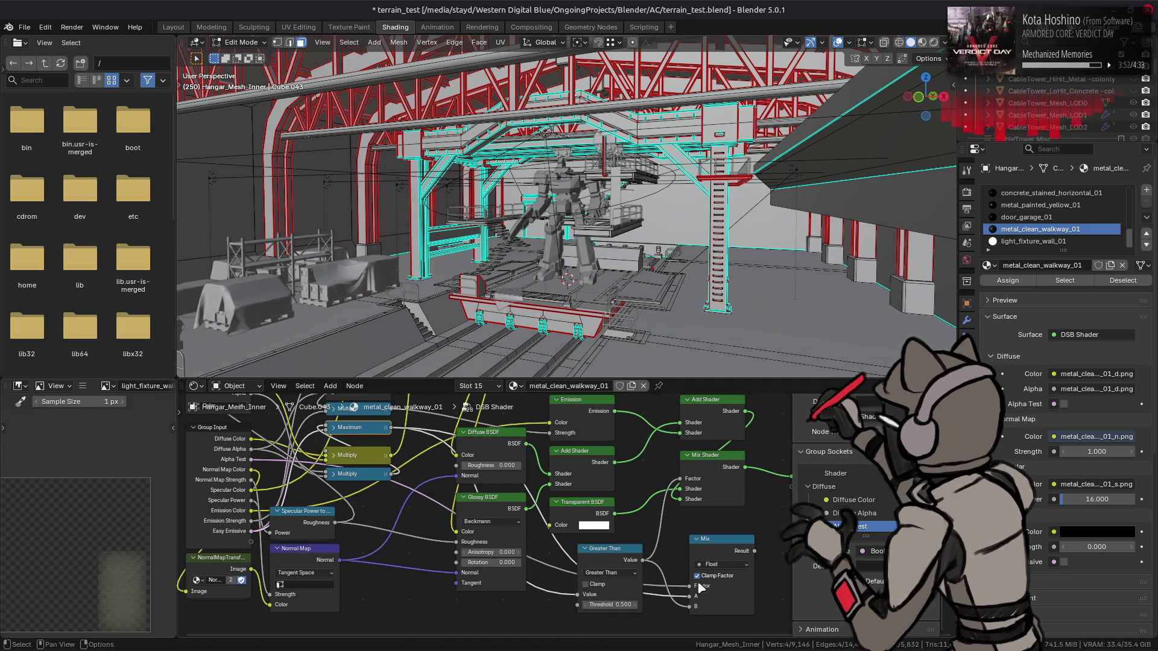
click(748, 550)
drag(748, 551, 681, 478)
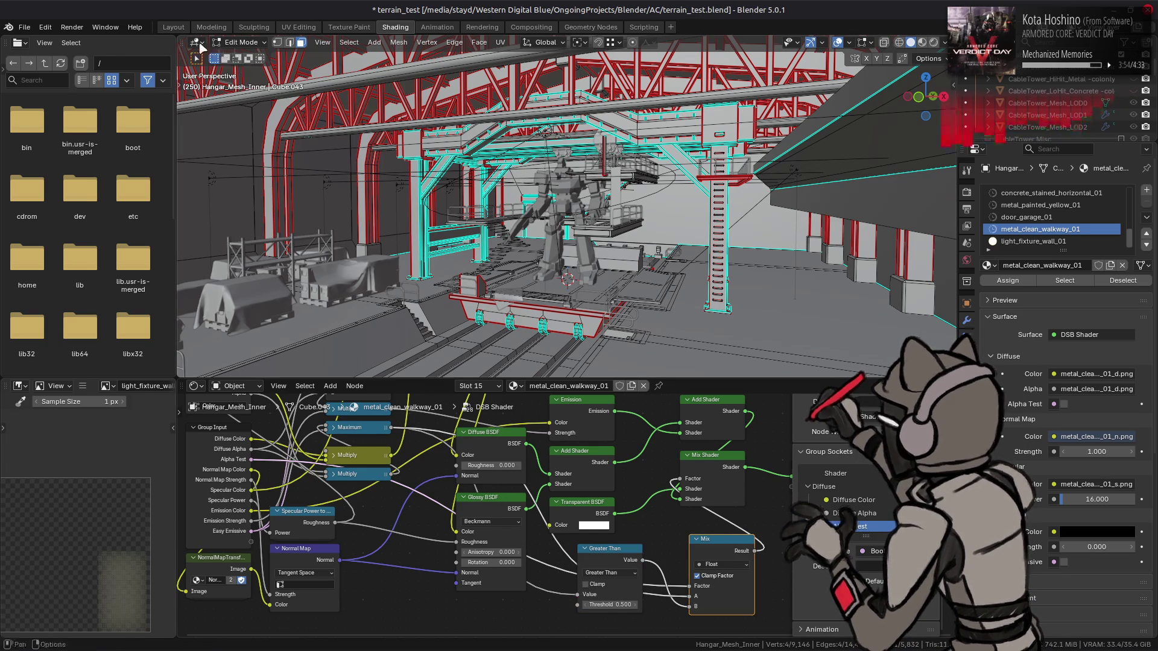
click(173, 27)
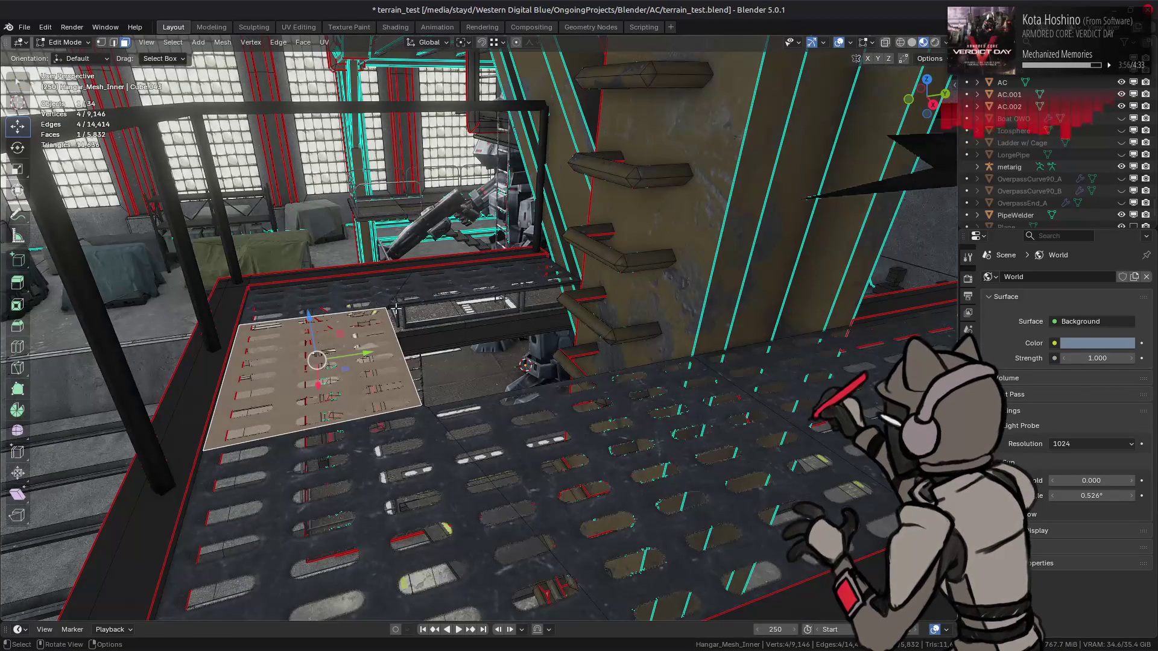
- Leave the DSB Shader group and mesh edit mode, back to object mode in Layout
click(395, 27)
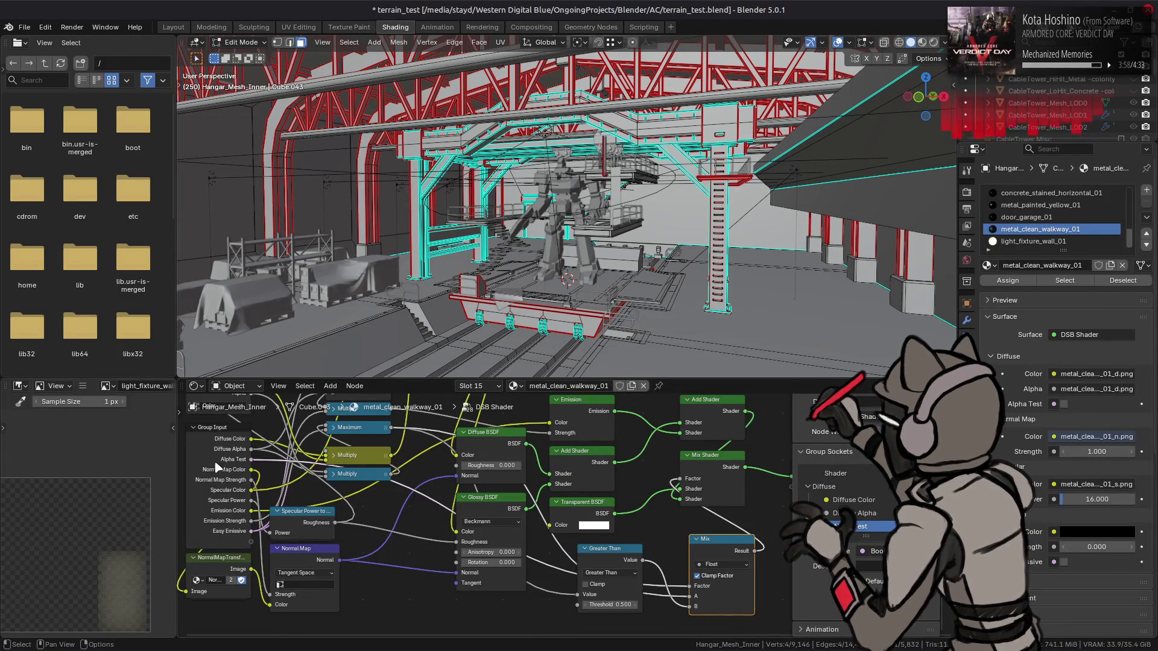
key(Tab)
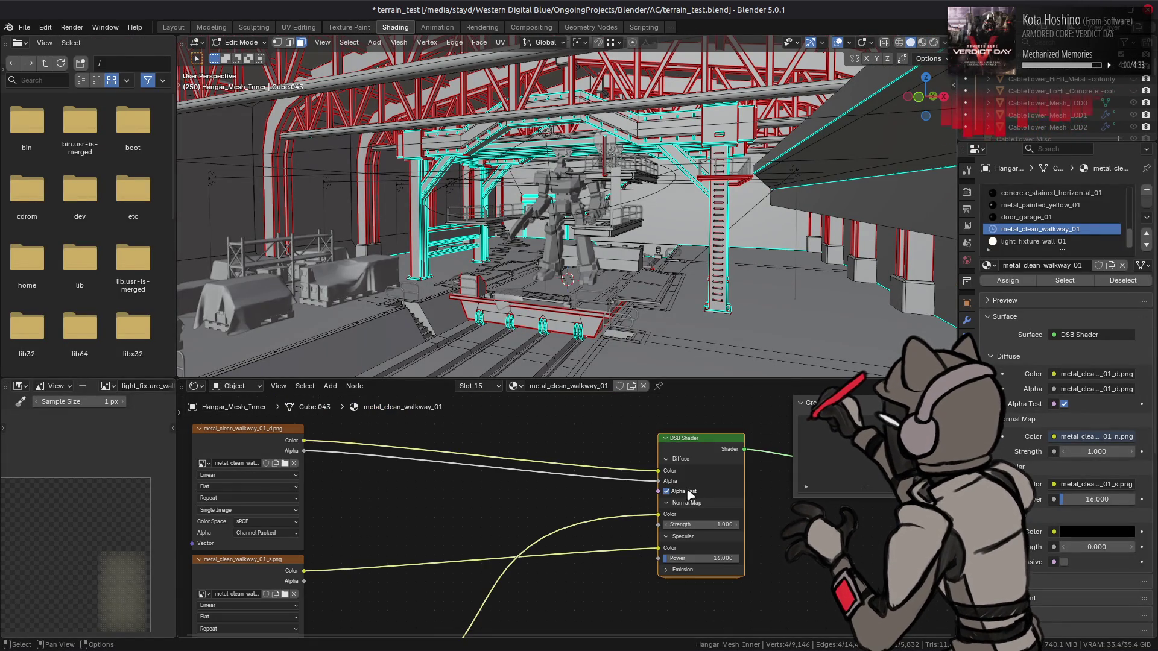
click(173, 27)
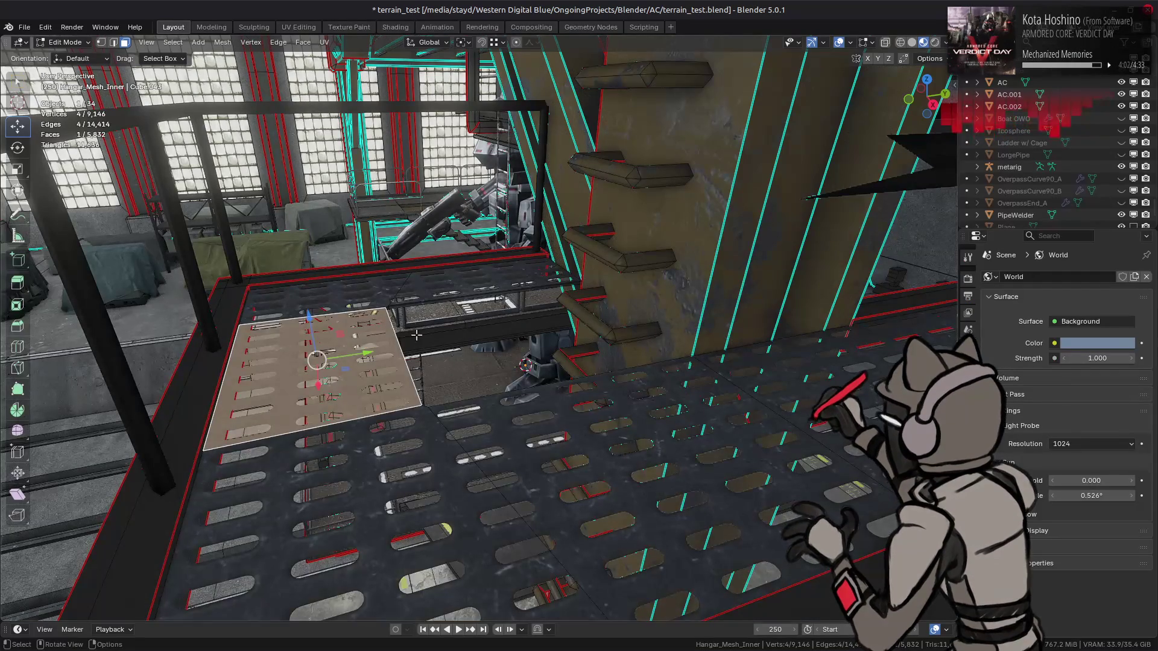
key(Tab)
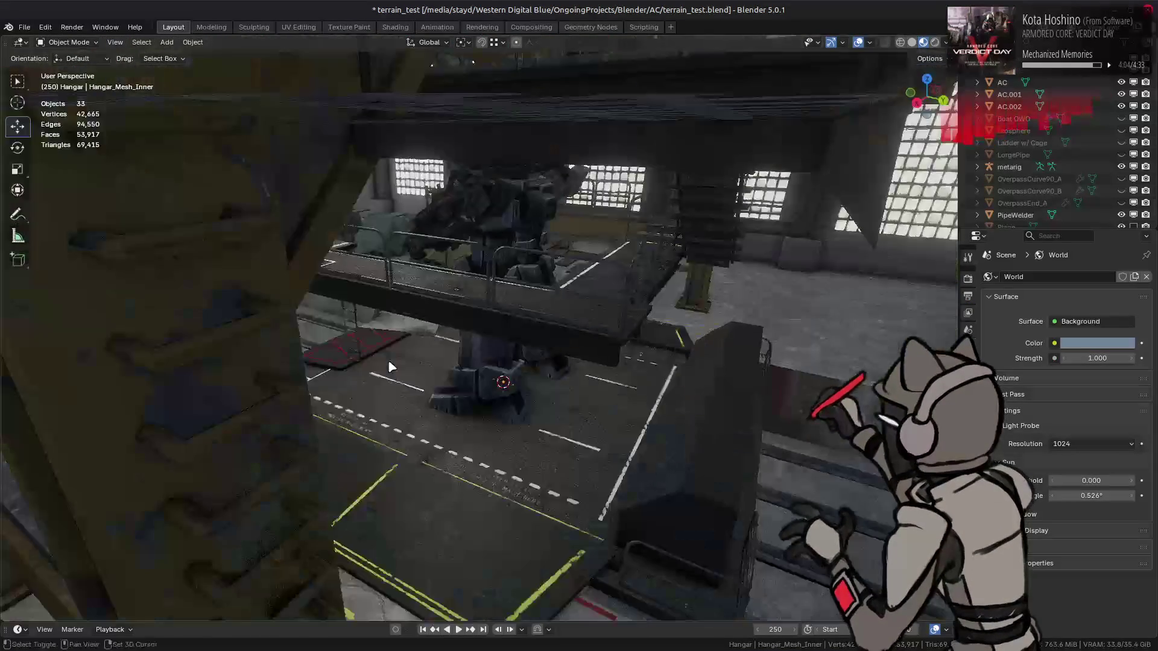
- Turn off Scene Lights and Scene World in viewport shading and orbit around the hangar
scroll(390, 367, up, 5)
scroll(581, 292, up, 3)
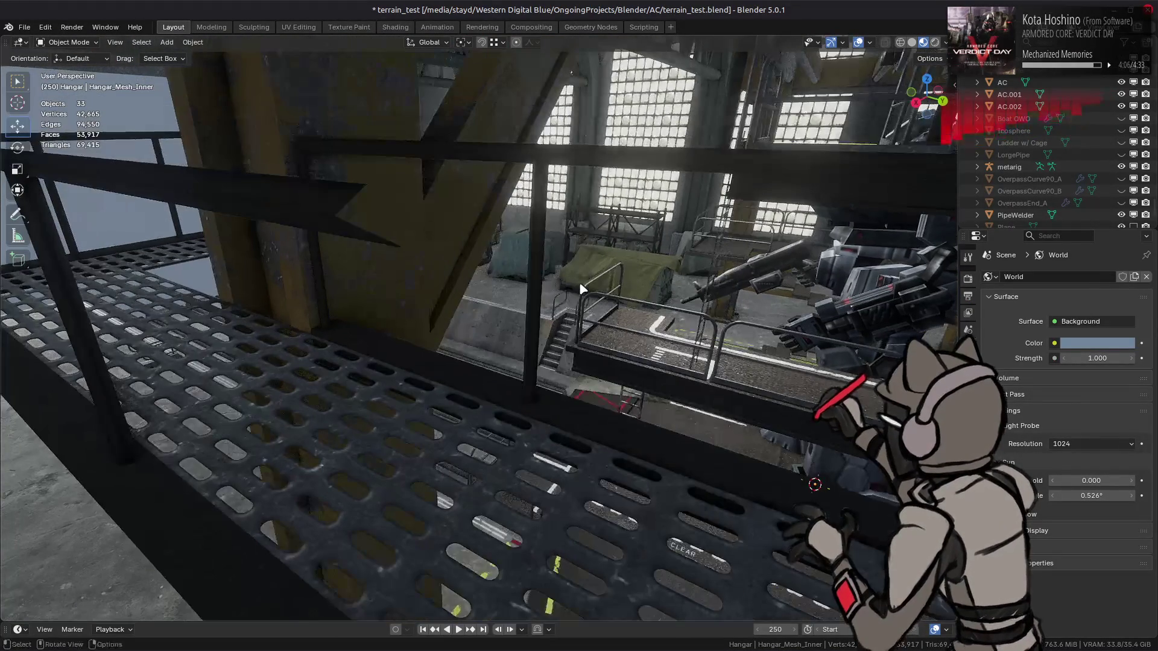
click(946, 42)
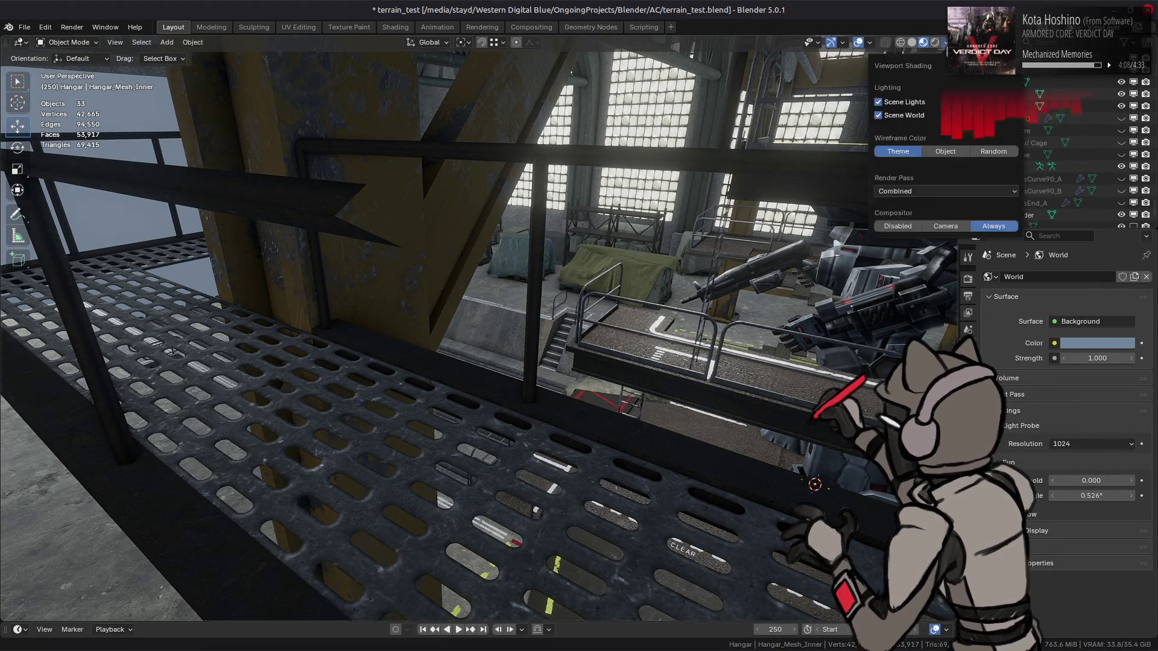
drag(908, 115, 904, 102)
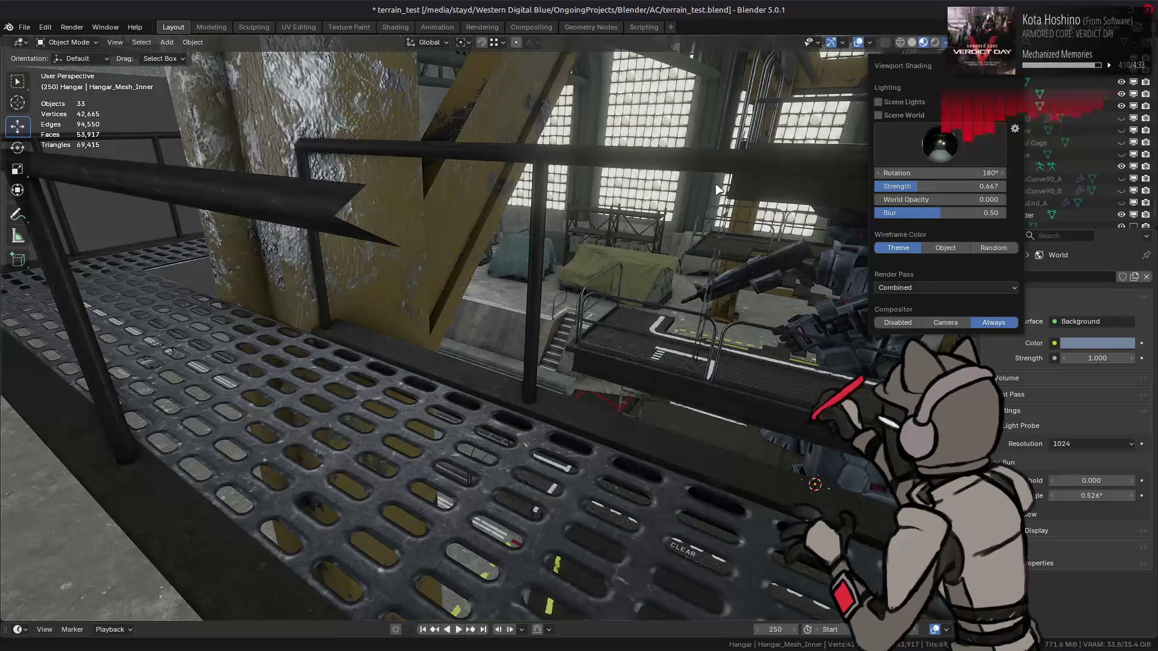
mouse_move(530, 237)
mouse_down()
mouse_move(561, 251)
mouse_move(790, 256)
mouse_up()
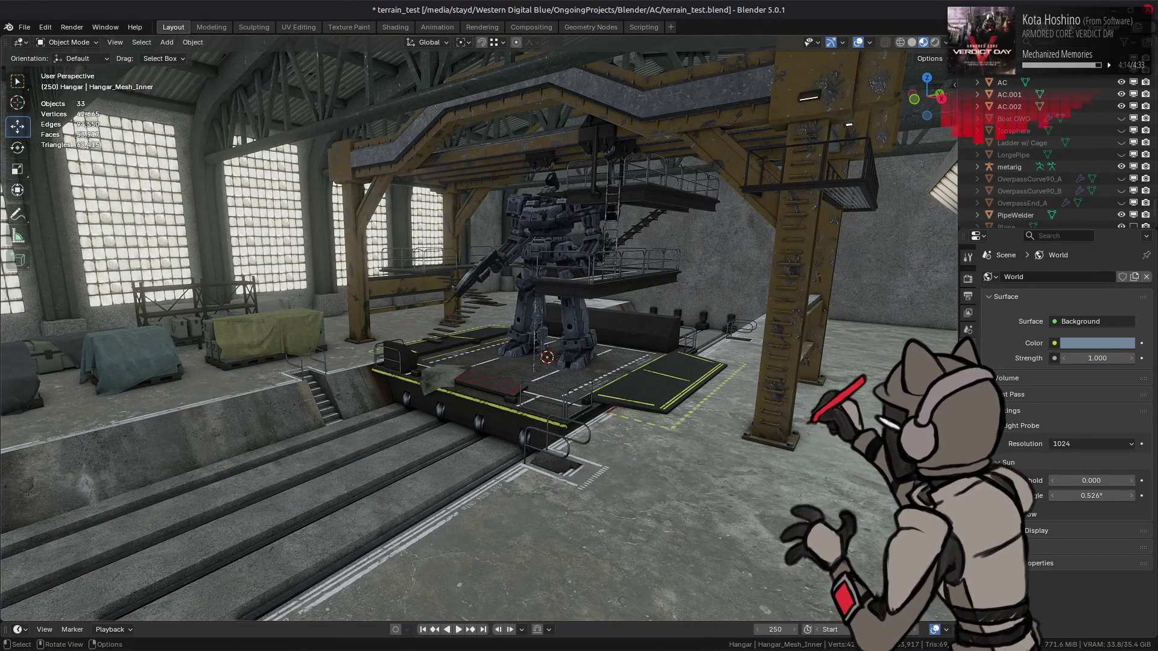
mouse_move(710, 249)
mouse_down()
mouse_move(676, 230)
mouse_move(585, 231)
mouse_move(575, 351)
mouse_move(582, 302)
mouse_move(623, 324)
mouse_move(596, 289)
mouse_up()
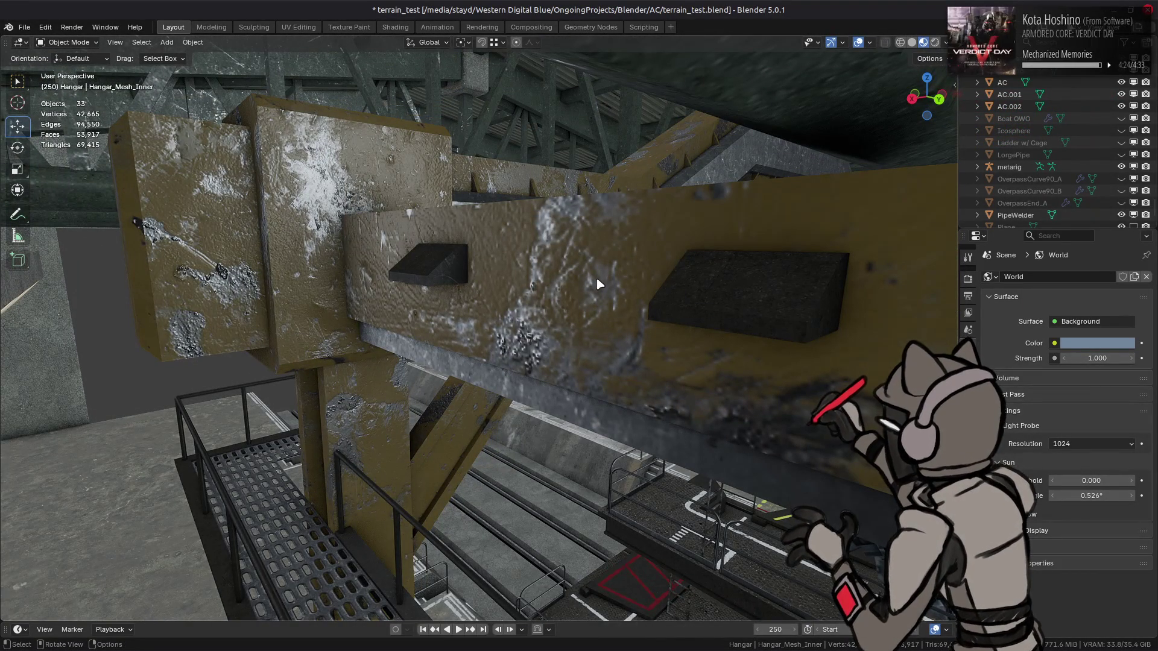
key(XF86AudioLowerVolume)
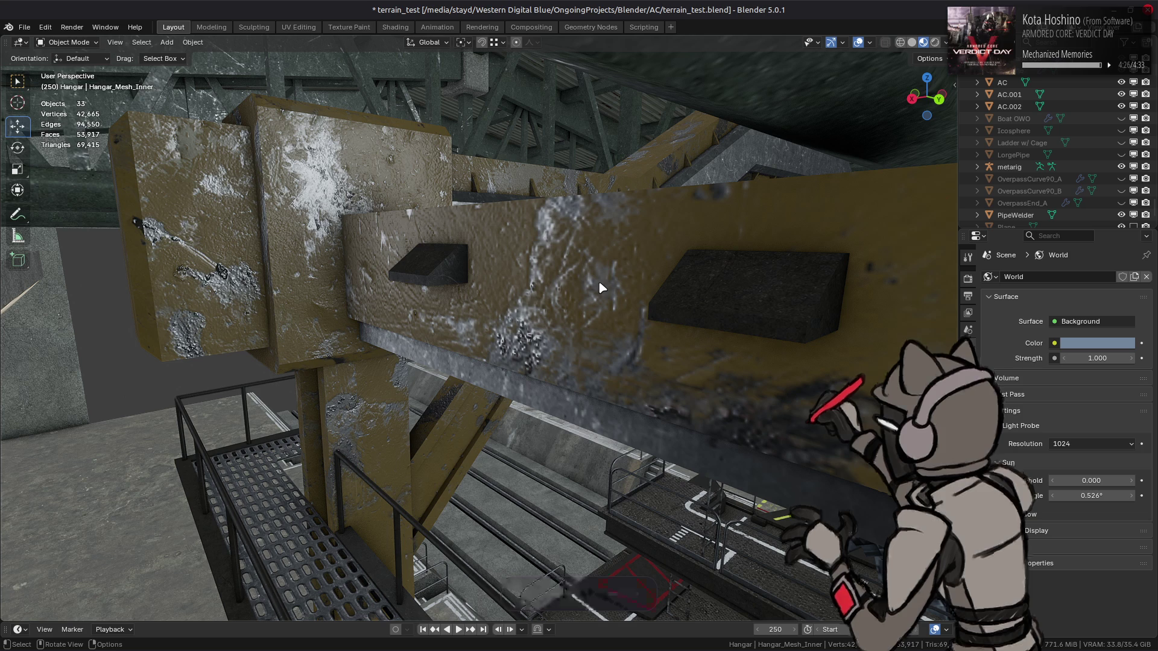
mouse_move(597, 281)
mouse_down()
mouse_move(507, 318)
mouse_move(624, 329)
mouse_move(579, 361)
mouse_move(591, 398)
mouse_move(412, 312)
mouse_move(429, 346)
mouse_move(615, 384)
mouse_up()
scroll(615, 384, down, 5)
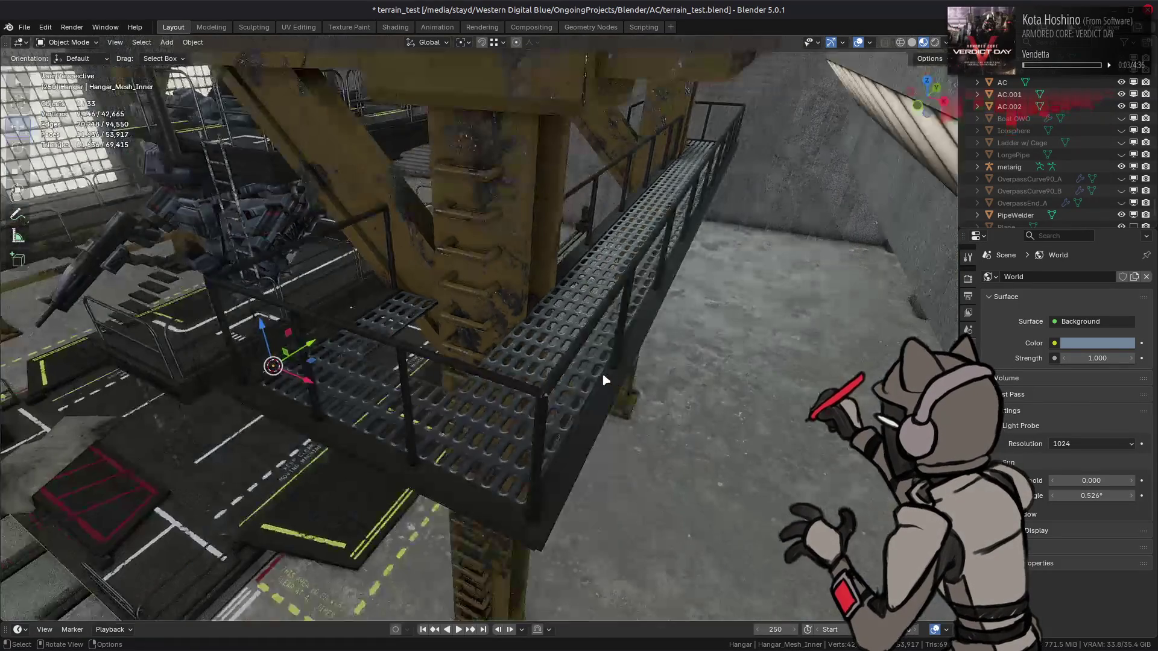
- Toggle the Extras viewport overlay on and back off
click(870, 42)
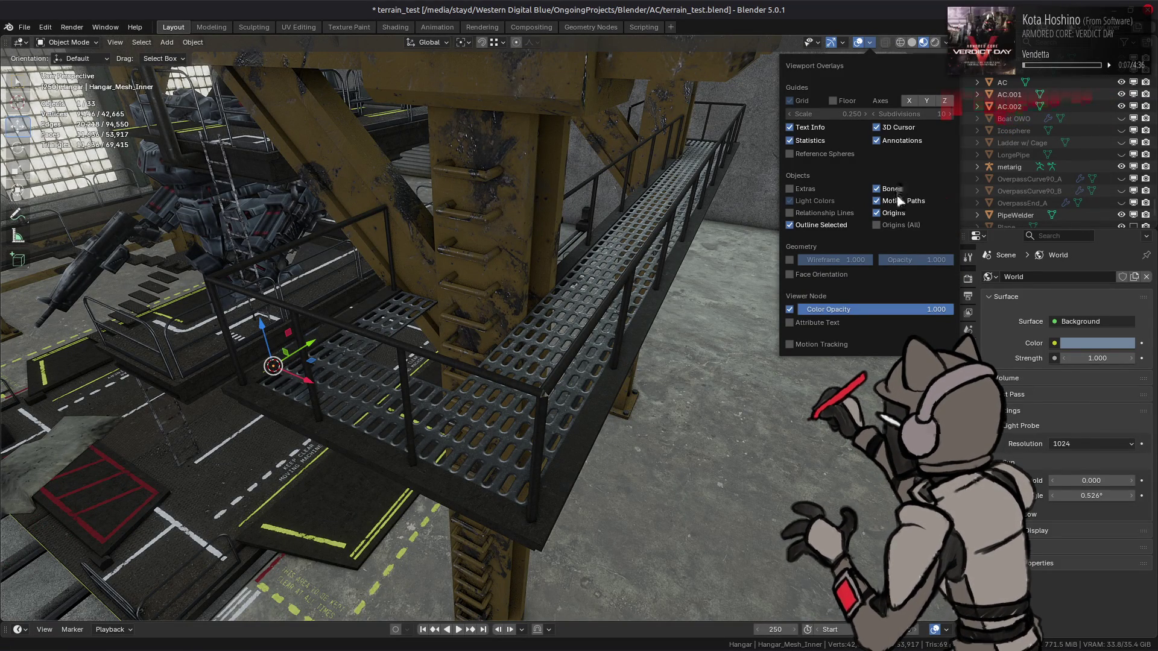
click(814, 189)
click(814, 189)
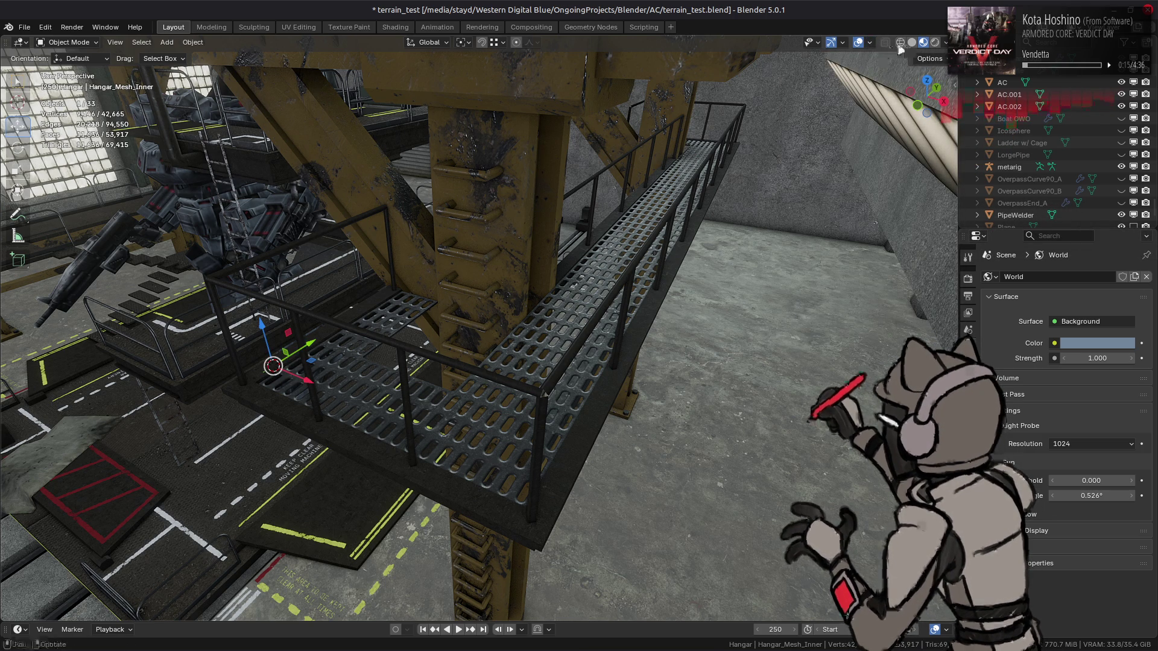
click(871, 44)
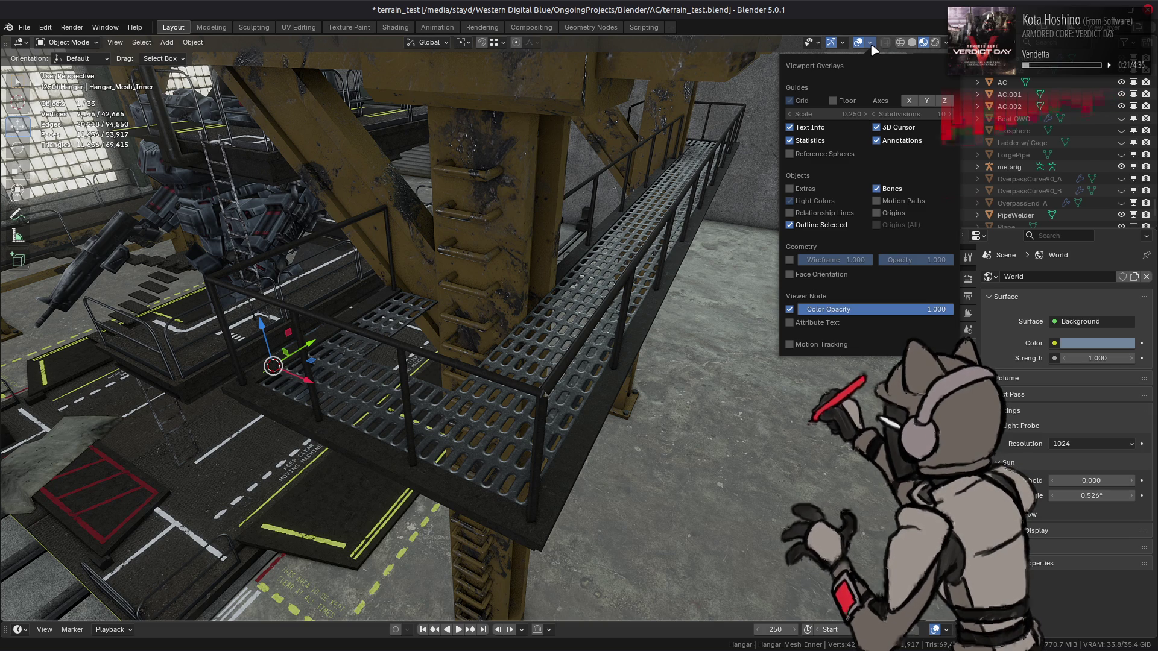
scroll(508, 264, up, 5)
scroll(507, 264, down, 5)
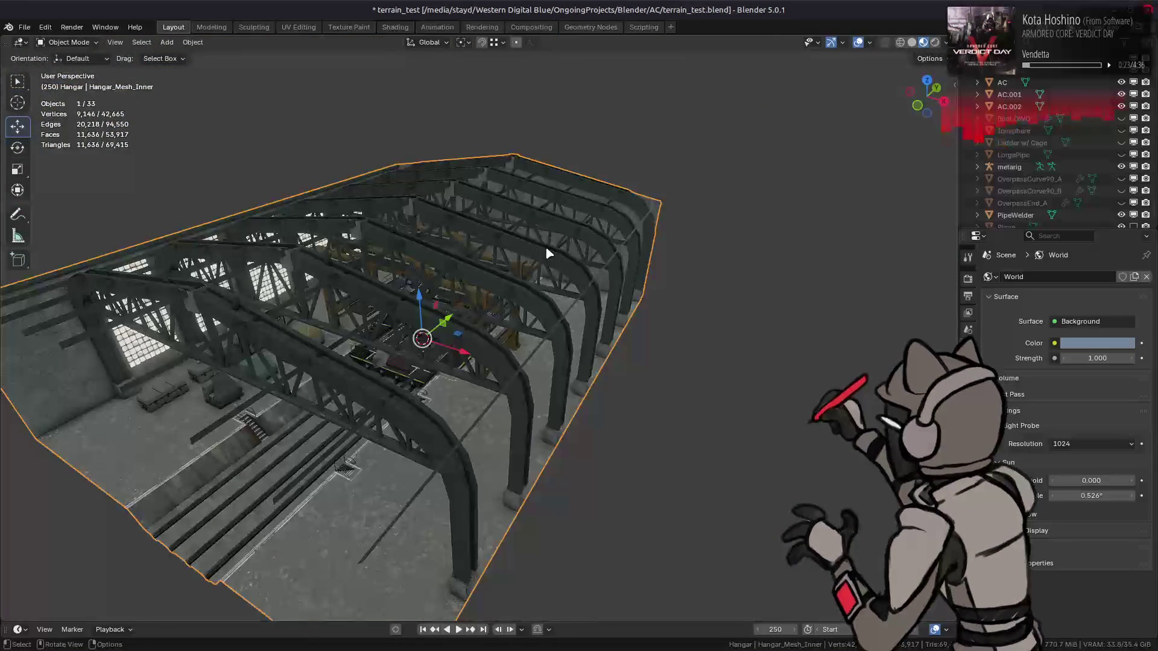
- Enter Edit Mode on the hangar mesh and select the long catwalk grate face
scroll(545, 246, up, 5)
key(Tab)
scroll(505, 326, up, 2)
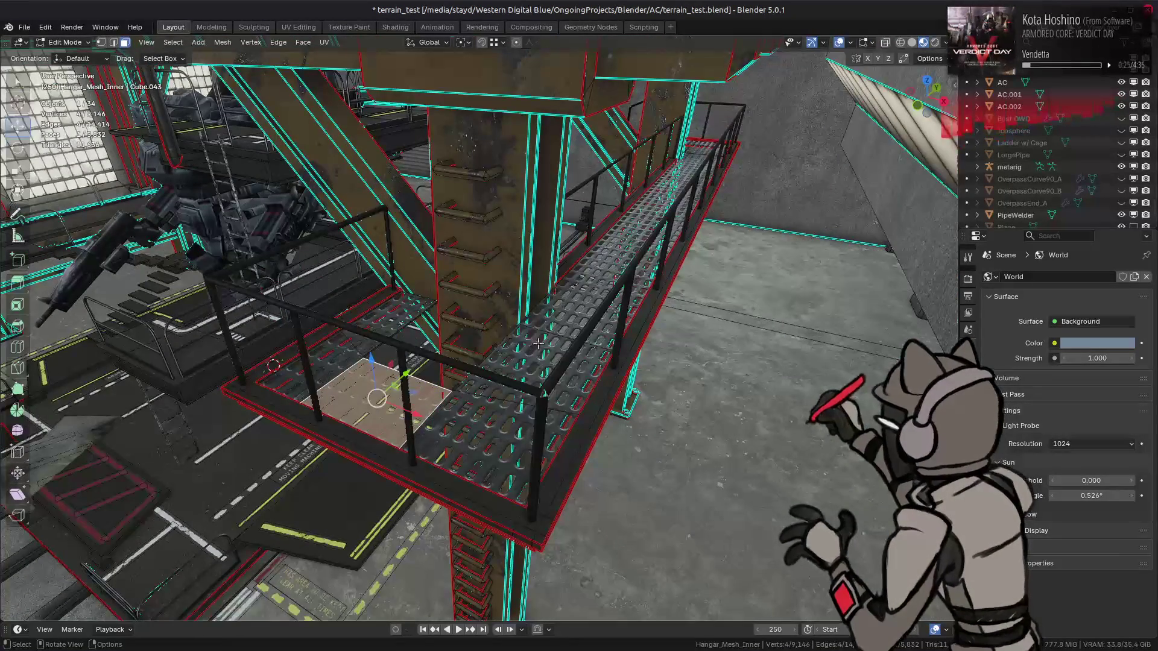
click(534, 365)
click(851, 42)
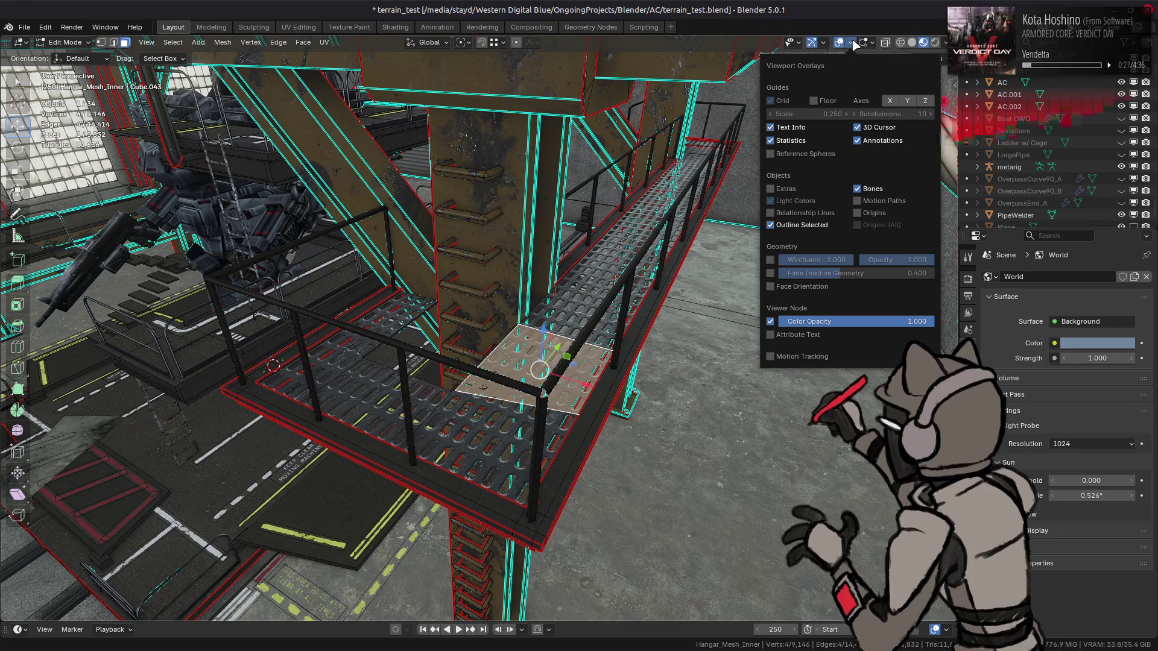
drag(598, 265, 581, 283)
click(581, 282)
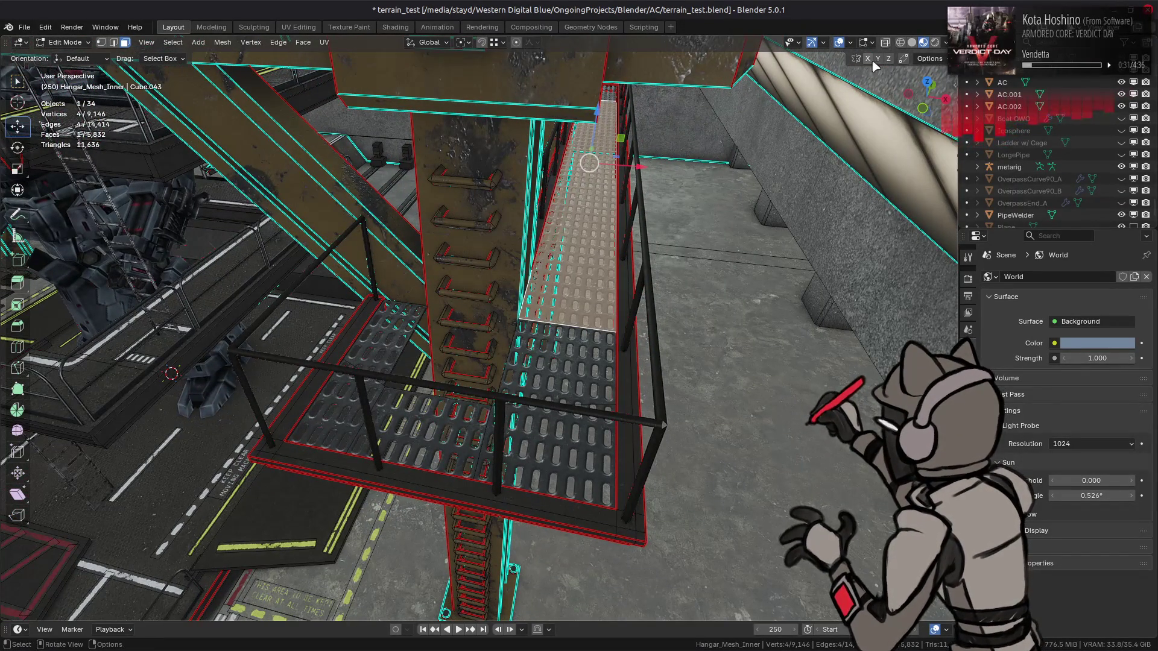
click(927, 59)
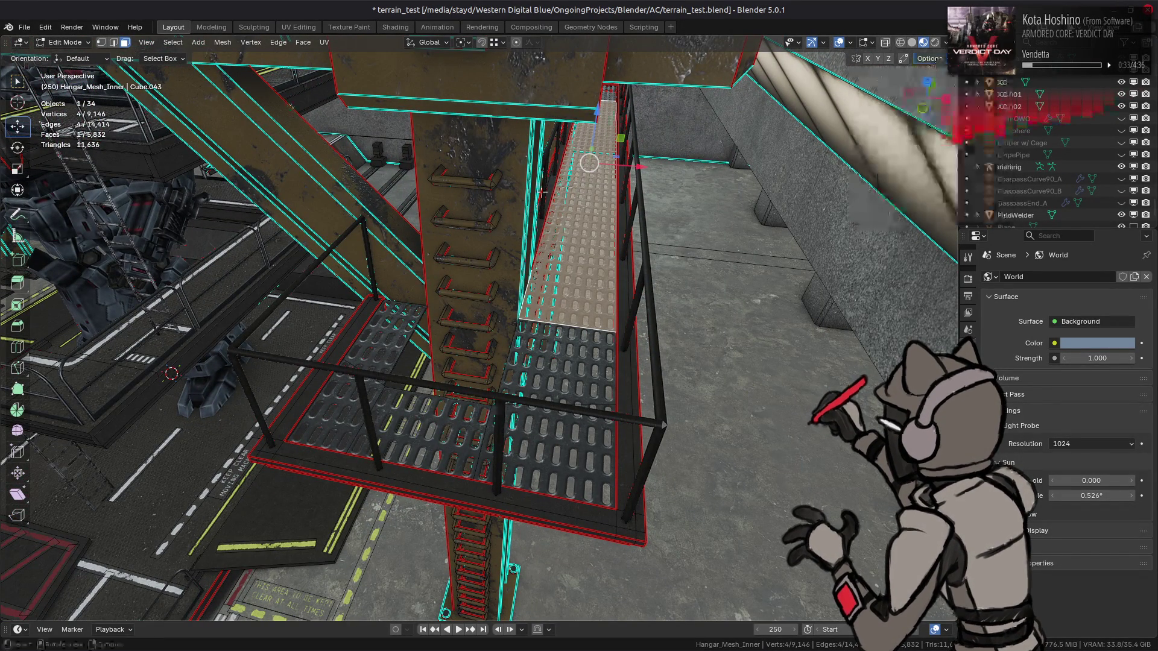
- Slide the grate face along X to -14.908 m
key(g)
key(x)
click(139, 233)
mouse_move(423, 362)
mouse_down()
mouse_move(693, 482)
mouse_move(747, 326)
mouse_move(845, 264)
mouse_up()
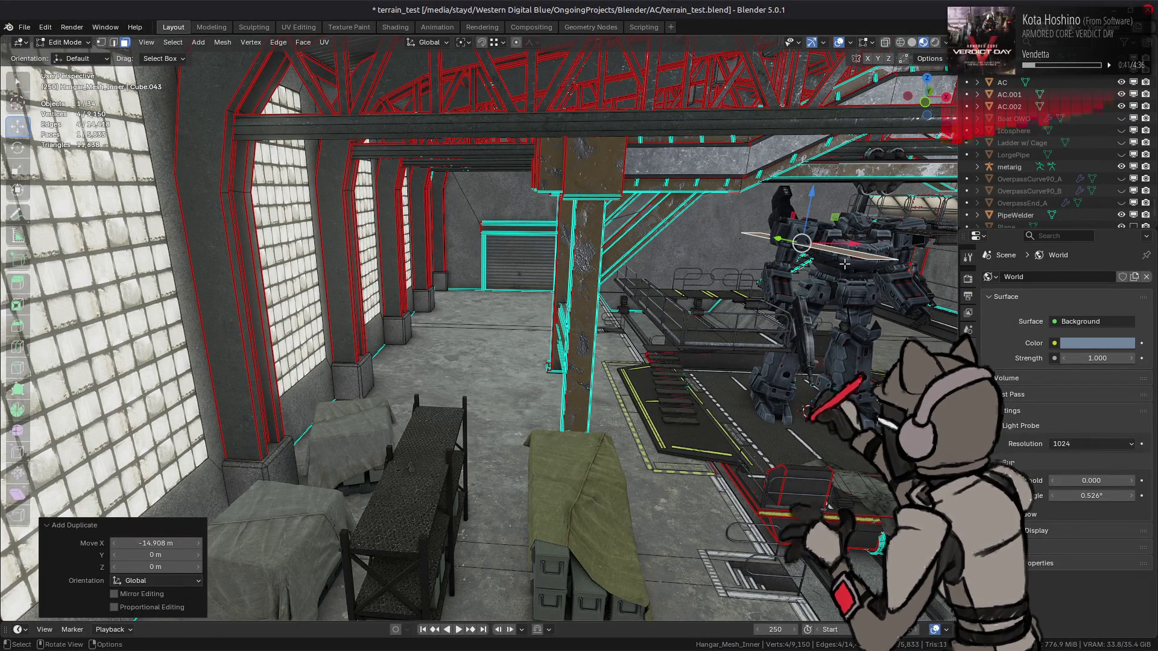
- Move the grate along X twice, placing it near the door
key(g)
key(x)
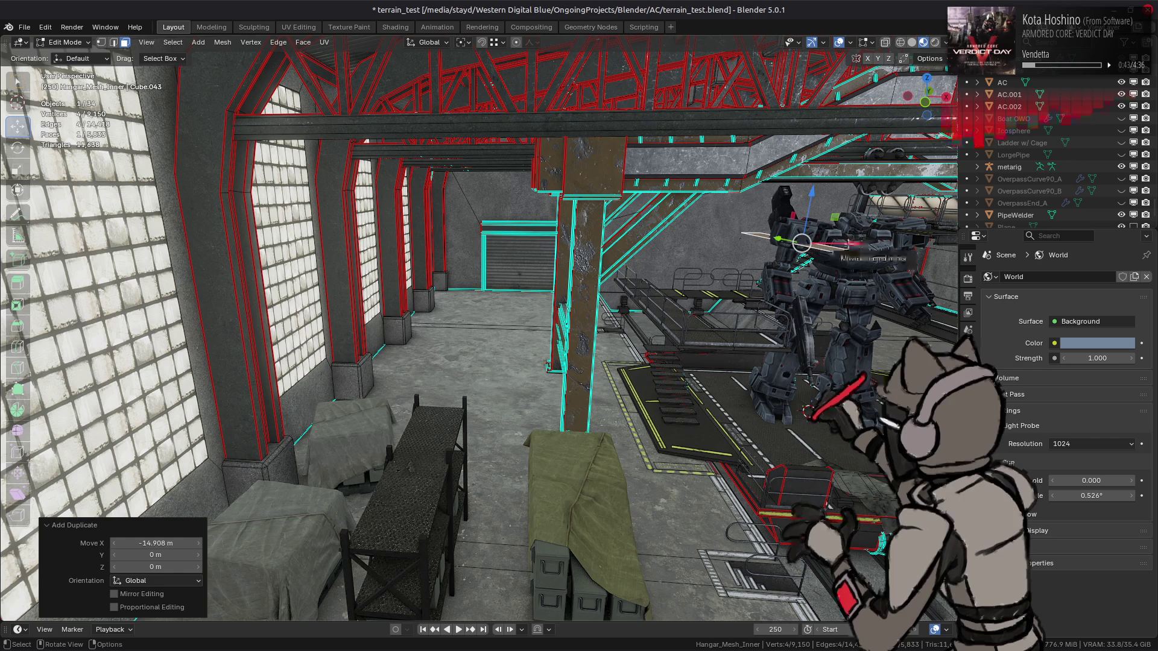
click(374, 241)
key(KP_Decimal)
key(g)
key(x)
click(584, 245)
- Move the grate -4.2003 m along X and frame it in view
key(g)
key(x)
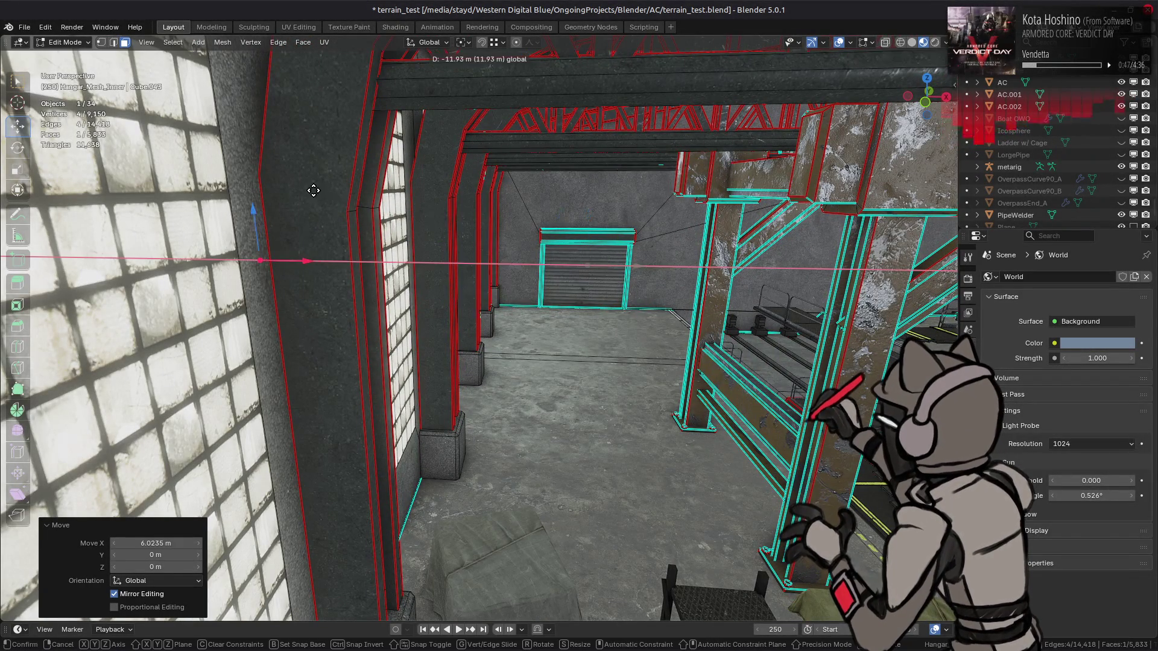
click(338, 212)
key(KP_Decimal)
mouse_move(353, 277)
mouse_down()
mouse_move(502, 171)
mouse_move(610, 222)
mouse_up()
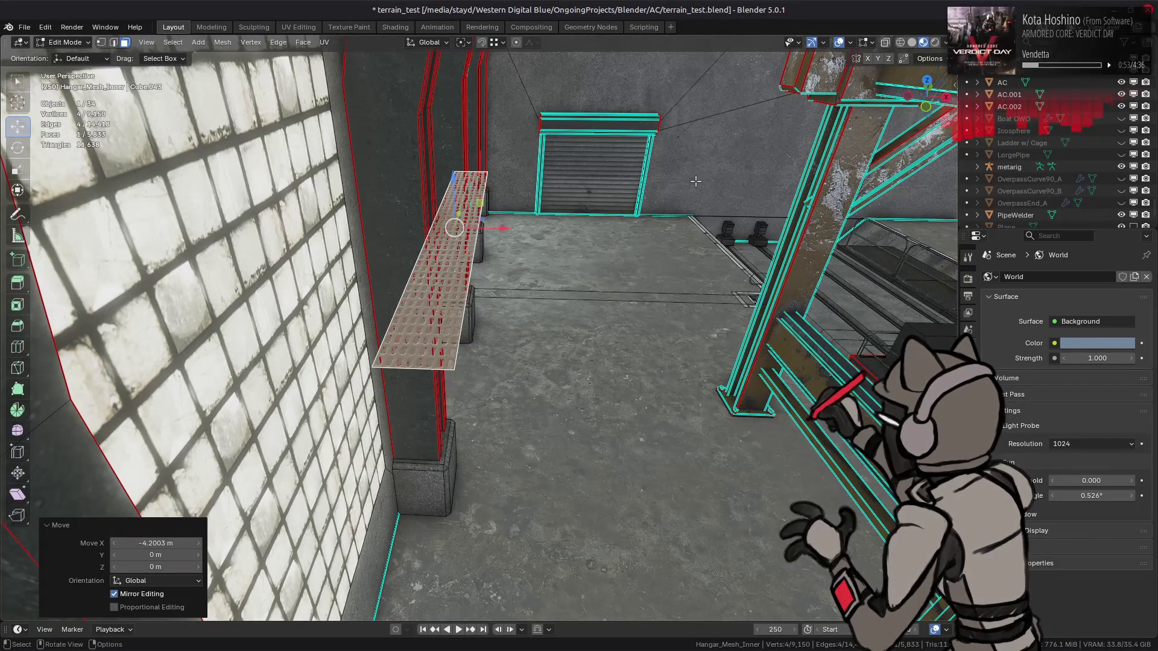
- Widen the grate by scaling it 1.5 along X
key(s)
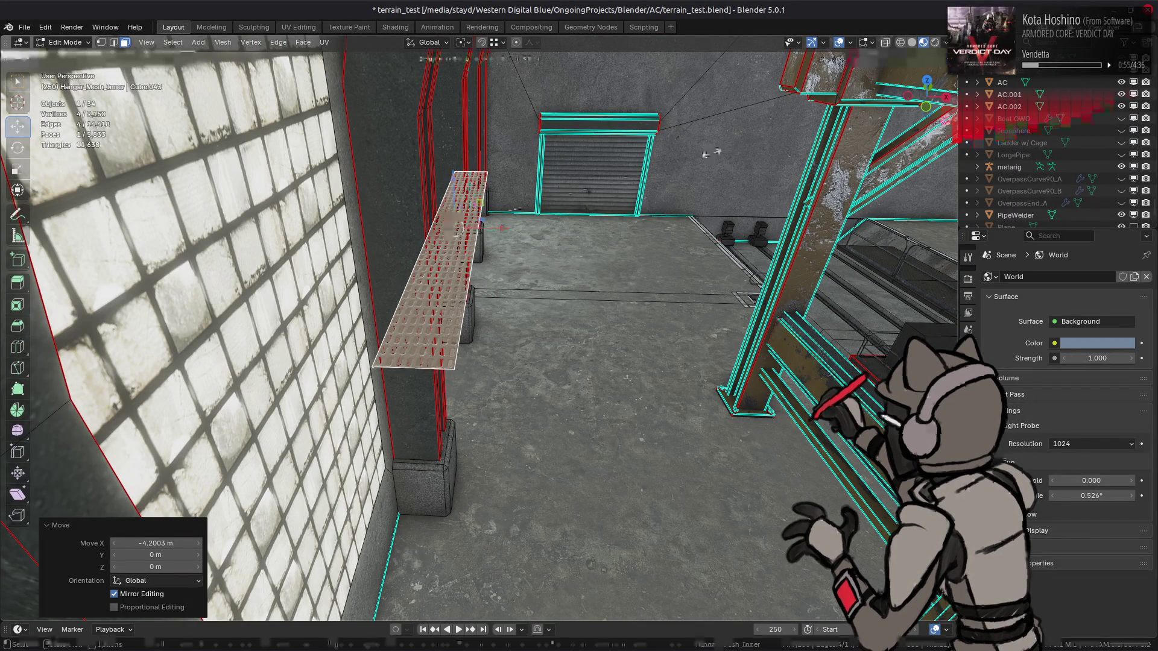
key(x)
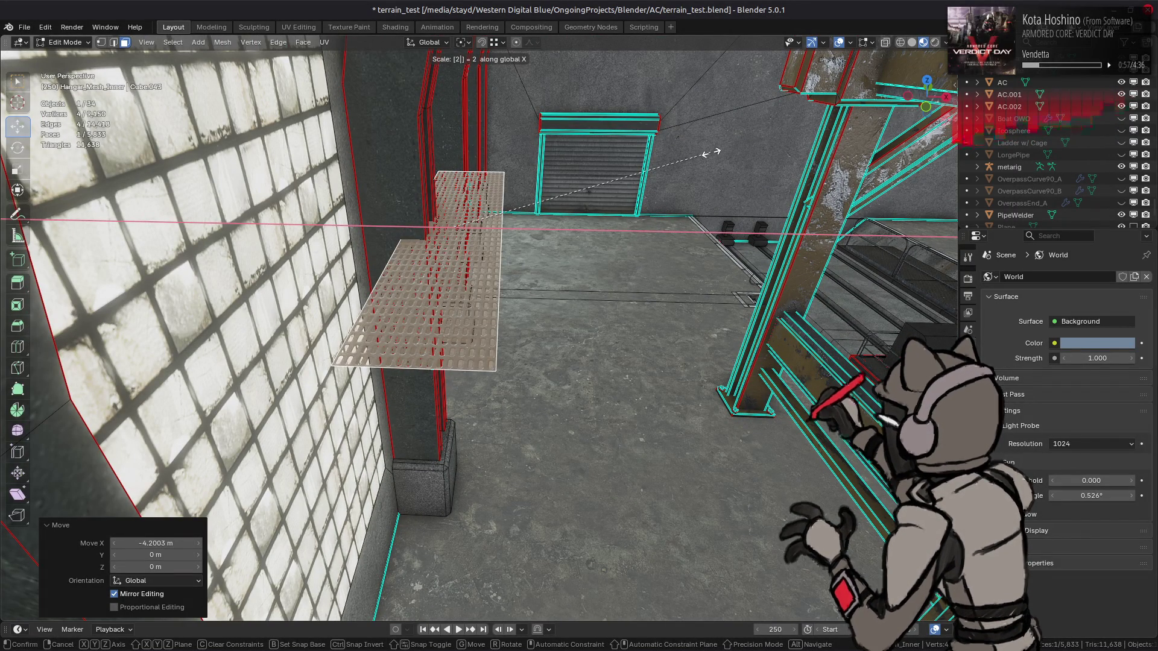
key(BackSpace)
text(1.5)
key(Return)
- Shift the grate further along X
scroll(711, 151, up, 6)
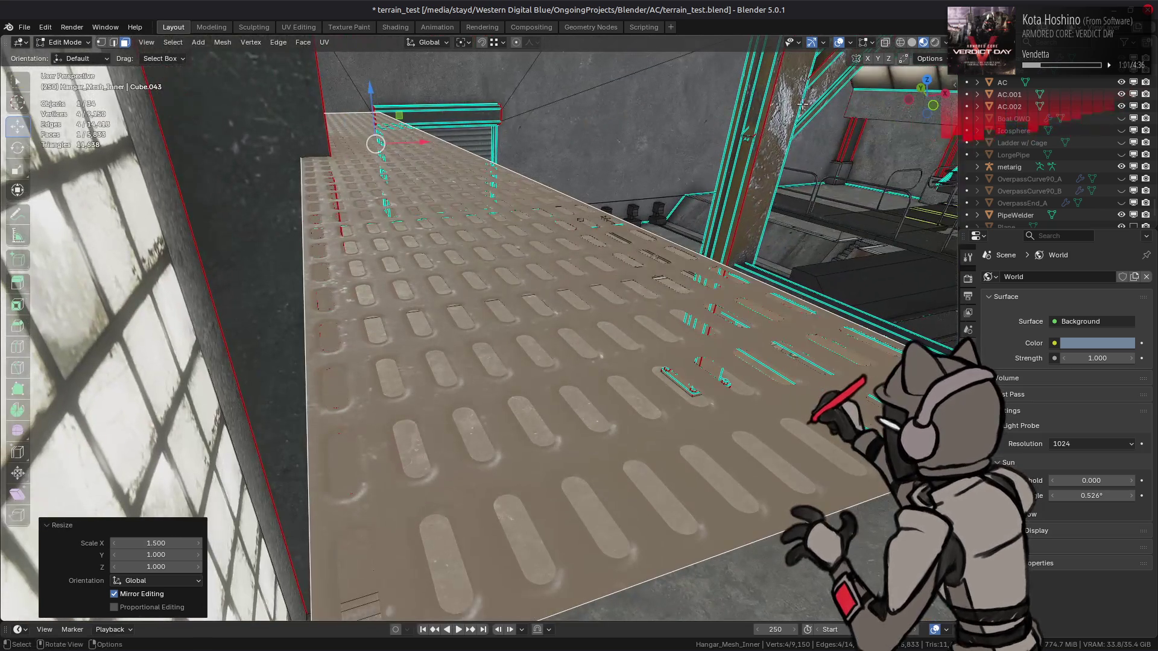
click(937, 60)
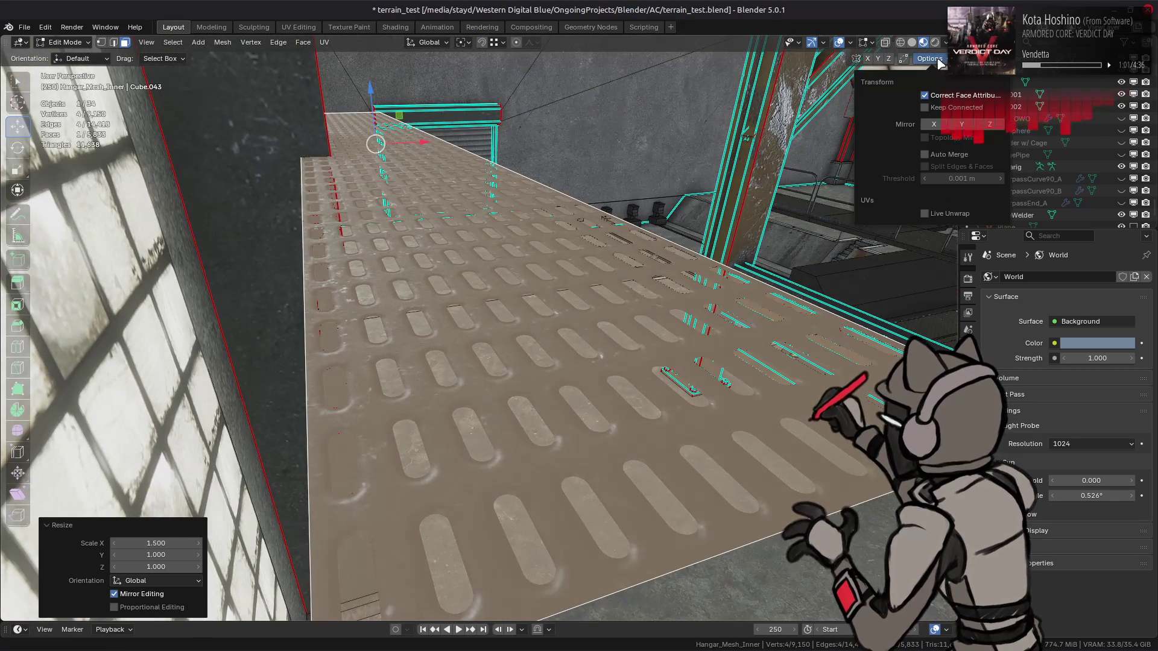
scroll(513, 246, down, 6)
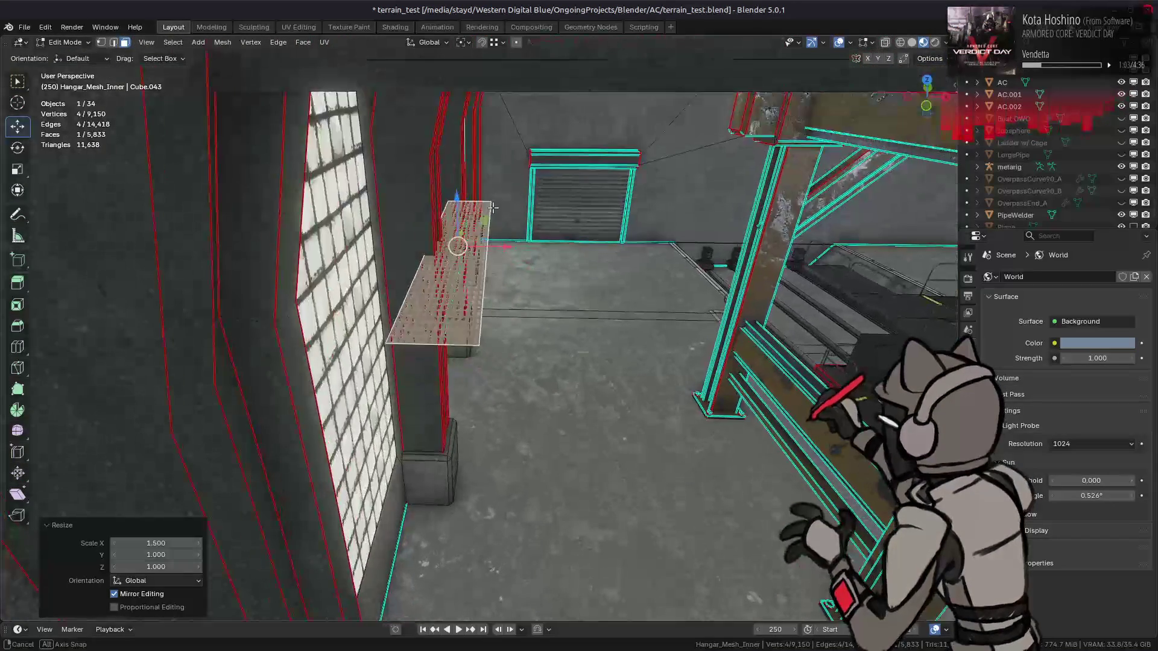
scroll(512, 247, up, 3)
key(g)
key(x)
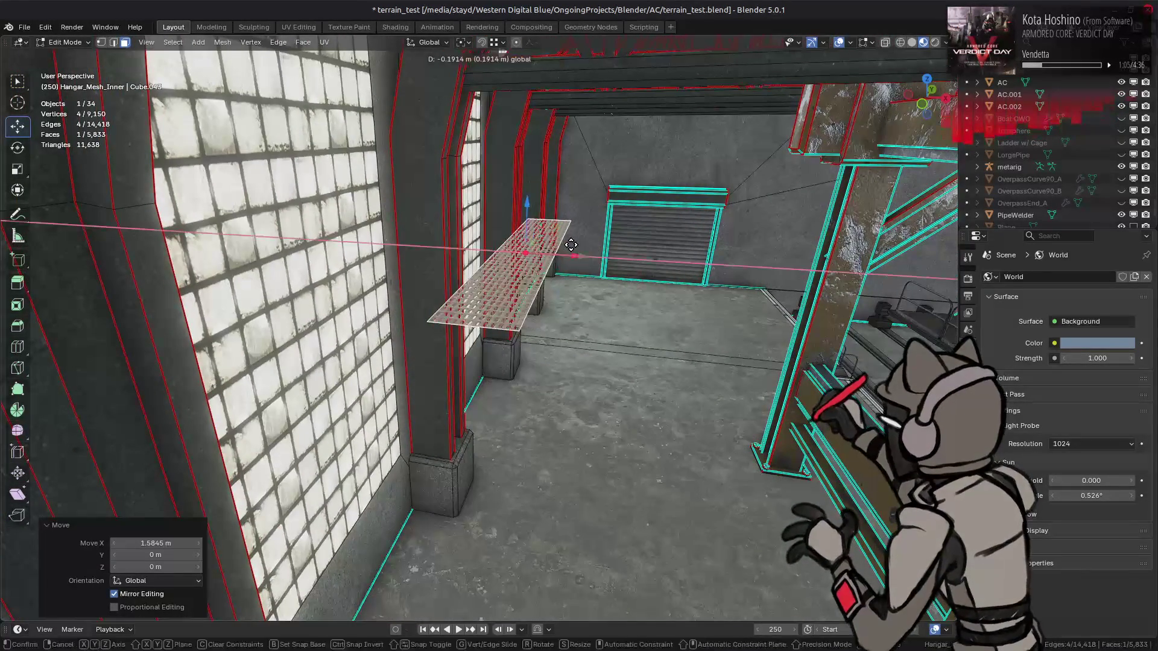
click(470, 199)
- Shift the grate 0.5 m along X
scroll(486, 229, up, 4)
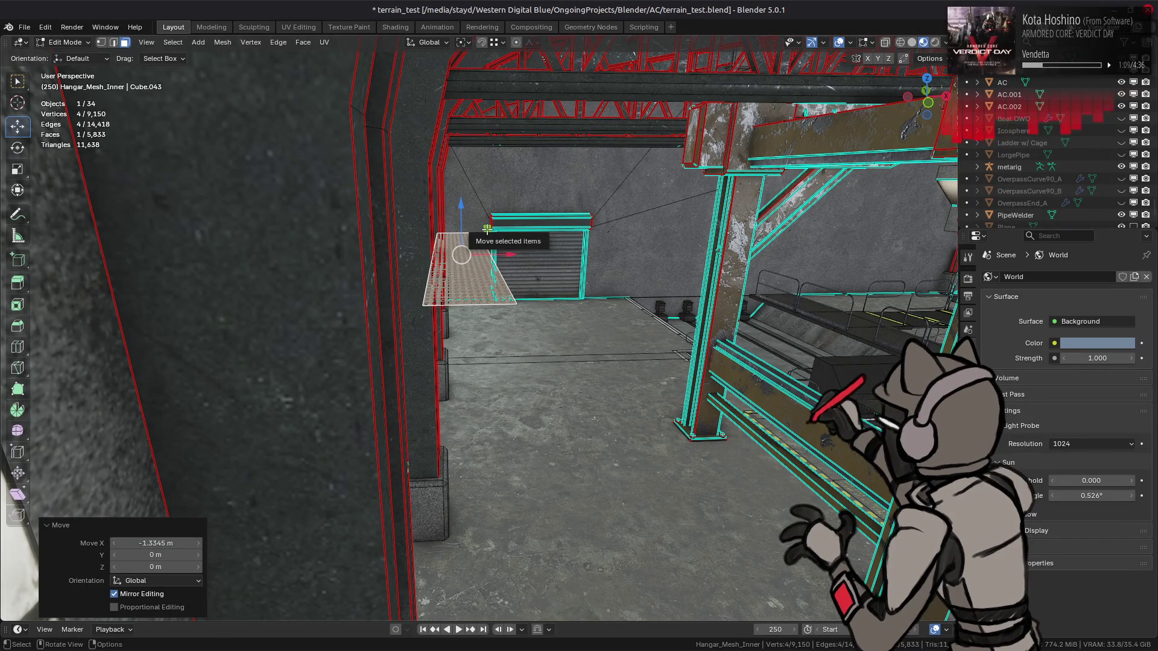
key(g)
key(x)
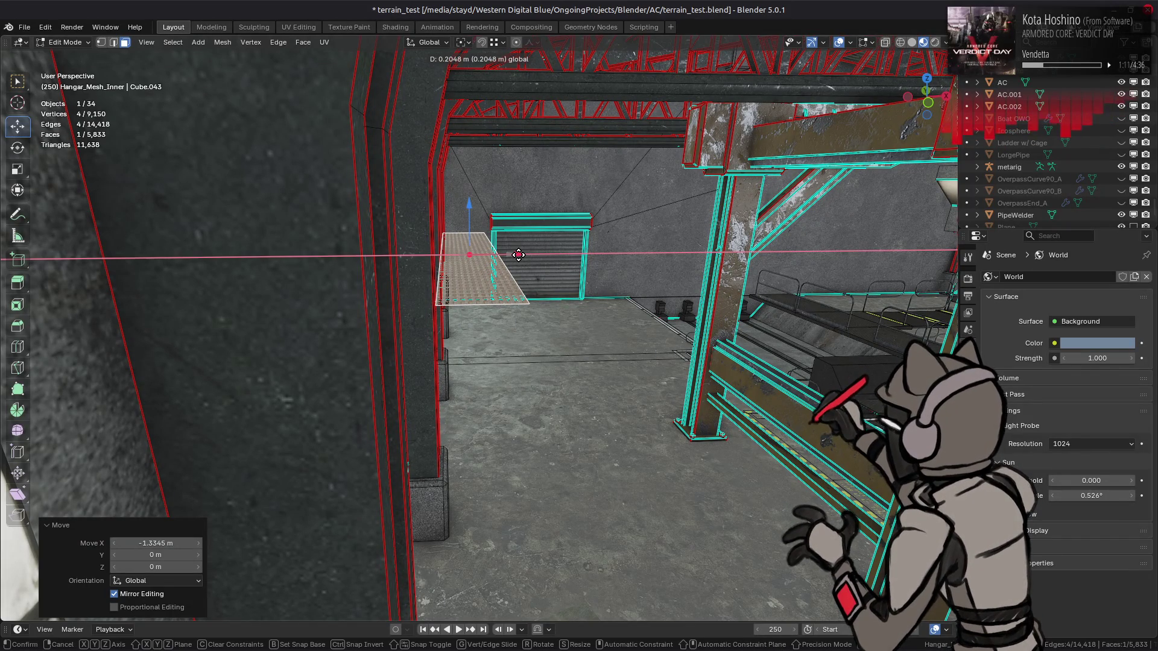
text(.5)
key(Return)
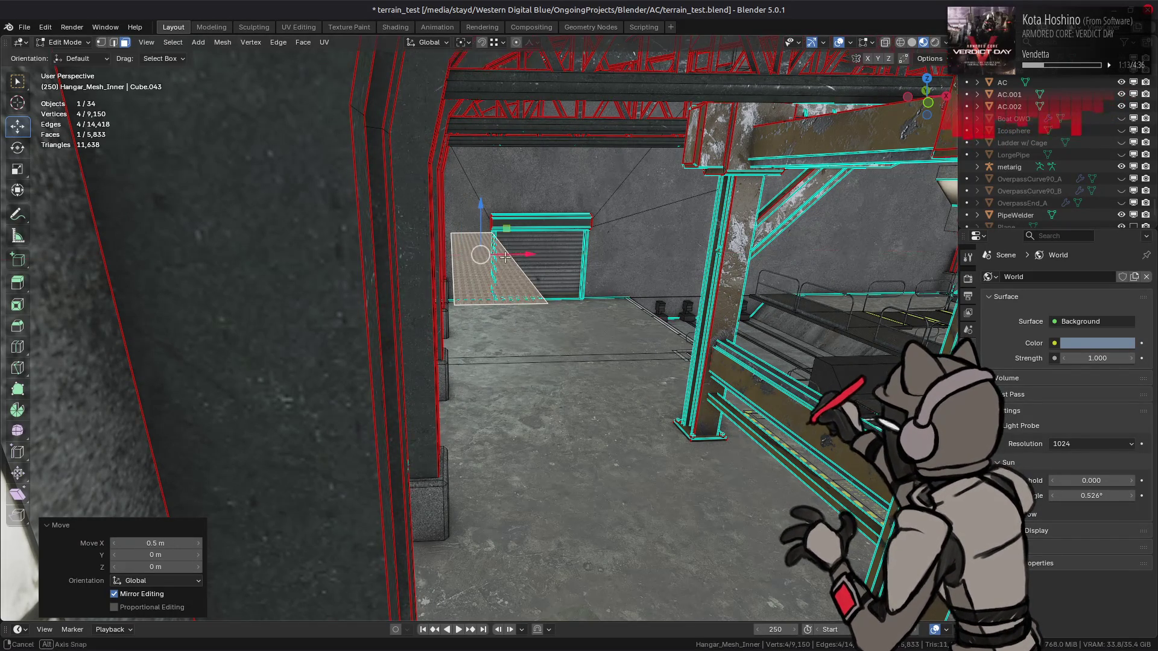
- Nudge the grate face 0.25 m along X toward the window wall
key(KP_4)
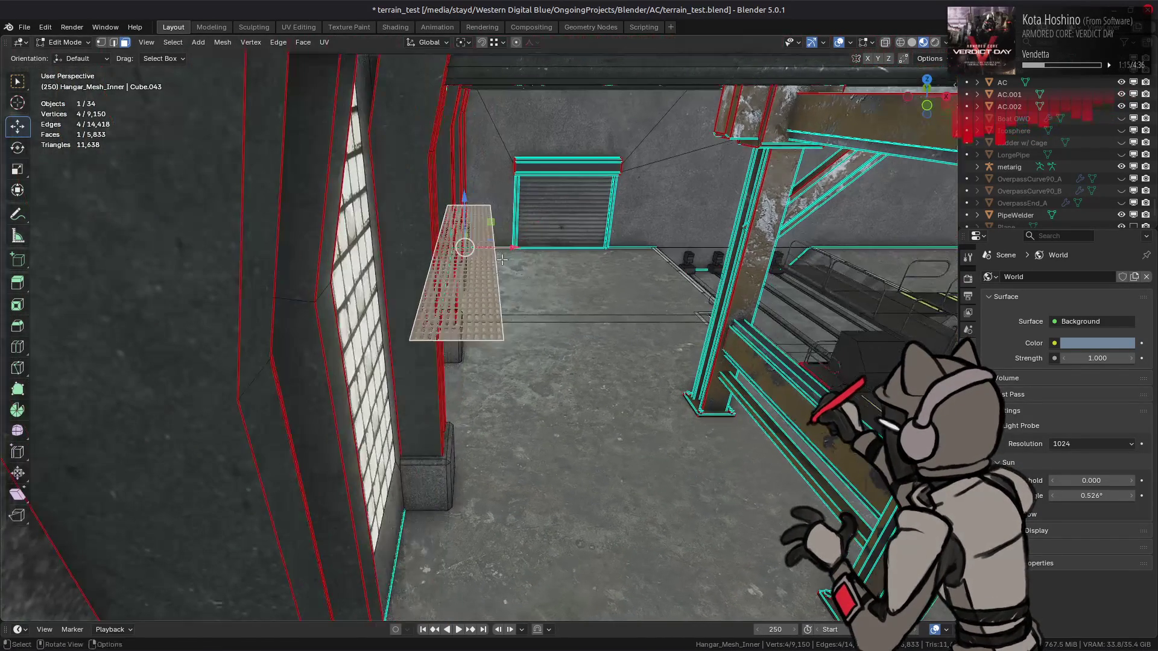
text(gx.25)
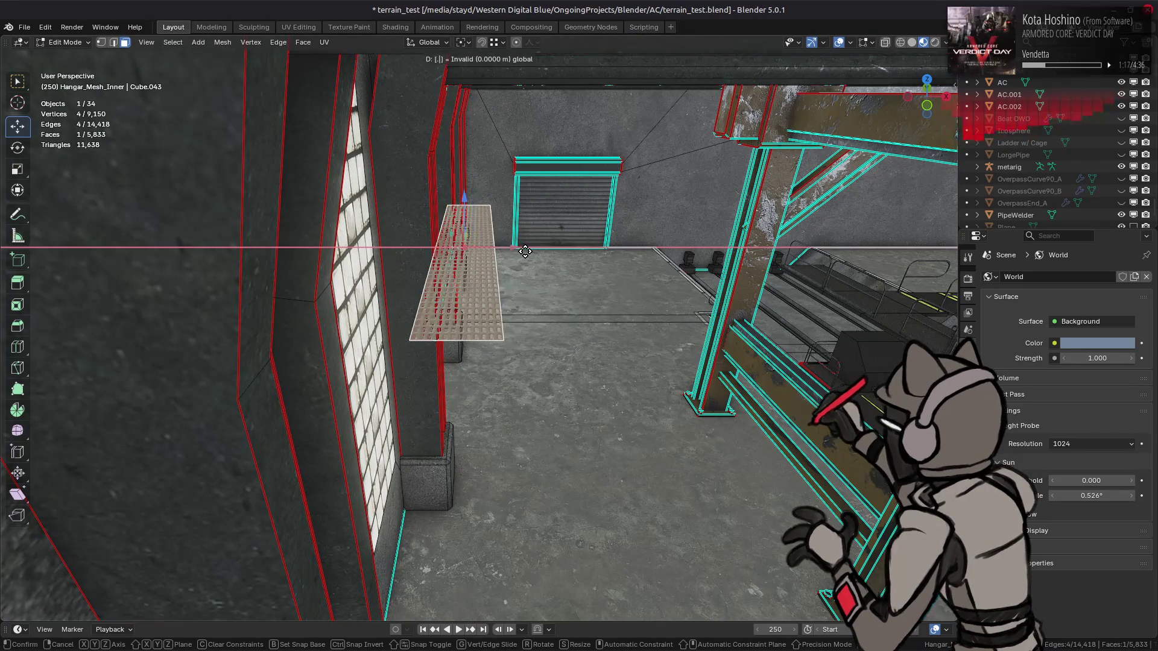
key(Return)
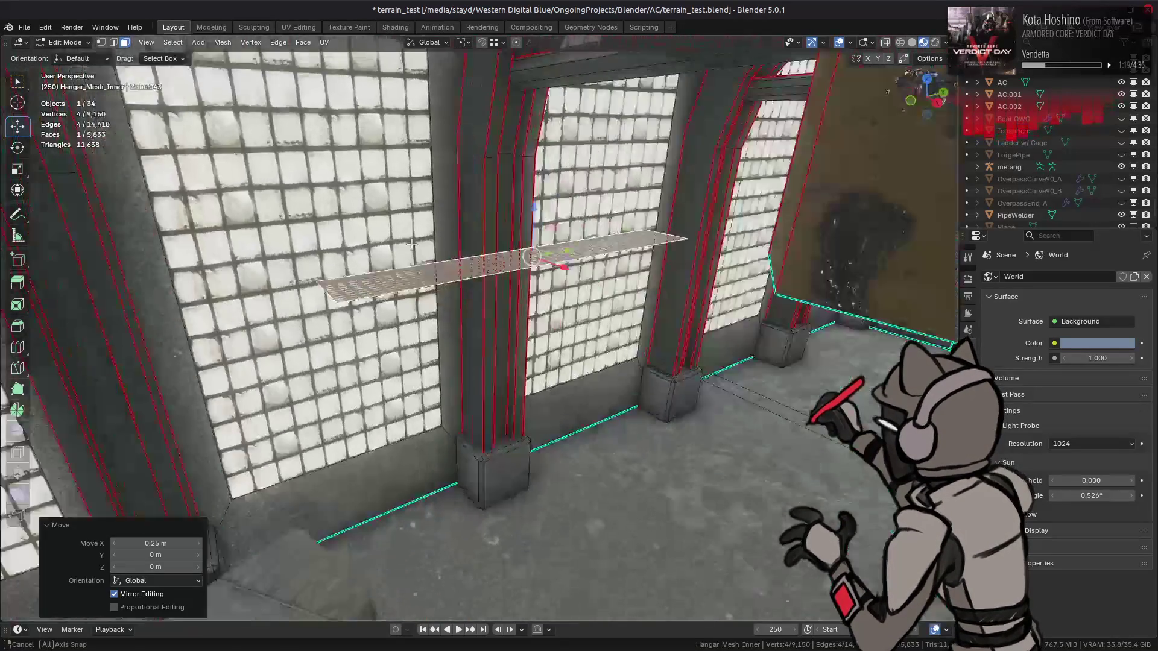
scroll(445, 224, up, 3)
scroll(445, 223, down, 5)
- Orbit to a wider hangar view and cancel a vertical grate move, keeping its height
key(KP_4)
key(KP_8)
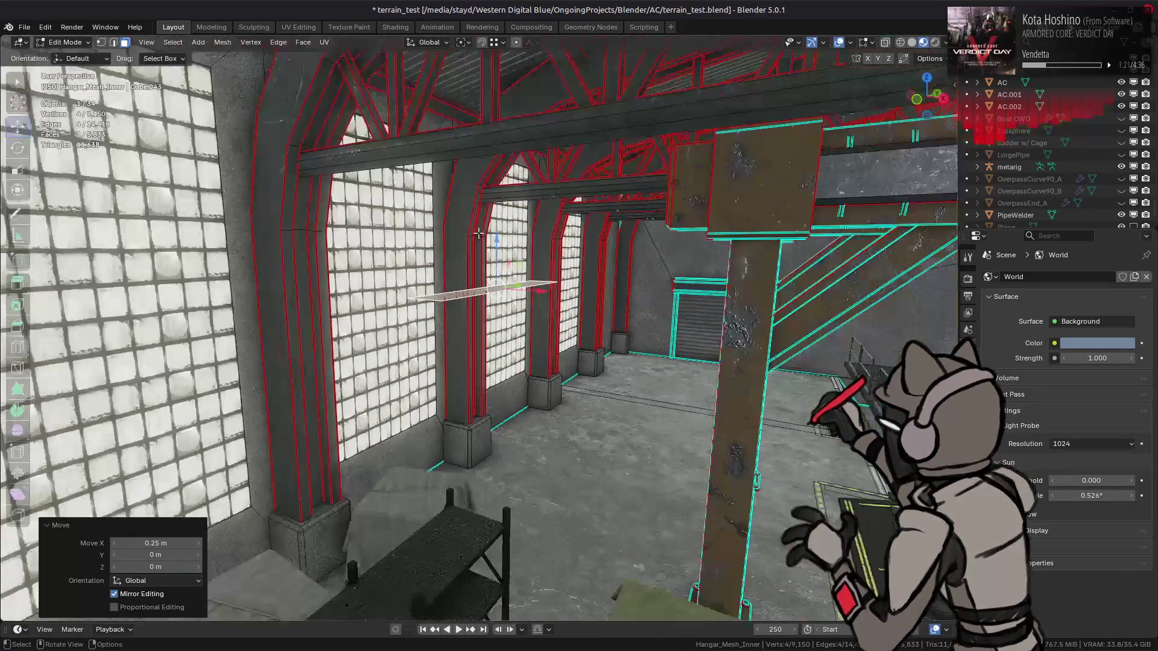
key(KP_6)
key(KP_2)
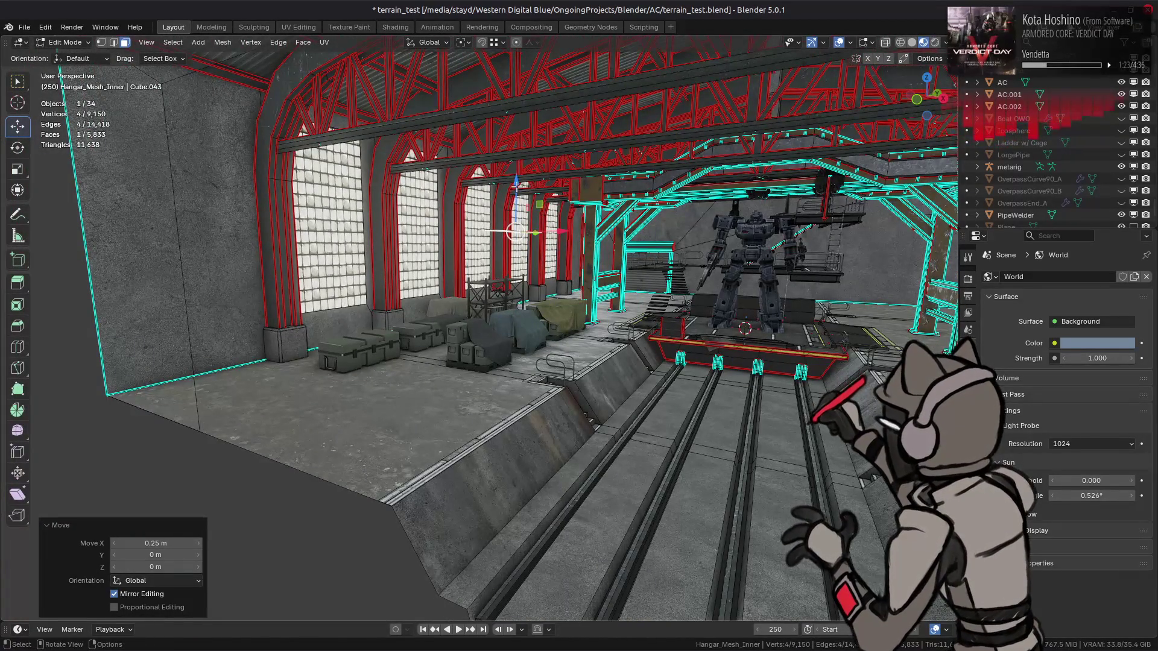
key(g)
key(z)
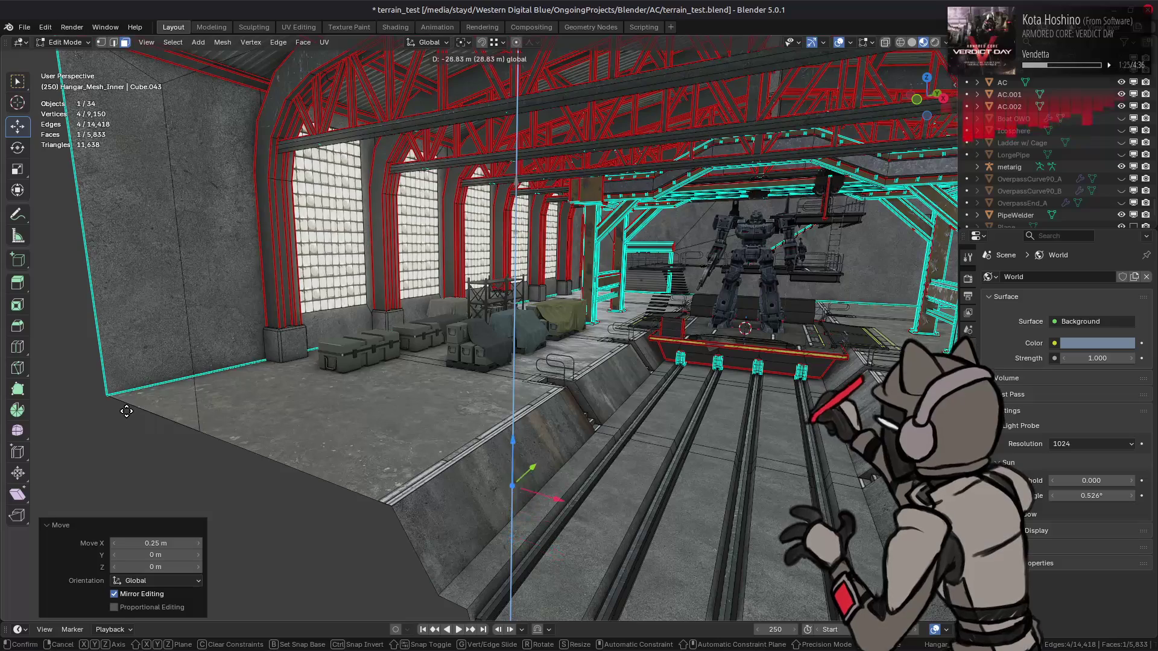
key(Escape)
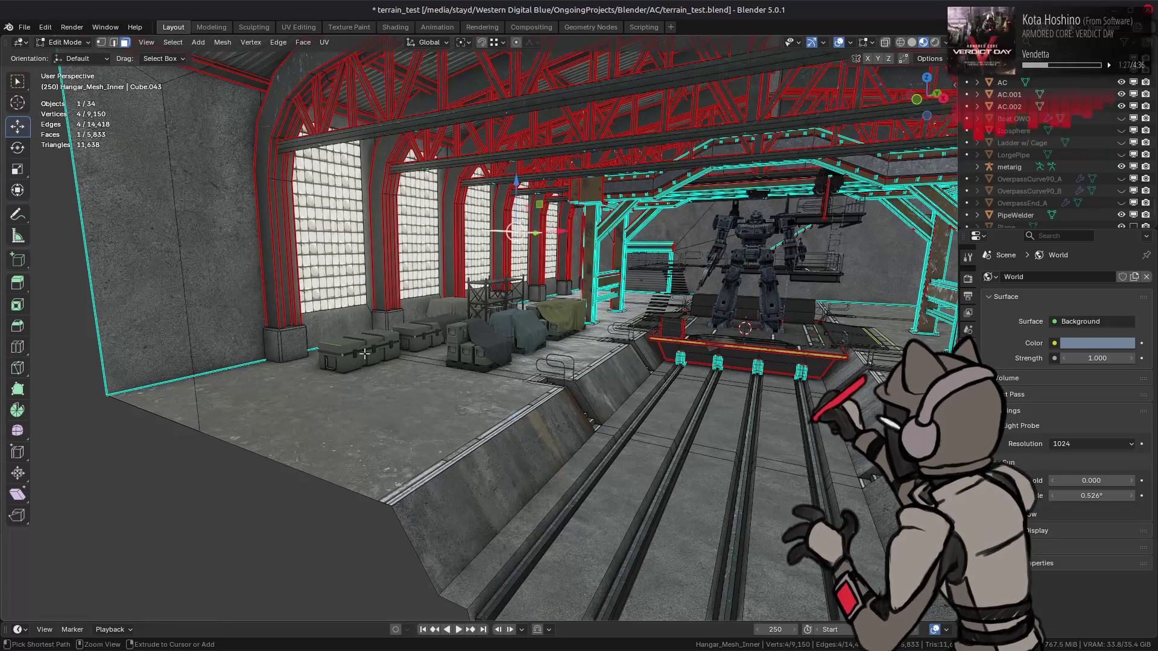
key(KP_4)
key(KP_4)
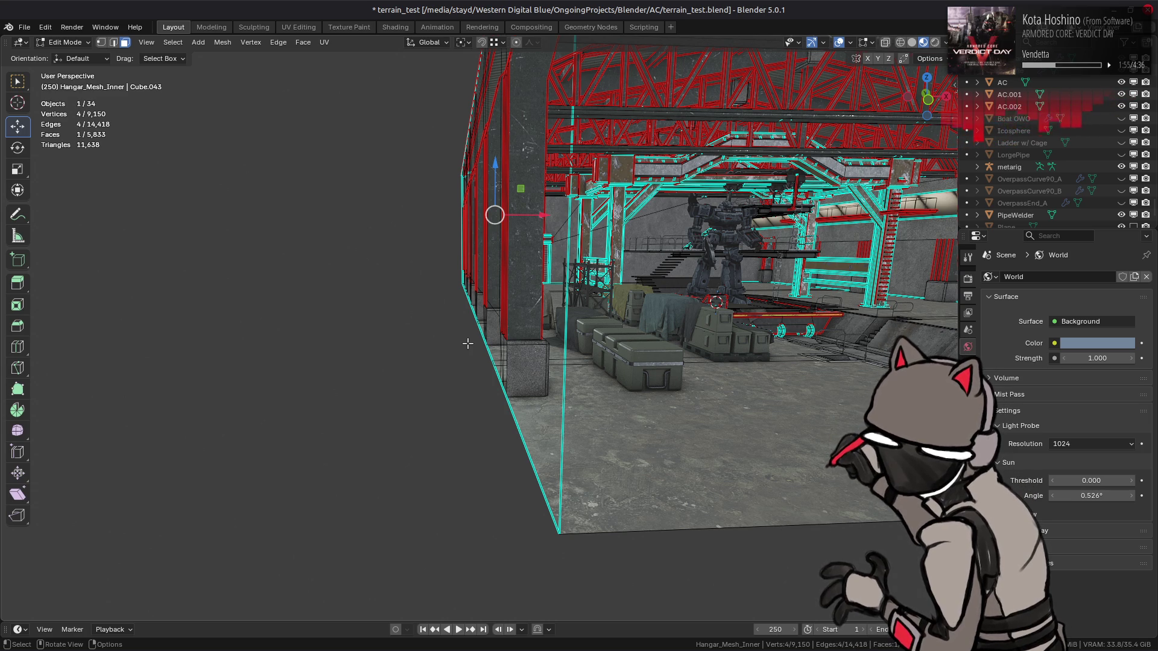
key(shift+grave)
key(w)
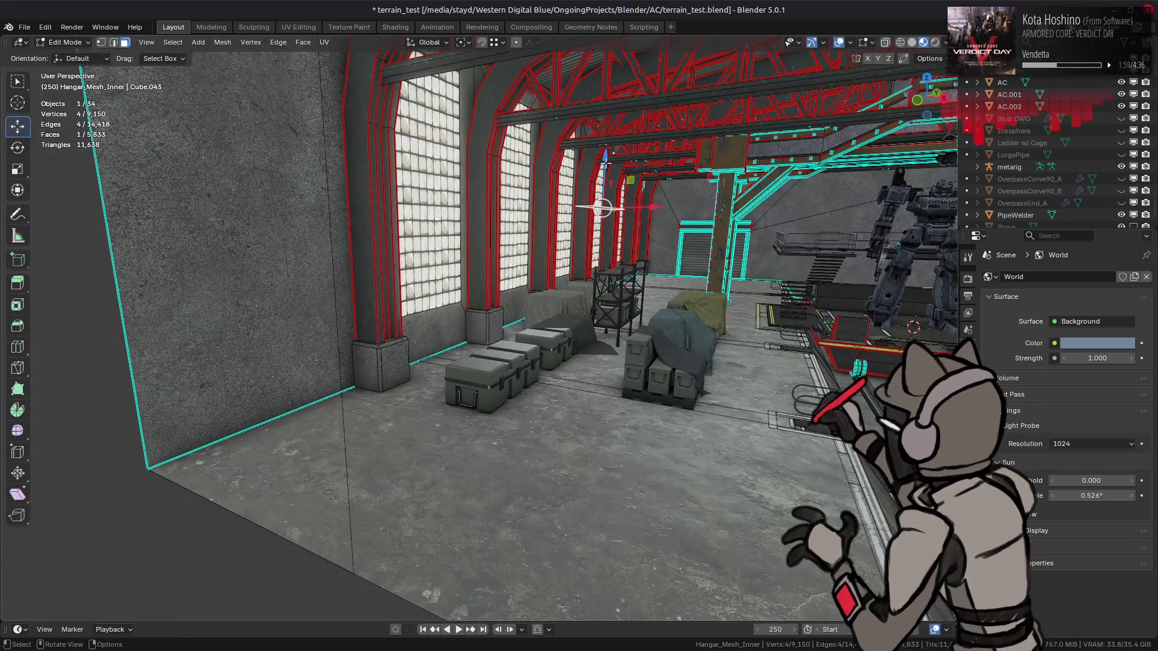
- Drop the grate plane 8.25 m down the window wall
key(shift+grave)
key(w)
click(810, 163)
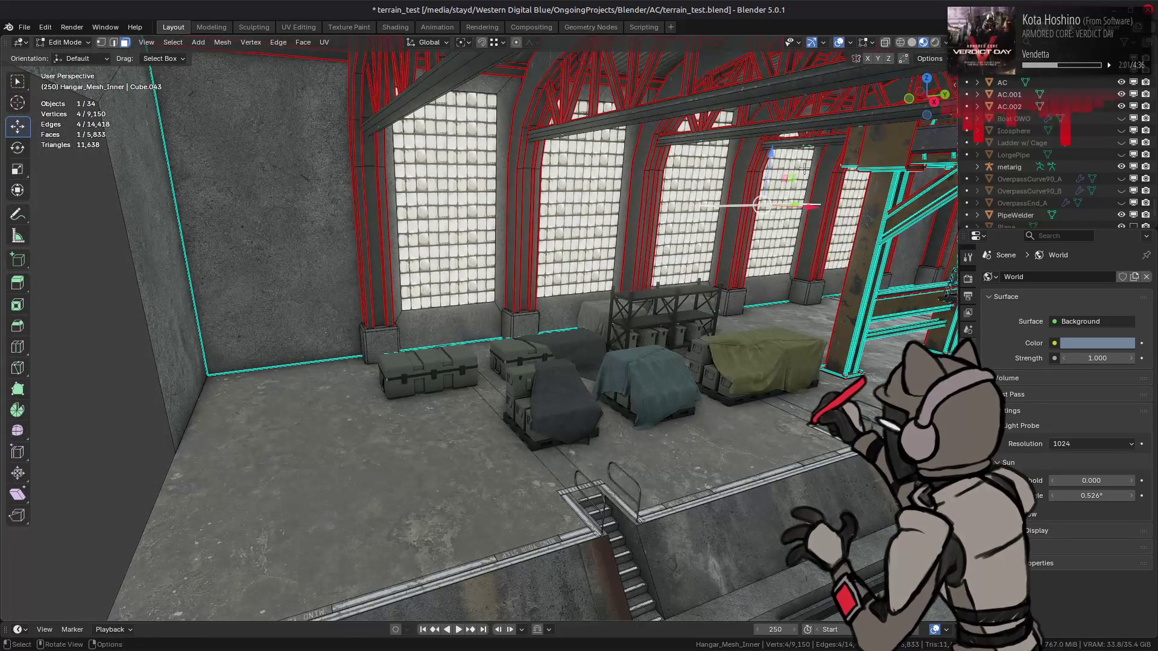
key(g)
key(z)
click(169, 450)
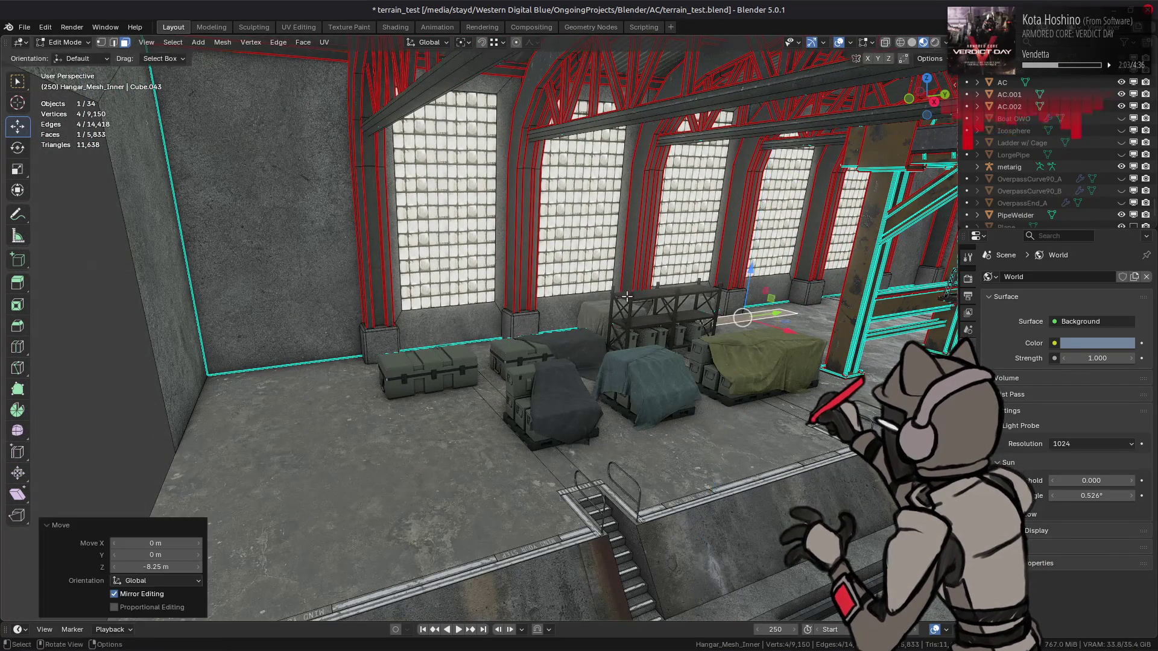
scroll(535, 317, up, 5)
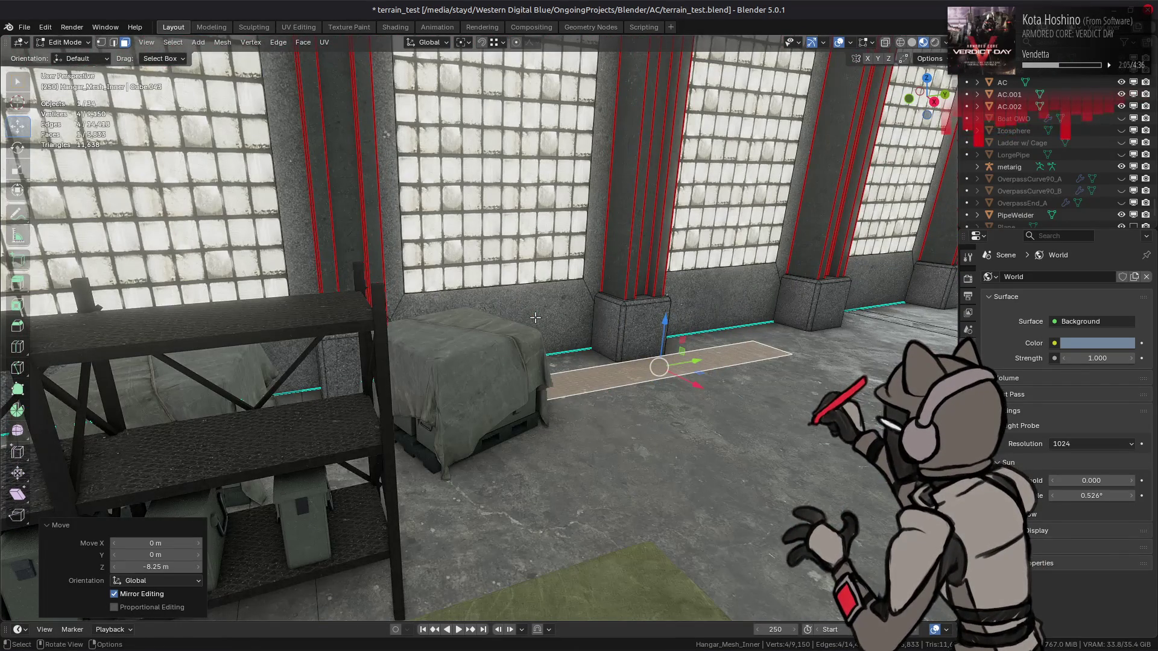
scroll(598, 296, down, 5)
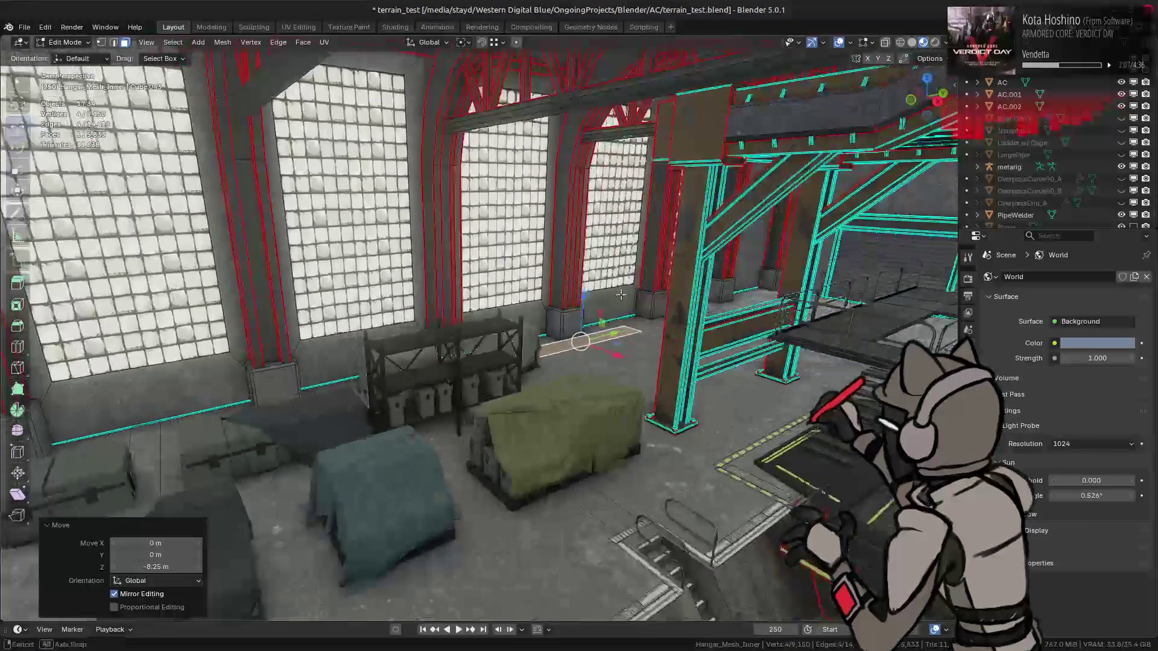
- Raise the grate 5 m, then another 1 m along Z
key(g)
key(z)
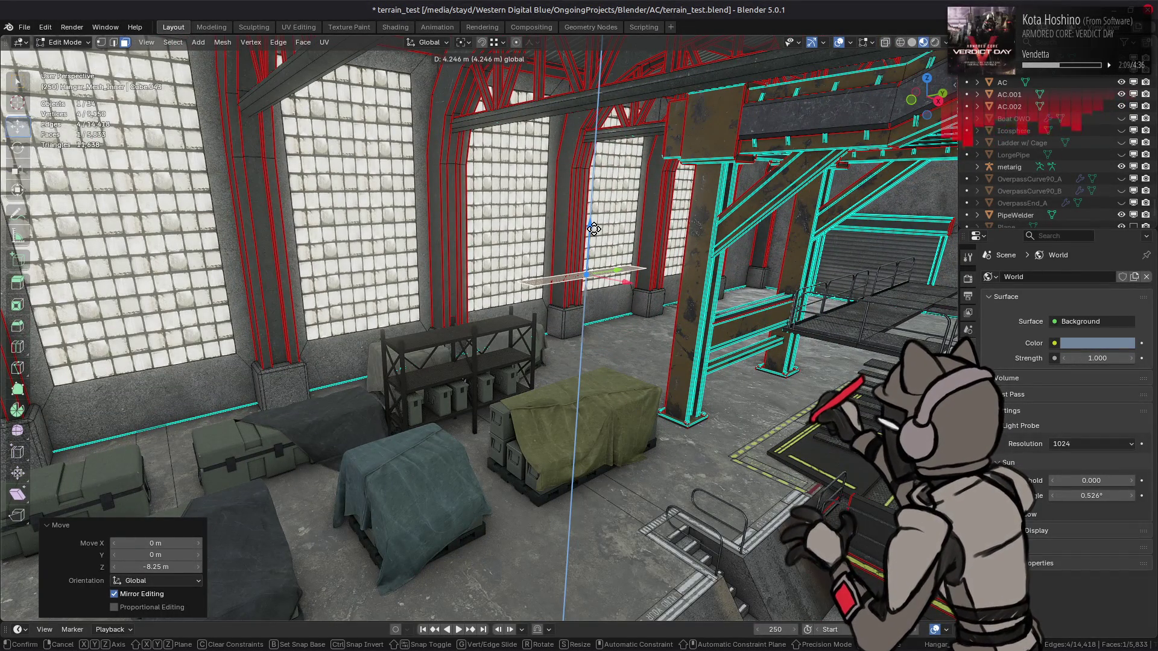
text(5)
key(Return)
scroll(597, 228, up, 3)
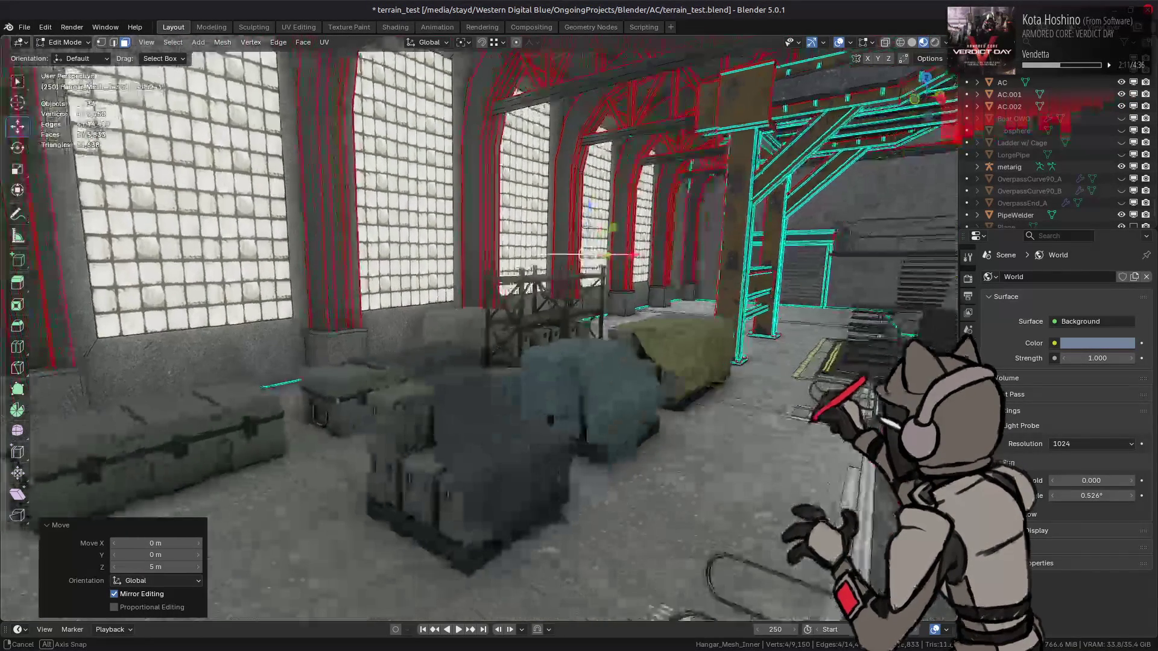
key(g)
key(Escape)
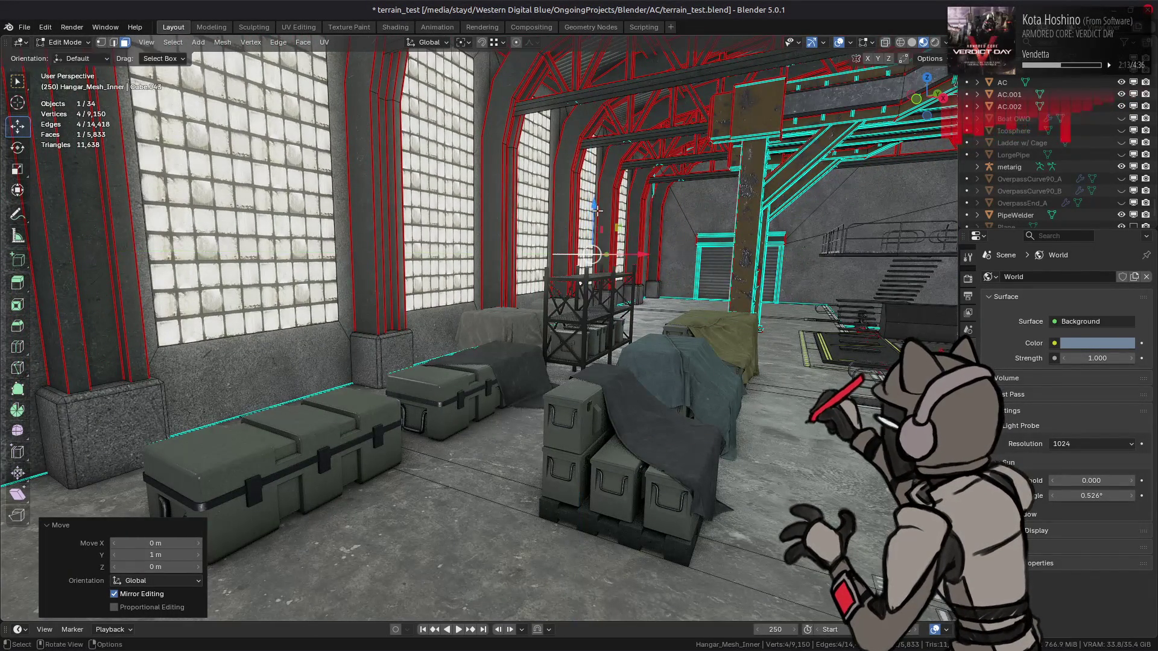
text(gz1)
key(Return)
- Orbit and zoom around the window wall to inspect the pillar base
scroll(554, 224, up, 3)
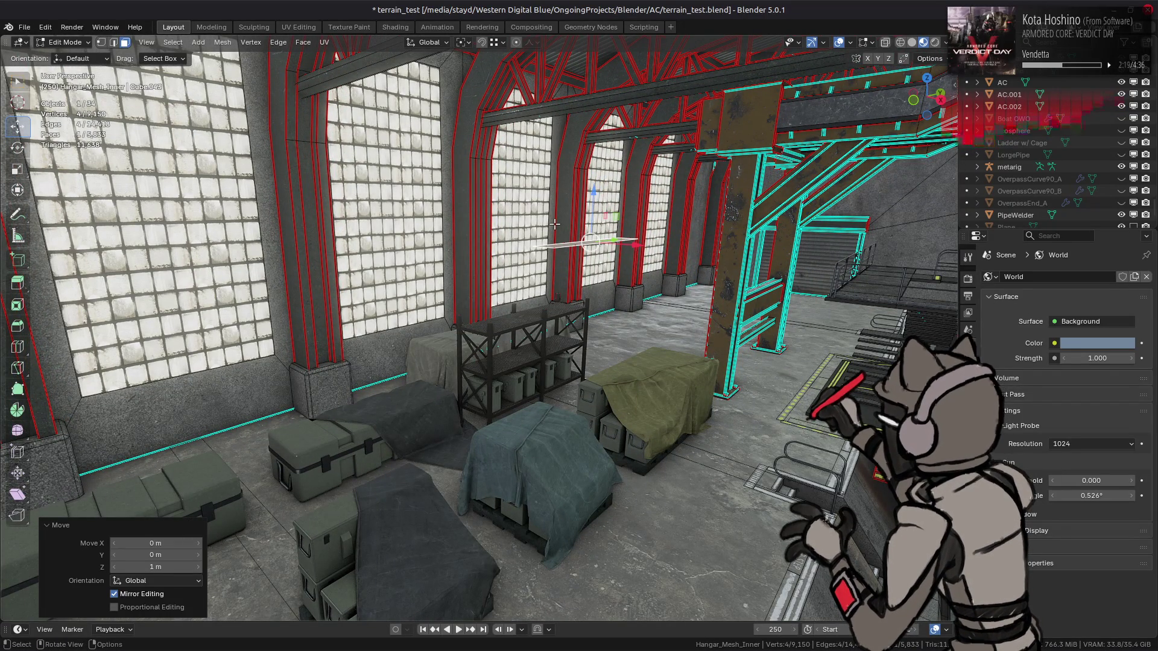
scroll(534, 224, up, 5)
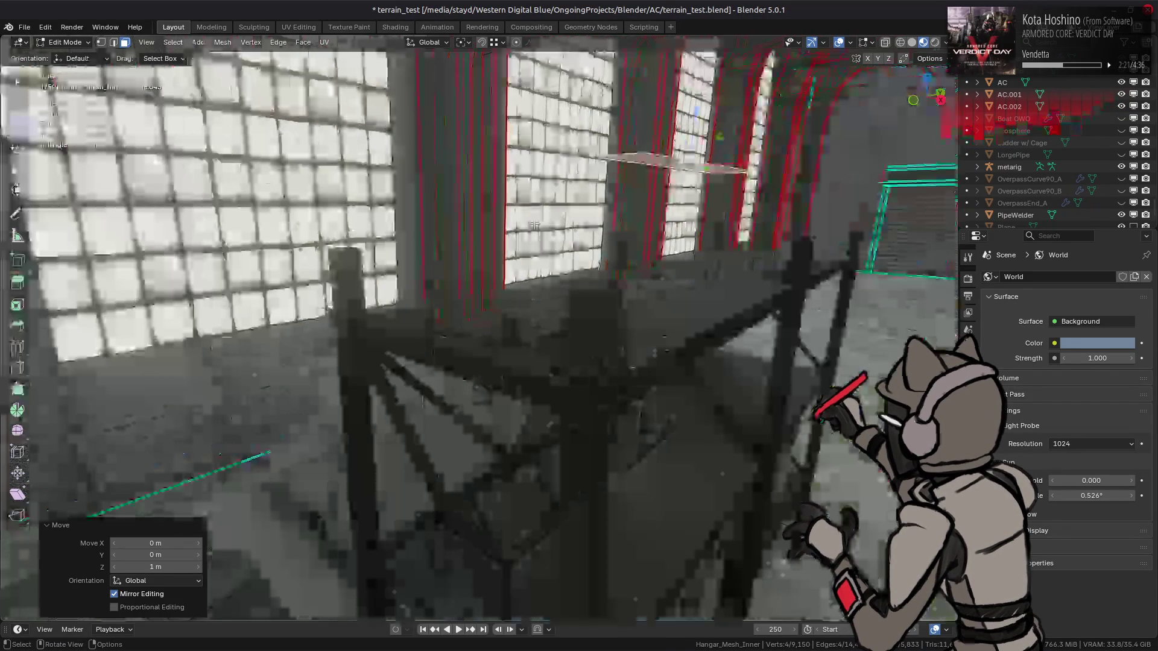
scroll(549, 234, up, 5)
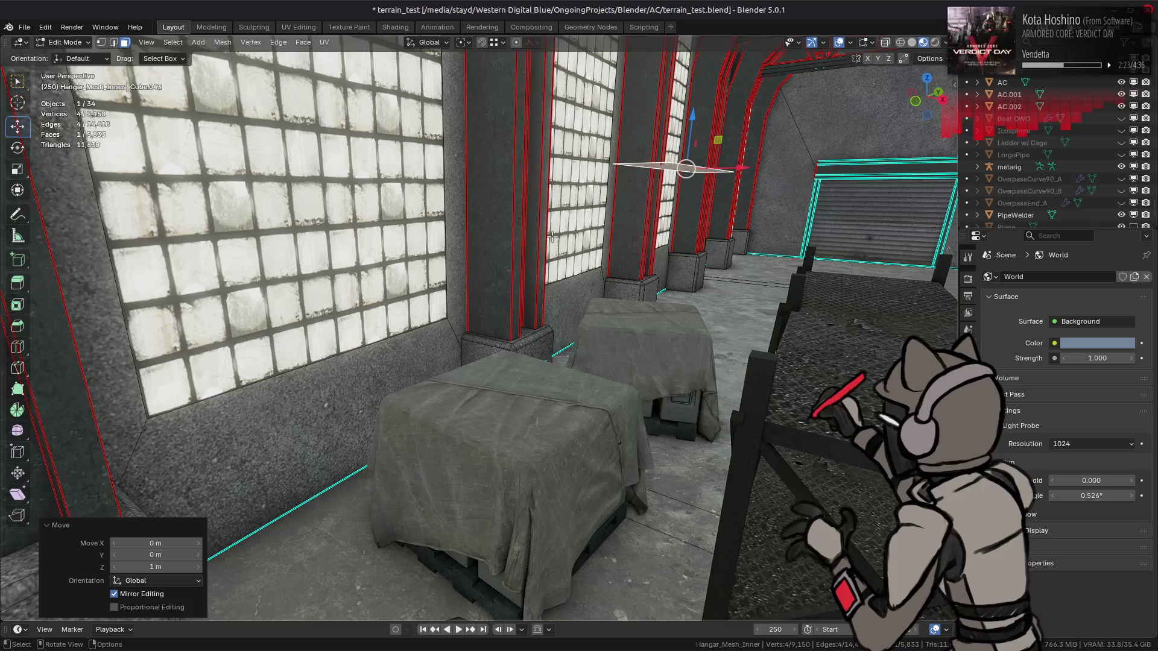
drag(551, 237, 493, 254)
scroll(493, 254, up, 8)
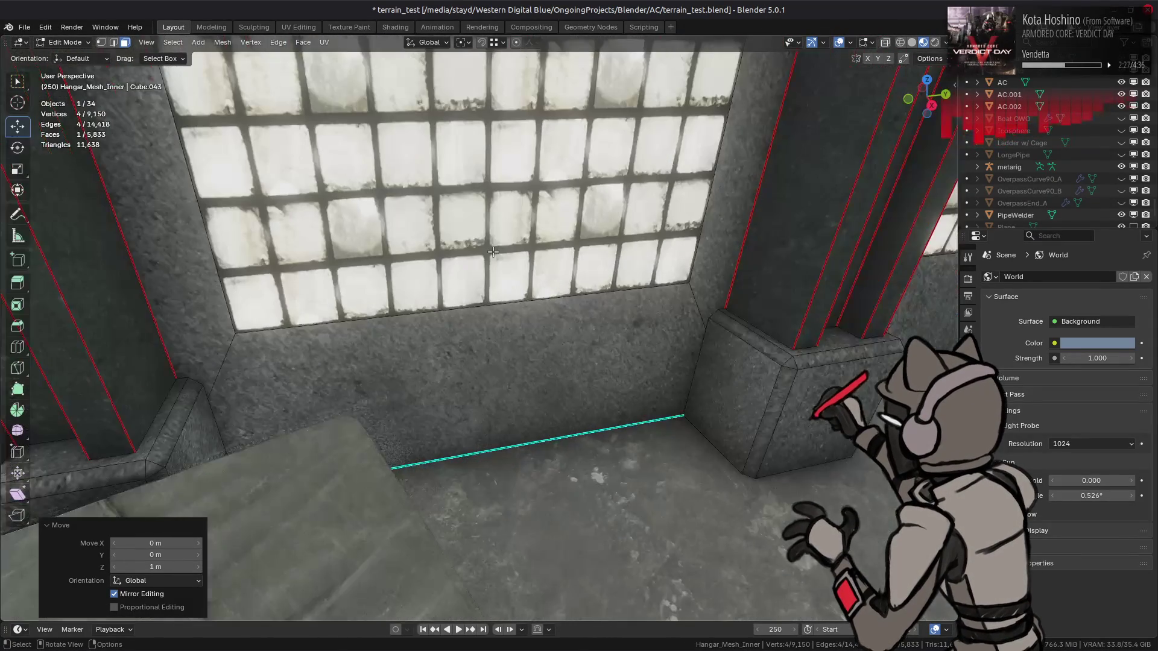
scroll(491, 217, up, 3)
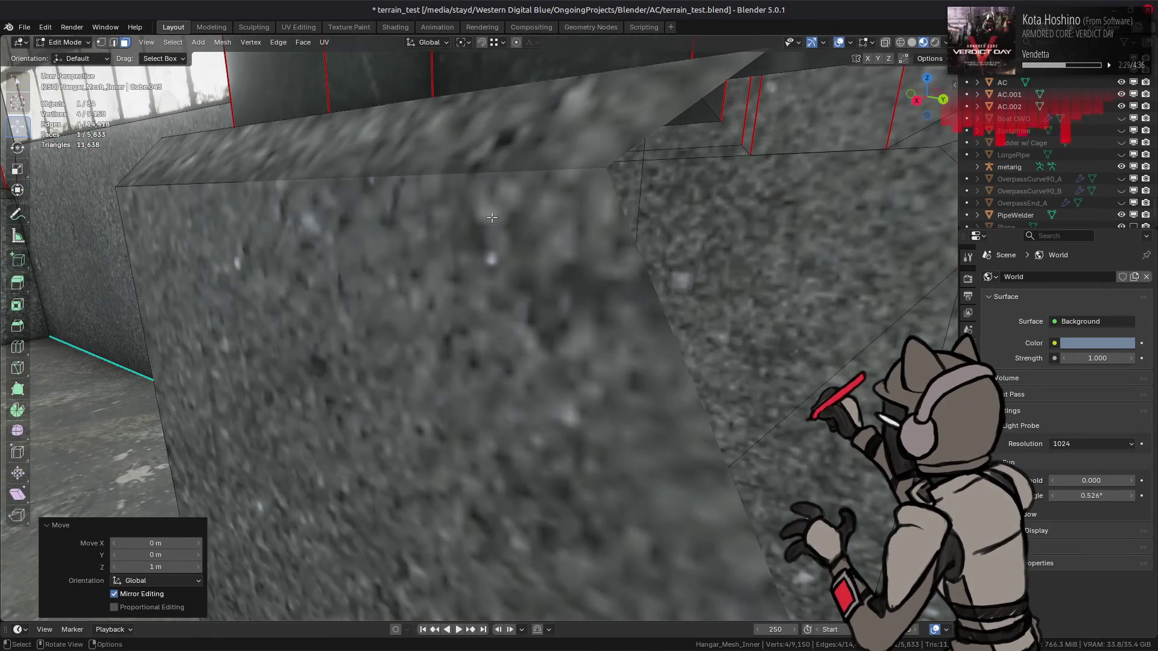
scroll(486, 266, down, 5)
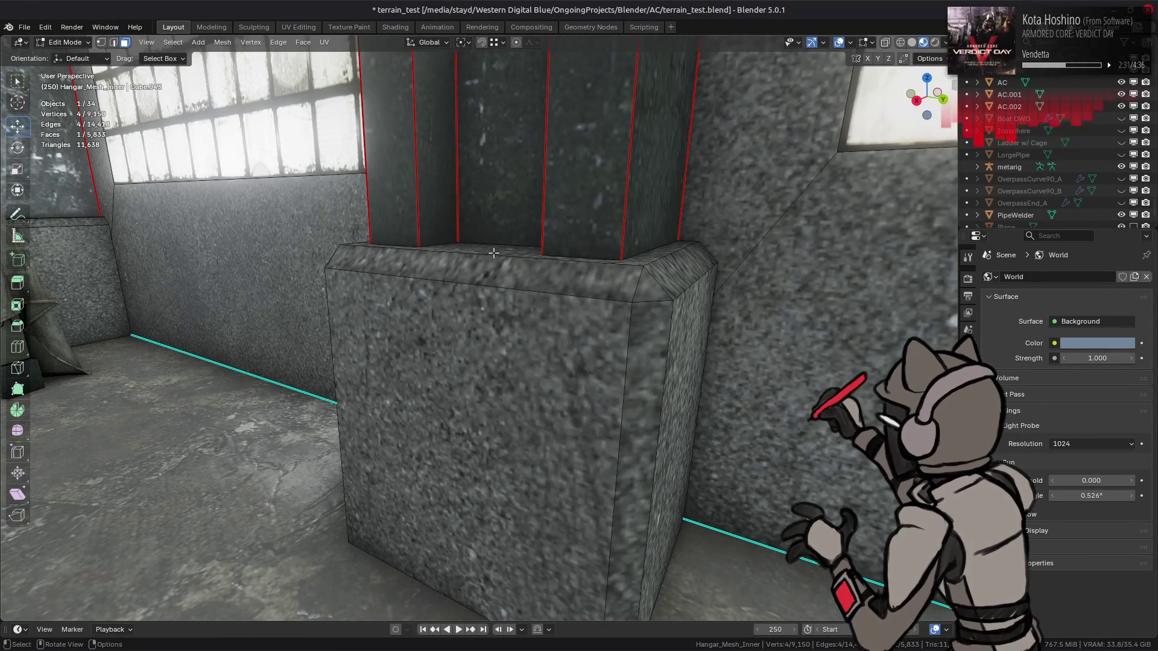
scroll(494, 253, down, 5)
mouse_move(493, 253)
mouse_down()
mouse_move(473, 225)
mouse_move(426, 227)
mouse_move(400, 245)
mouse_move(438, 247)
mouse_up()
- Reselect the grating plane, enter Edit Mode and drag it lower
key(Tab)
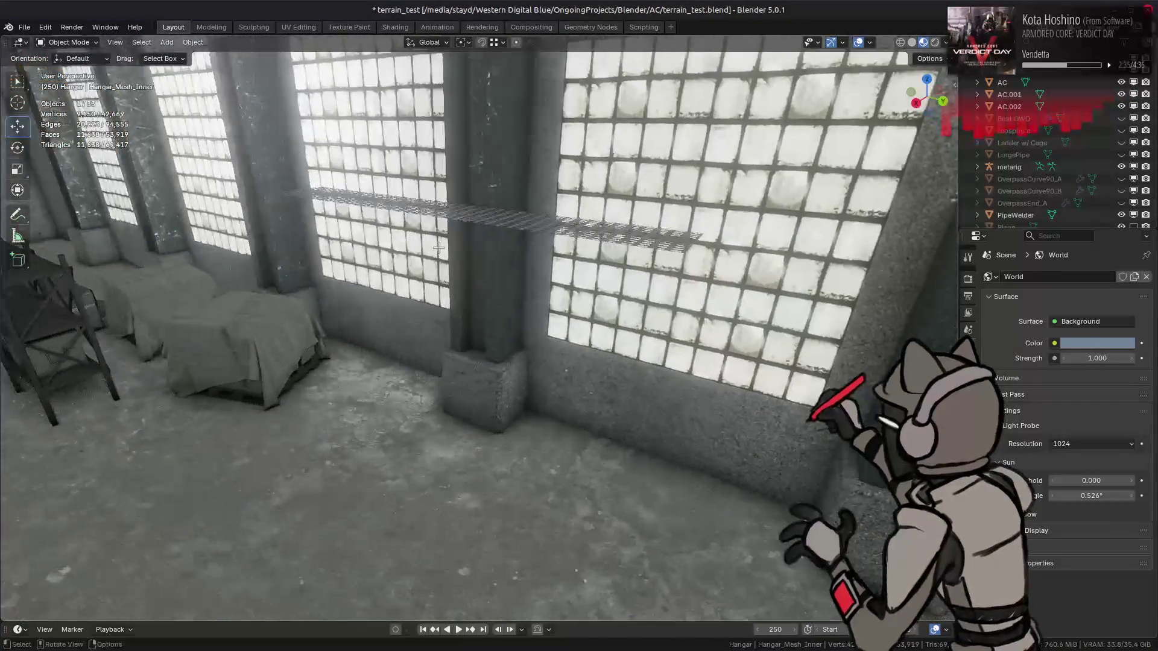
click(468, 215)
key(Tab)
drag(443, 163, 440, 218)
mouse_move(440, 217)
mouse_down()
mouse_move(430, 210)
mouse_move(608, 235)
mouse_move(443, 207)
mouse_up()
scroll(477, 226, up, 2)
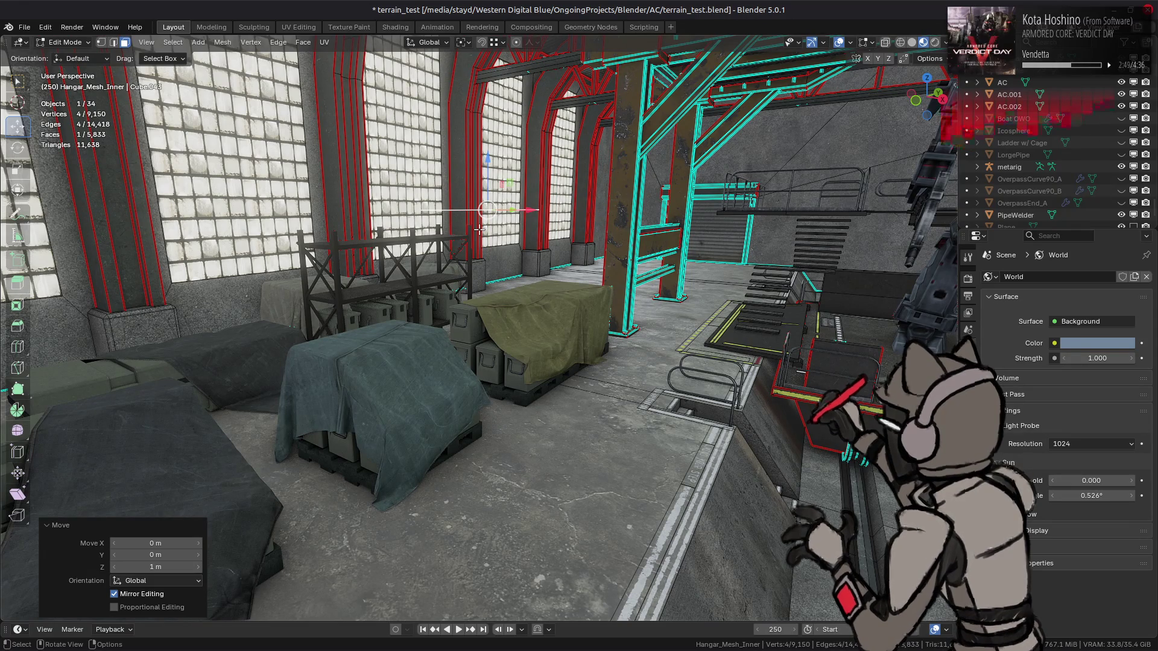
mouse_move(479, 230)
mouse_down()
mouse_move(536, 279)
mouse_move(529, 266)
mouse_up()
- Back in Object Mode, save terrain_test.blend and exclude the Lights collection
key(Tab)
key(ctrl+s)
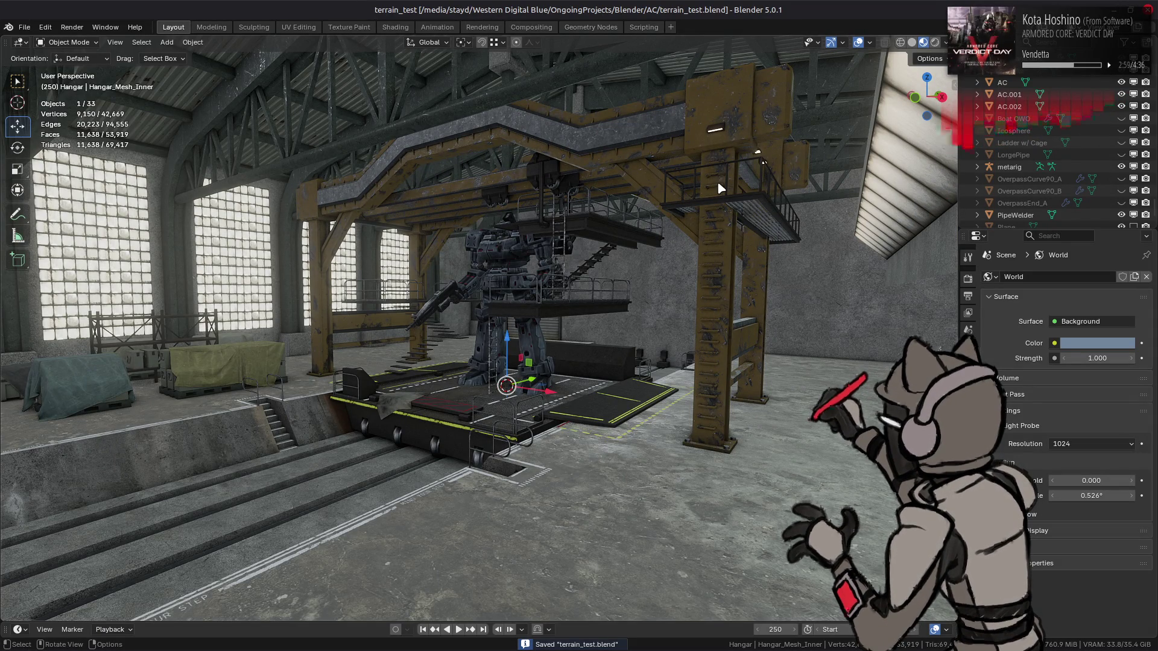
scroll(1030, 131, down, 8)
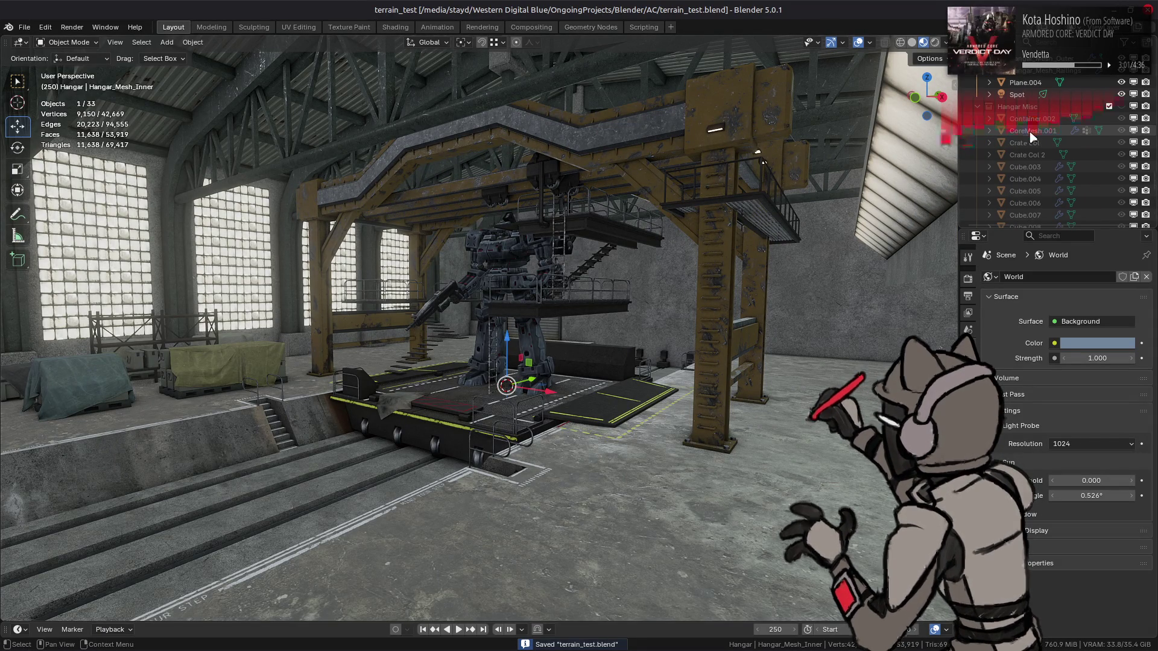
scroll(1038, 133, up, 5)
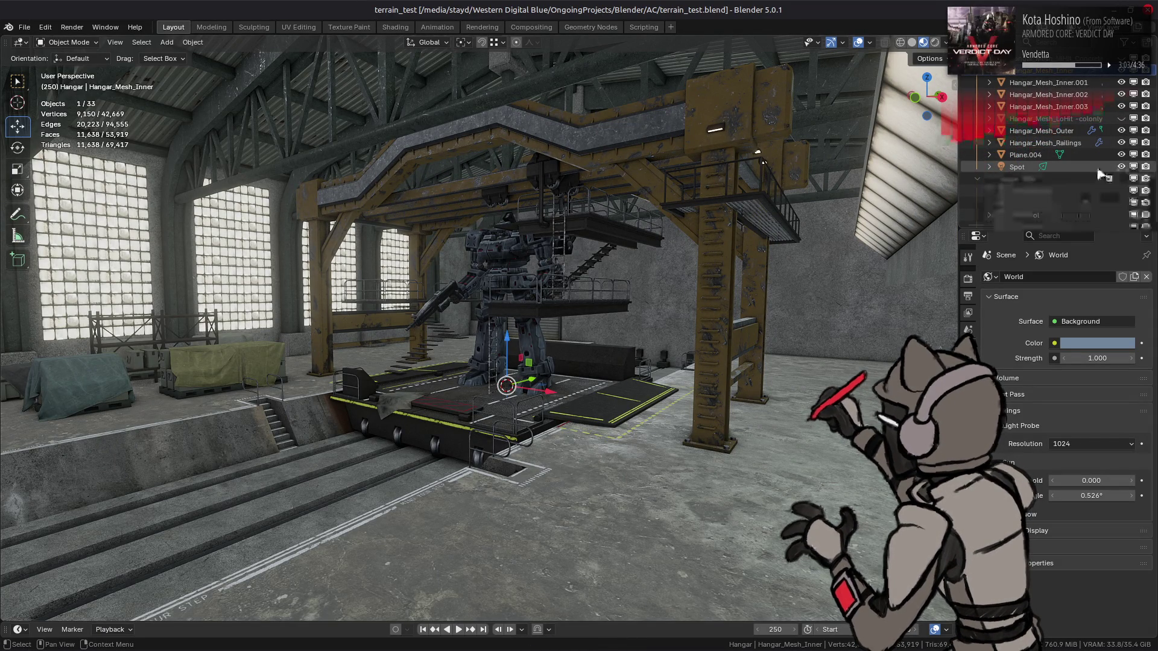
scroll(1099, 172, up, 8)
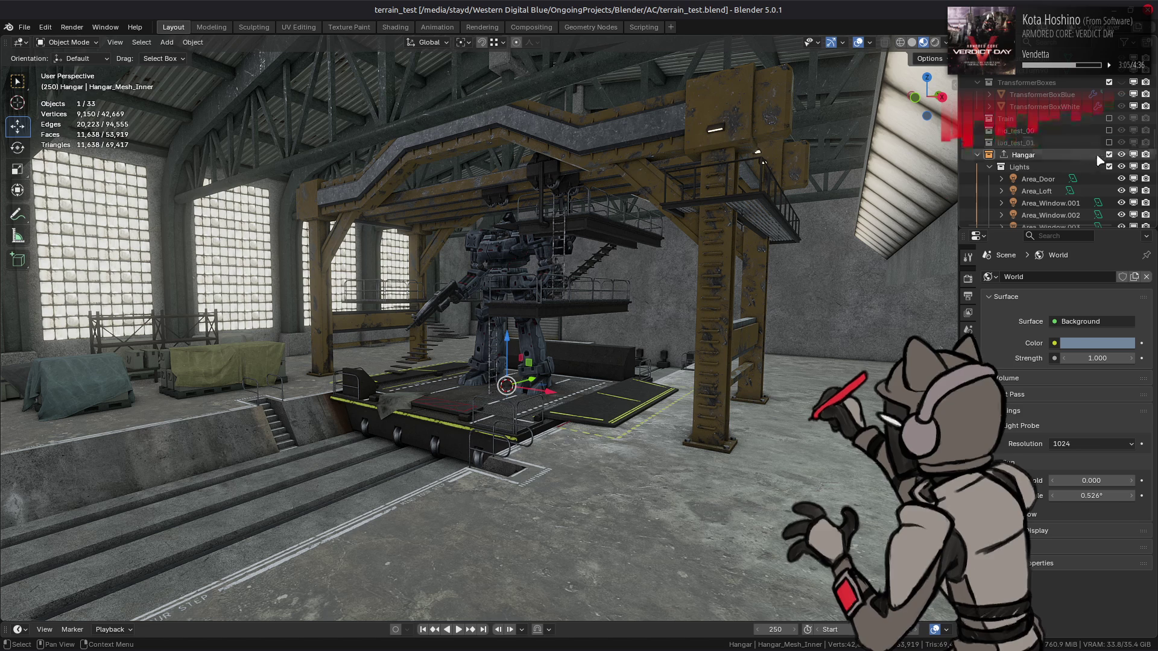
click(1109, 167)
- Enable Scene Lights for the viewport shading, toggling Scene World on and off
click(946, 42)
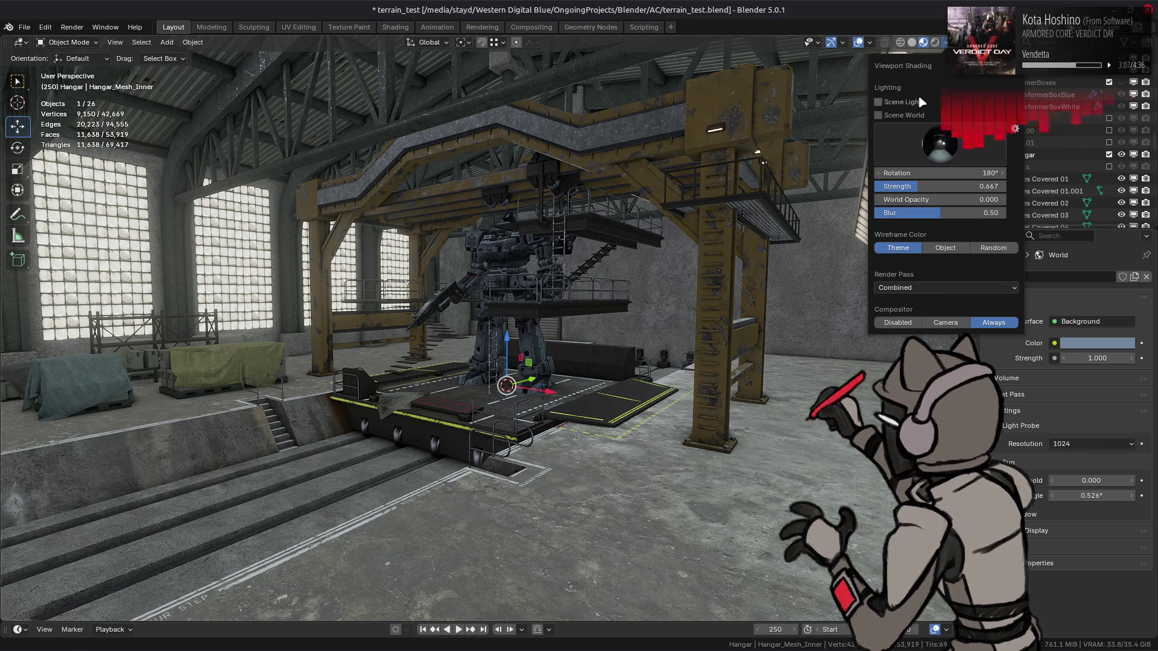
click(920, 103)
click(909, 115)
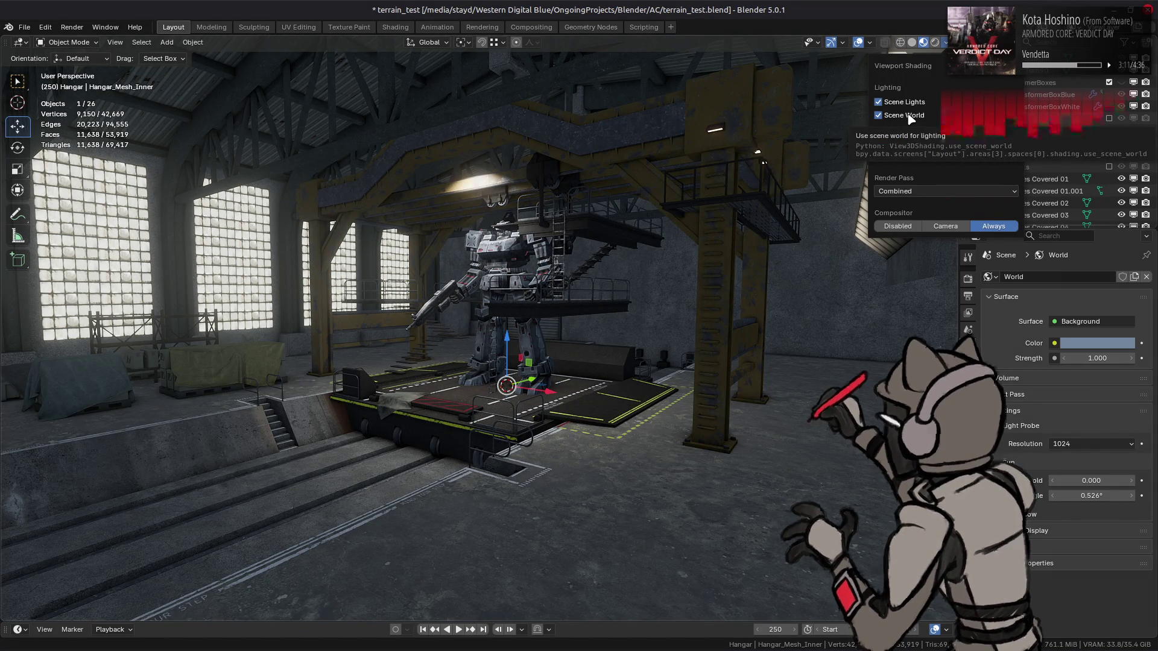
click(911, 116)
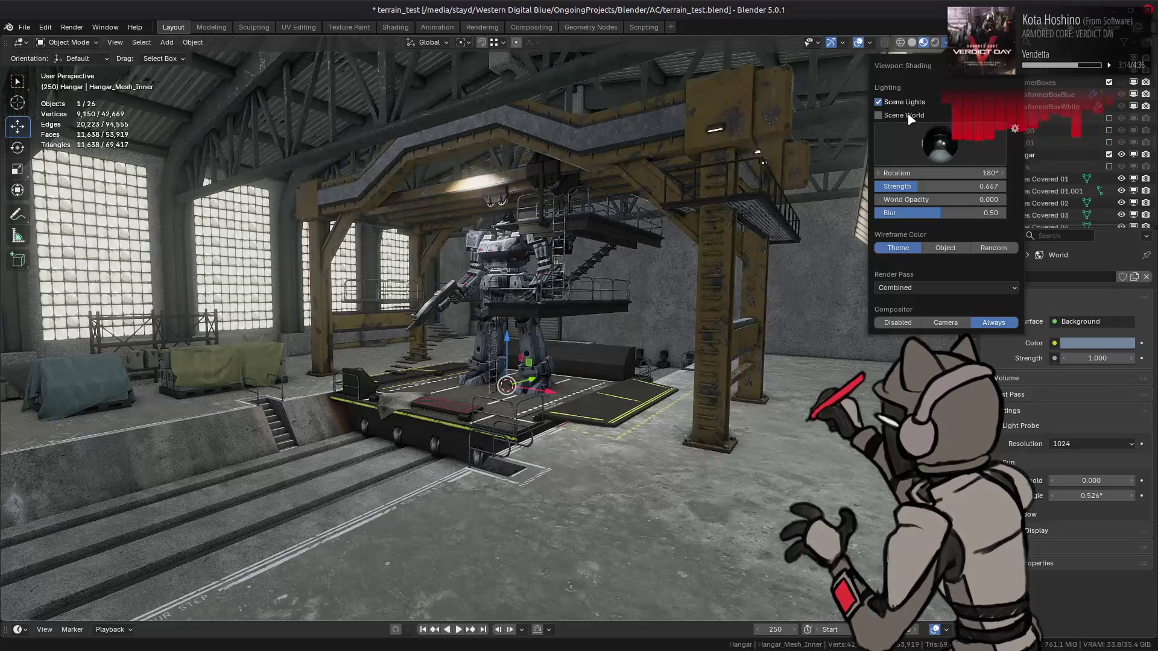
- Try different HDRI environments, settling on a new studio HDRI for viewport lighting
click(926, 148)
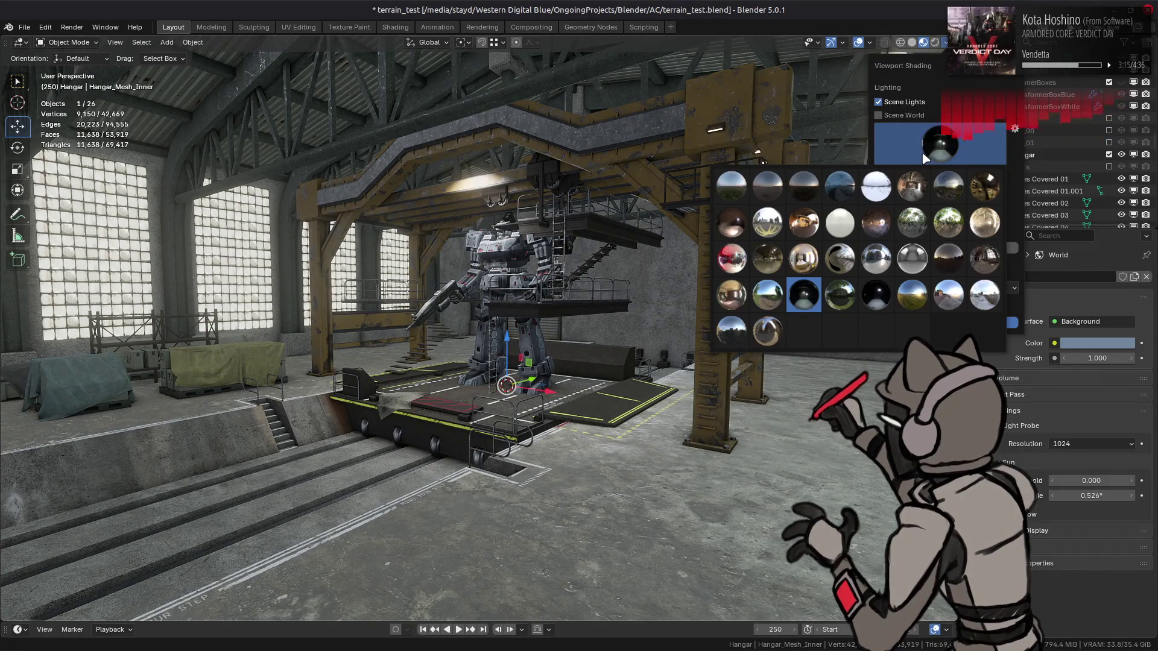
click(917, 265)
click(940, 145)
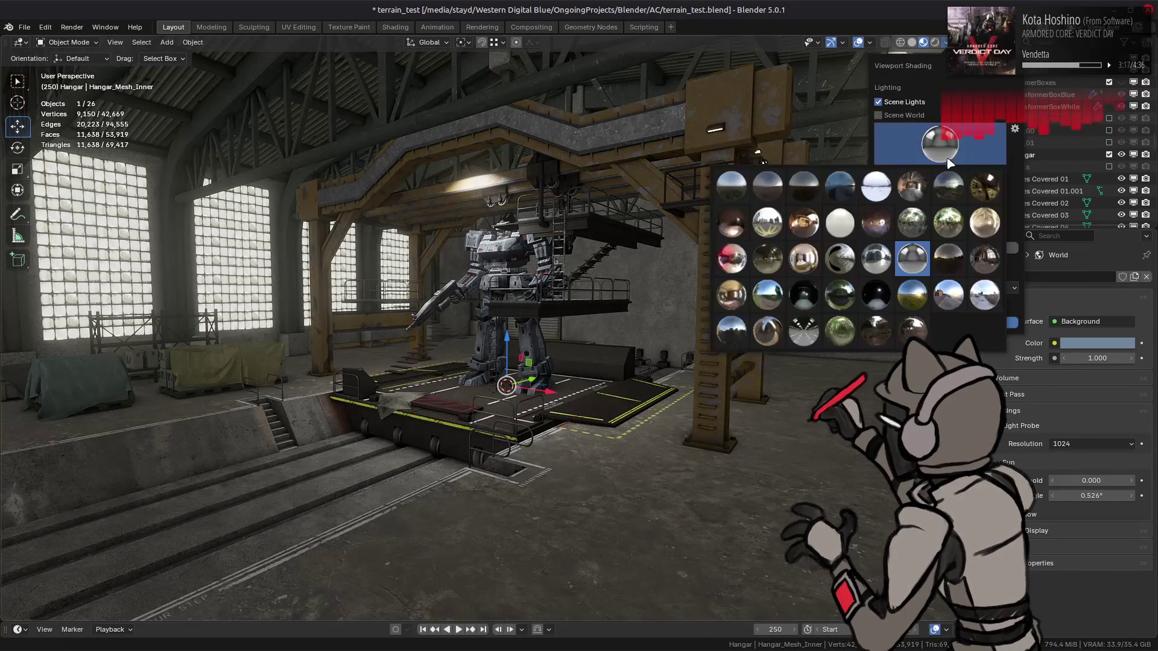
click(803, 331)
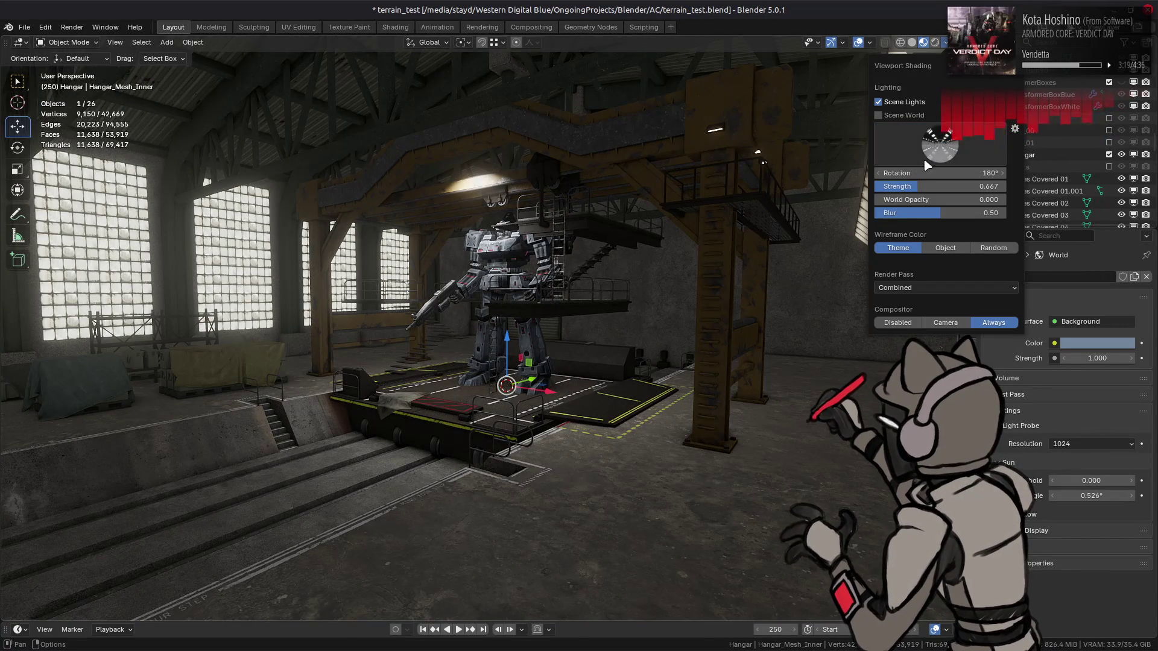